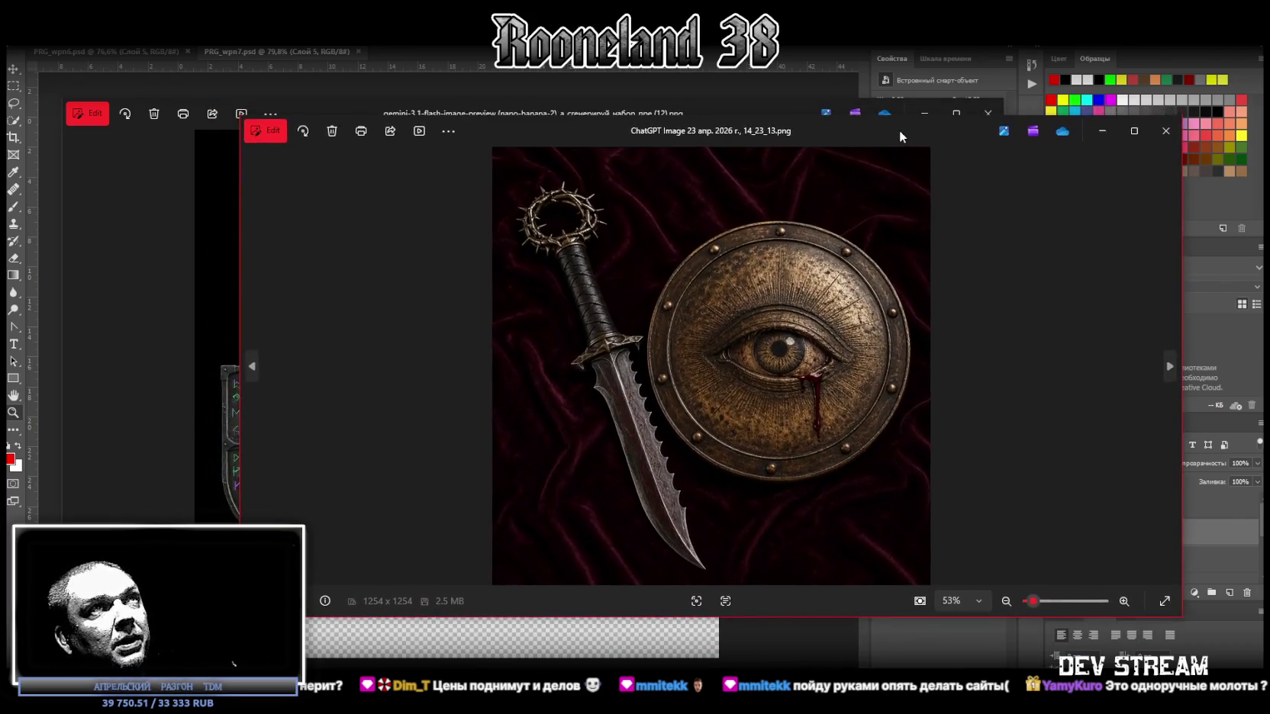
# Step: Move the dagger-and-shield image on and off the weapon sheet to compare them, then close both viewers
pyautogui.moveTo(898, 135); pyautogui.dragTo(897, 142)
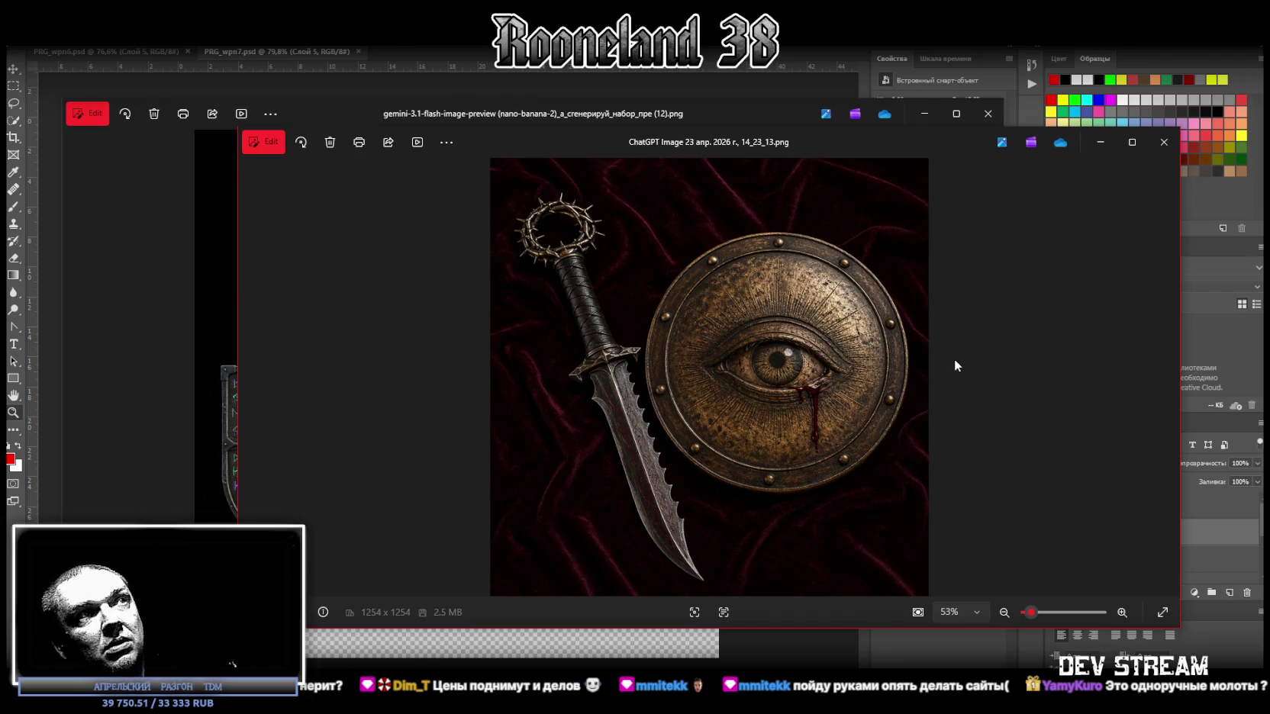
pyautogui.moveTo(874, 140)
pyautogui.mouseDown()
pyautogui.moveTo(846, 196)
pyautogui.moveTo(834, 365)
pyautogui.mouseUp()
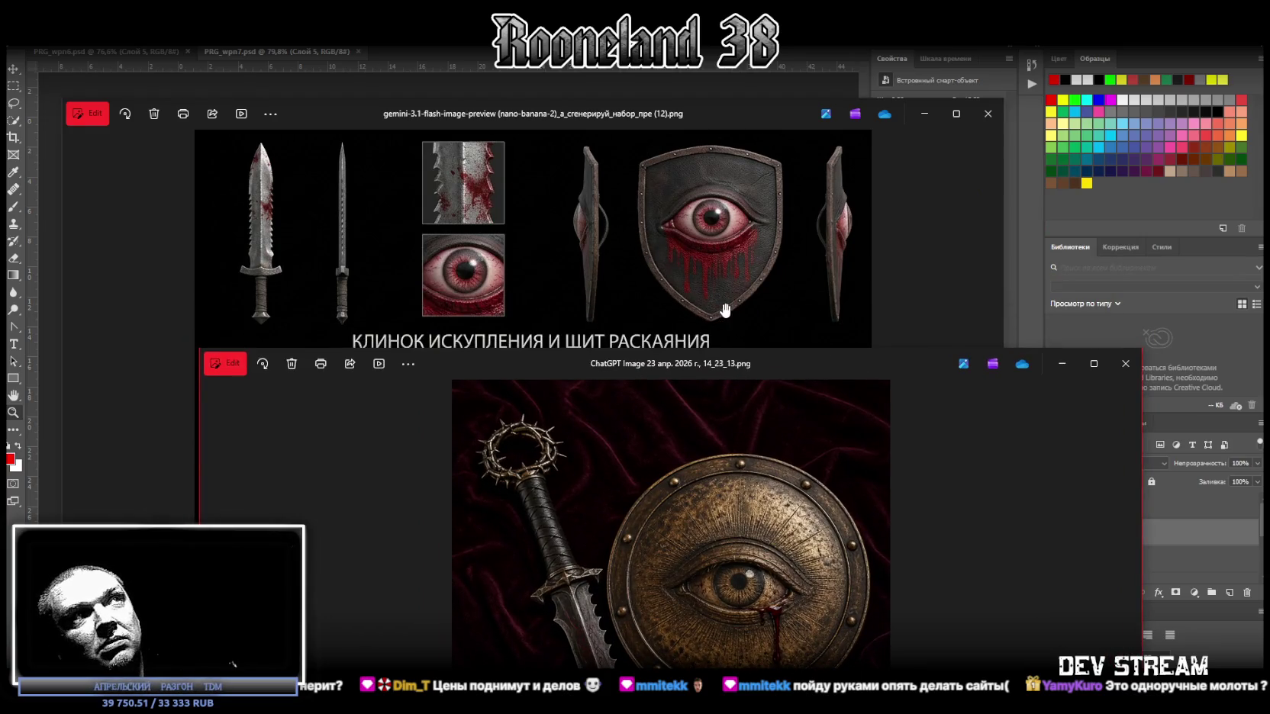
pyautogui.moveTo(778, 363); pyautogui.dragTo(769, 121)
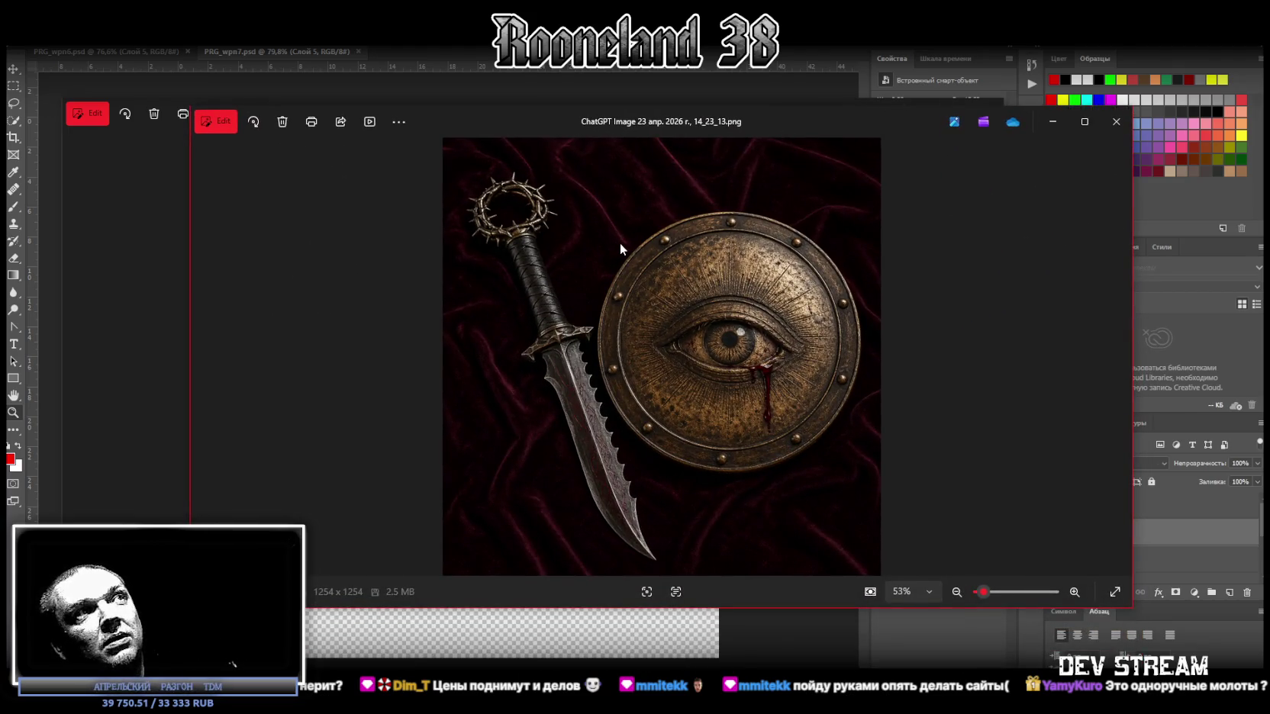
pyautogui.moveTo(745, 122)
pyautogui.mouseDown()
pyautogui.moveTo(724, 369)
pyautogui.moveTo(725, 342)
pyautogui.mouseUp()
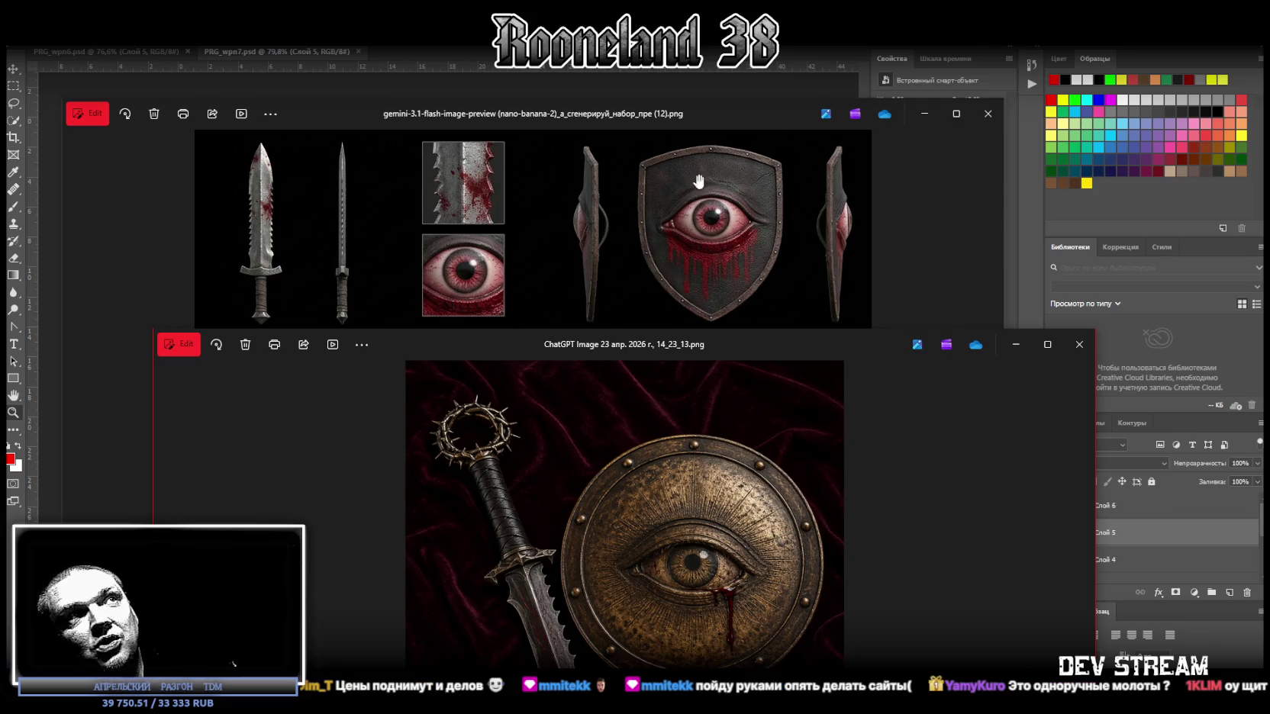
pyautogui.moveTo(751, 344); pyautogui.dragTo(769, 164)
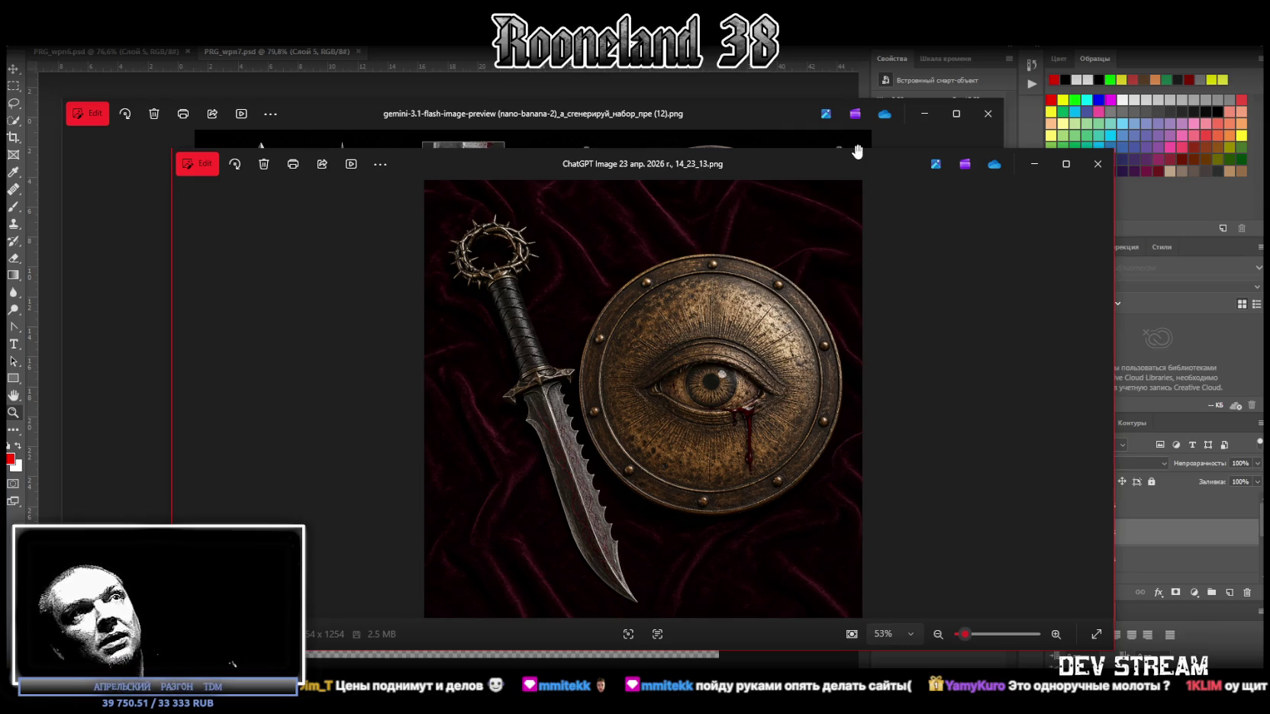
pyautogui.moveTo(845, 164)
pyautogui.mouseDown()
pyautogui.moveTo(790, 186)
pyautogui.moveTo(0, 198)
pyautogui.mouseUp()
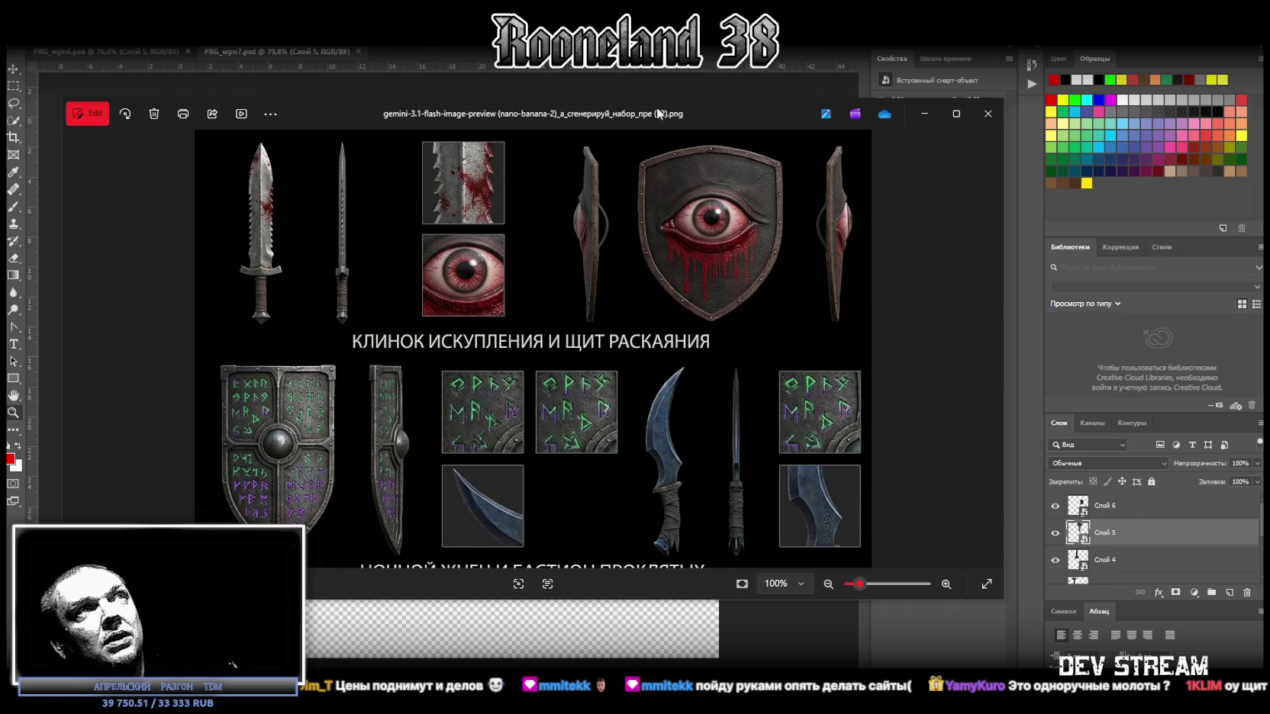
pyautogui.moveTo(717, 112); pyautogui.dragTo(0, 116)
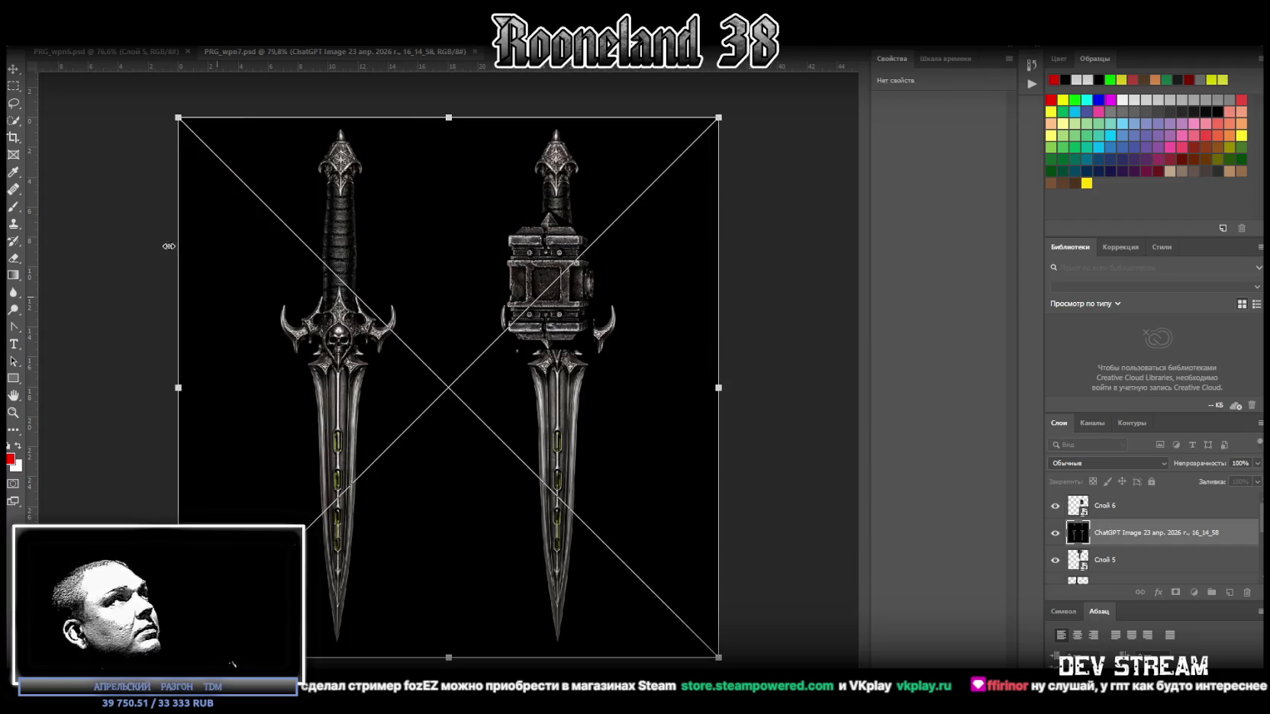
# Step: Commit the placed dagger image and trace the left ornate dagger with the Polygonal Lasso
pyautogui.click(14, 102)
pyautogui.rightClick(15, 107)
pyautogui.click(85, 119)
pyautogui.click(333, 123)
pyautogui.click(314, 163)
pyautogui.click(273, 316)
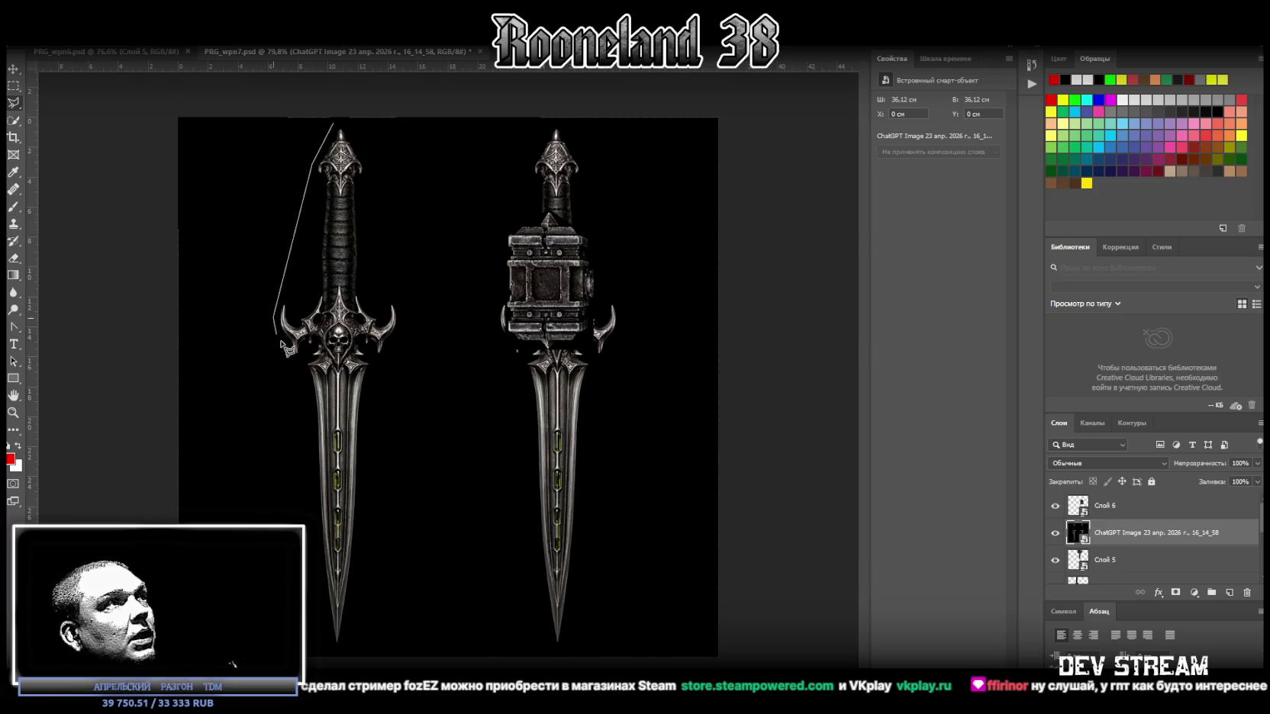
pyautogui.click(300, 522)
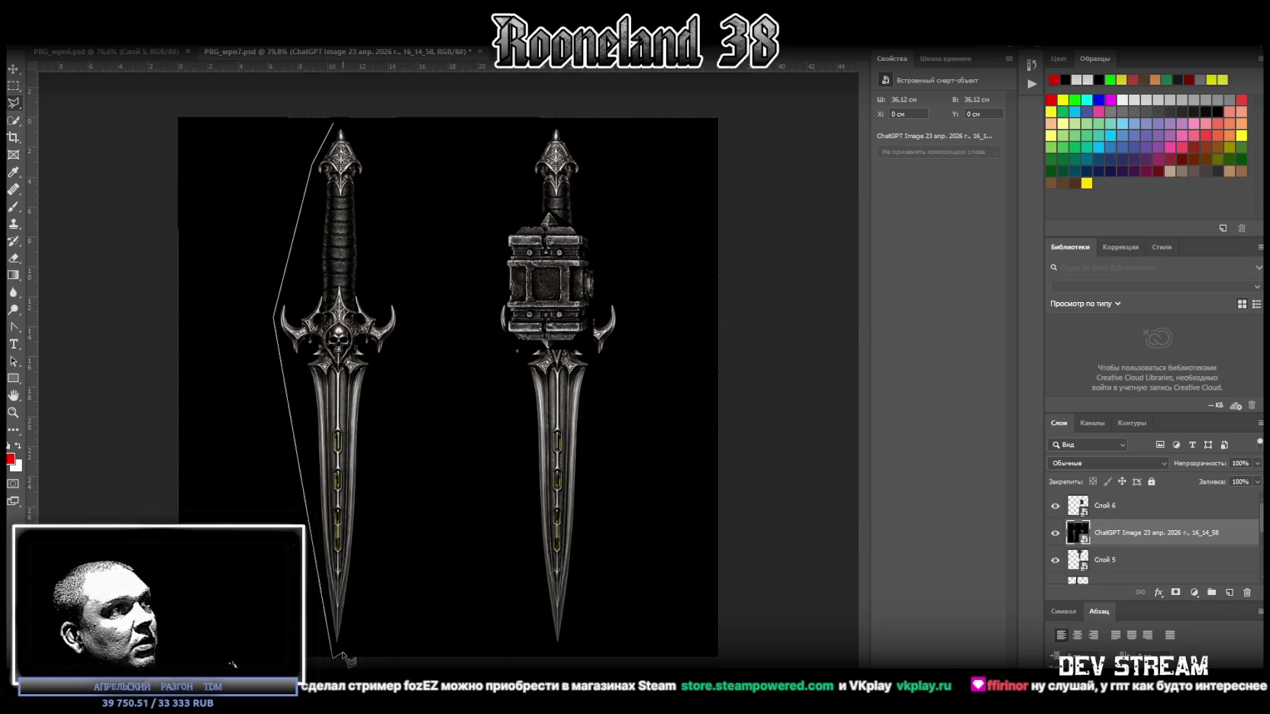
pyautogui.click(341, 658)
pyautogui.click(400, 315)
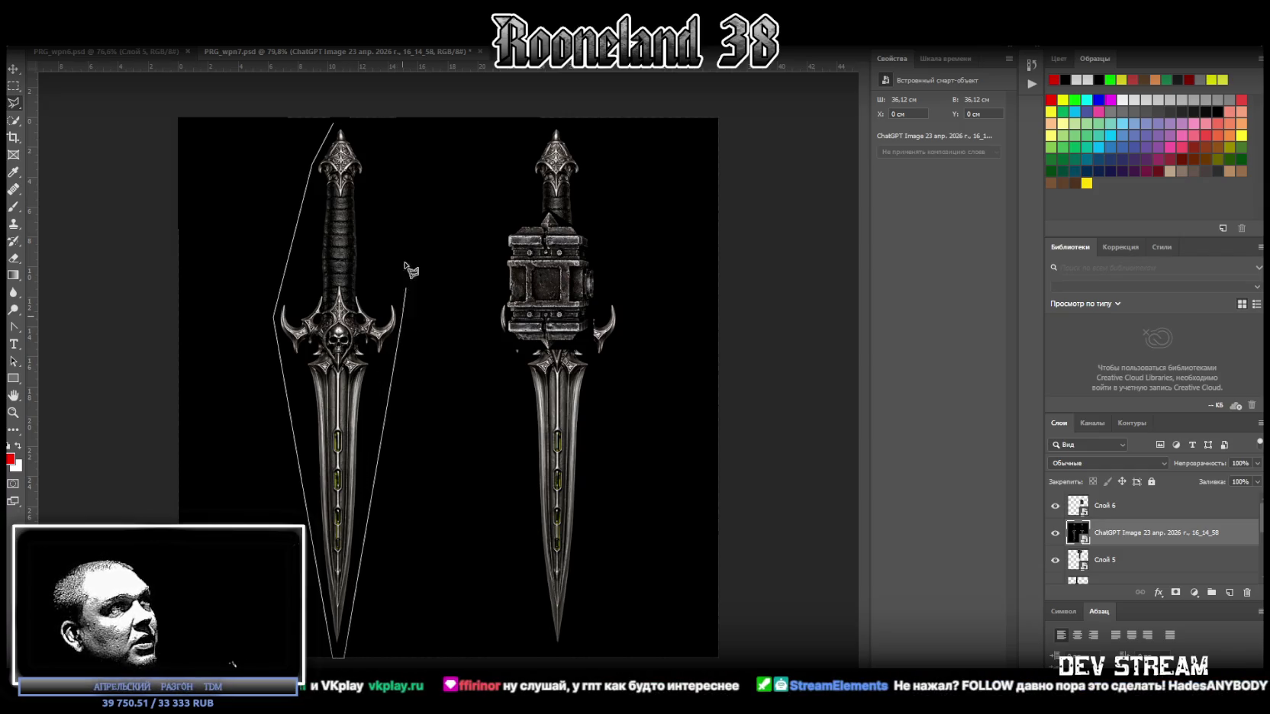
pyautogui.click(367, 157)
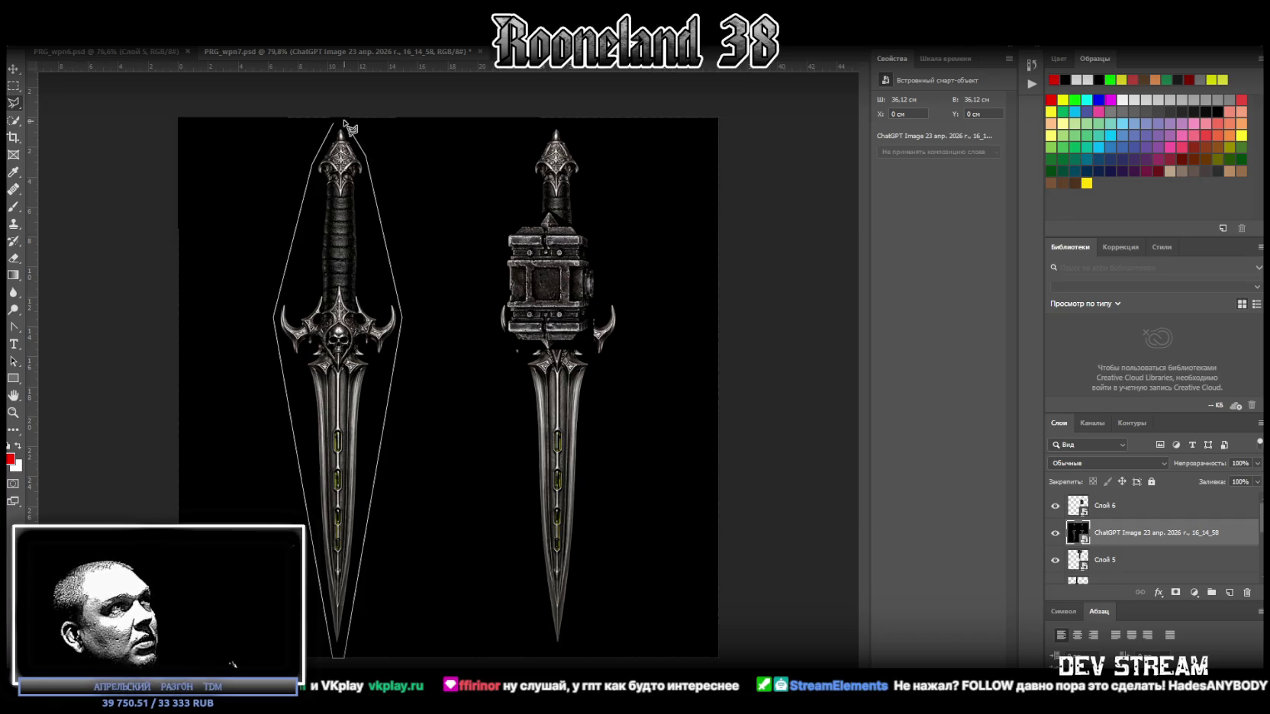
pyautogui.click(343, 122)
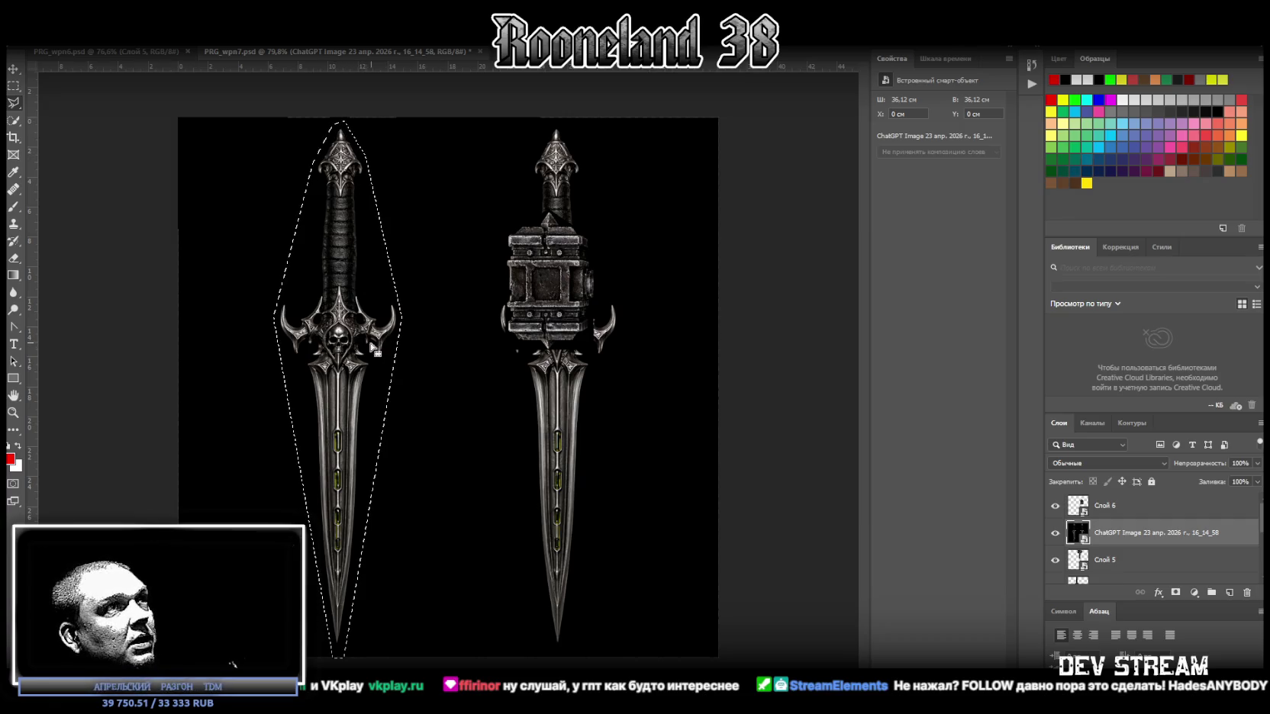
# Step: Copy the selected dagger to its own layer, delete the original image, and make it a Smart Object
pyautogui.rightClick(336, 348)
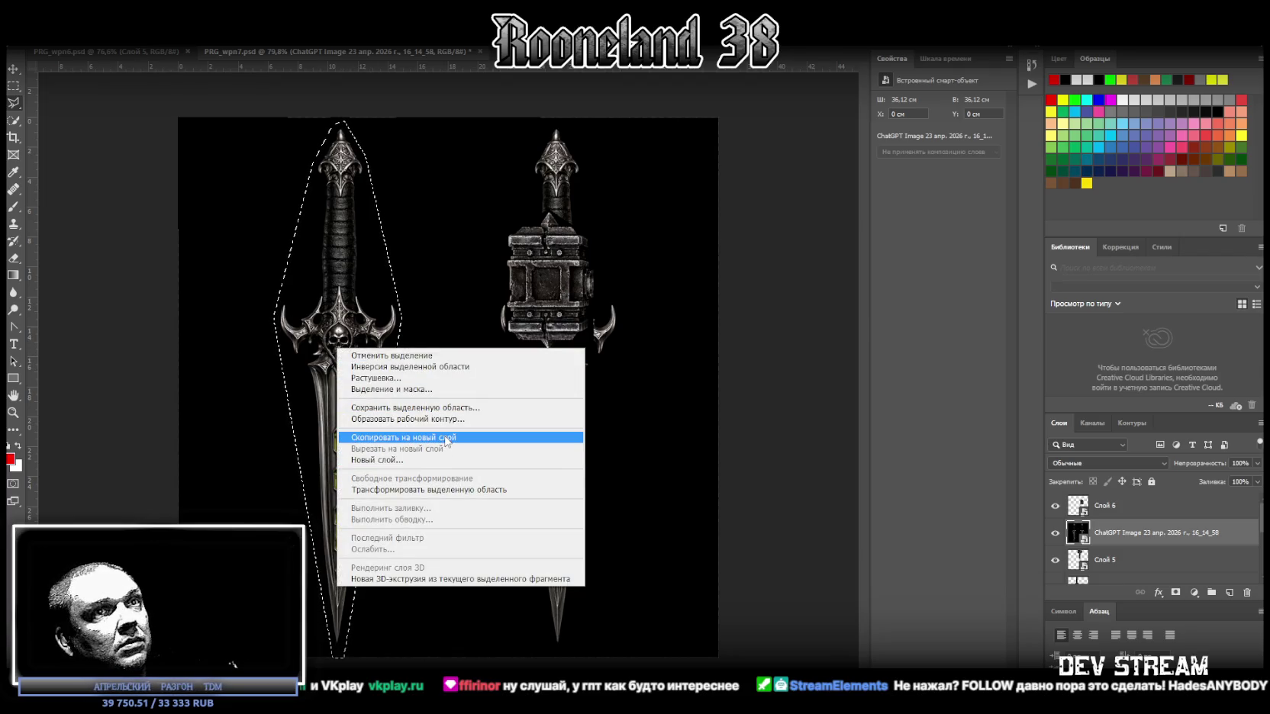
pyautogui.click(450, 437)
pyautogui.moveTo(1113, 532); pyautogui.dragTo(1122, 508)
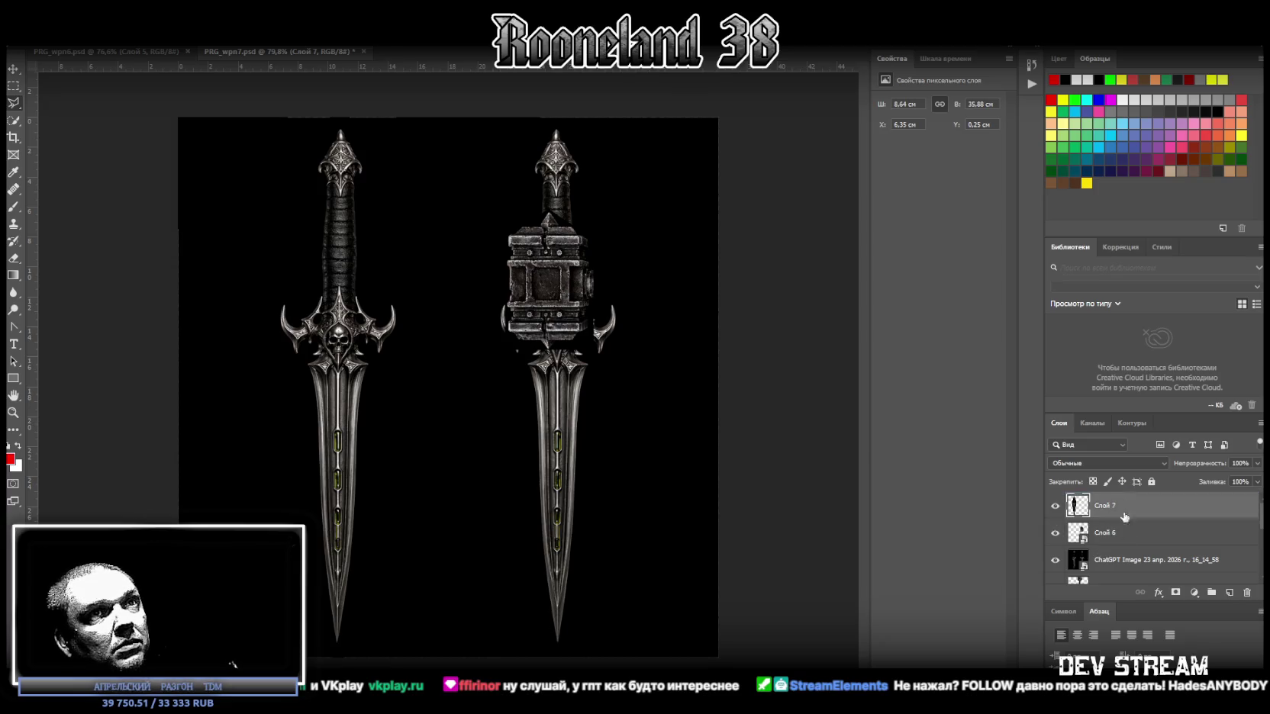
pyautogui.click(1121, 566)
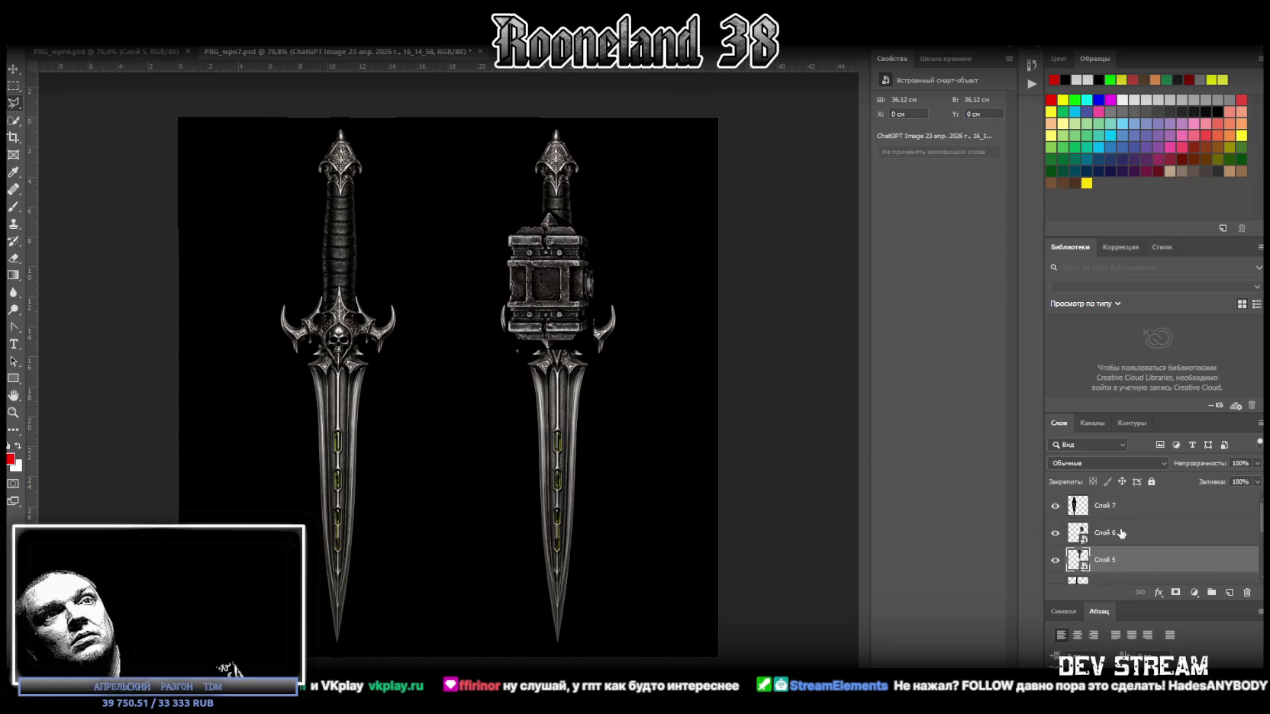
pyautogui.press('Delete')
pyautogui.rightClick(1114, 507)
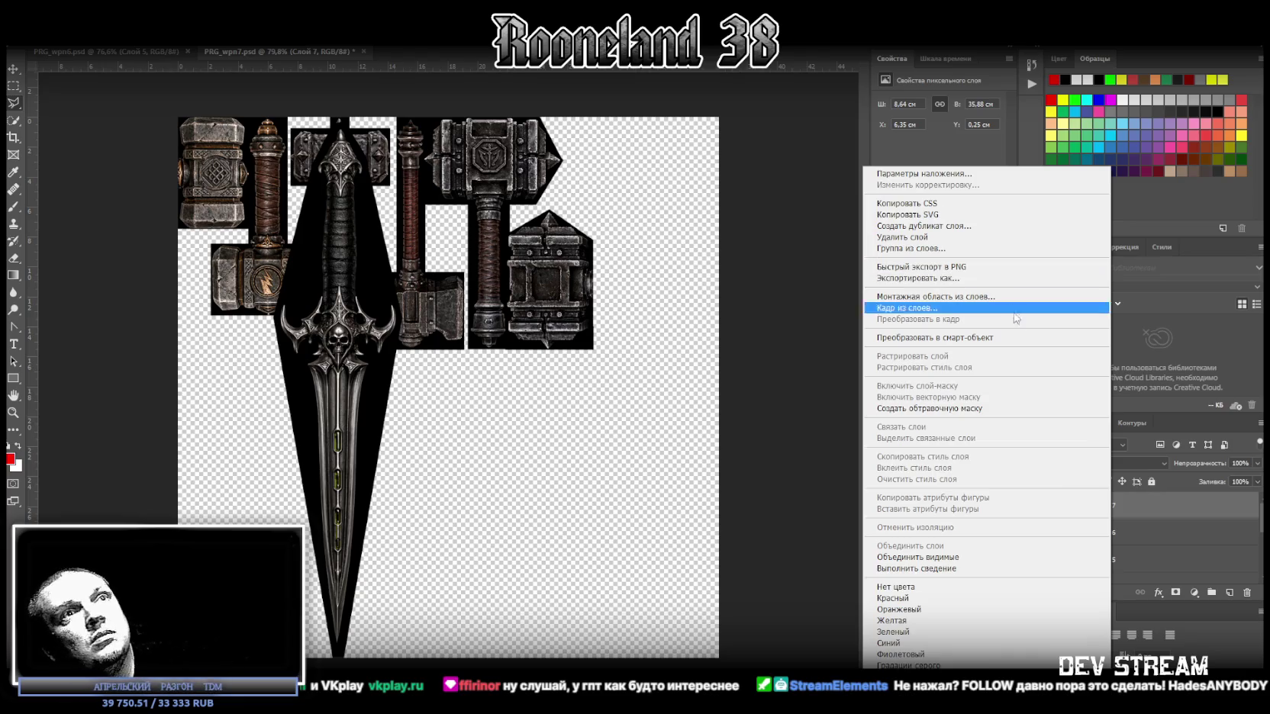
pyautogui.click(1007, 338)
# Step: Scale the dagger to 15.66 cm tall beside the last hammer, then place the twin curved-dagger image
pyautogui.hotkey('ctrl', 't')
pyautogui.moveTo(356, 370)
pyautogui.mouseDown()
pyautogui.moveTo(639, 398)
pyautogui.moveTo(653, 372)
pyautogui.mouseUp()
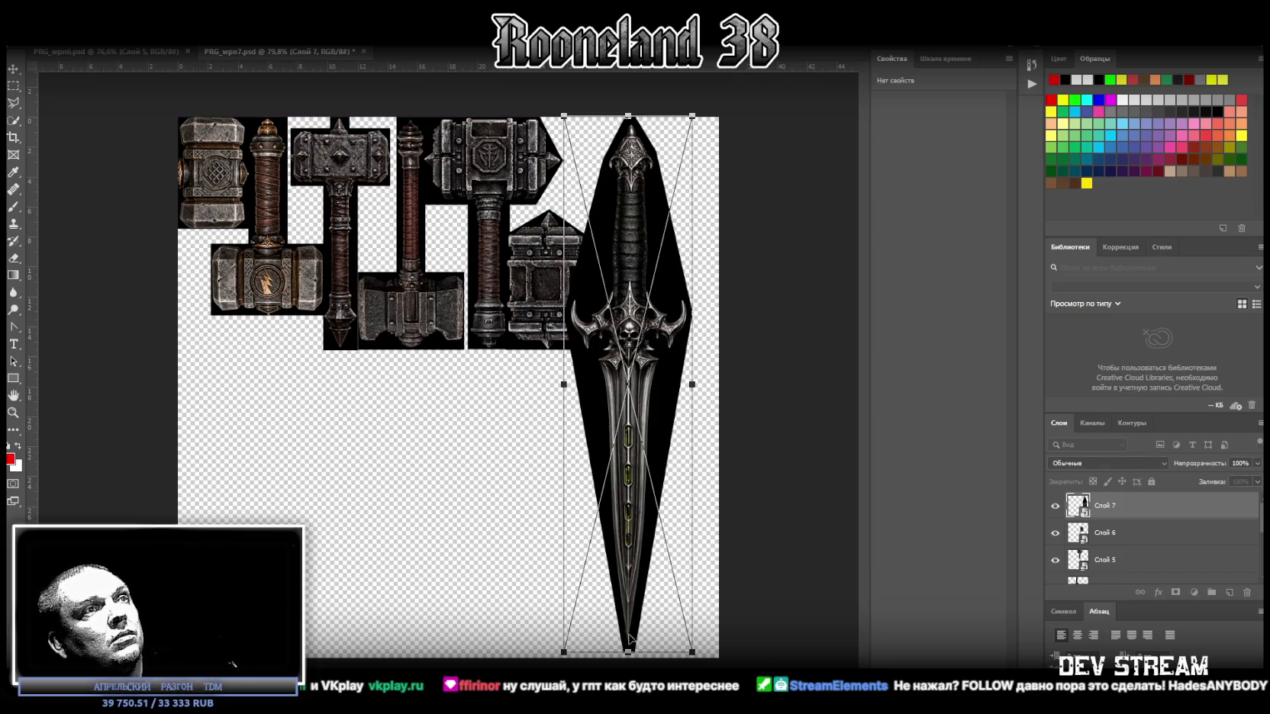
pyautogui.moveTo(629, 638); pyautogui.dragTo(637, 349)
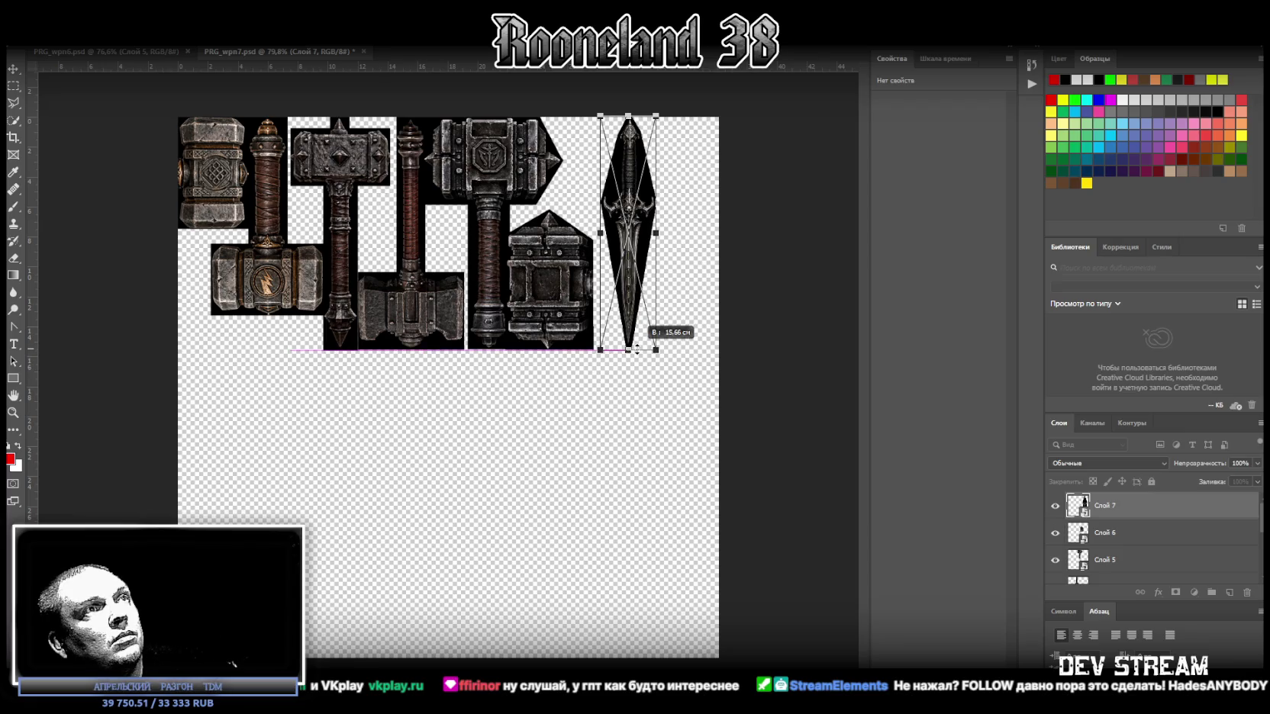
pyautogui.moveTo(636, 349); pyautogui.dragTo(616, 316)
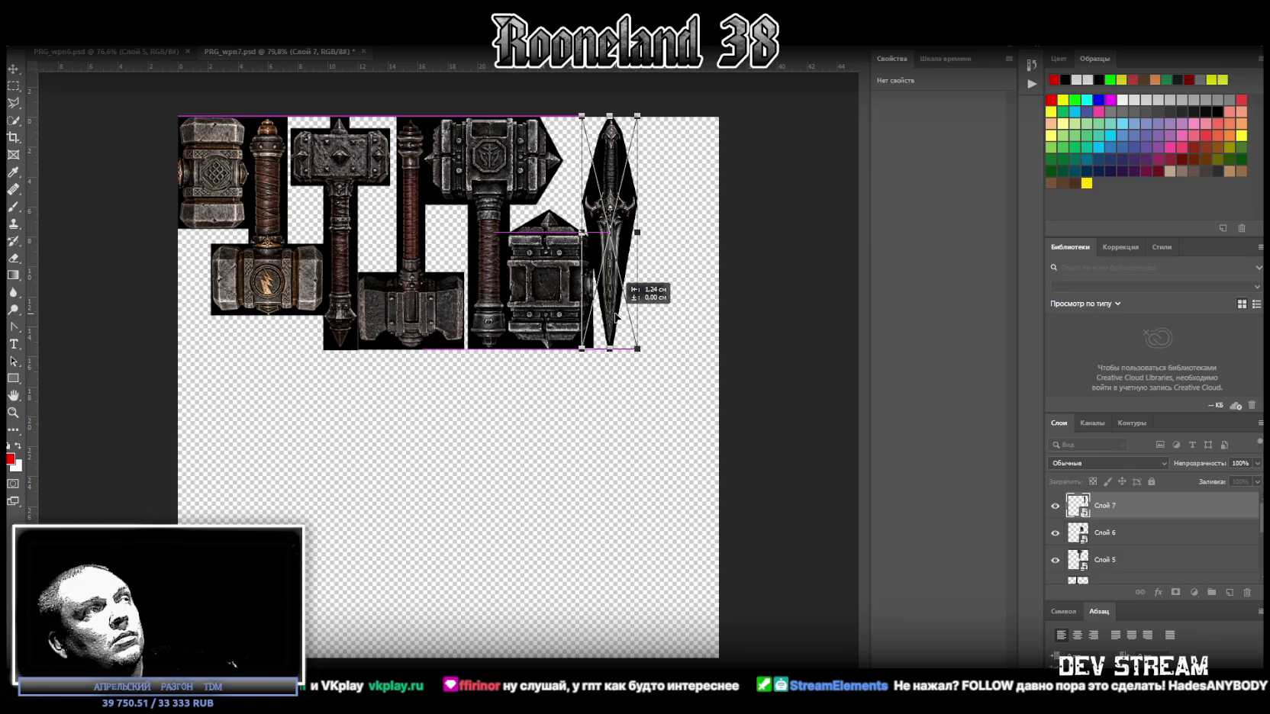
pyautogui.moveTo(616, 317); pyautogui.dragTo(615, 319)
pyautogui.click(13, 412)
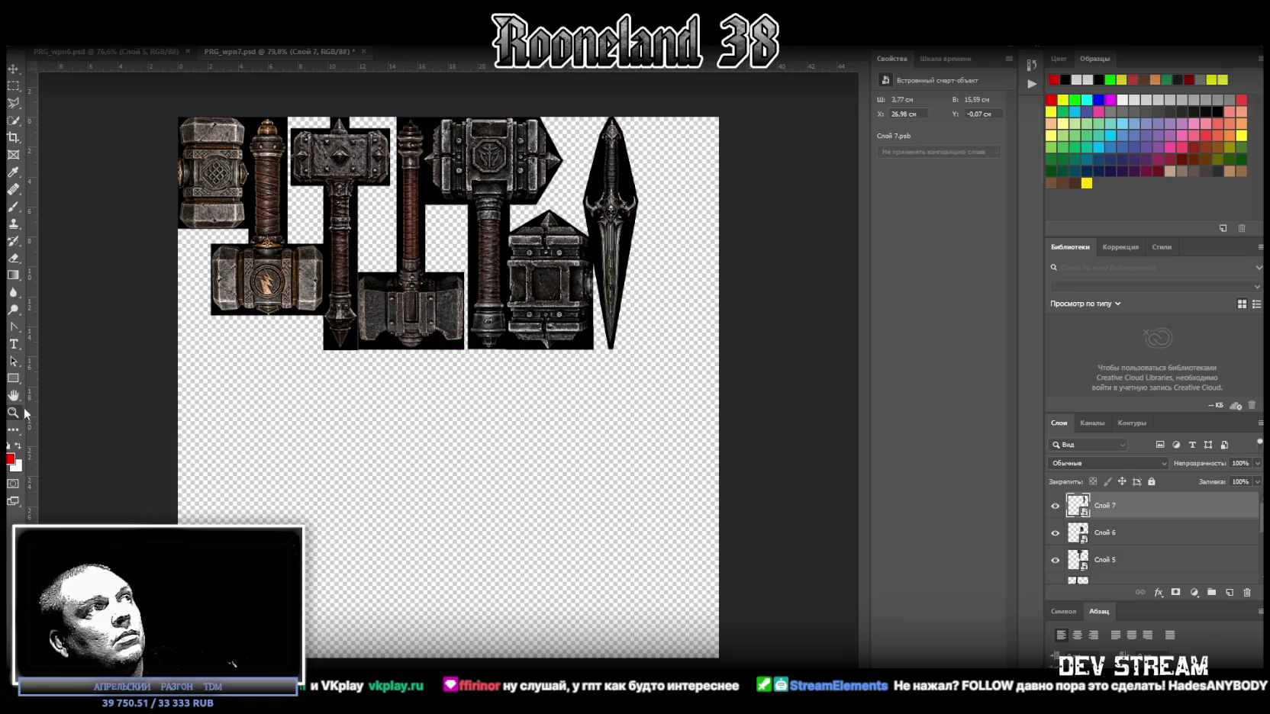
pyautogui.moveTo(607, 153); pyautogui.dragTo(662, 173)
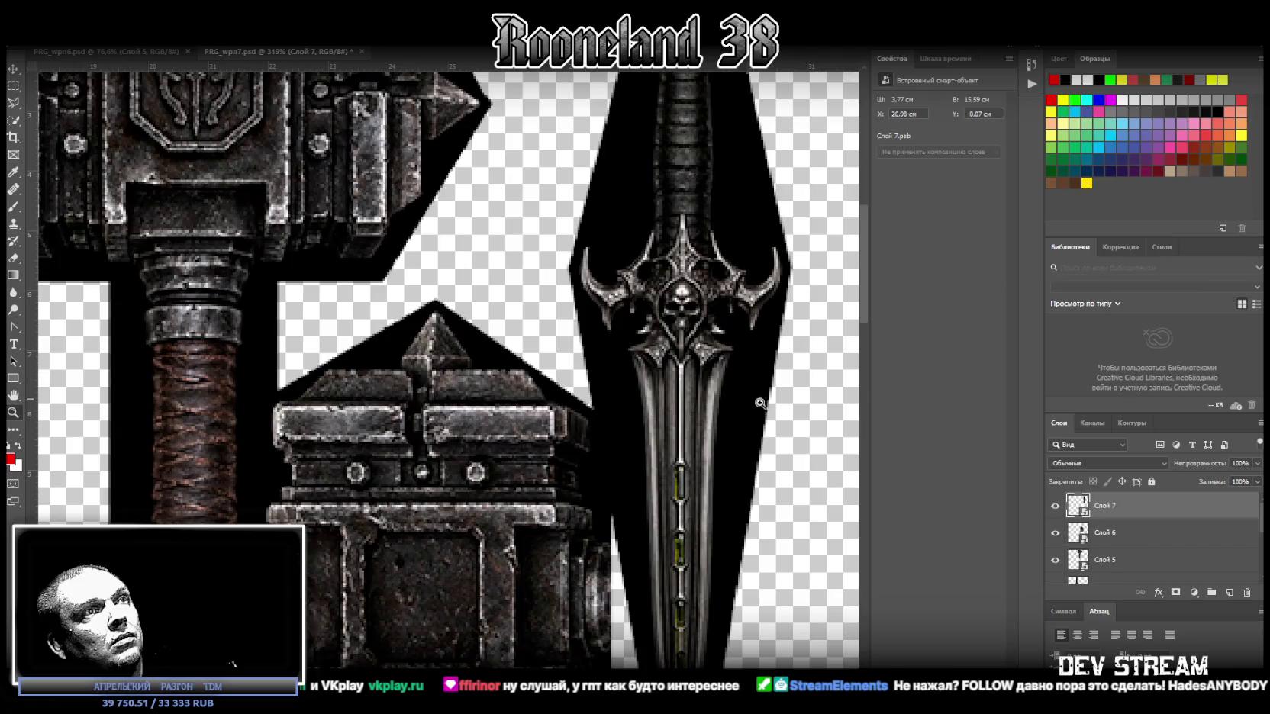
pyautogui.keyDown('alt'); pyautogui.scroll(-2, 755, 400); pyautogui.keyUp('alt')
pyautogui.keyDown('alt'); pyautogui.scroll(-1, 730, 428); pyautogui.keyUp('alt')
pyautogui.keyDown('alt'); pyautogui.scroll(-1, 740, 431); pyautogui.keyUp('alt')
pyautogui.keyDown('alt'); pyautogui.scroll(-1, 753, 436); pyautogui.keyUp('alt')
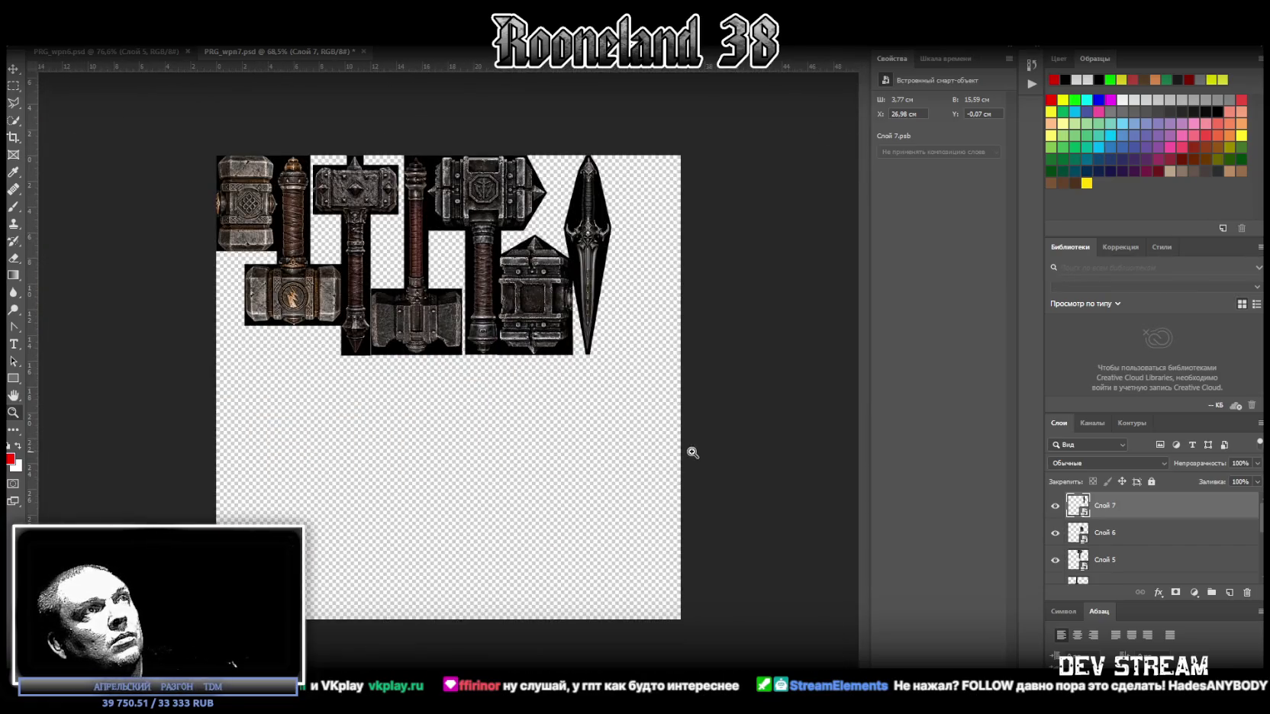
pyautogui.keyDown('alt'); pyautogui.scroll(1, 518, 428); pyautogui.keyUp('alt')
pyautogui.keyDown('alt'); pyautogui.scroll(1, 541, 428); pyautogui.keyUp('alt')
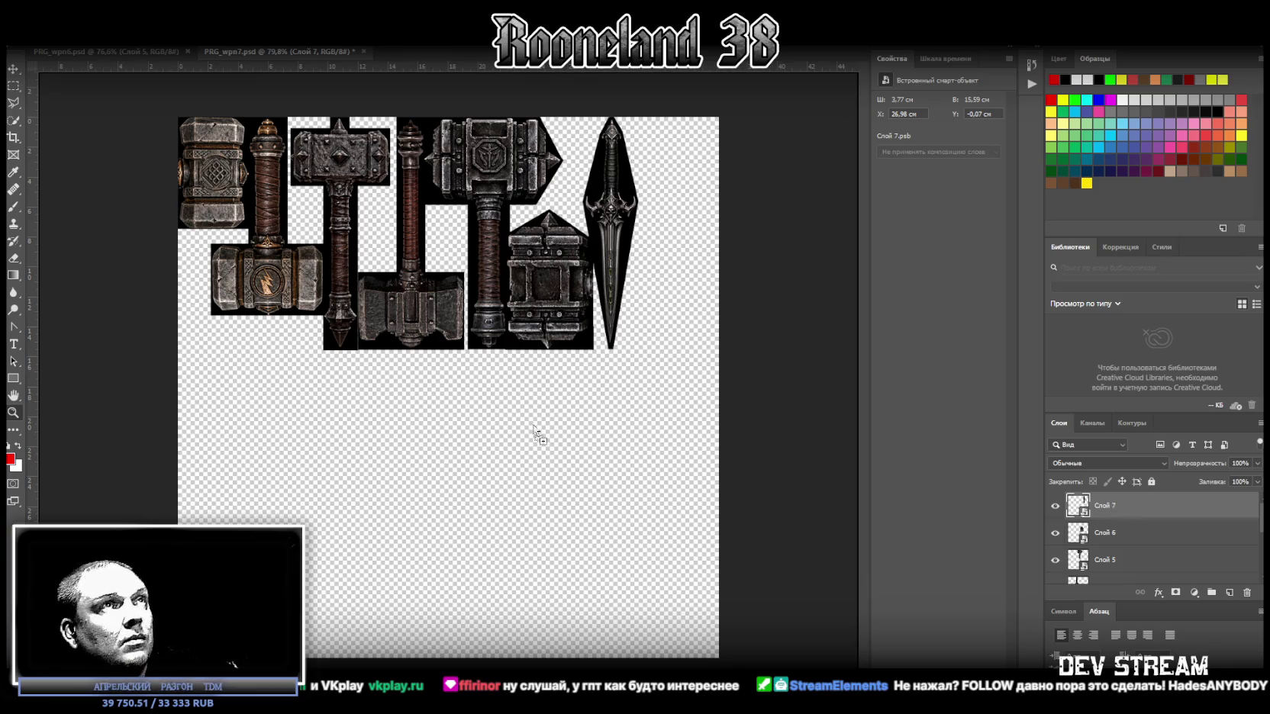
pyautogui.moveTo(539, 434); pyautogui.dragTo(524, 538)
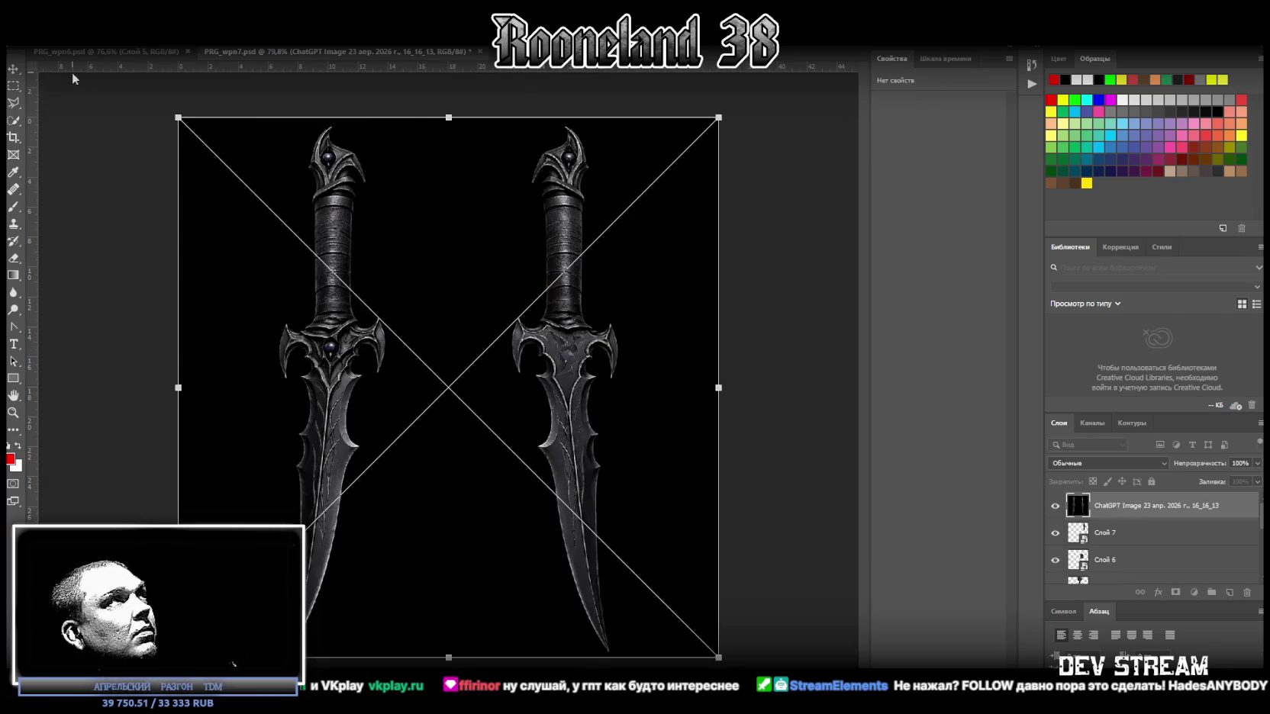
# Step: Commit the twin-dagger image and outline its left curved dagger with the Polygonal Lasso
pyautogui.press('Return')
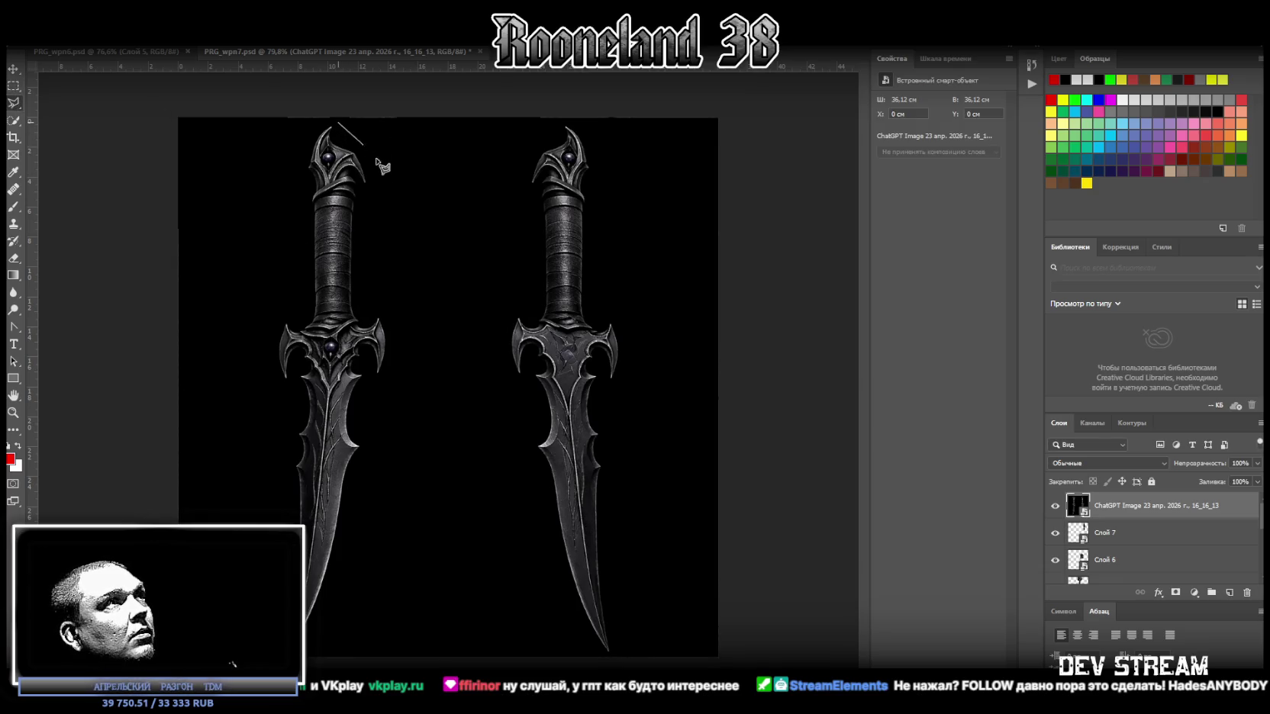
pyautogui.click(379, 183)
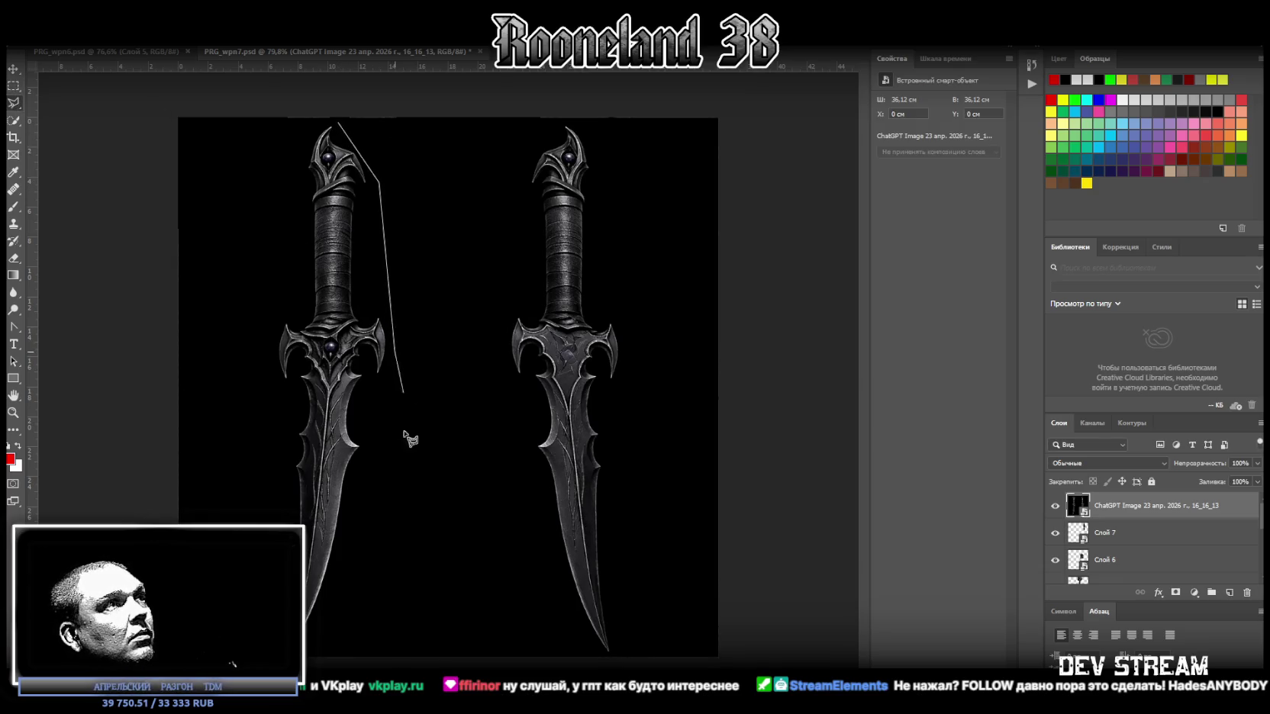
pyautogui.click(394, 351)
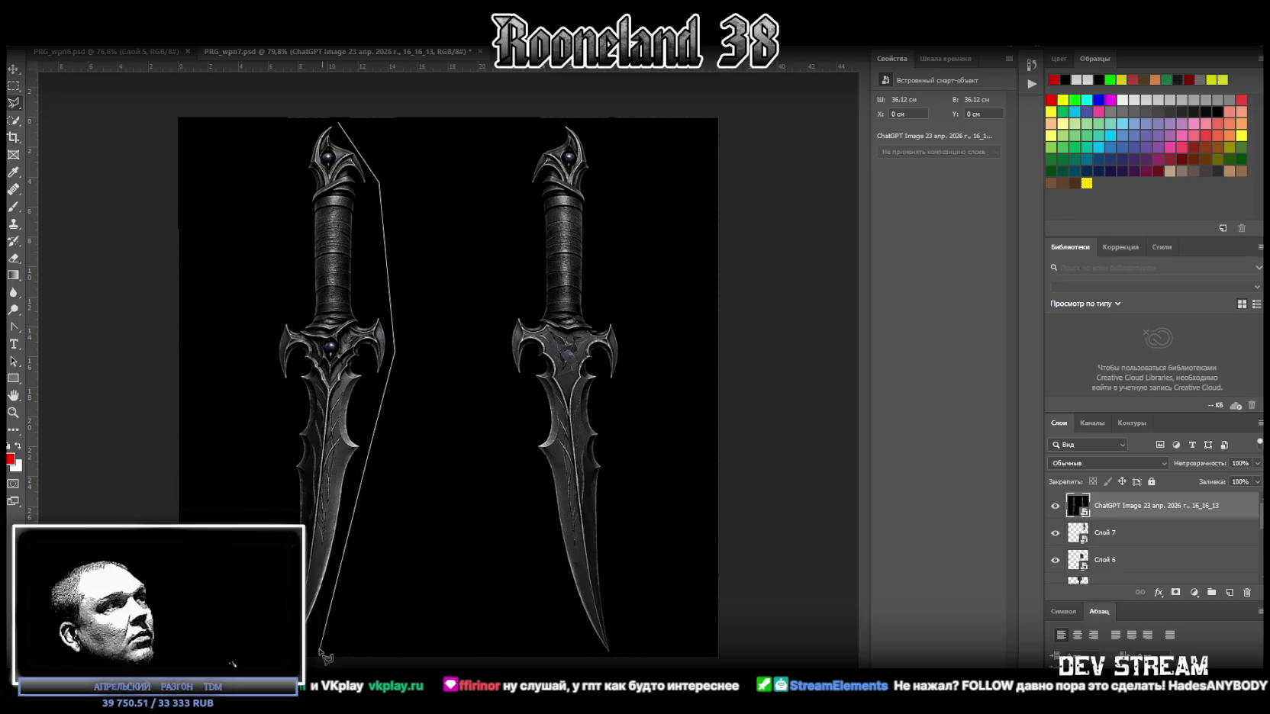
pyautogui.click(281, 670)
pyautogui.click(272, 324)
pyautogui.click(304, 134)
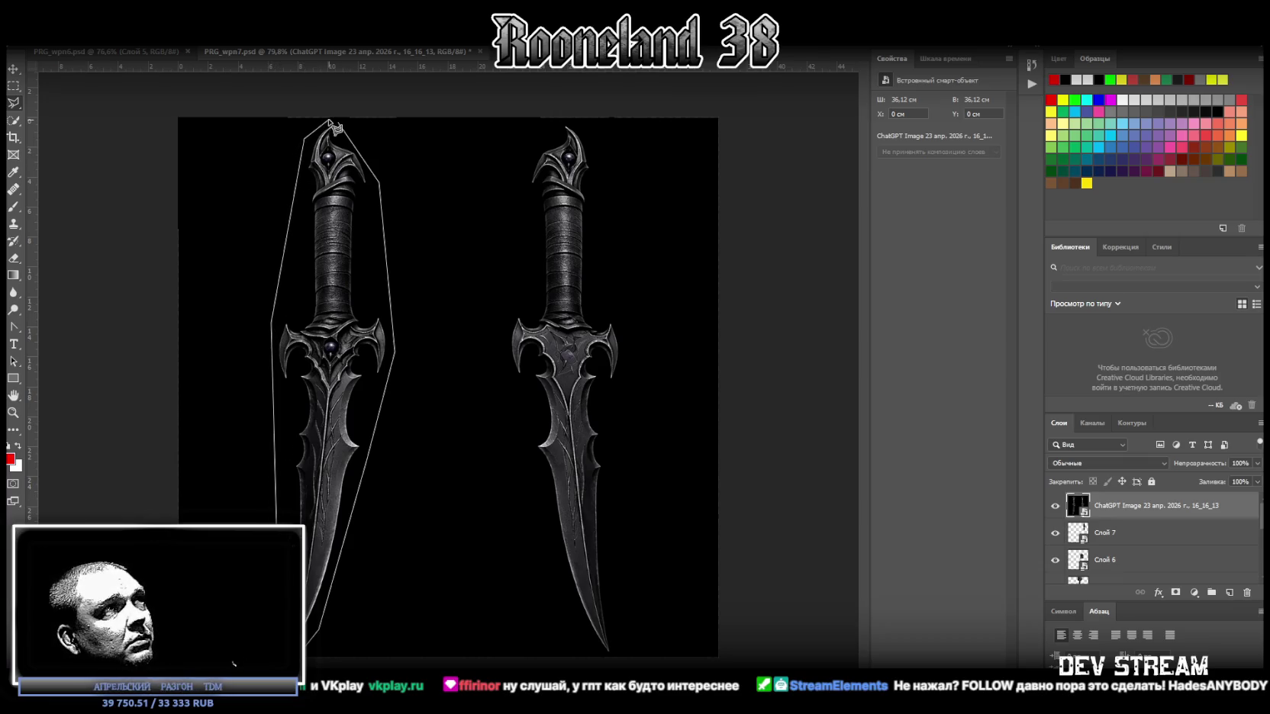
pyautogui.click(335, 122)
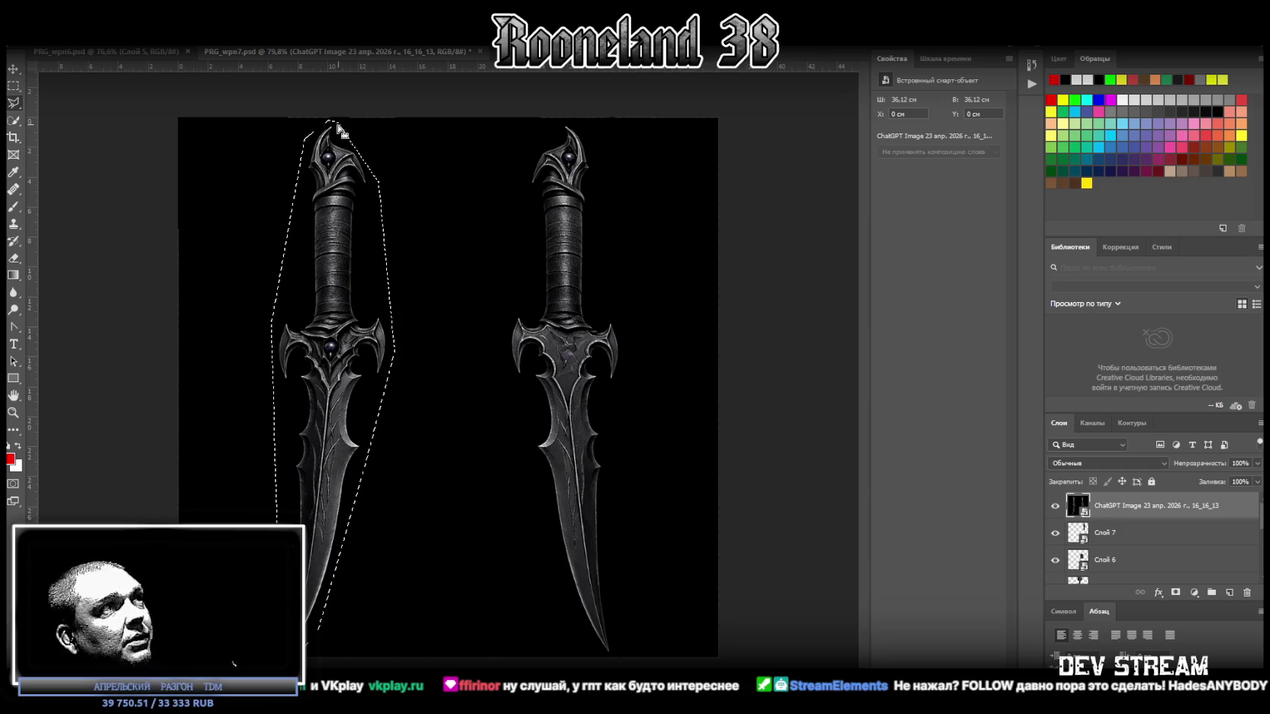
# Step: Copy the curved dagger to a new layer, delete the source image, and make it a Smart Object
pyautogui.rightClick(340, 228)
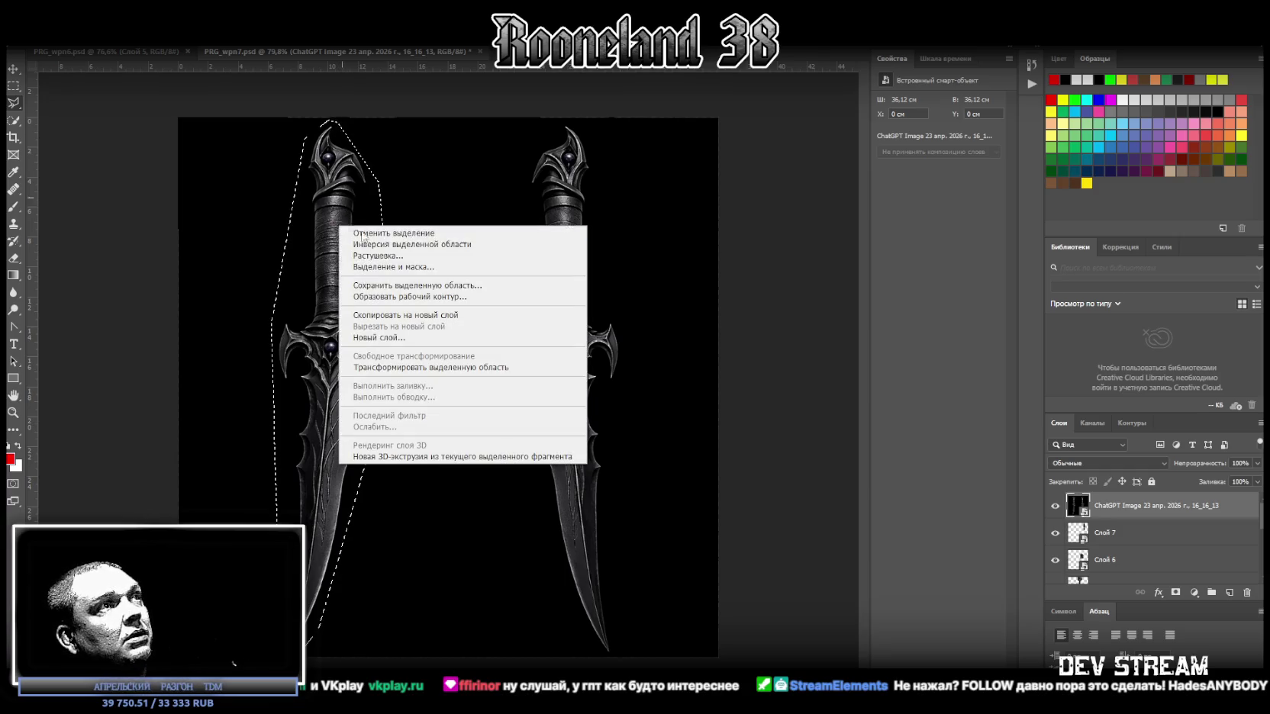
pyautogui.click(445, 320)
pyautogui.click(1107, 533)
pyautogui.press('Delete')
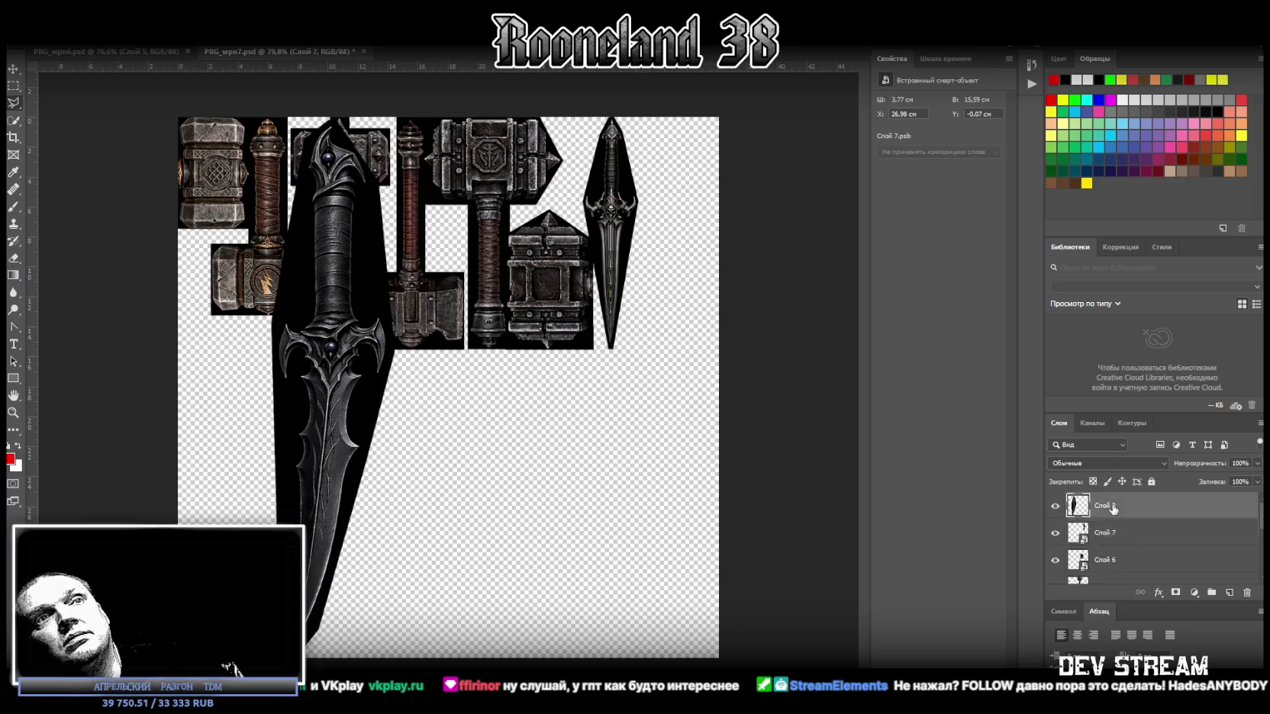
pyautogui.rightClick(1111, 509)
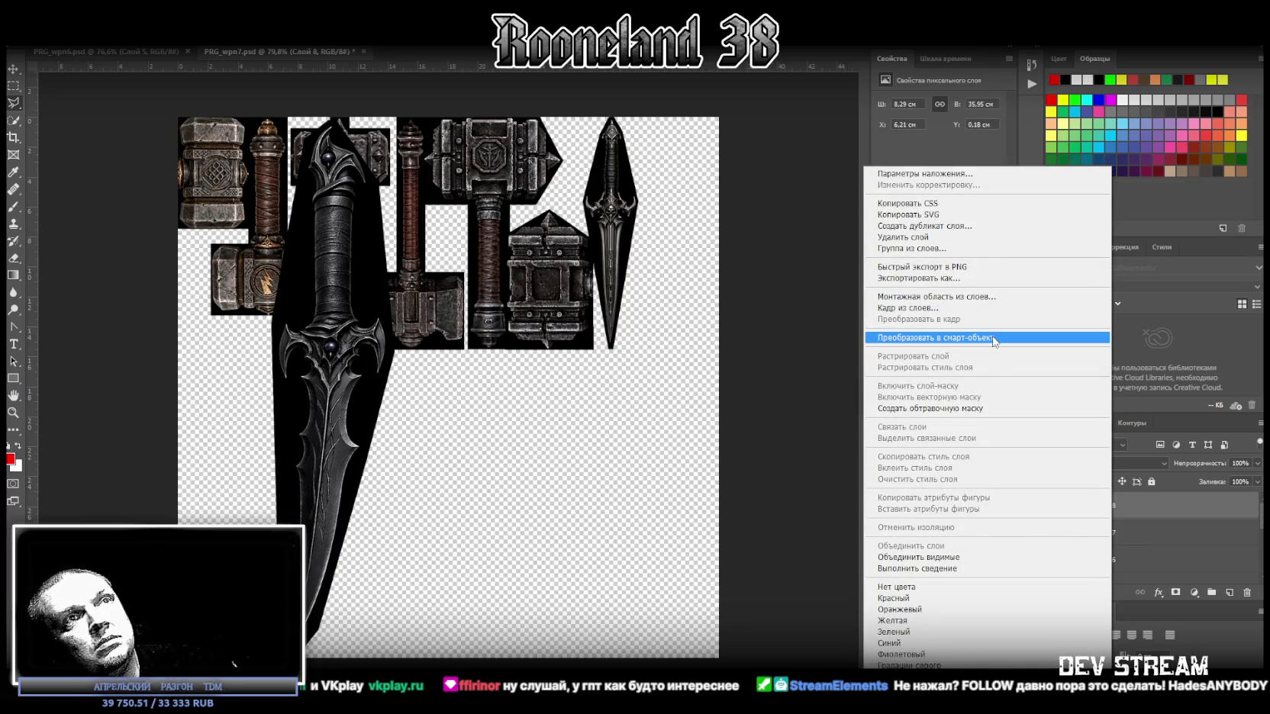
pyautogui.click(995, 339)
# Step: Shrink the curved dagger and set it beside the first dagger in the top row
pyautogui.hotkey('ctrl', 't')
pyautogui.moveTo(371, 292); pyautogui.dragTo(693, 290)
pyautogui.moveTo(656, 654)
pyautogui.mouseDown()
pyautogui.moveTo(656, 348)
pyautogui.moveTo(674, 330)
pyautogui.mouseUp()
pyautogui.click(13, 69)
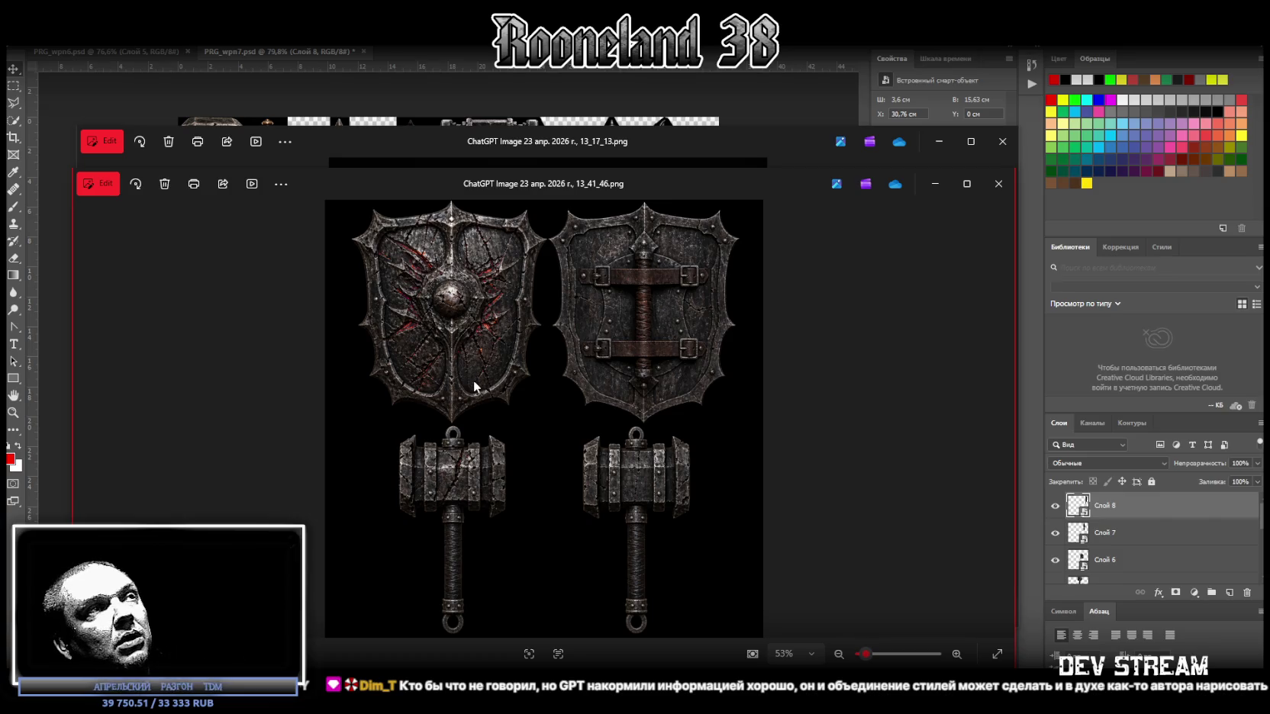
# Step: Close both shield-and-hammer Photos windows and Alt+Tab over to the Blockbench weapon project
pyautogui.click(997, 185)
pyautogui.click(1001, 141)
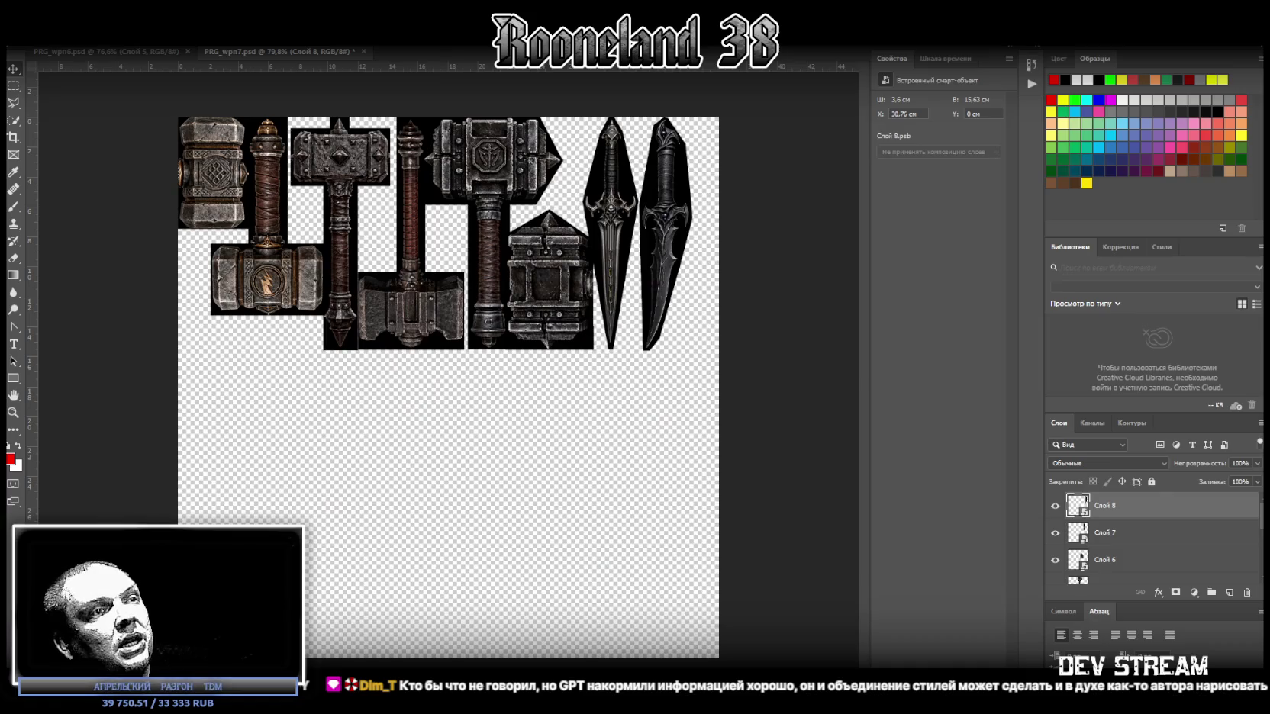
pyautogui.hotkey('alt', 'Tab')
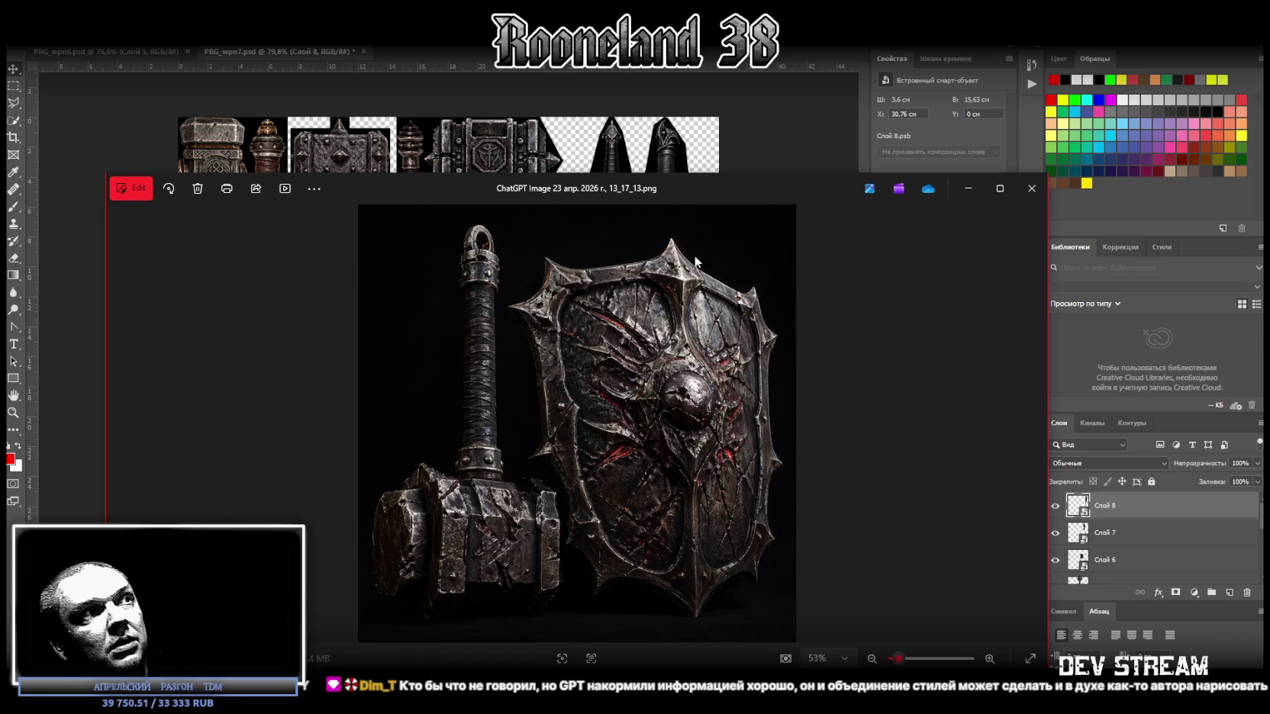
pyautogui.hotkey('alt', 'Tab')
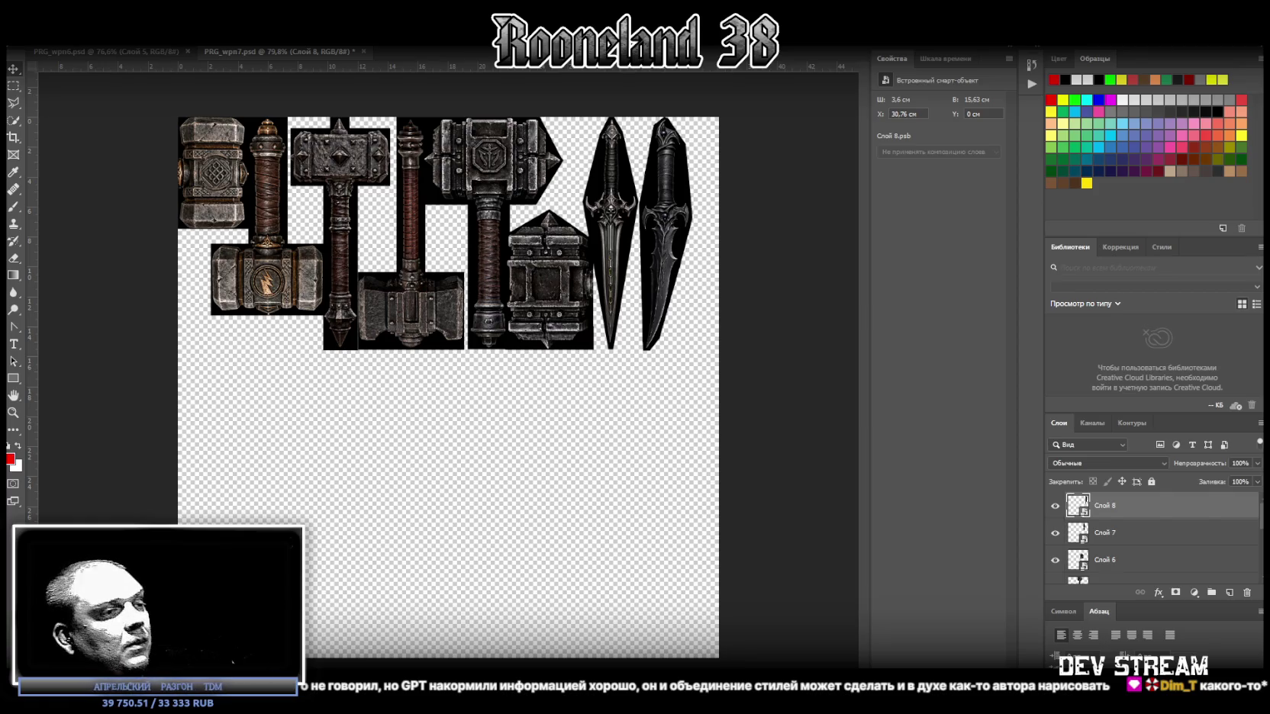
pyautogui.hotkey('alt', 'Tab')
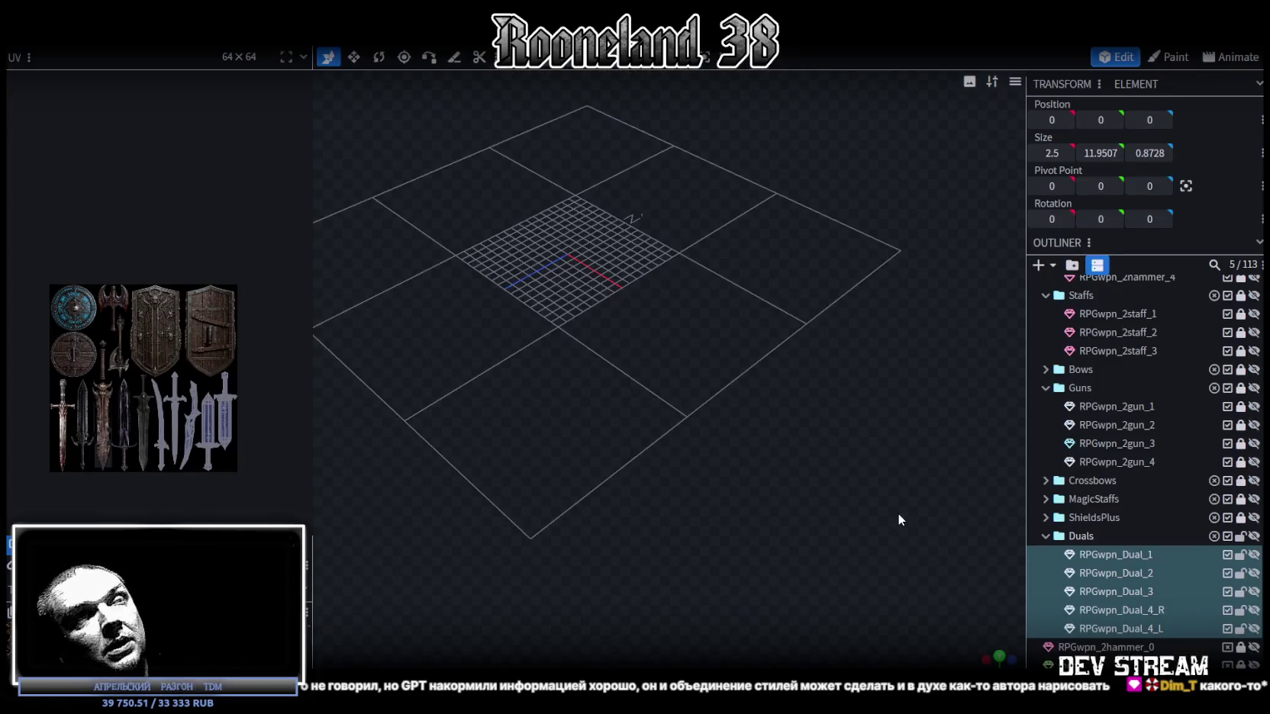
# Step: Expand ShieldsPlus in the Outliner and leave only RPGwpn_Shield_3 visible
pyautogui.scroll(5, 1105, 438)
pyautogui.scroll(3, 1107, 435)
pyautogui.scroll(-5, 1084, 476)
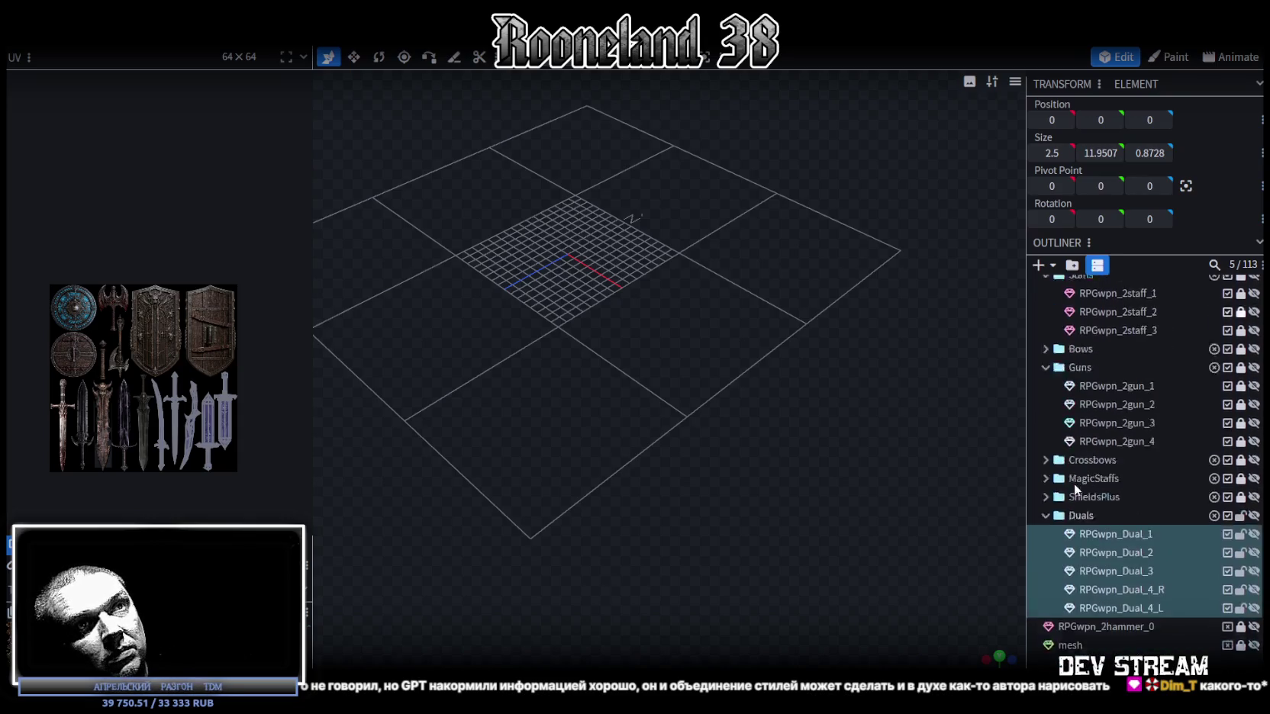
pyautogui.scroll(-2, 1074, 483)
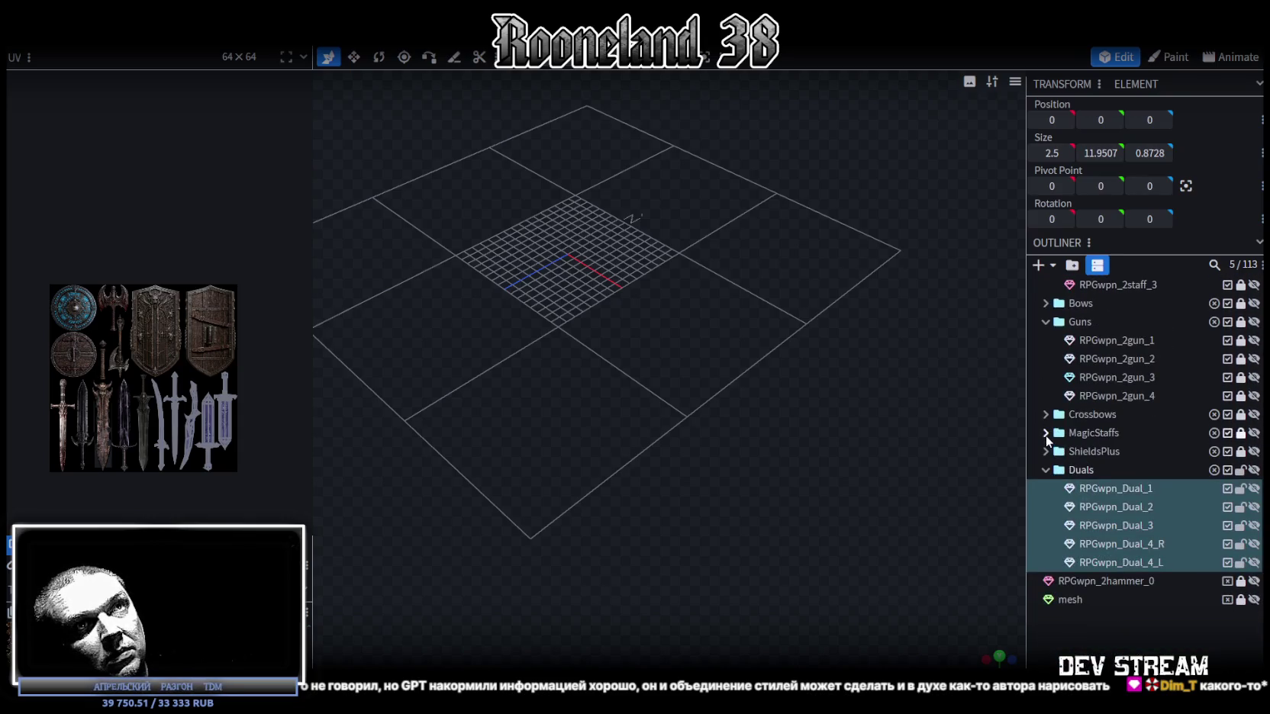
pyautogui.click(1044, 451)
pyautogui.click(1256, 471)
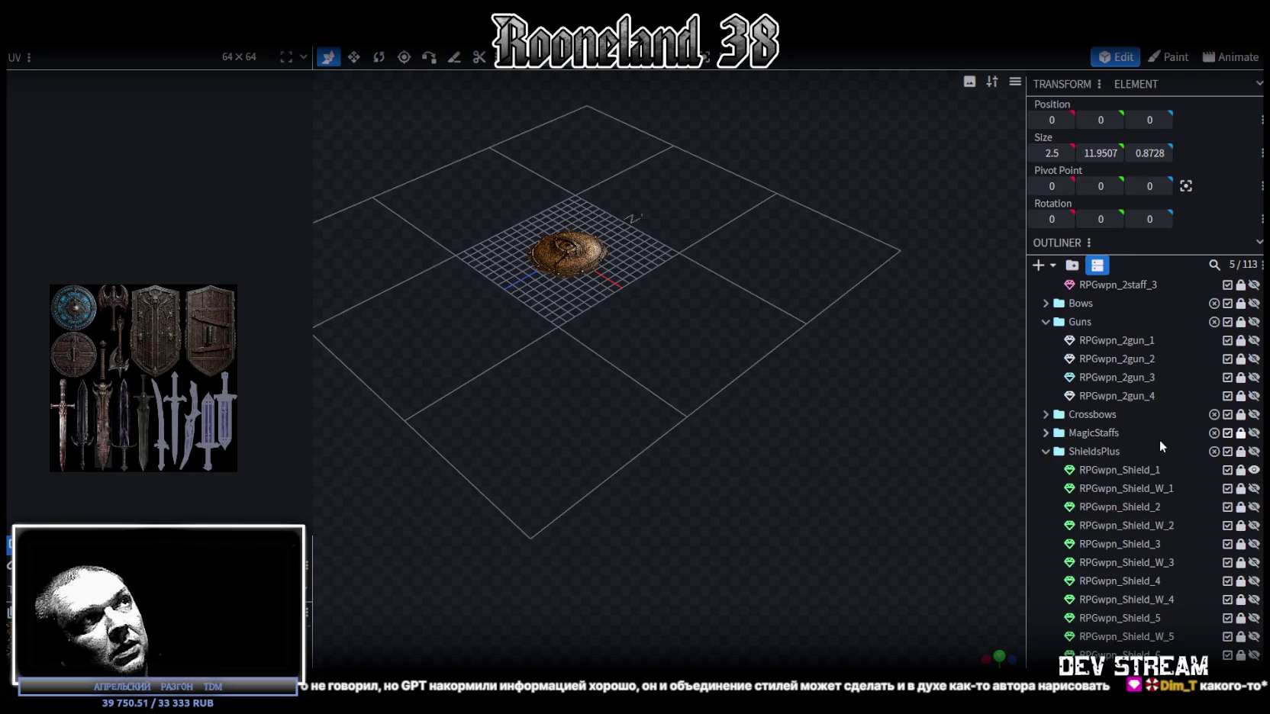
pyautogui.click(1253, 471)
pyautogui.click(1254, 508)
pyautogui.click(1253, 507)
pyautogui.click(1254, 544)
# Step: Orbit and zoom to inspect RPGwpn_Shield_3 face-on and then in perspective
pyautogui.scroll(3, 611, 347)
pyautogui.scroll(2, 639, 343)
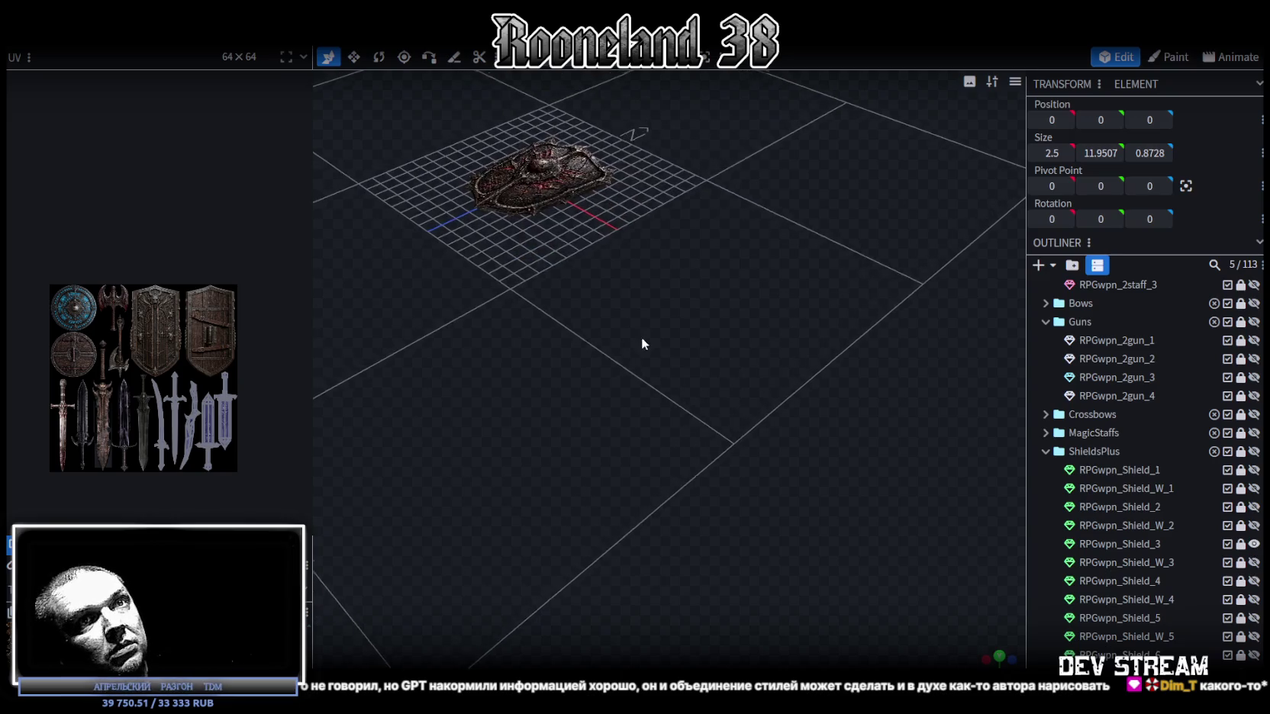
pyautogui.moveTo(677, 370); pyautogui.dragTo(790, 397)
pyautogui.scroll(2, 787, 396)
pyautogui.scroll(2, 807, 431)
pyautogui.scroll(2, 863, 400)
pyautogui.scroll(1, 838, 413)
pyautogui.scroll(-5, 838, 416)
pyautogui.scroll(-2, 839, 428)
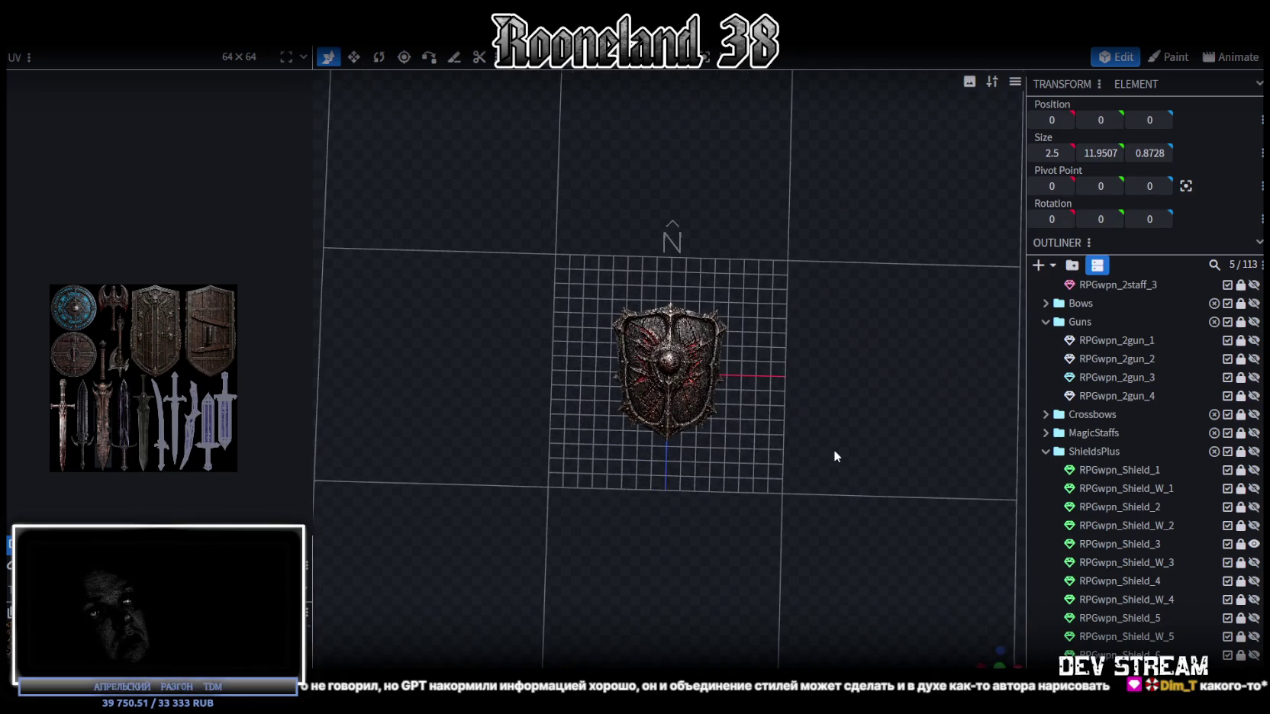
pyautogui.scroll(2, 830, 447)
pyautogui.scroll(3, 829, 445)
pyautogui.scroll(1, 849, 441)
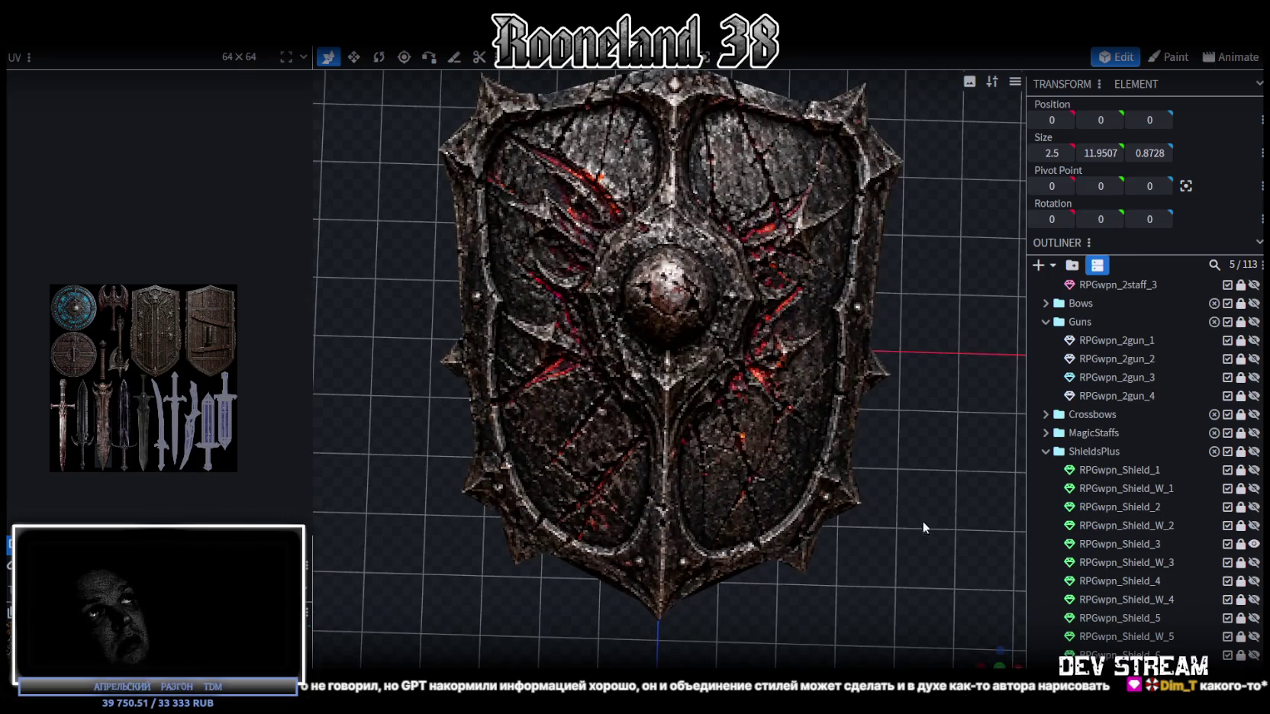
pyautogui.moveTo(928, 523)
pyautogui.mouseDown()
pyautogui.moveTo(849, 453)
pyautogui.moveTo(801, 538)
pyautogui.moveTo(760, 459)
pyautogui.mouseUp()
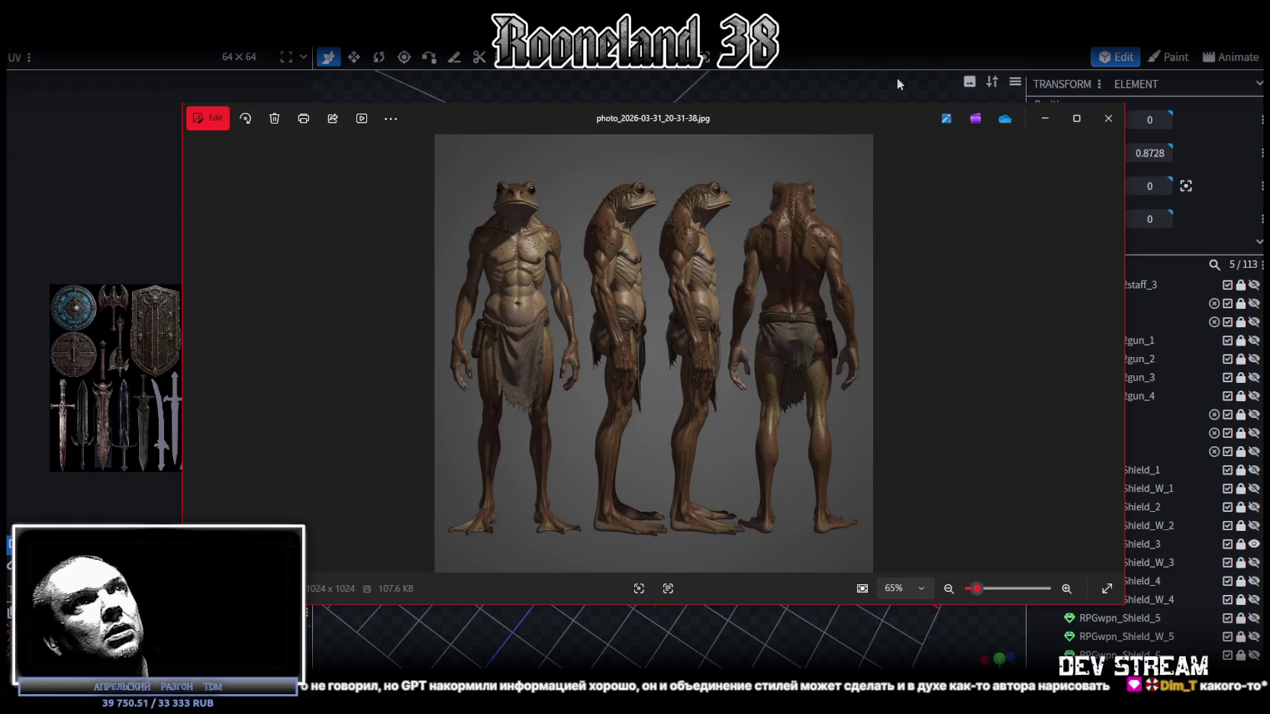
# Step: Minimize the frog sheet, review the crocodile, rat, minotaur and beetle sheets, and close them all
pyautogui.click(1045, 118)
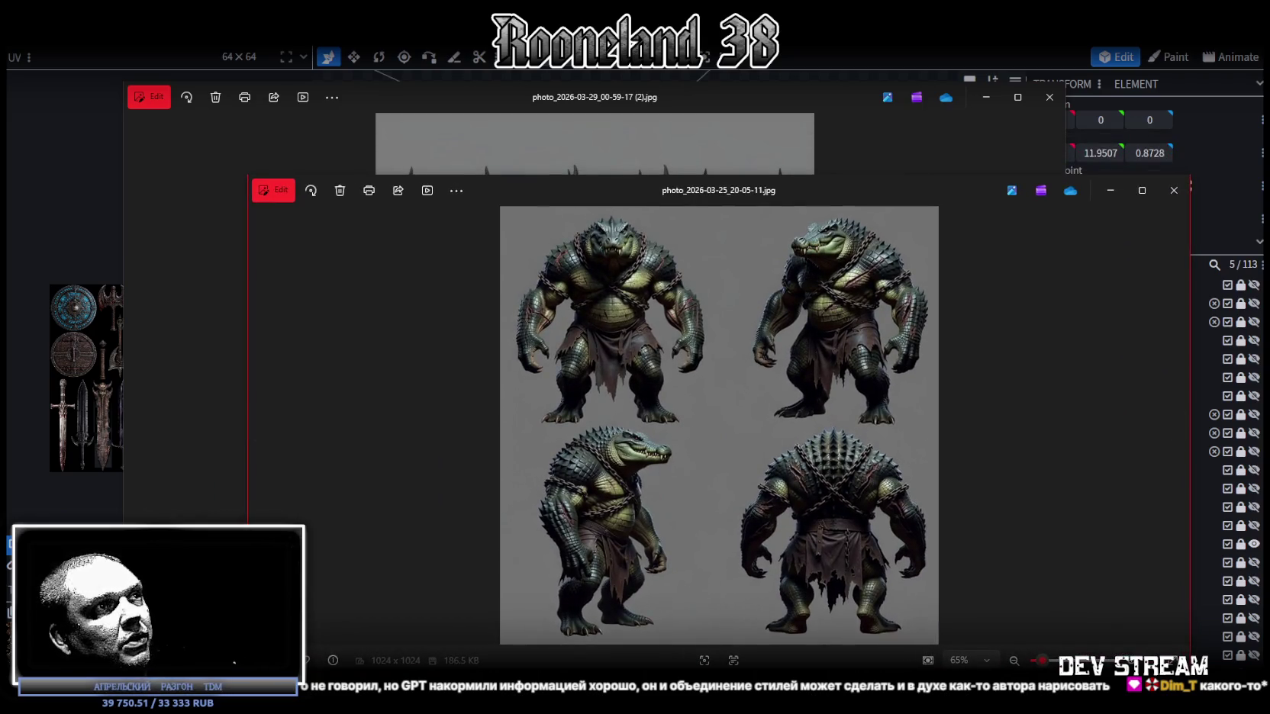
pyautogui.moveTo(781, 196); pyautogui.dragTo(802, 200)
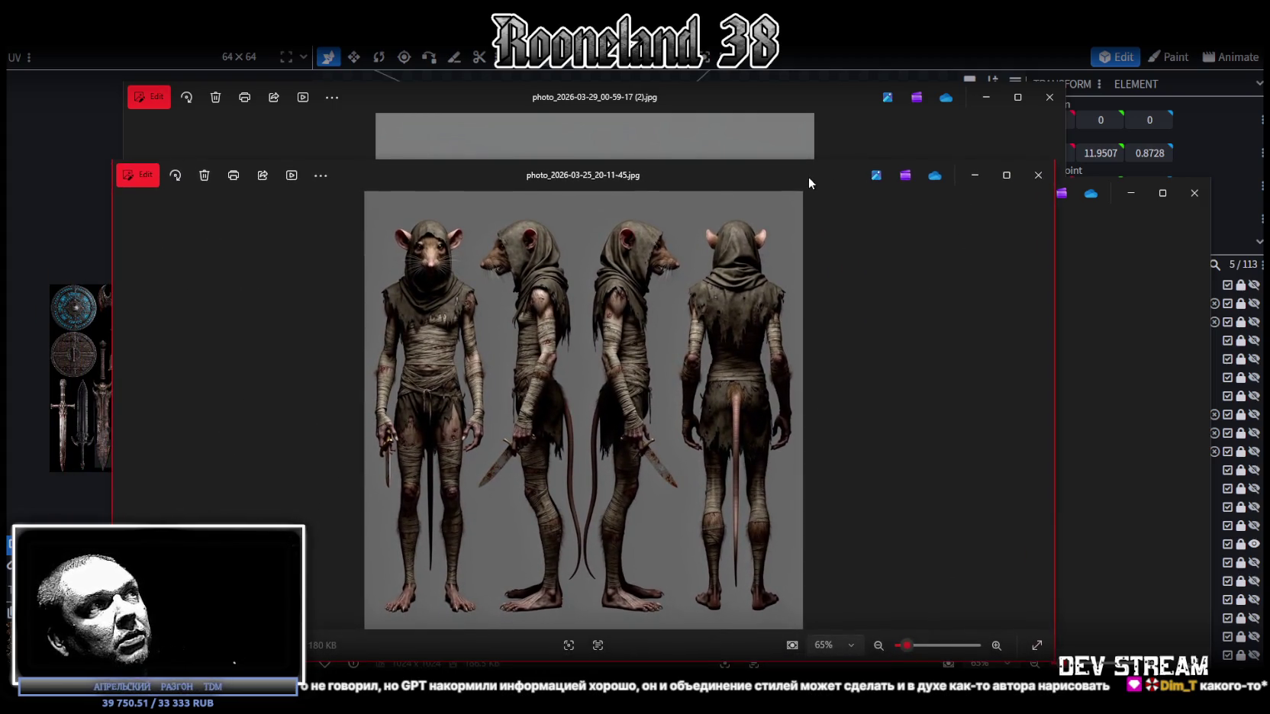
pyautogui.click(1038, 174)
pyautogui.click(1194, 193)
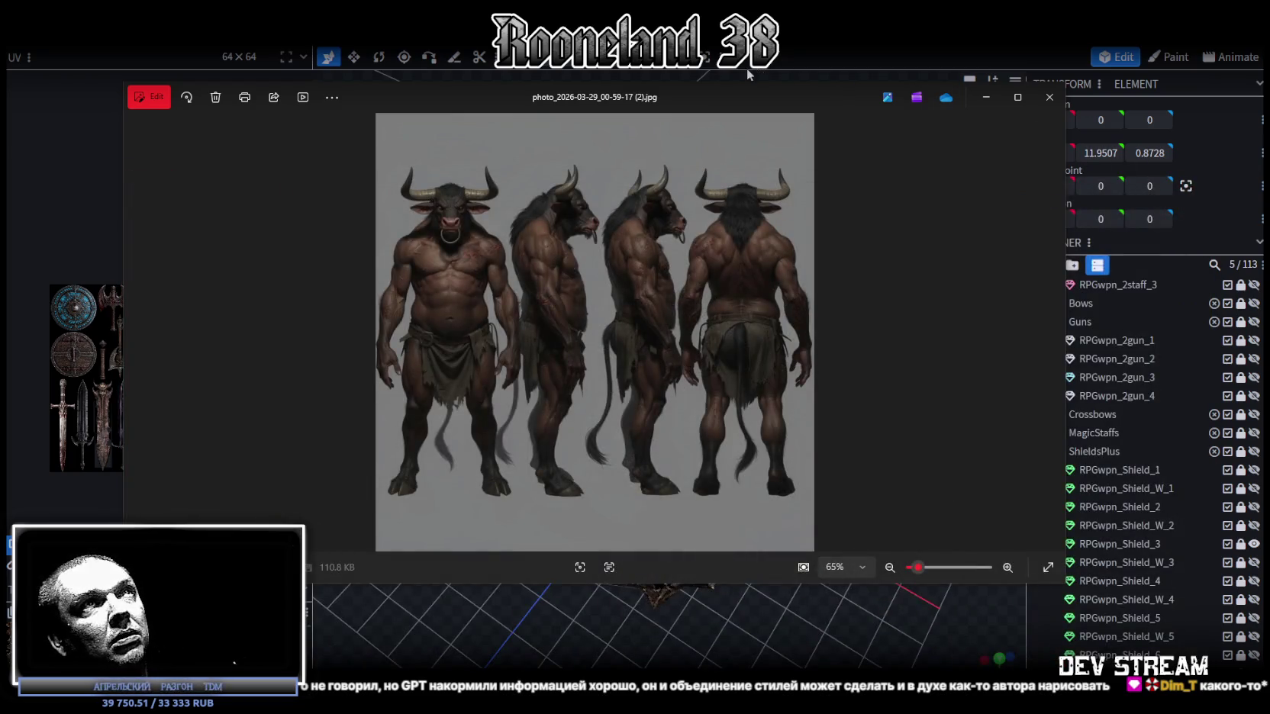
pyautogui.click(1049, 97)
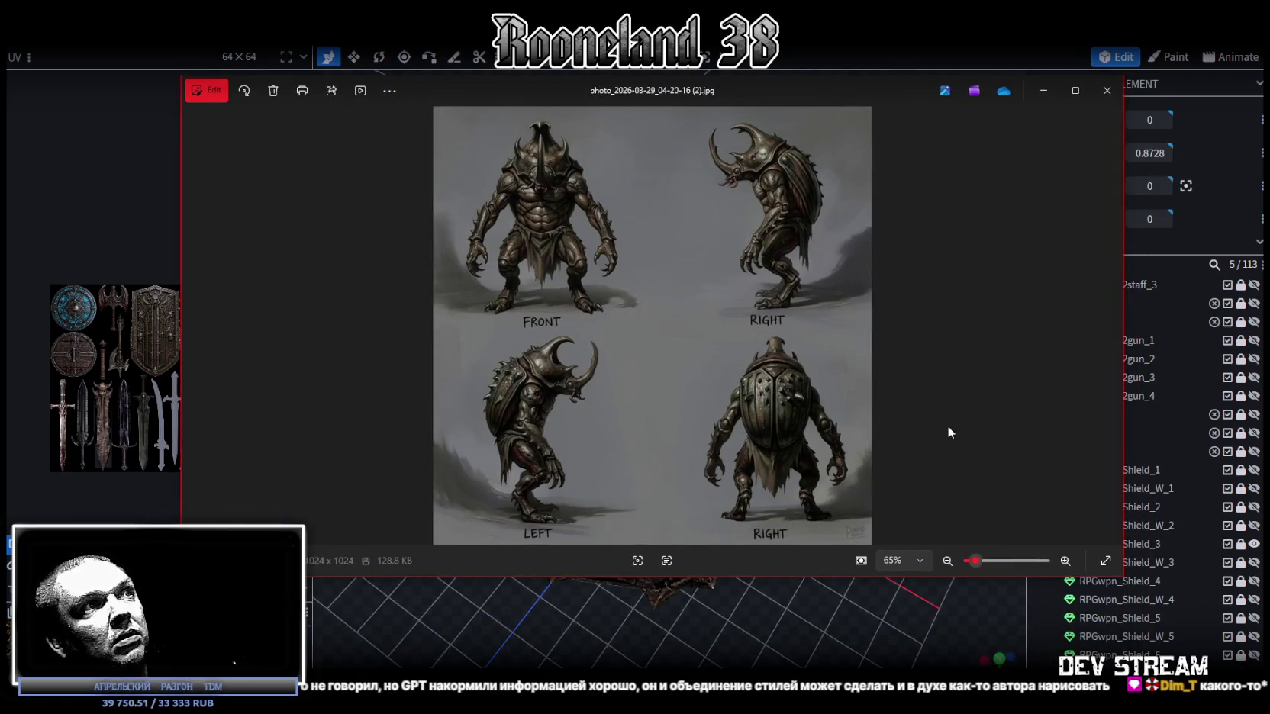
pyautogui.press('Escape')
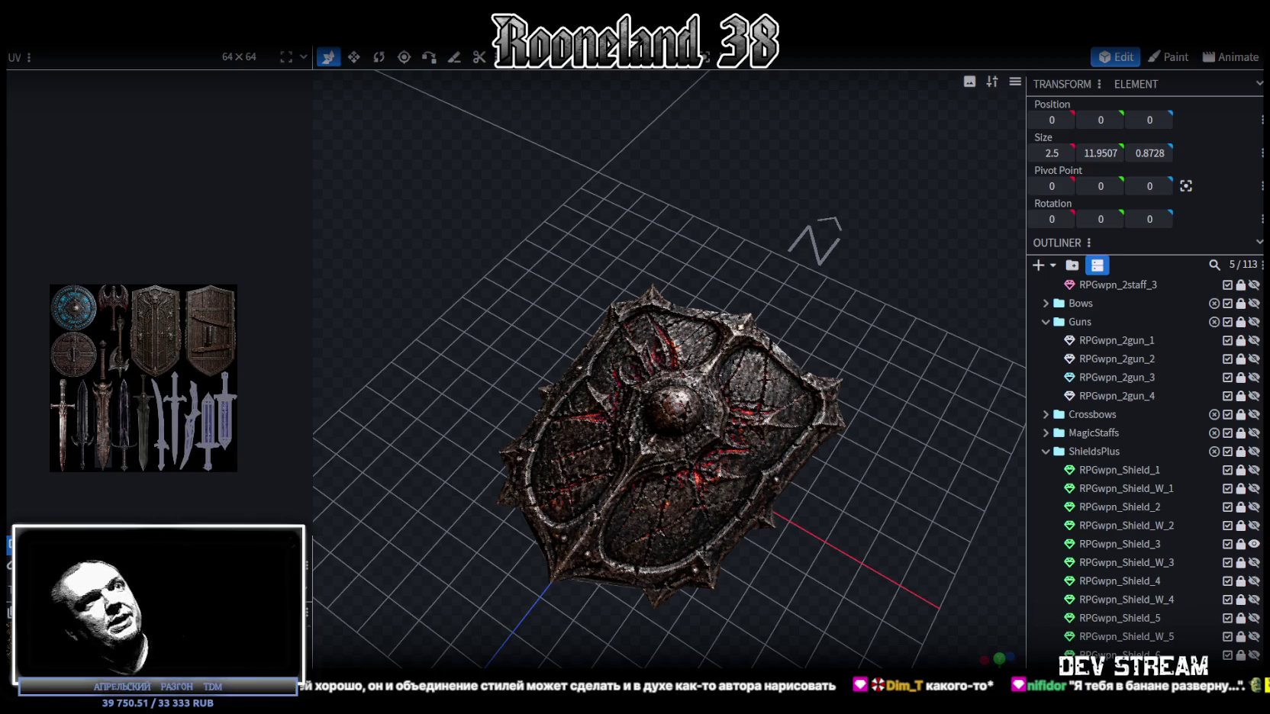
# Step: Hide the shield and collapse the Swords, Hammers, Staffs, Guns and ShieldsPlus groups
pyautogui.scroll(5, 1097, 360)
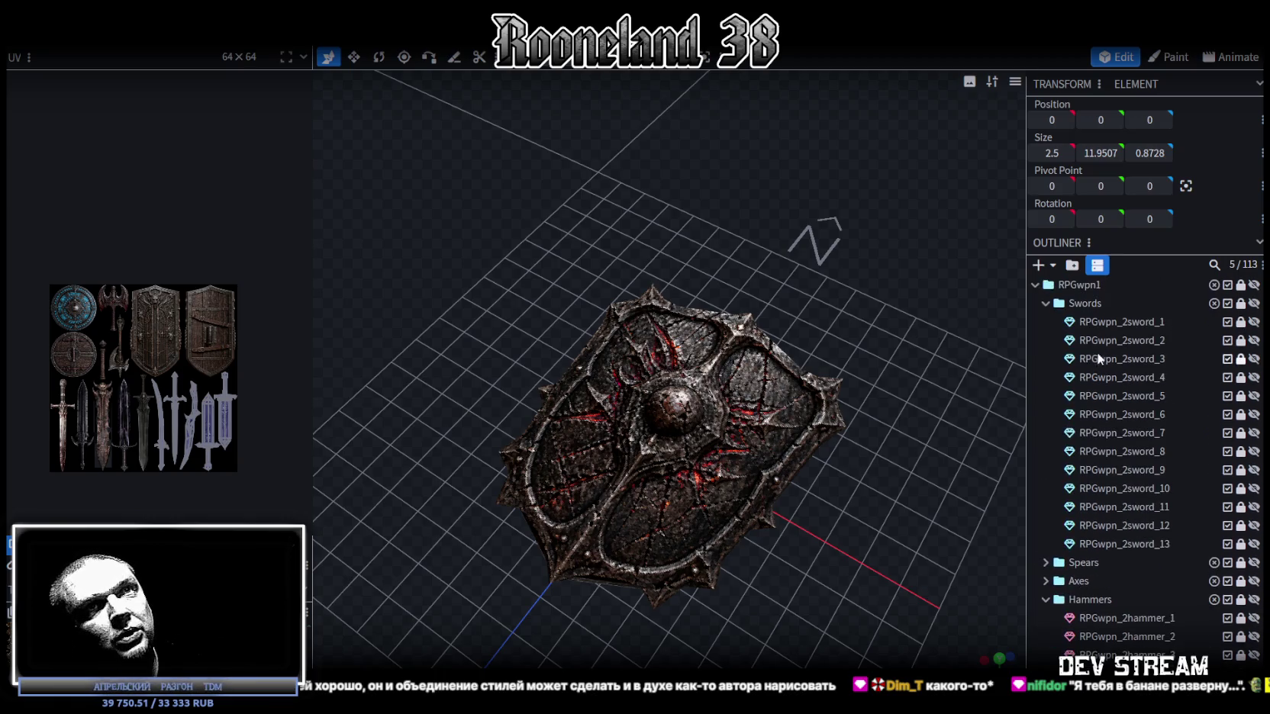
pyautogui.click(1253, 286)
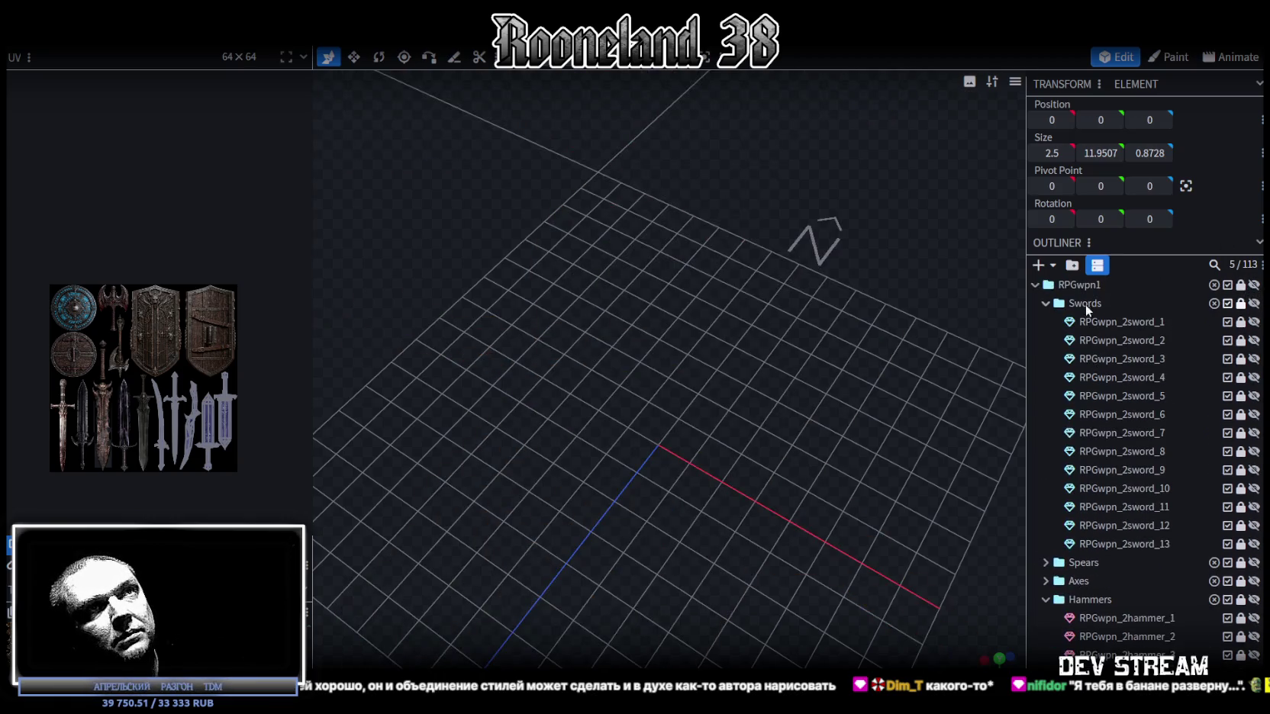
pyautogui.click(1044, 302)
pyautogui.click(1045, 359)
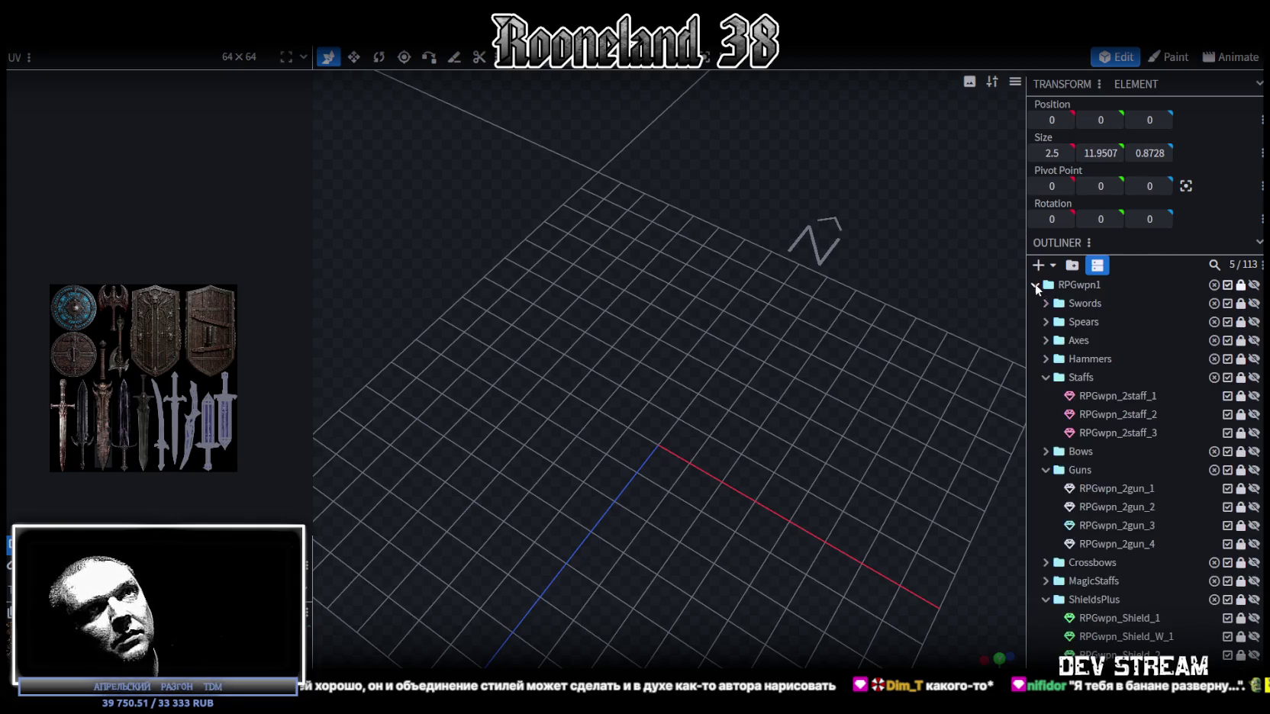
pyautogui.click(1046, 377)
pyautogui.click(1045, 414)
pyautogui.click(1045, 470)
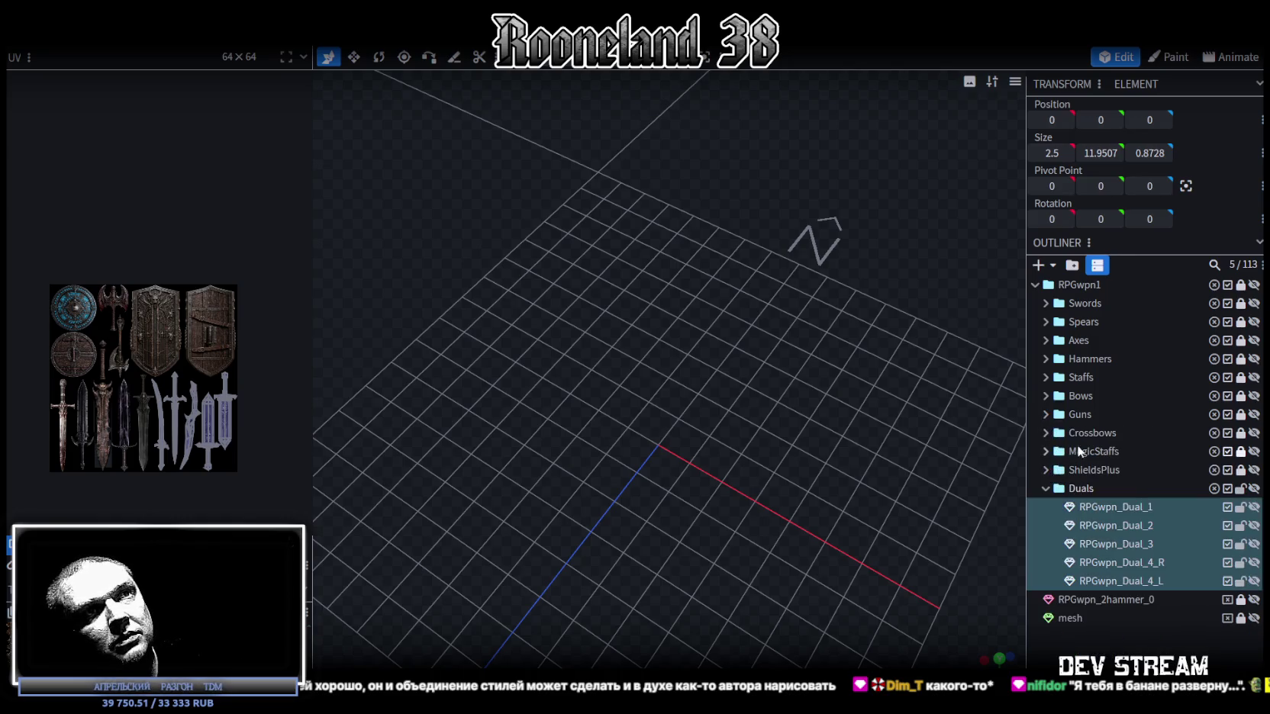
# Step: Show every RPGwpn1 weapon model and orbit around the crossbow
pyautogui.click(1254, 285)
pyautogui.scroll(-5, 656, 371)
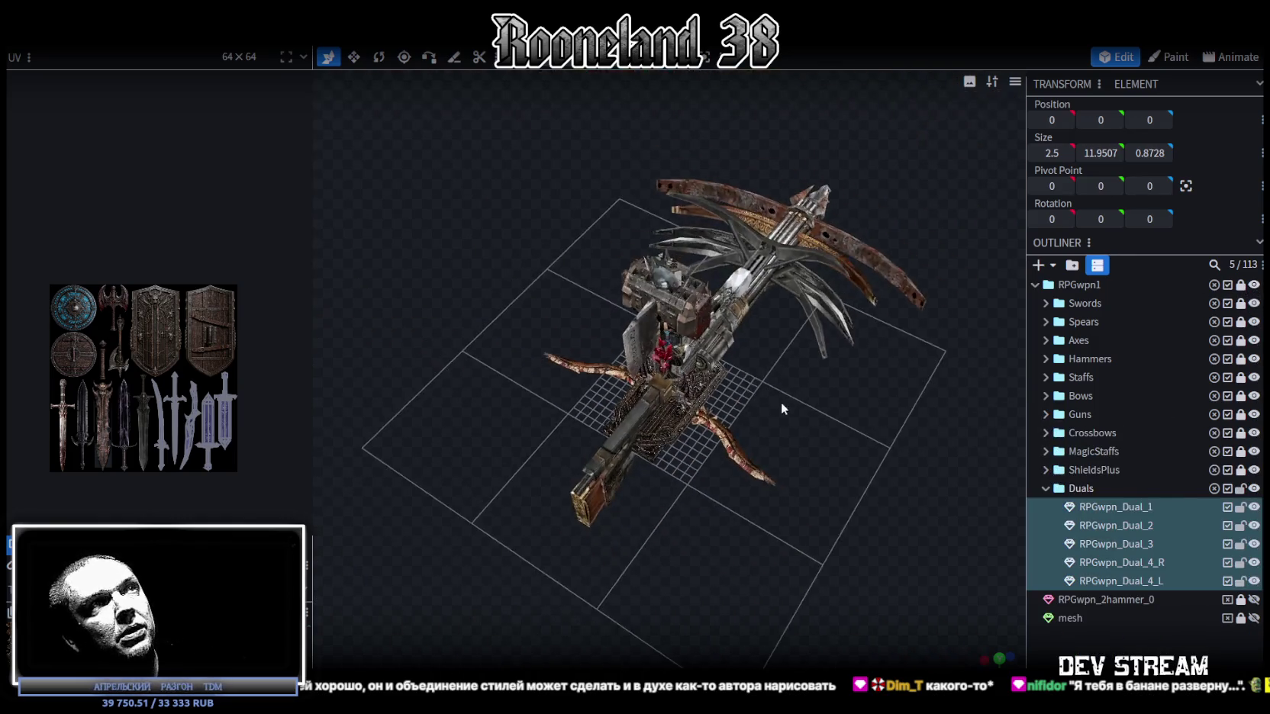
pyautogui.moveTo(656, 371)
pyautogui.mouseDown()
pyautogui.moveTo(876, 349)
pyautogui.moveTo(824, 387)
pyautogui.moveTo(704, 288)
pyautogui.moveTo(634, 284)
pyautogui.moveTo(788, 411)
pyautogui.moveTo(674, 380)
pyautogui.moveTo(774, 401)
pyautogui.moveTo(818, 394)
pyautogui.moveTo(787, 377)
pyautogui.moveTo(595, 401)
pyautogui.moveTo(713, 399)
pyautogui.moveTo(710, 341)
pyautogui.moveTo(844, 362)
pyautogui.moveTo(839, 336)
pyautogui.moveTo(1117, 347)
pyautogui.mouseUp()
pyautogui.scroll(5, 670, 361)
pyautogui.scroll(-3, 633, 284)
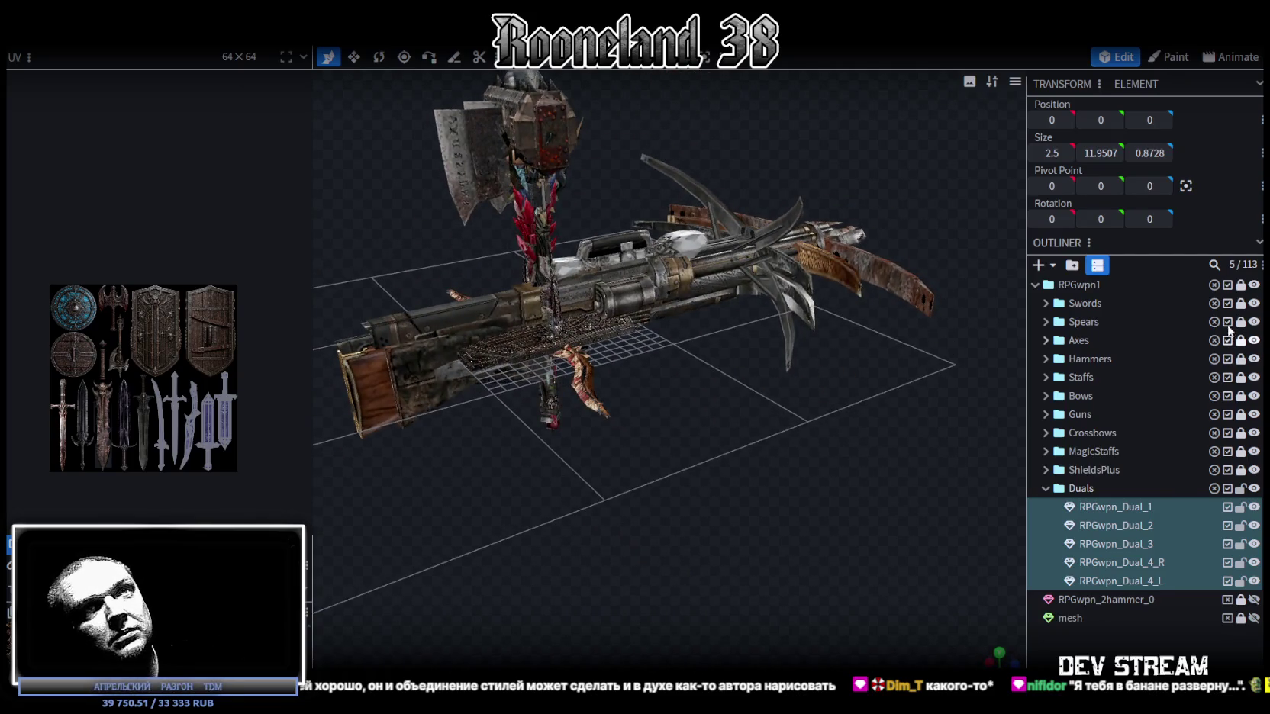
pyautogui.scroll(-1, 1243, 313)
pyautogui.scroll(1, 1251, 298)
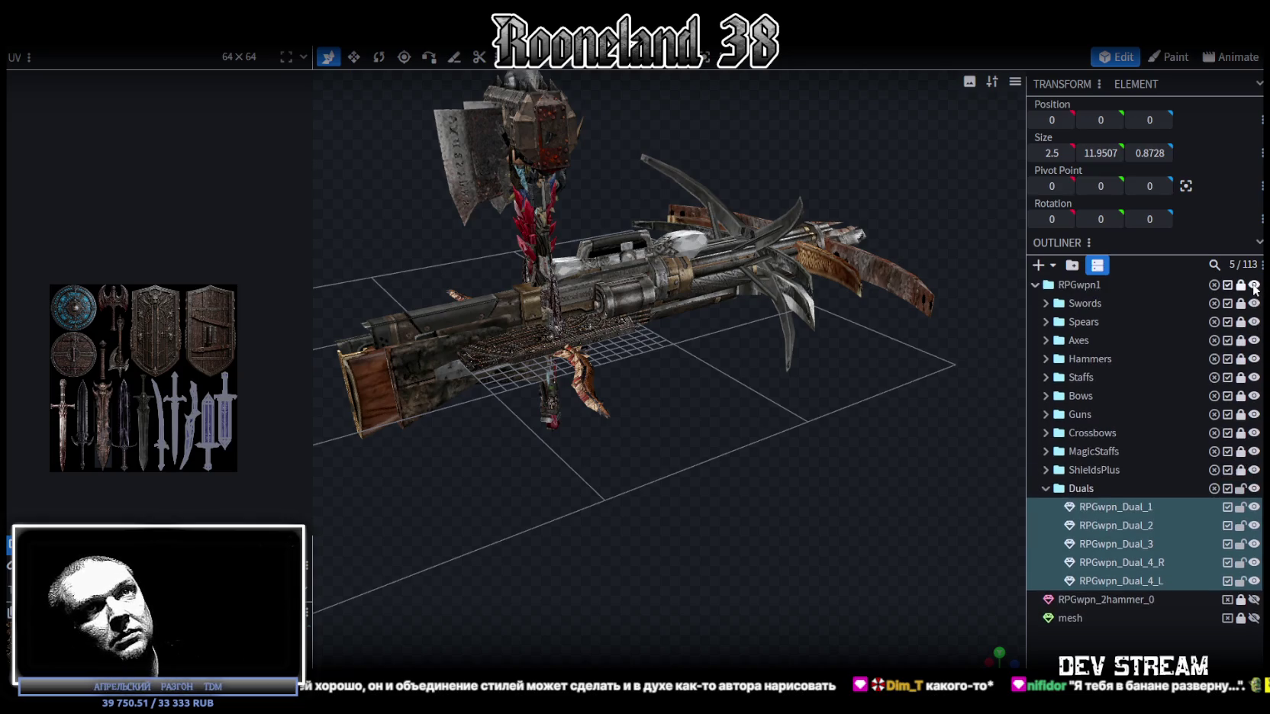
# Step: Hide all weapons except the Duals group, centre the ornate sword, and deselect
pyautogui.click(1254, 286)
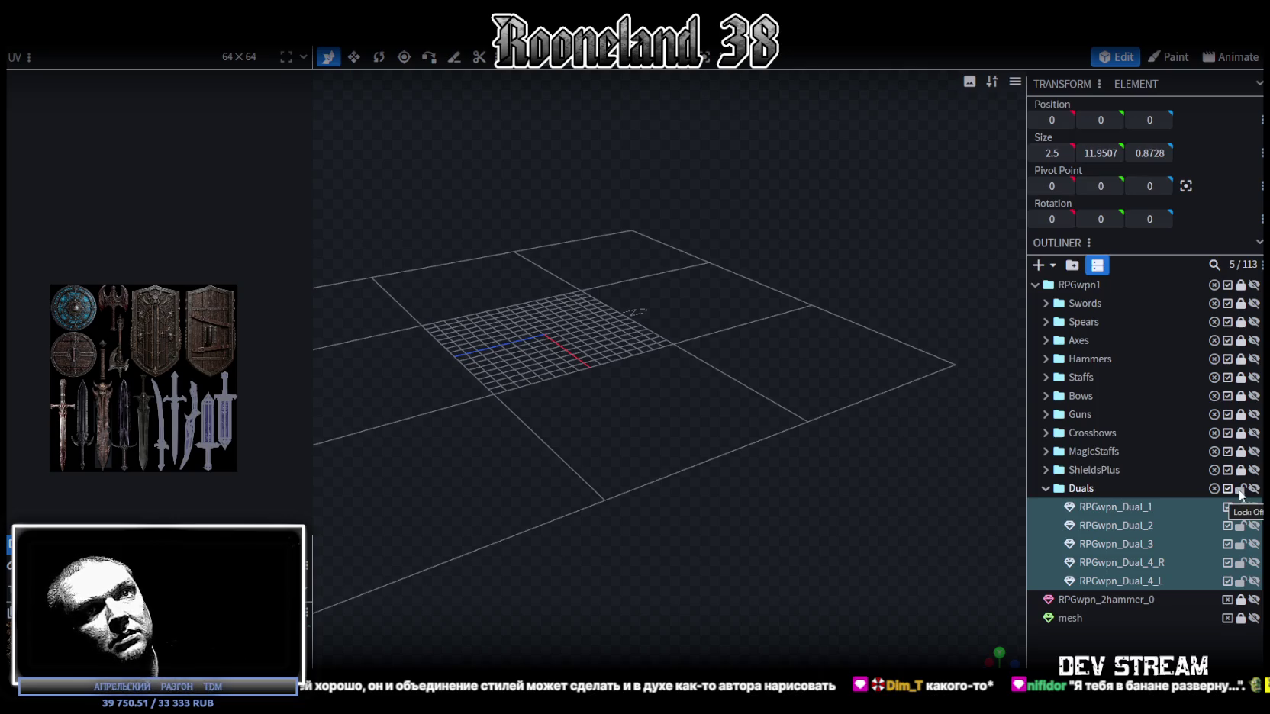
pyautogui.click(1253, 488)
pyautogui.scroll(2, 750, 419)
pyautogui.scroll(3, 766, 441)
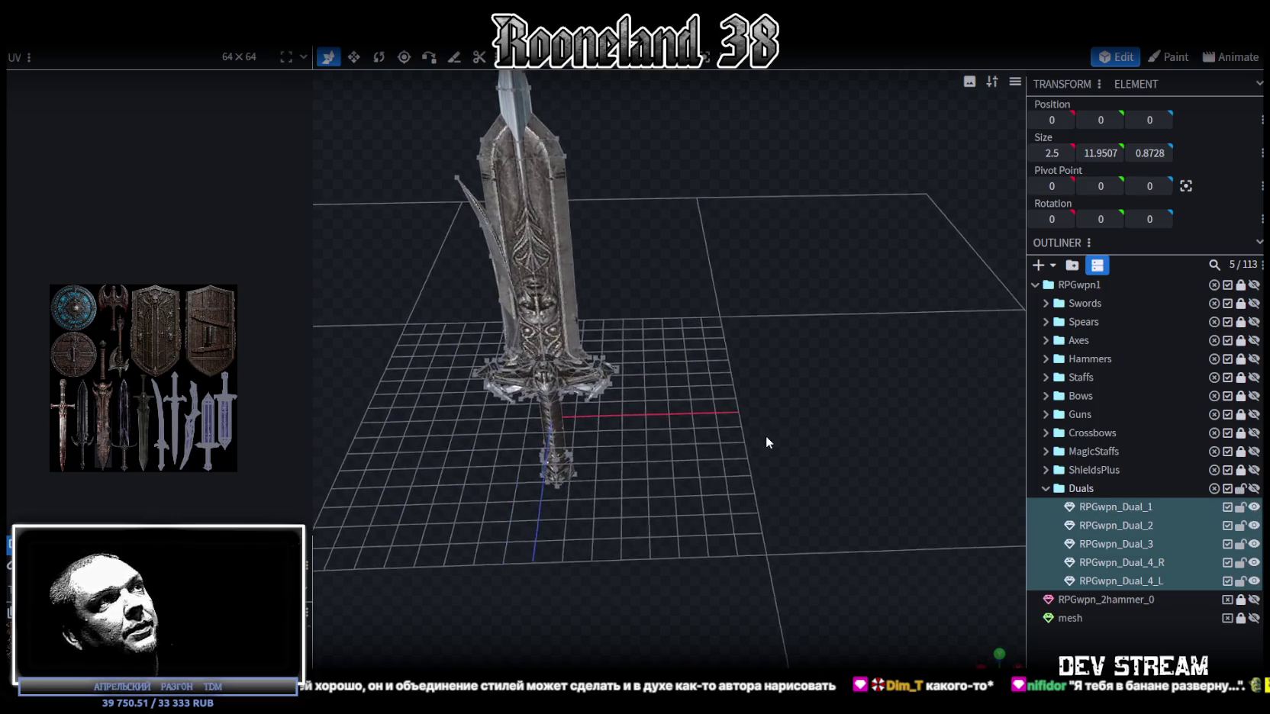
pyautogui.moveTo(767, 443); pyautogui.dragTo(862, 458)
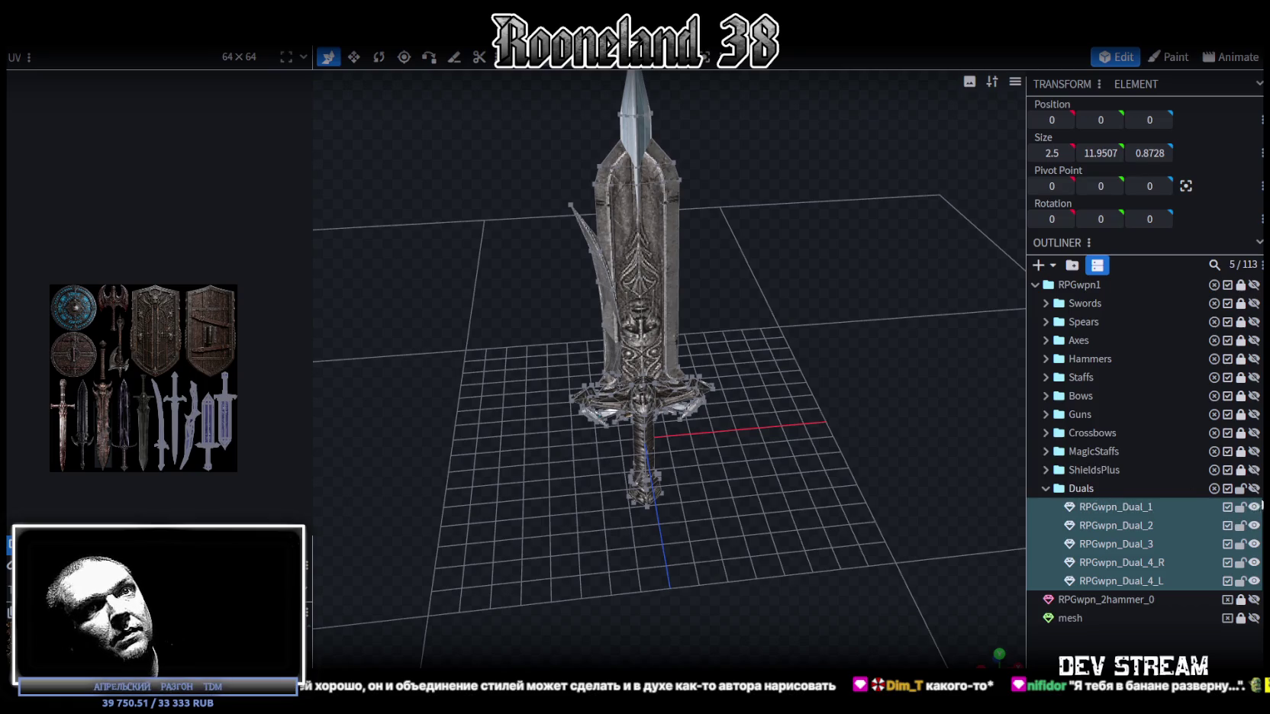
pyautogui.press('Escape')
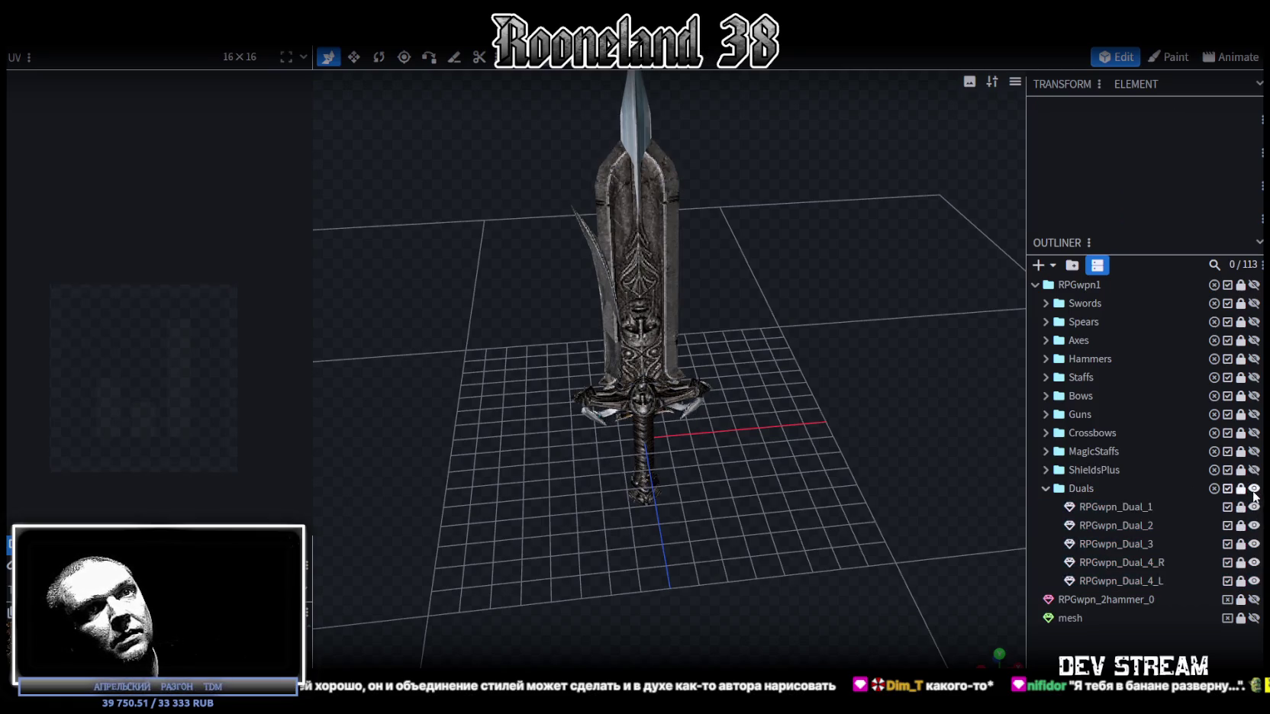
# Step: Isolate RPGwpn_Dual_1, then add RPGwpn_Dual_2 and orbit to view the sword from below
pyautogui.click(1254, 489)
pyautogui.click(1254, 507)
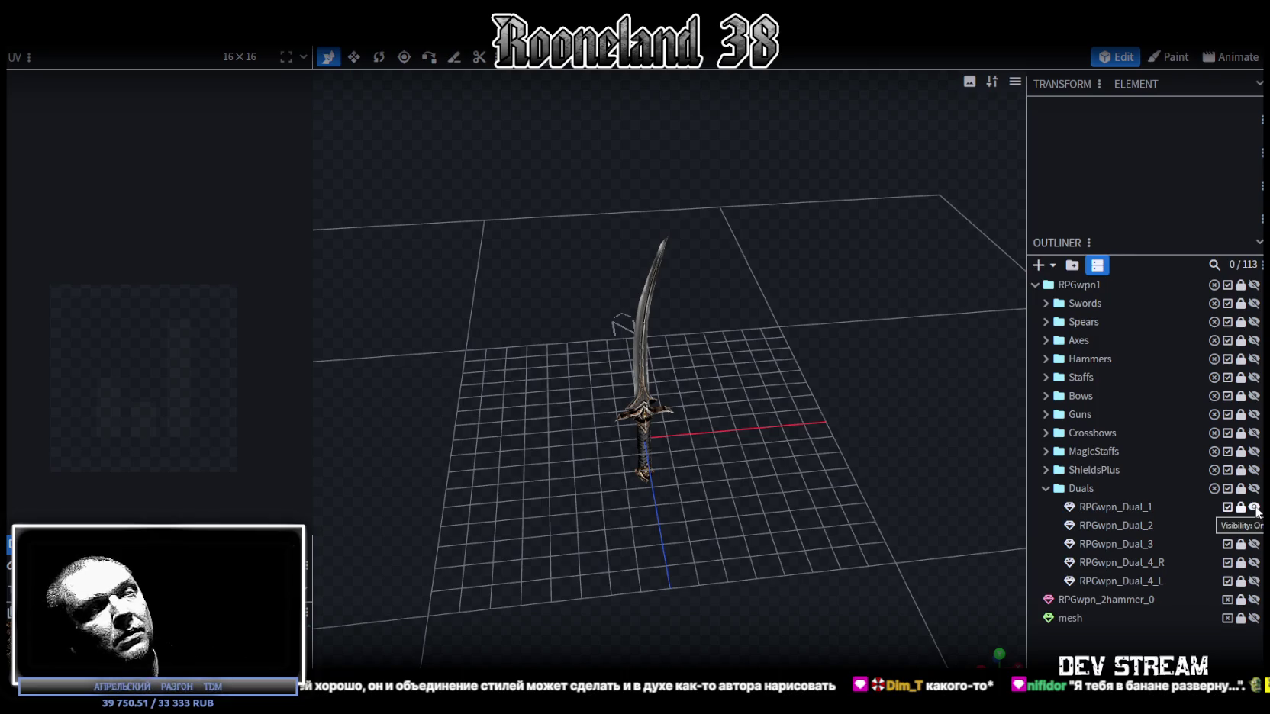
pyautogui.click(1254, 525)
pyautogui.moveTo(774, 420); pyautogui.dragTo(814, 461)
pyautogui.scroll(-2, 813, 460)
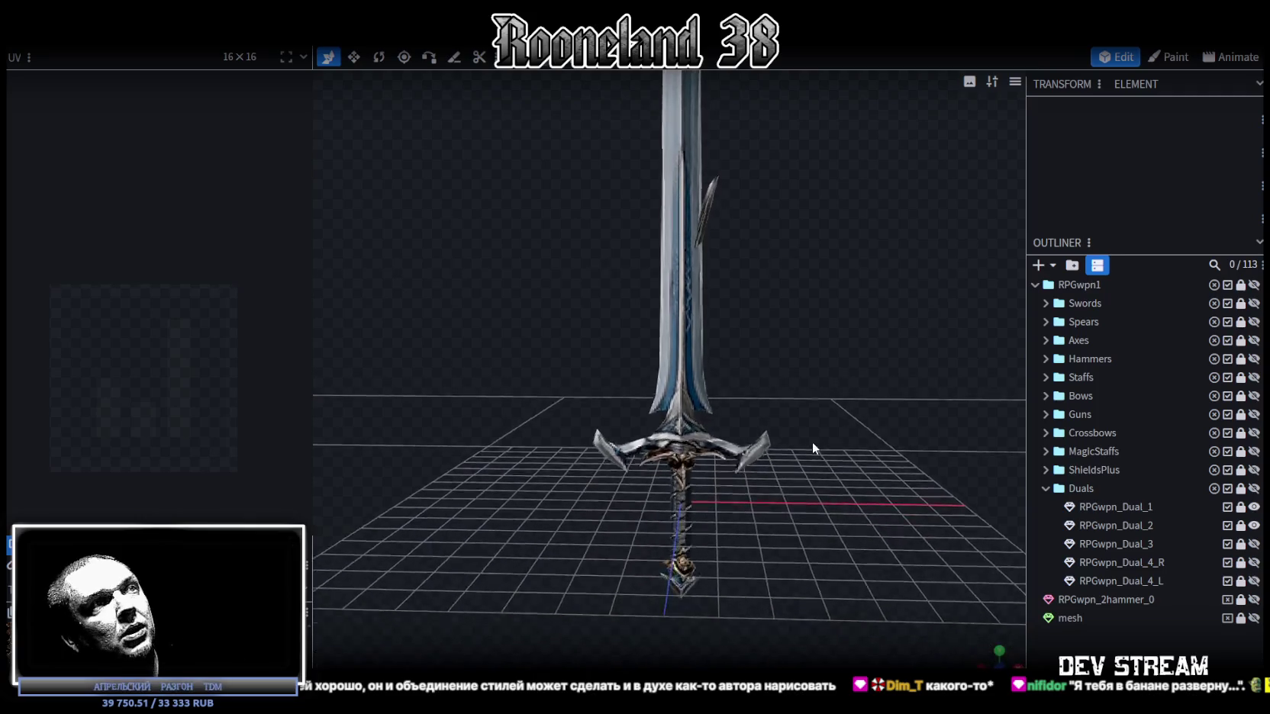
pyautogui.scroll(-1, 810, 456)
pyautogui.scroll(-3, 805, 450)
pyautogui.scroll(3, 806, 451)
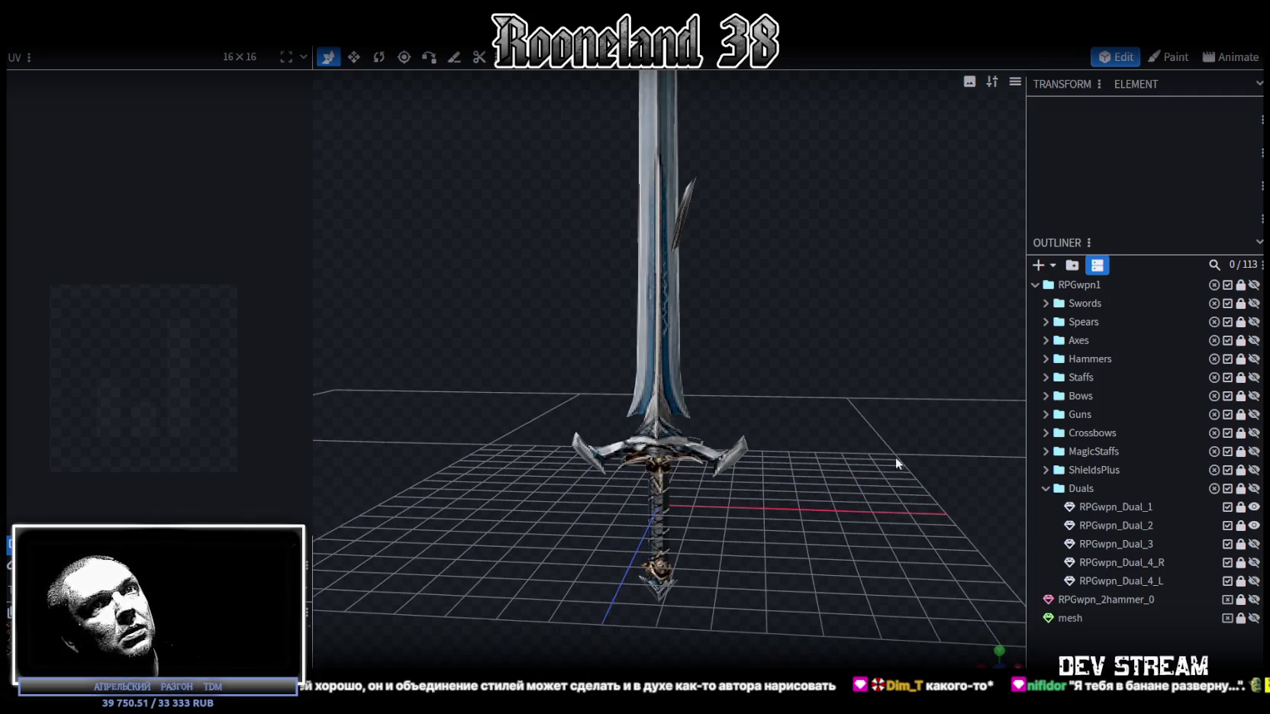
pyautogui.click(1254, 525)
pyautogui.click(1254, 525)
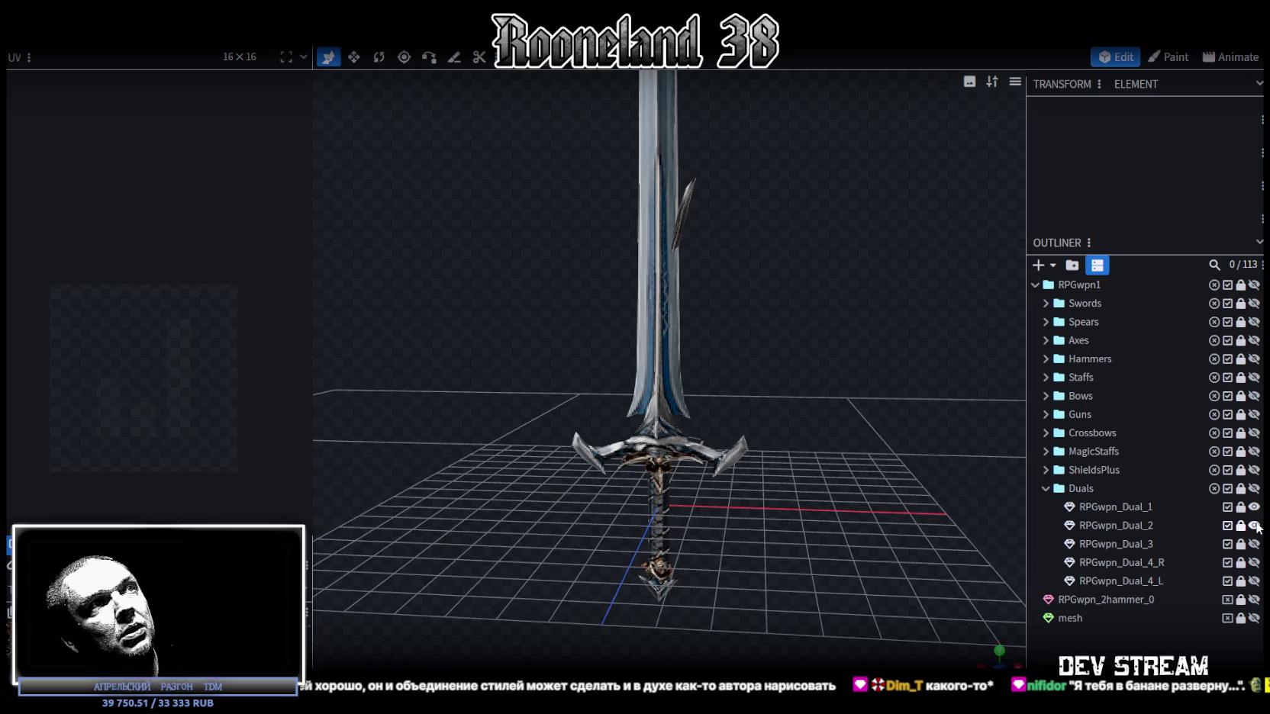
pyautogui.scroll(-2, 830, 453)
pyautogui.scroll(1, 845, 482)
pyautogui.moveTo(846, 482)
pyautogui.mouseDown()
pyautogui.moveTo(833, 442)
pyautogui.moveTo(830, 454)
pyautogui.mouseUp()
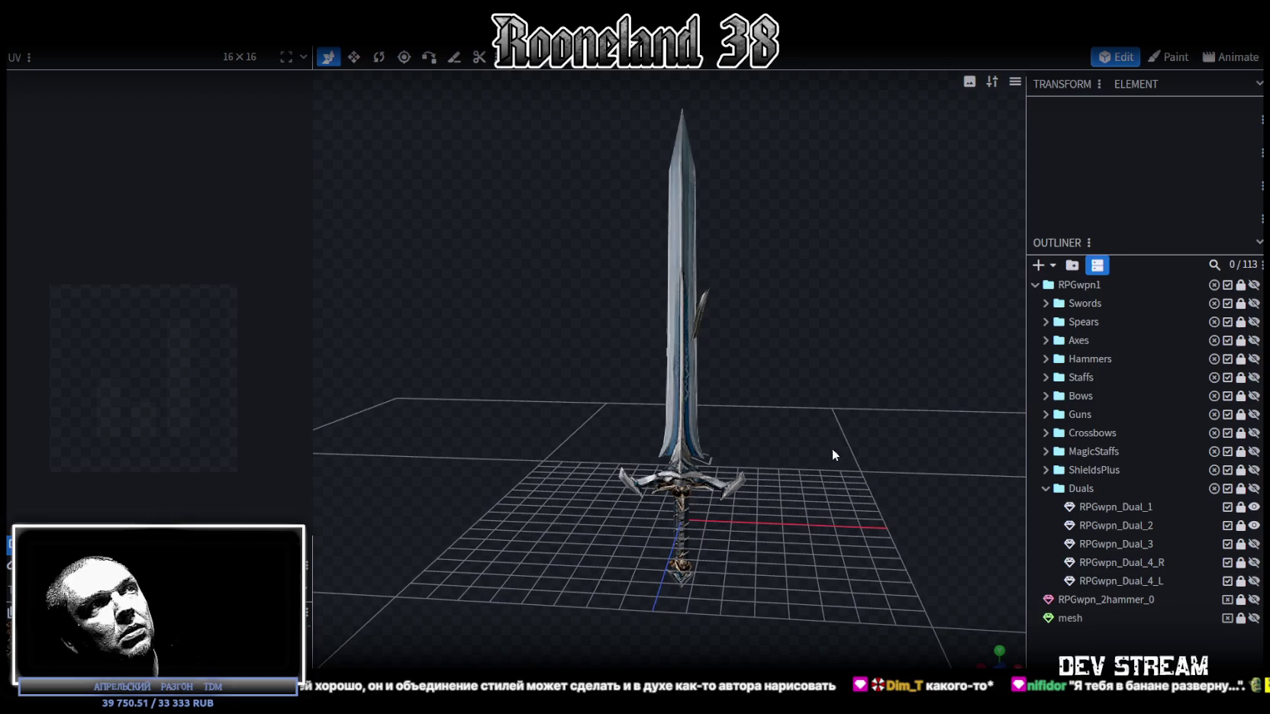
# Step: Reveal Dual_3, Dual_4_R and Dual_4_L, hide them again, and orbit closer to Dual_2
pyautogui.click(1253, 543)
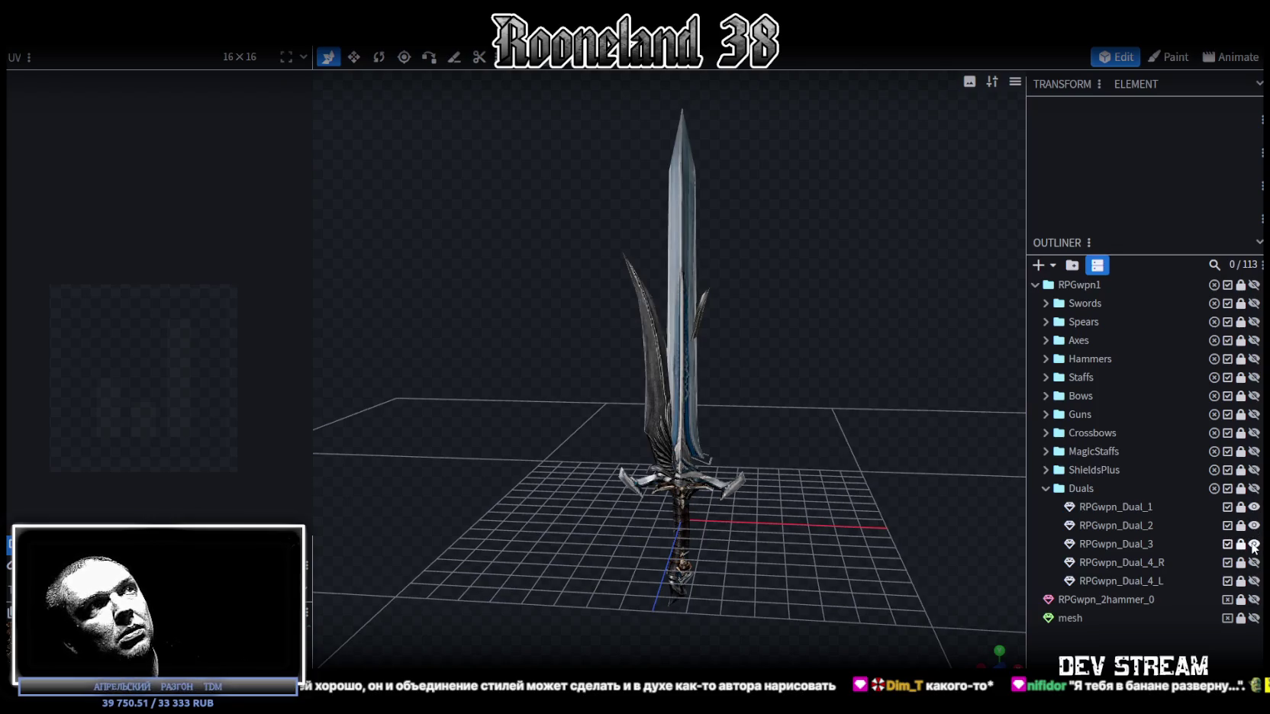
pyautogui.click(1253, 562)
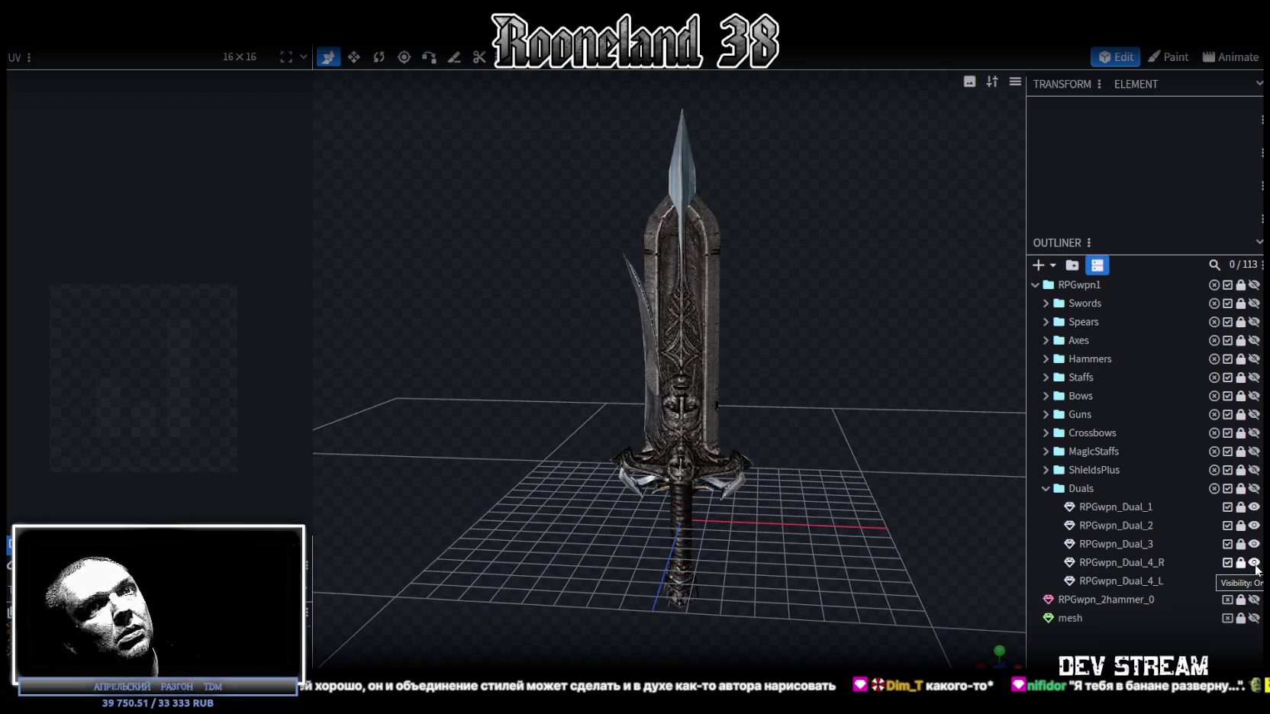
pyautogui.click(1253, 581)
pyautogui.click(1253, 581)
pyautogui.click(1253, 562)
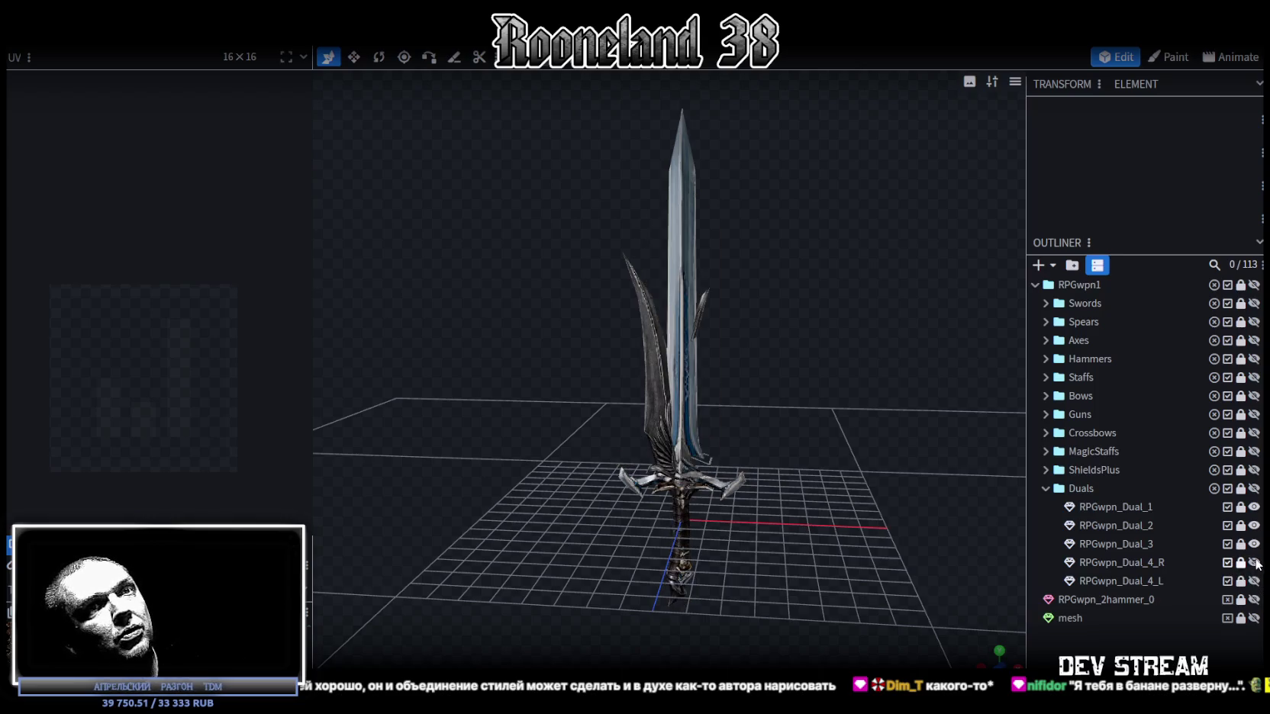
pyautogui.click(1254, 543)
pyautogui.click(1253, 525)
pyautogui.click(1254, 525)
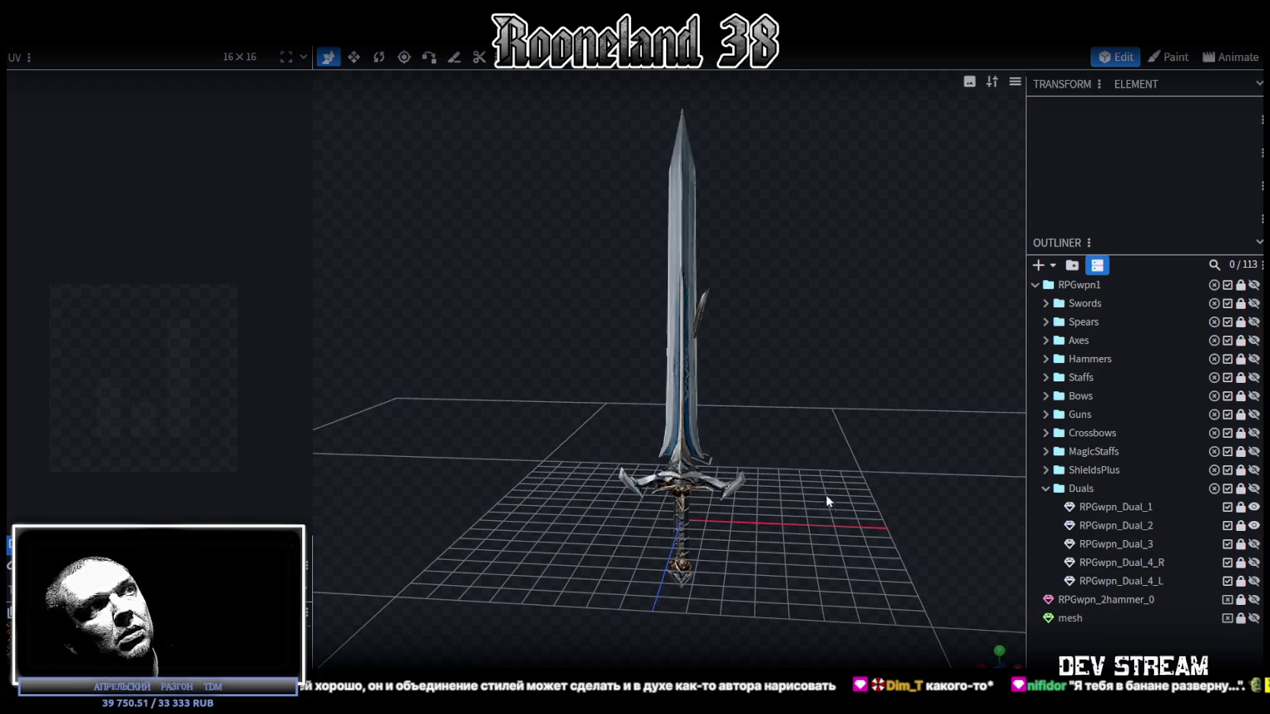
pyautogui.scroll(5, 811, 436)
pyautogui.moveTo(782, 416)
pyautogui.mouseDown()
pyautogui.moveTo(631, 449)
pyautogui.moveTo(1164, 411)
pyautogui.mouseUp()
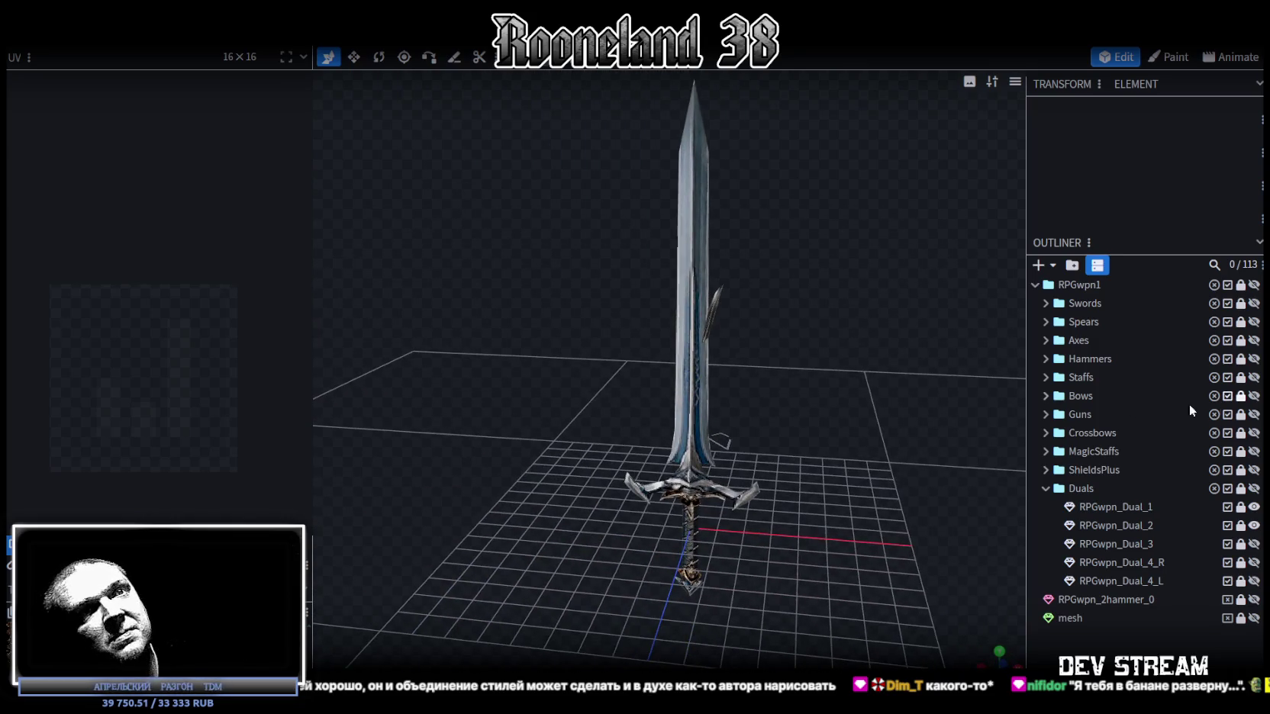
# Step: Inspect RPGwpn_Dual_4_L alone, hide all dual weapons, and return to Photoshop
pyautogui.click(1254, 525)
pyautogui.click(1253, 507)
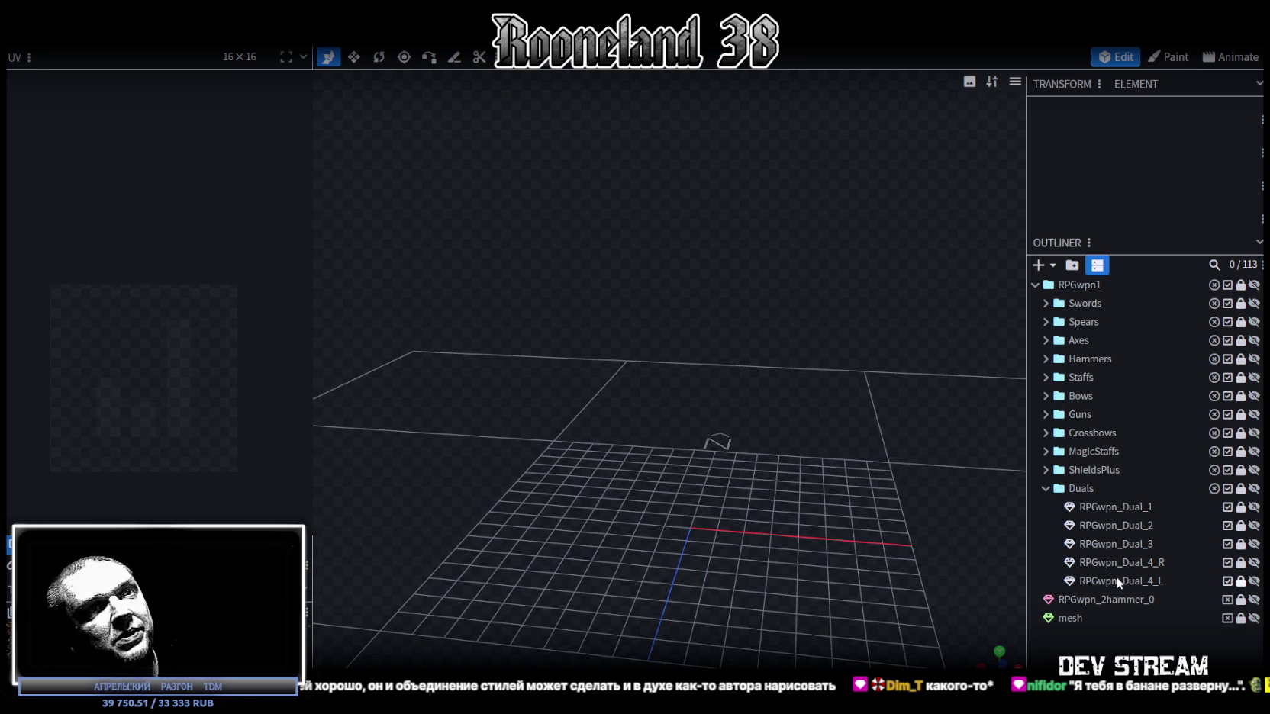
pyautogui.click(1254, 580)
pyautogui.moveTo(876, 490); pyautogui.dragTo(930, 504)
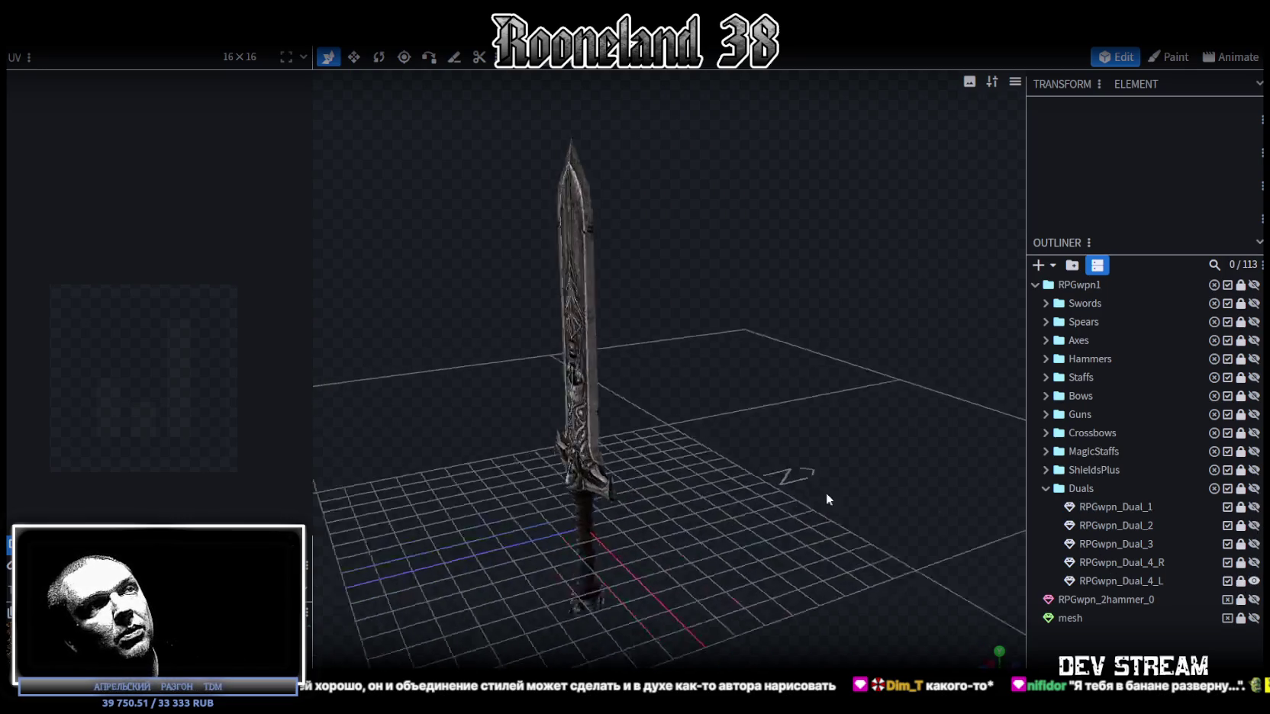
pyautogui.click(1254, 581)
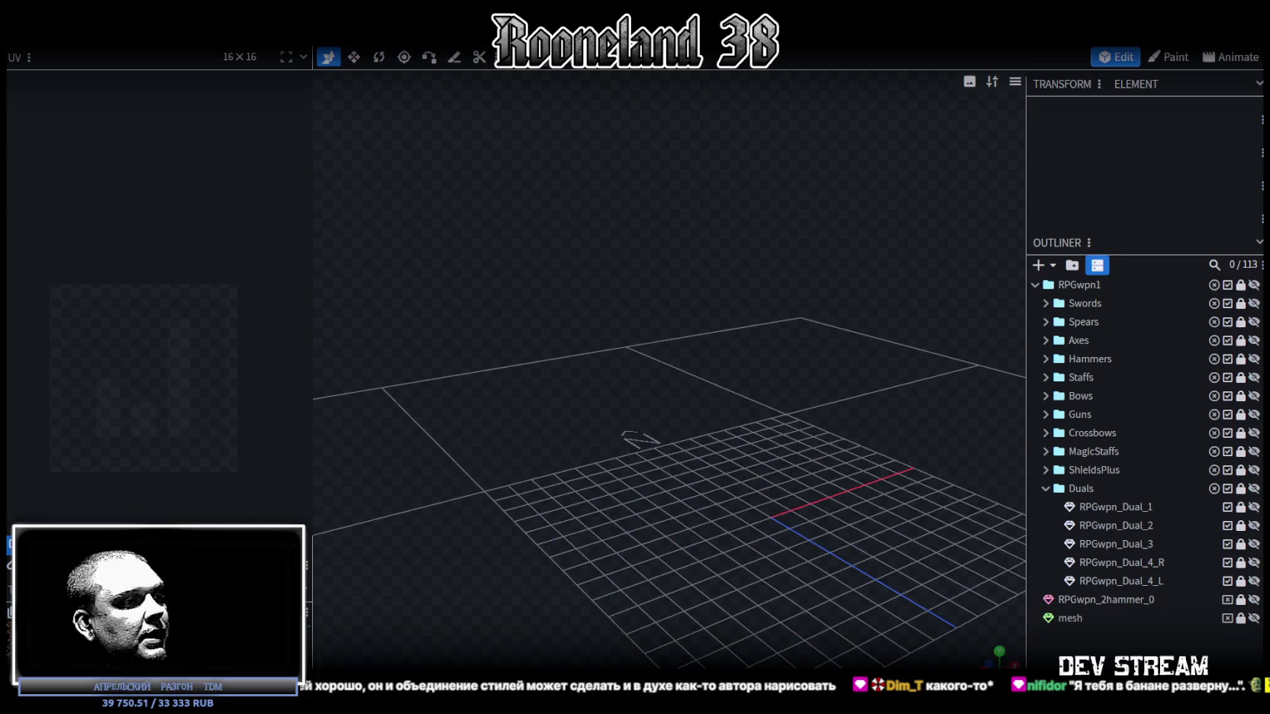
pyautogui.hotkey('alt', 'Tab')
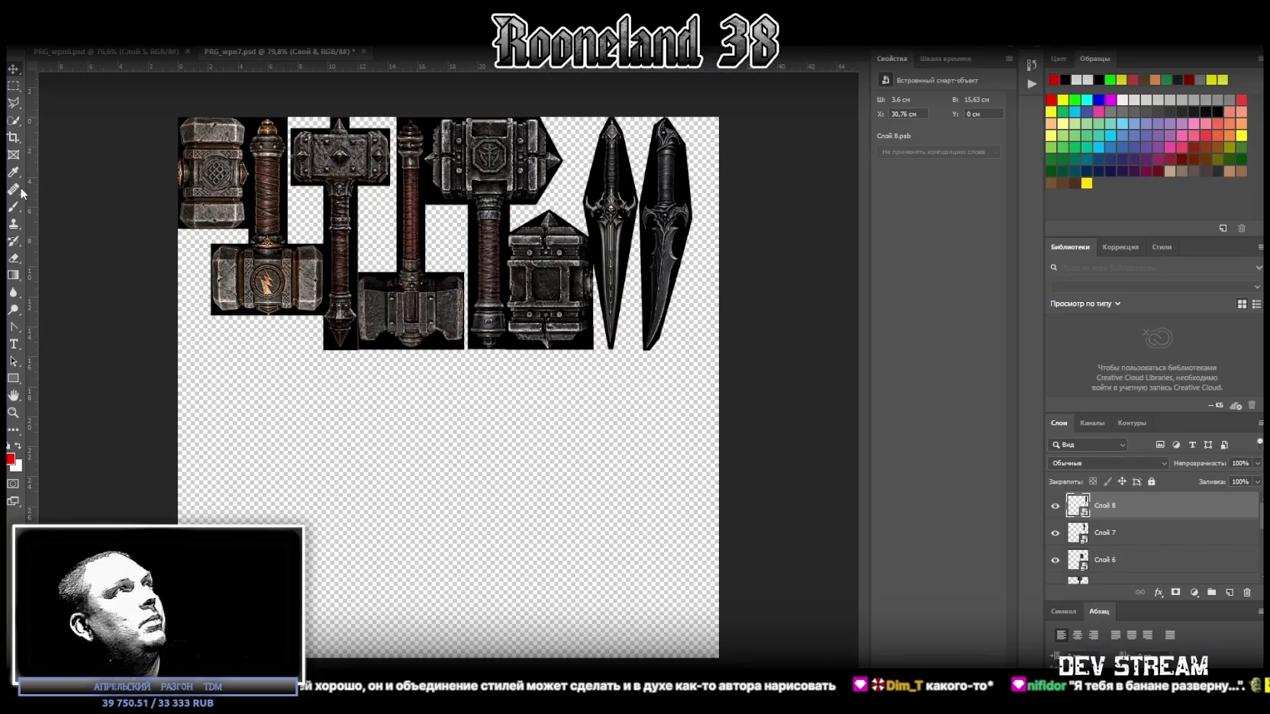
# Step: Place the two-dagger image onto the weapon texture sheet and commit it
pyautogui.hotkey('alt', 'v')
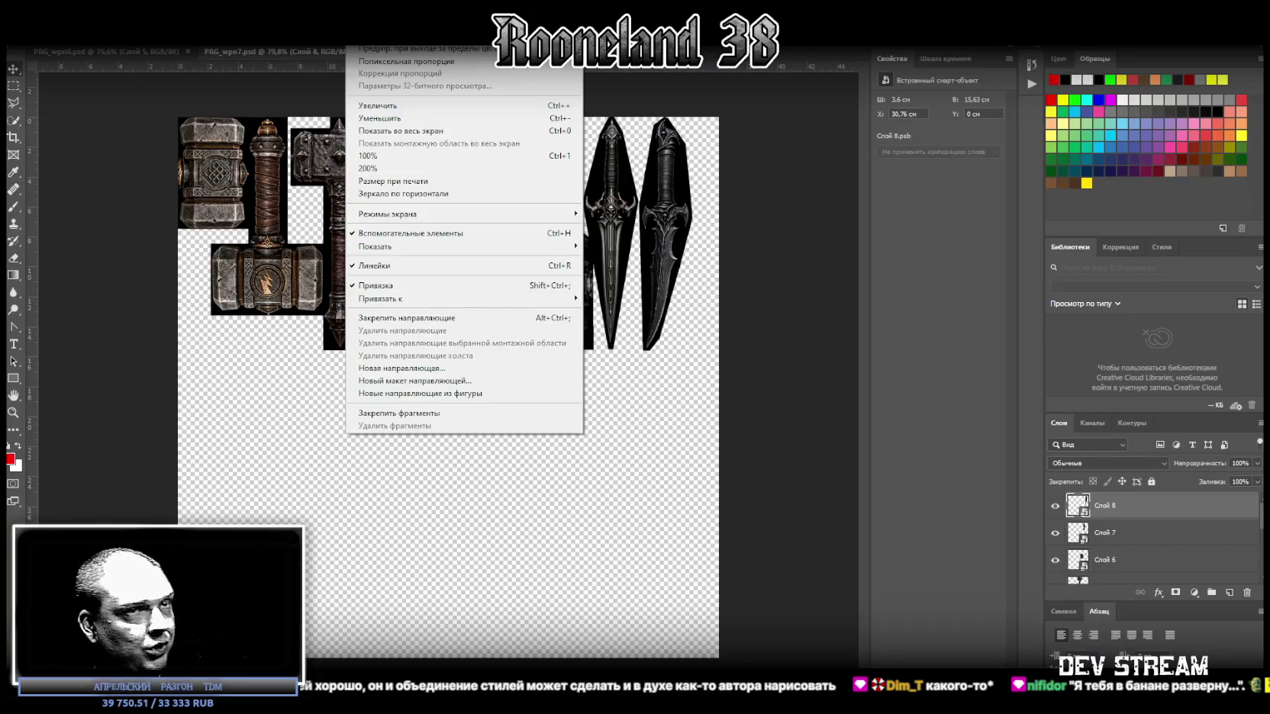
pyautogui.press('Escape')
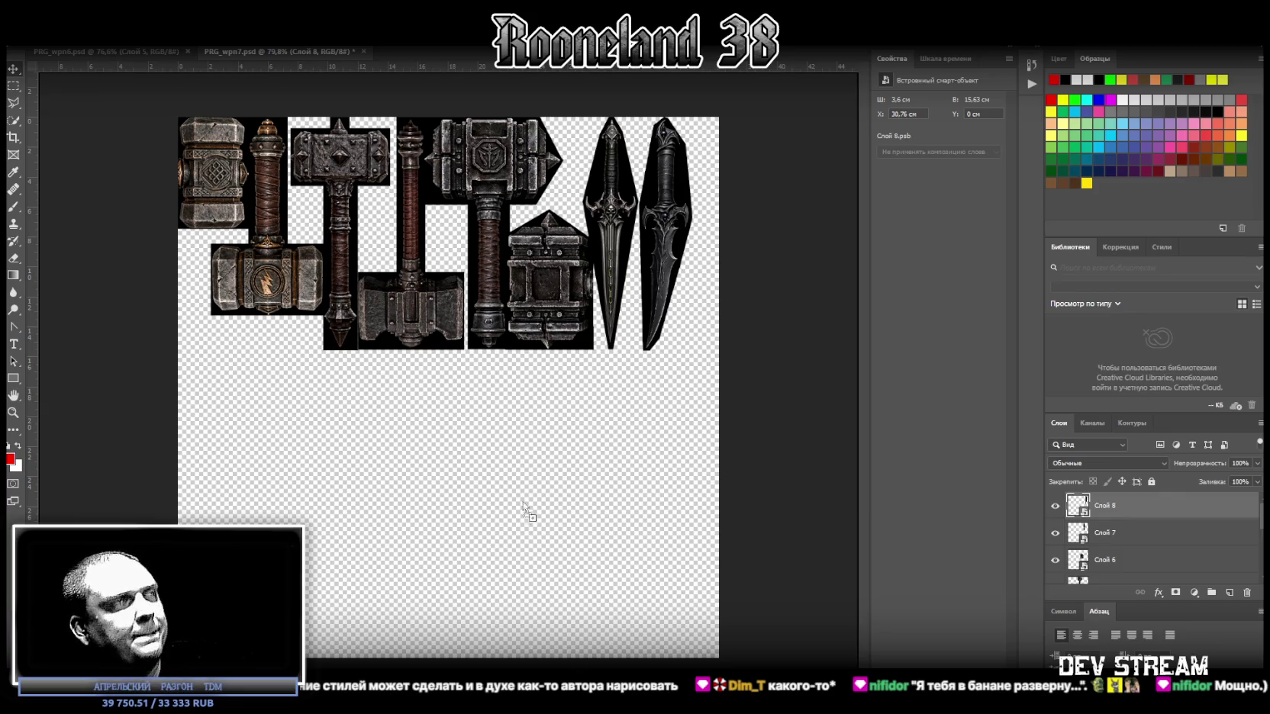
pyautogui.hotkey('ctrl', 'v')
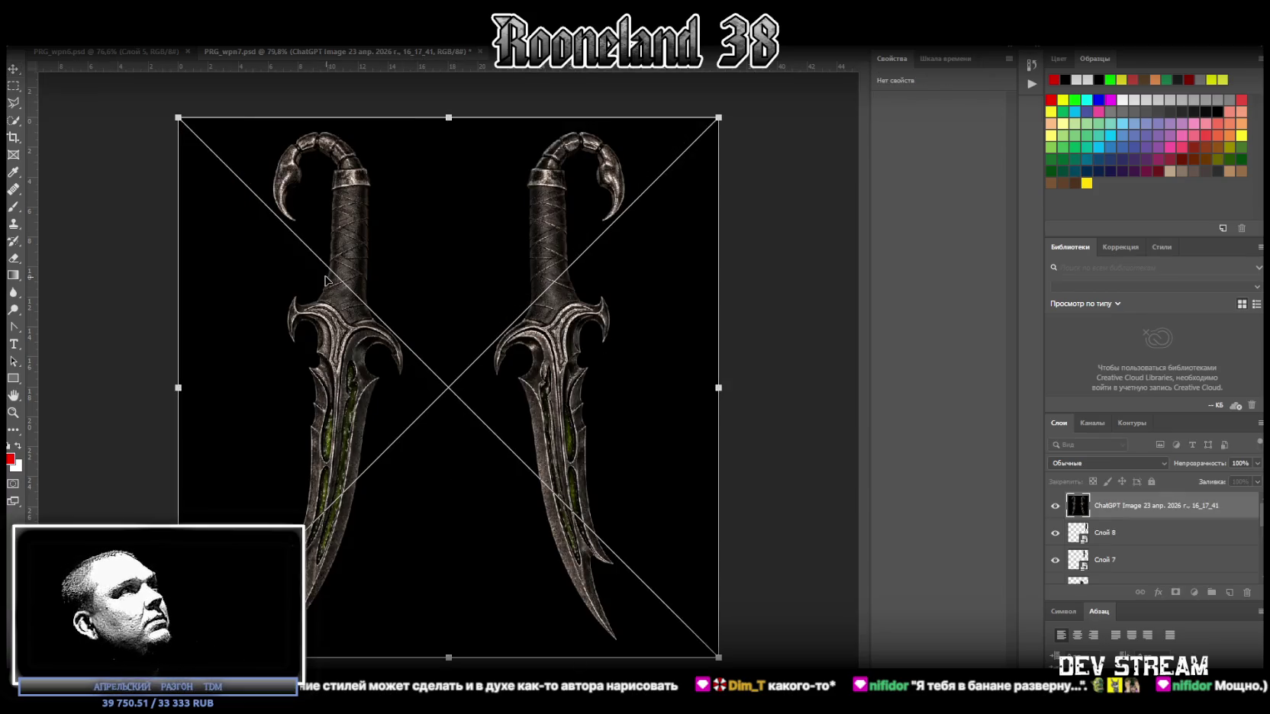
pyautogui.press('Return')
# Step: Trace a closed Polygonal Lasso selection around the left dagger
pyautogui.click(14, 102)
pyautogui.click(280, 141)
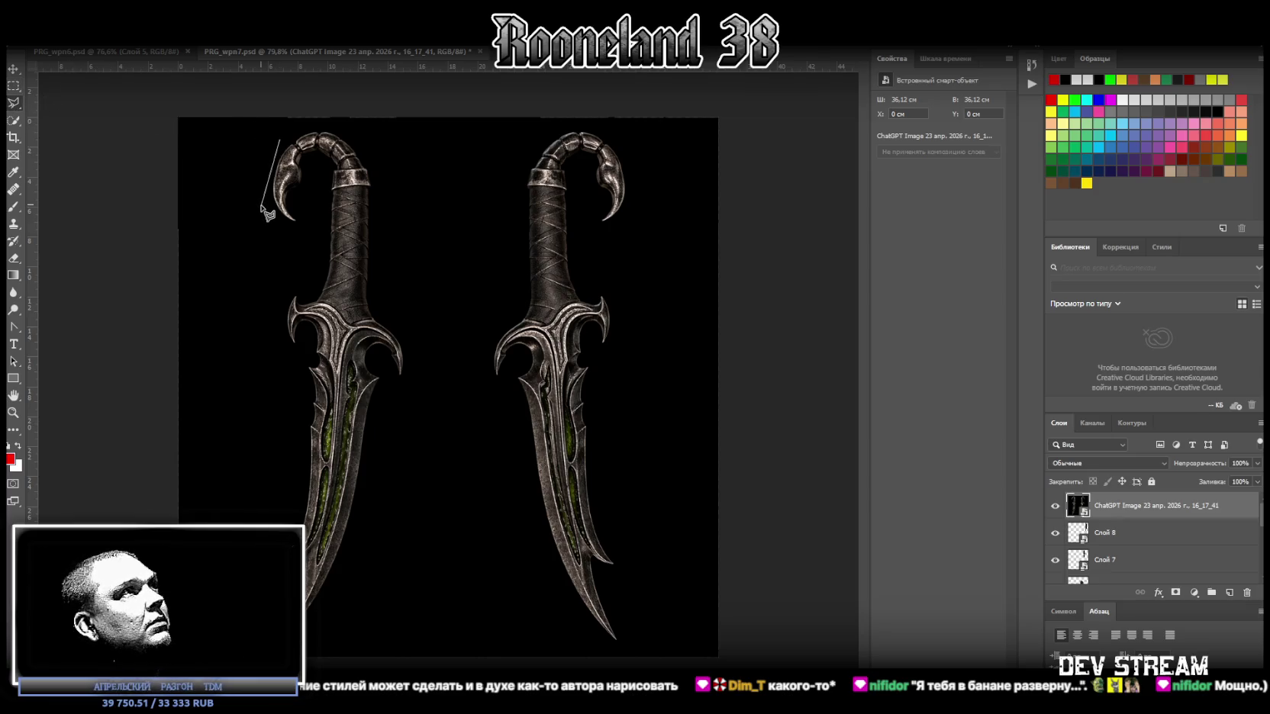
pyautogui.click(263, 191)
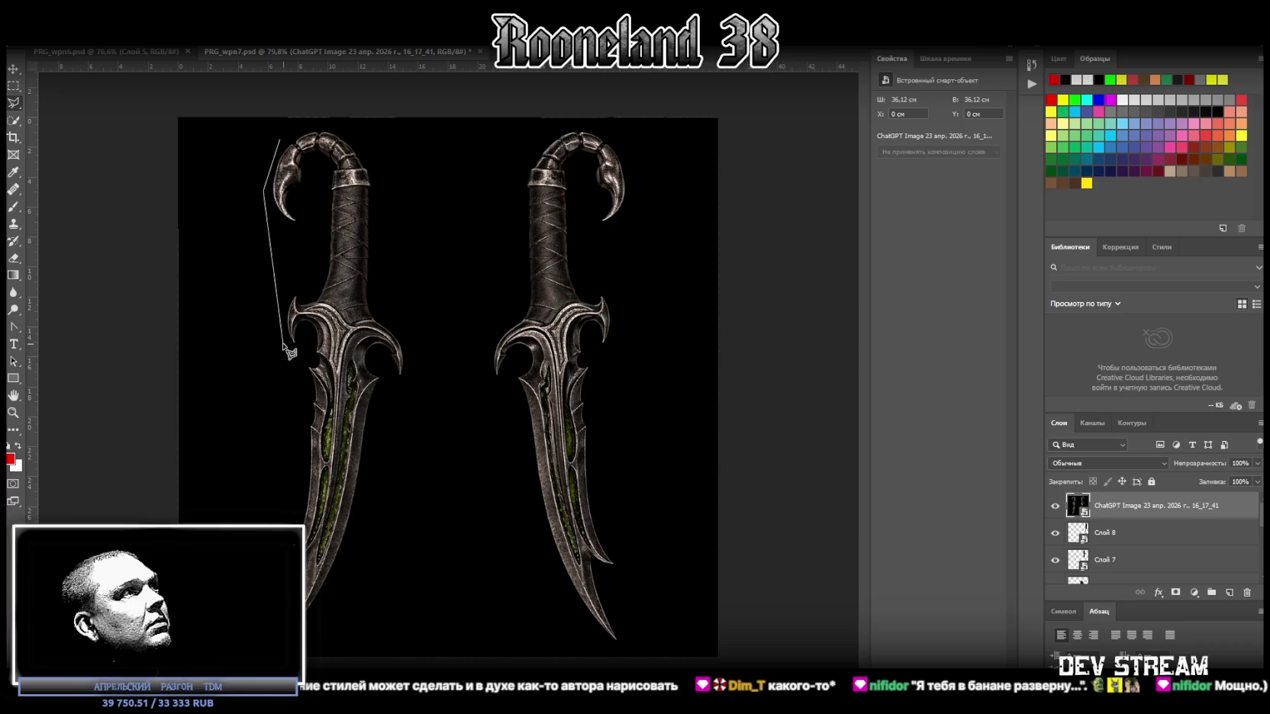
pyautogui.click(286, 344)
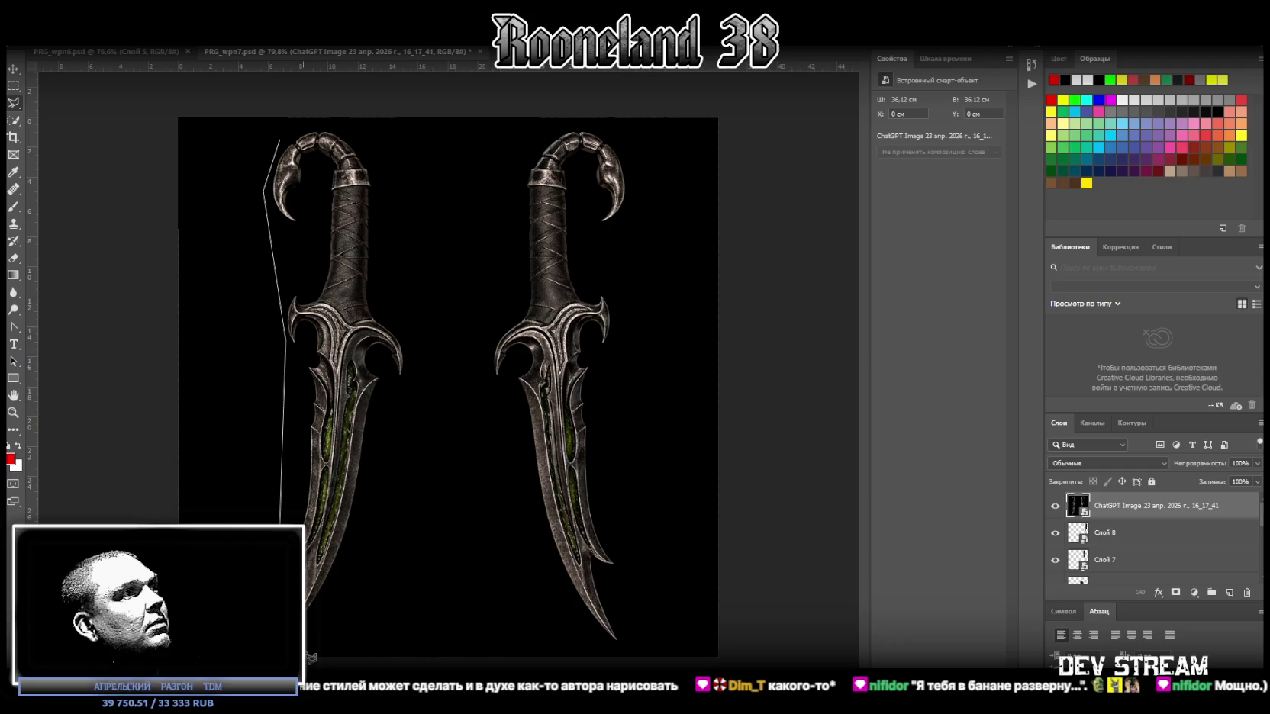
pyautogui.click(356, 540)
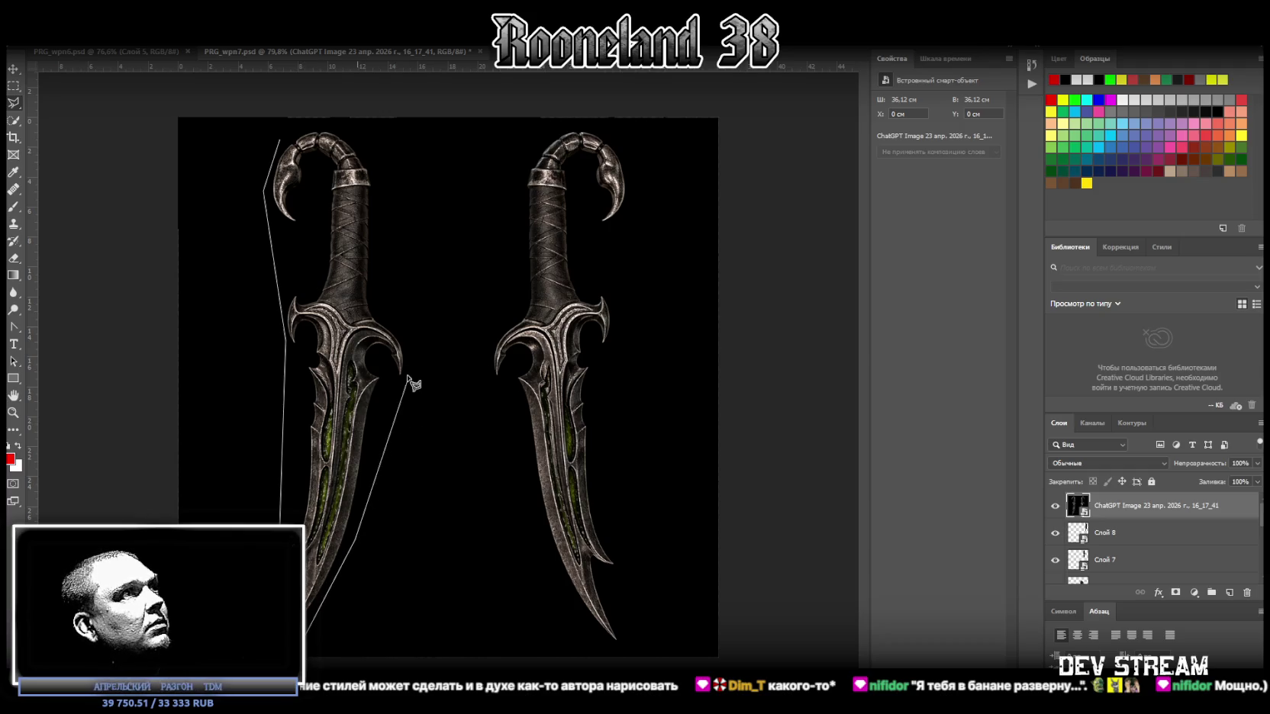
pyautogui.click(414, 363)
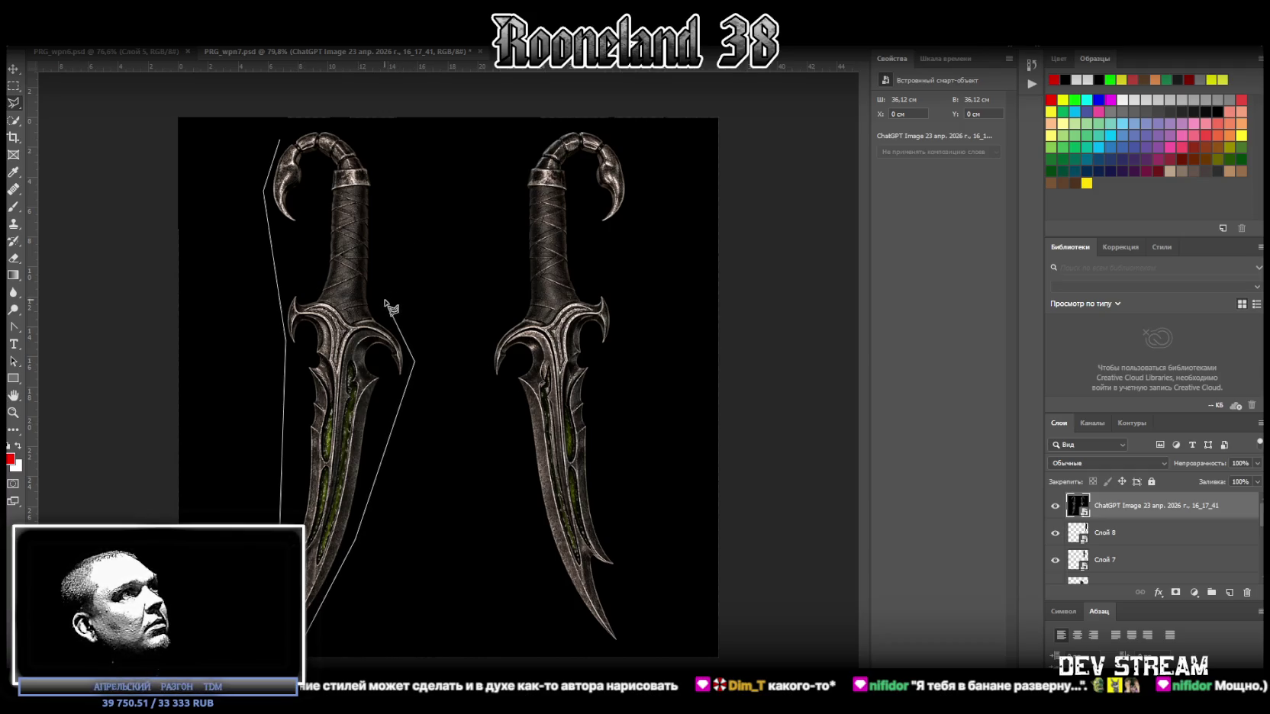
pyautogui.click(376, 257)
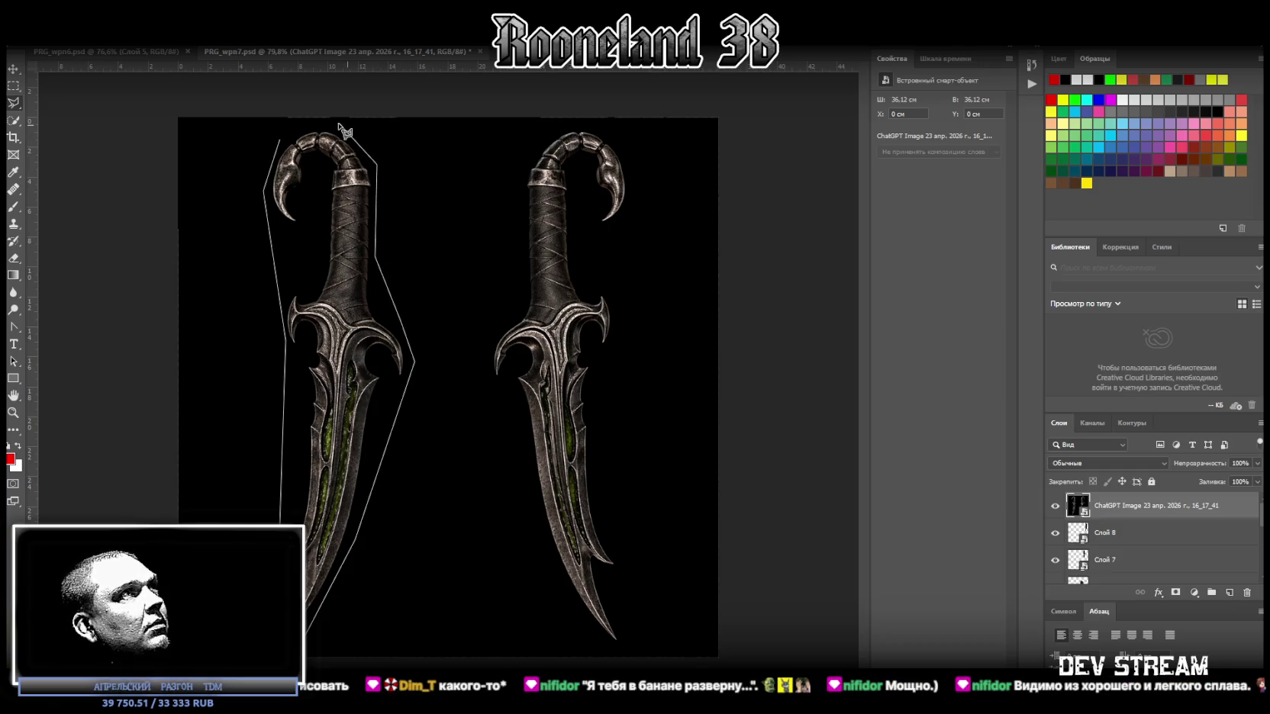
pyautogui.click(281, 145)
pyautogui.rightClick(313, 180)
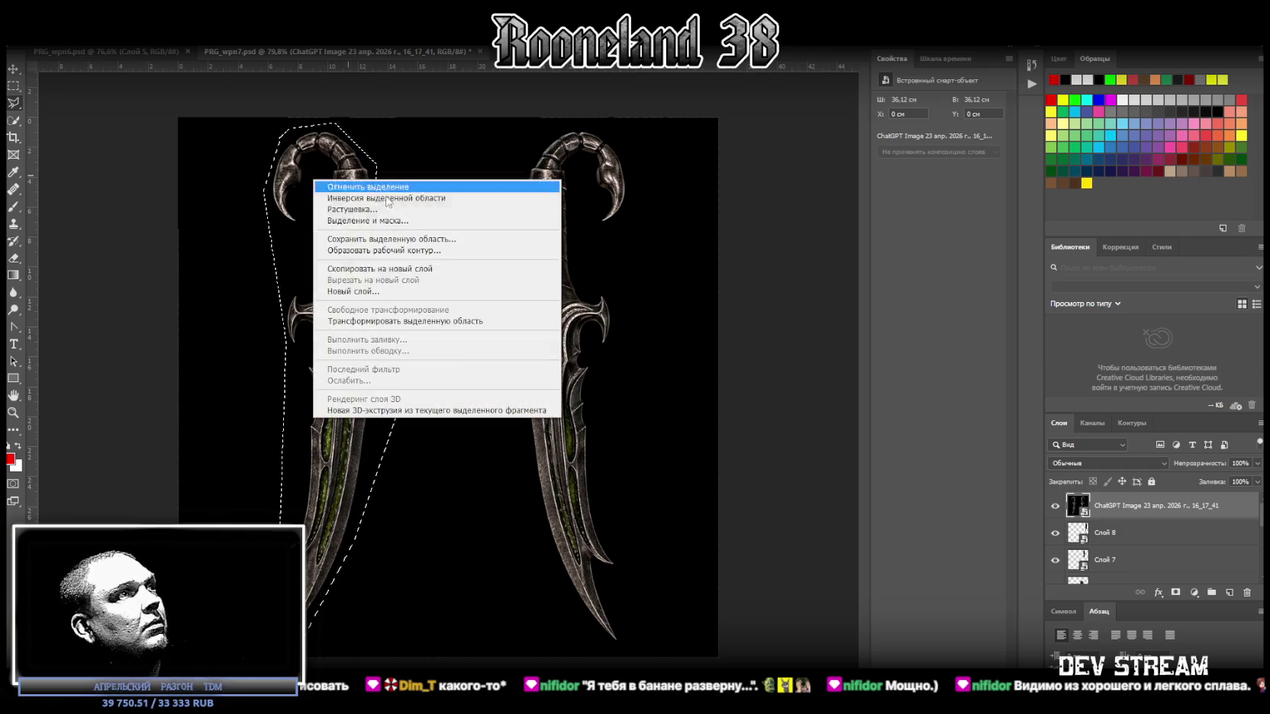
# Step: Copy the selected dagger to its own layer, delete the original image, and make it a smart object
pyautogui.click(428, 269)
pyautogui.click(1130, 532)
pyautogui.press('Delete')
pyautogui.rightClick(1131, 505)
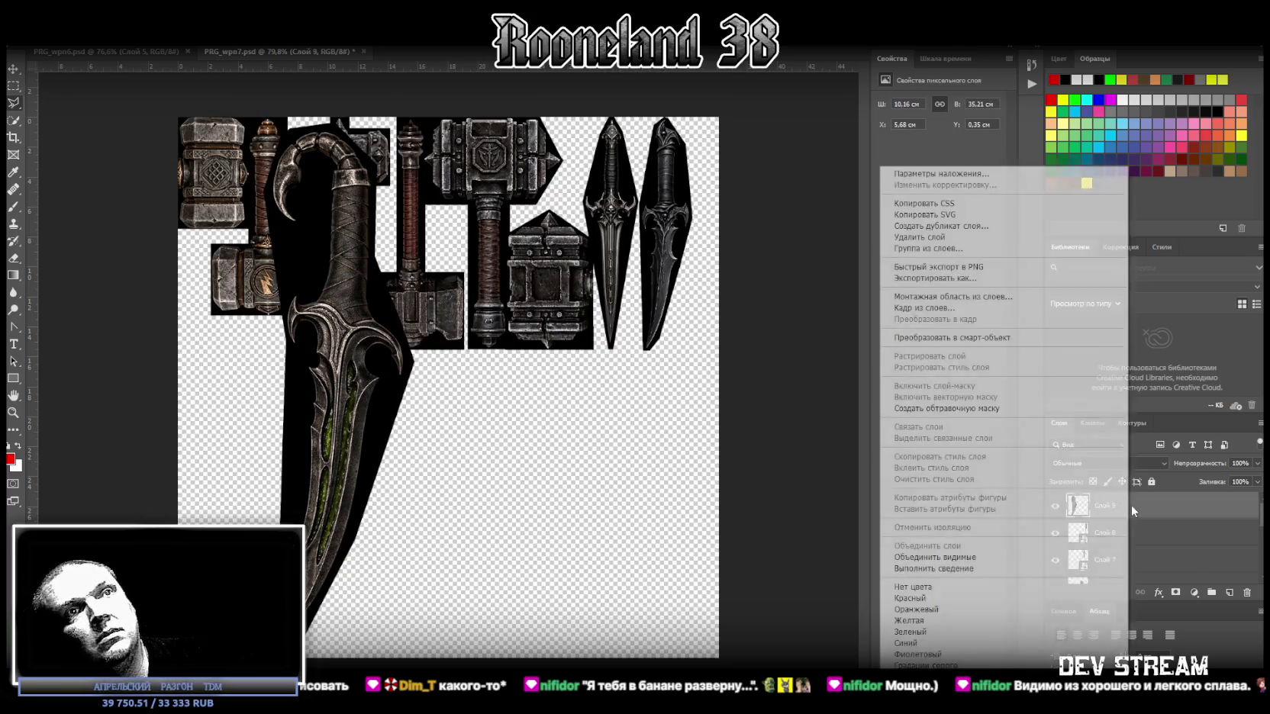
pyautogui.click(956, 337)
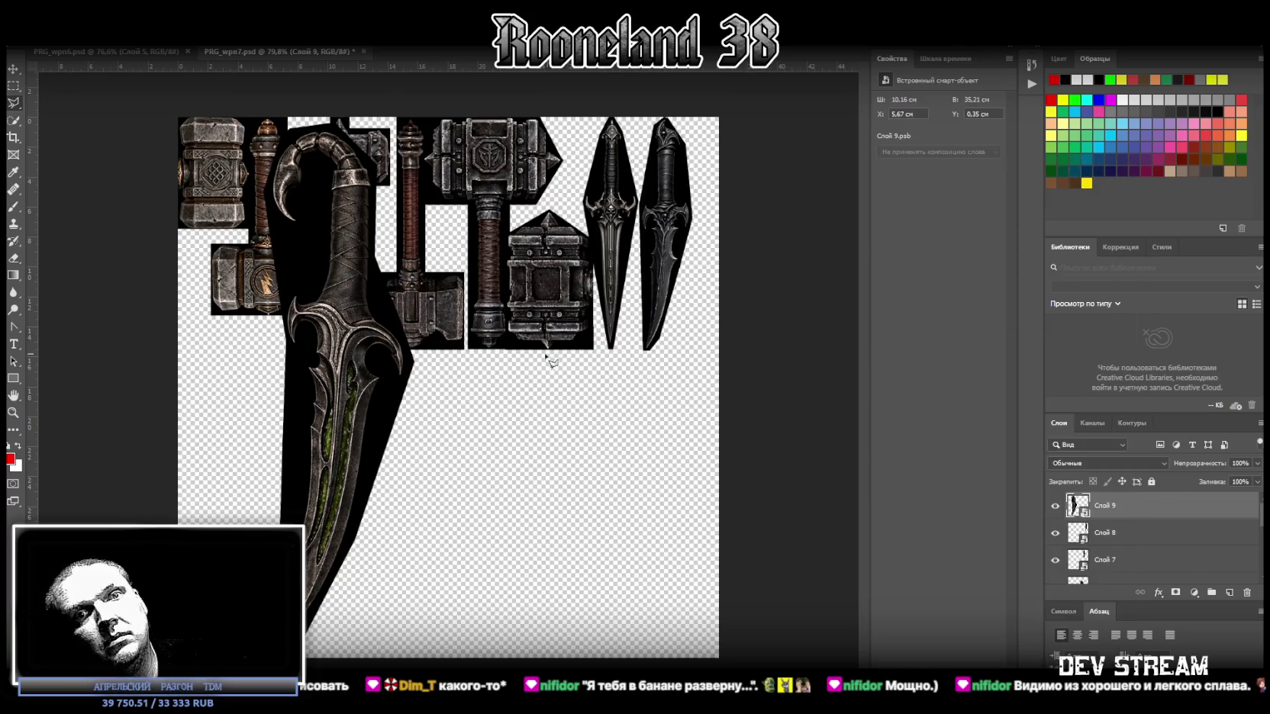
# Step: Shrink the dagger to about 15,52 cm, rotate it horizontal, flip it horizontally, and set it under the hammers
pyautogui.hotkey('ctrl', 't')
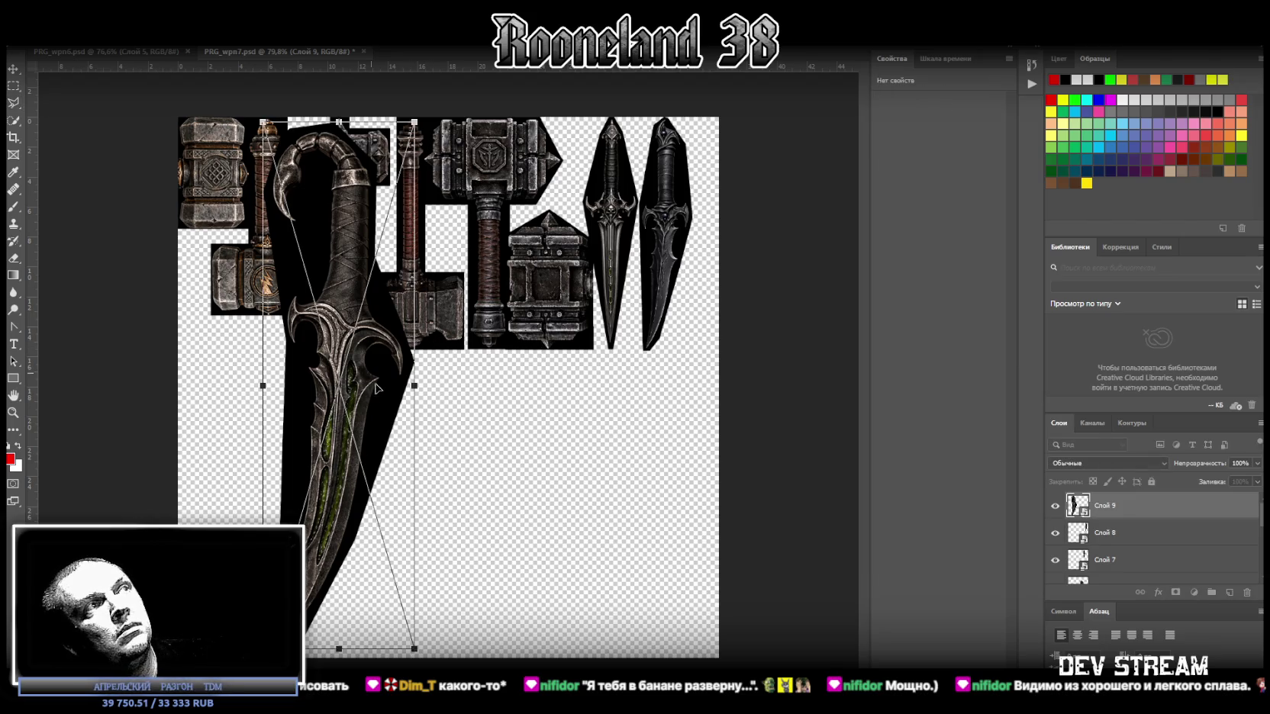
pyautogui.moveTo(373, 380); pyautogui.dragTo(597, 375)
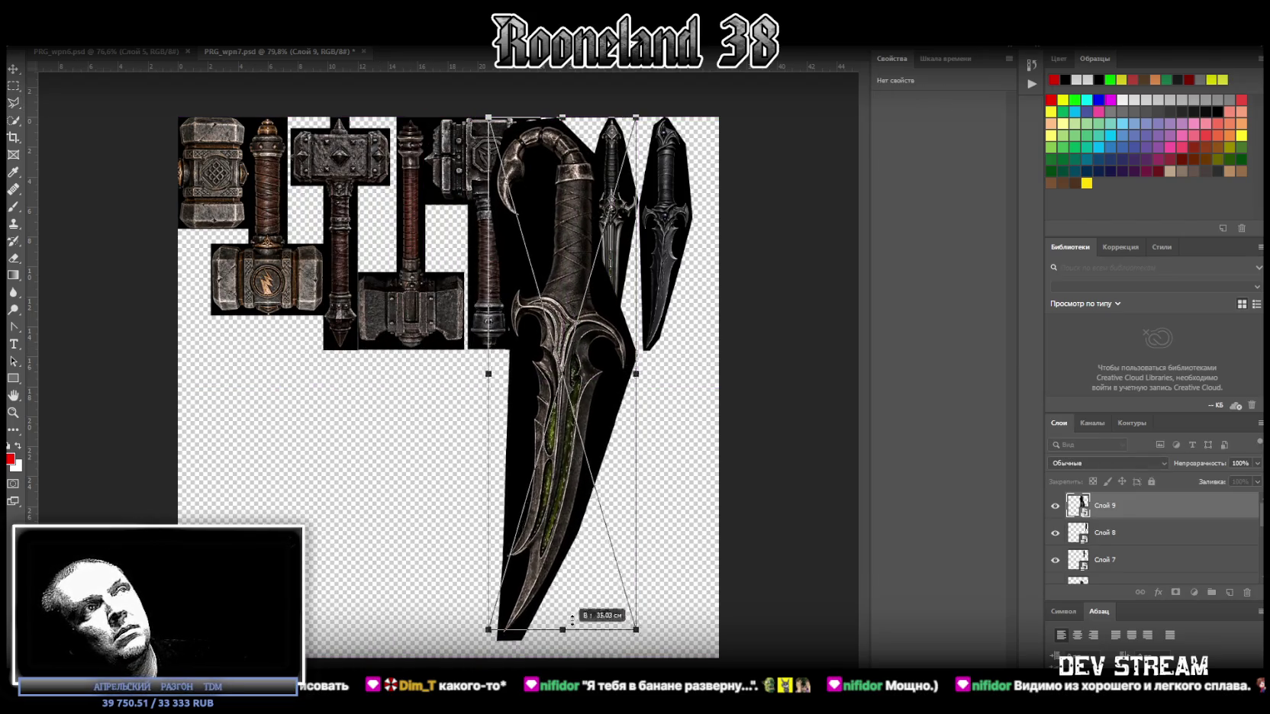
pyautogui.moveTo(568, 632); pyautogui.dragTo(574, 349)
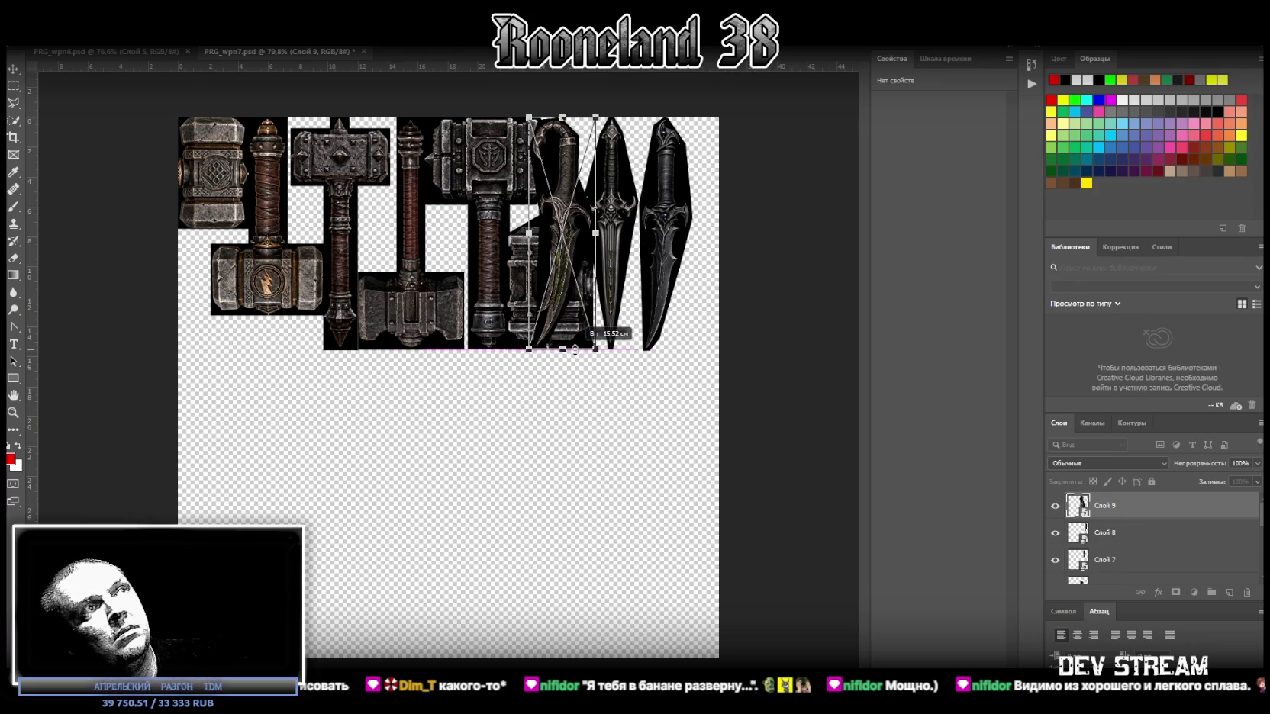
pyautogui.moveTo(567, 318); pyautogui.dragTo(288, 526)
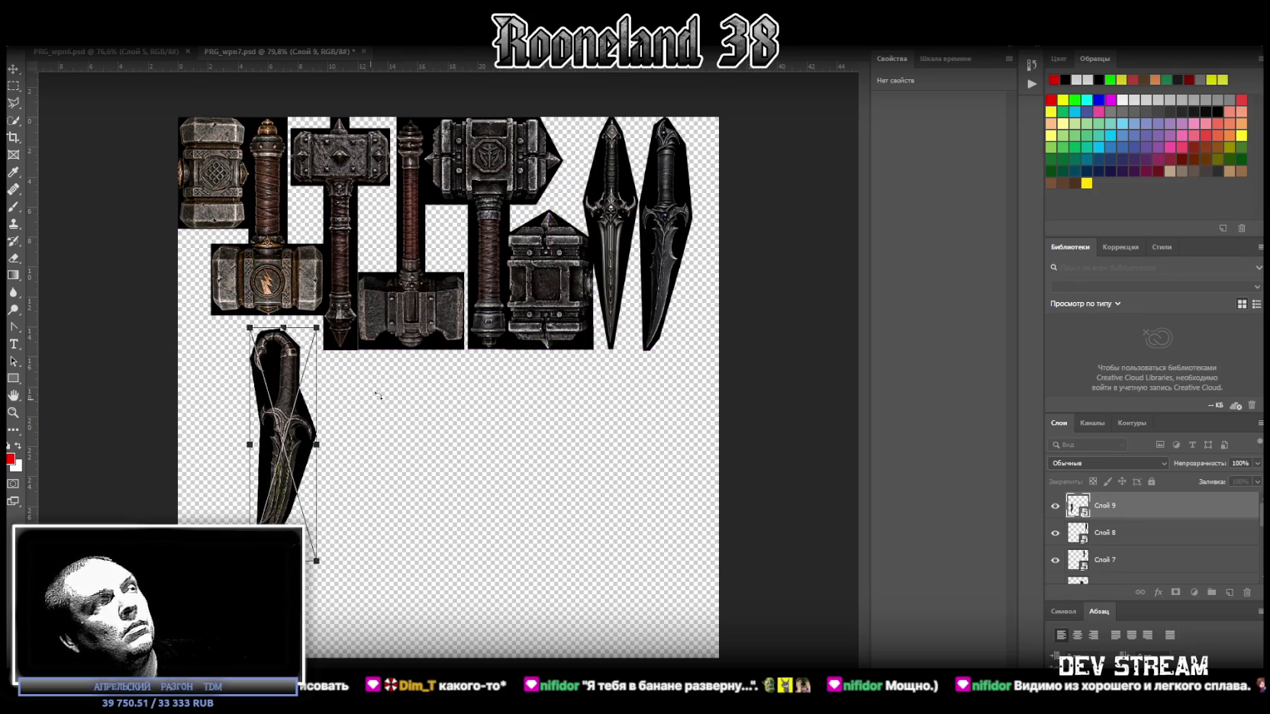
pyautogui.moveTo(390, 334); pyautogui.dragTo(286, 392)
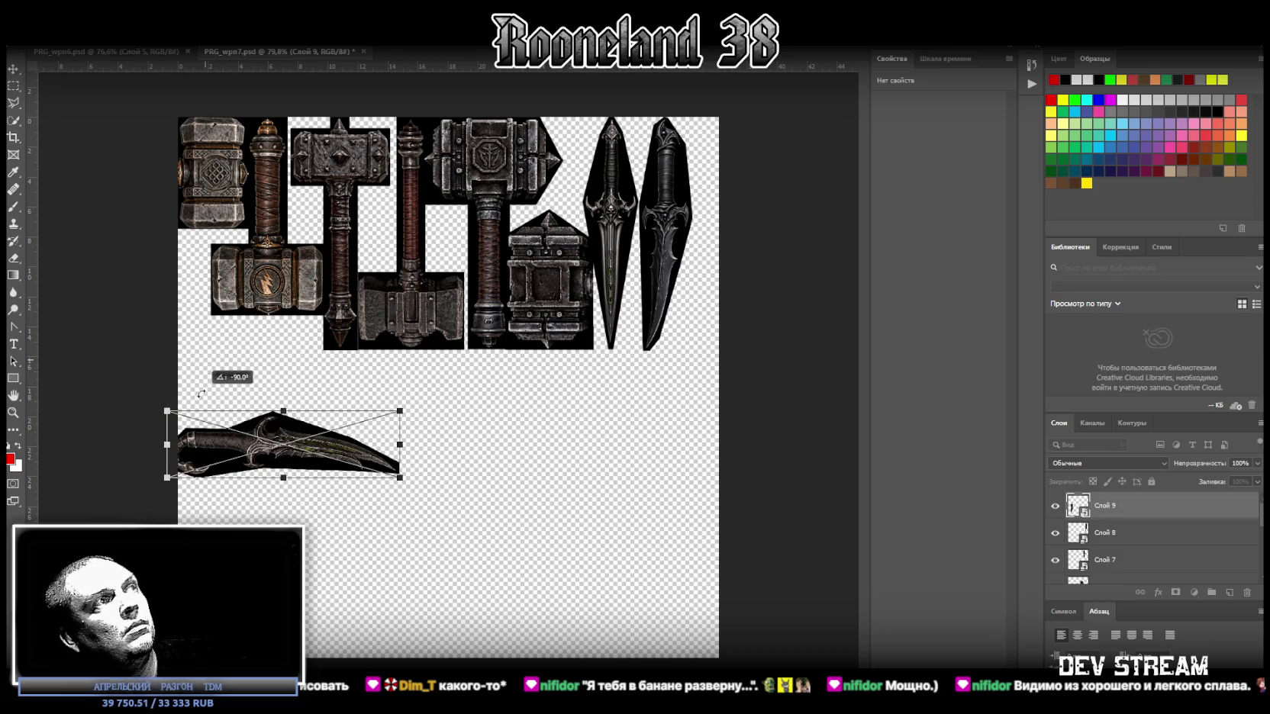
pyautogui.moveTo(311, 450); pyautogui.dragTo(339, 385)
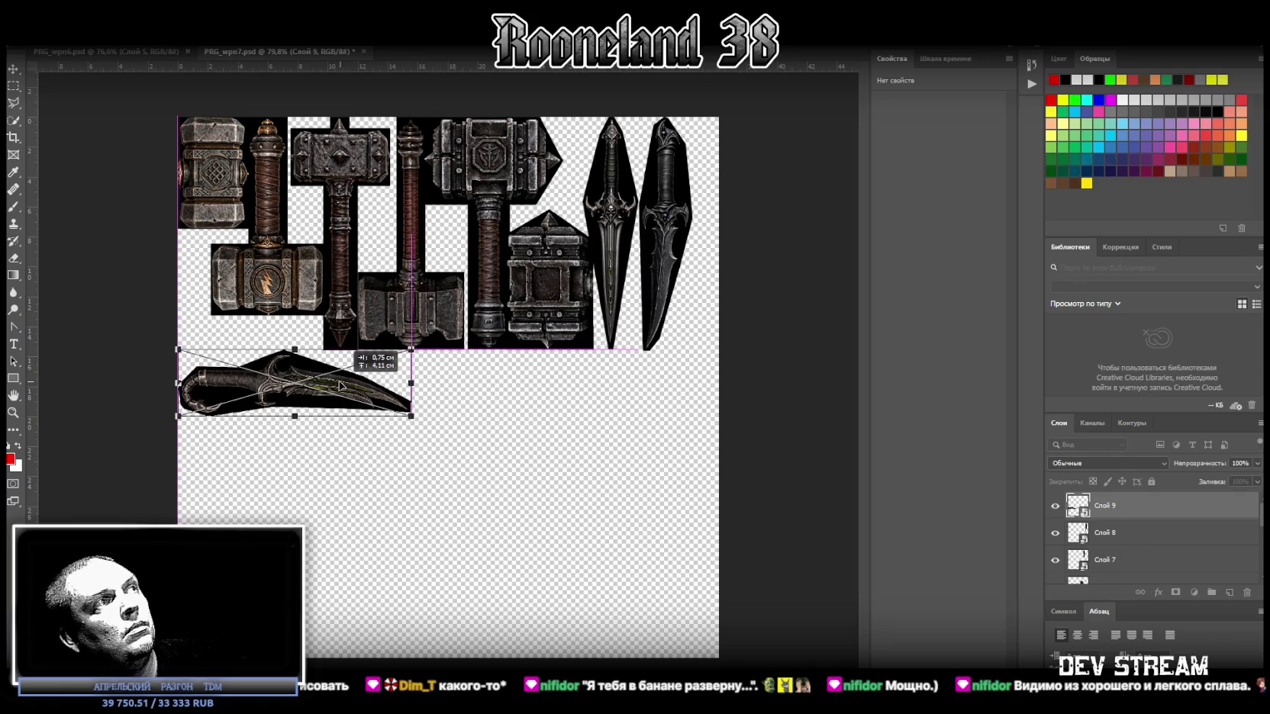
pyautogui.rightClick(337, 384)
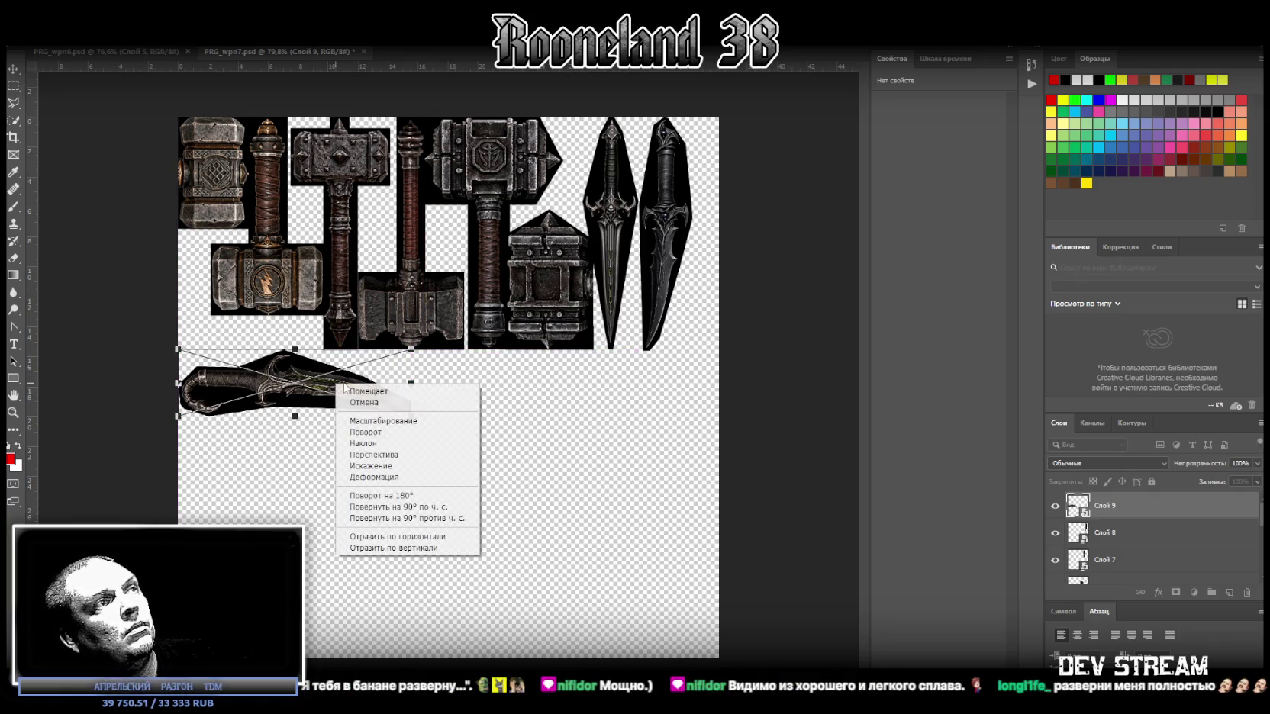
pyautogui.click(394, 537)
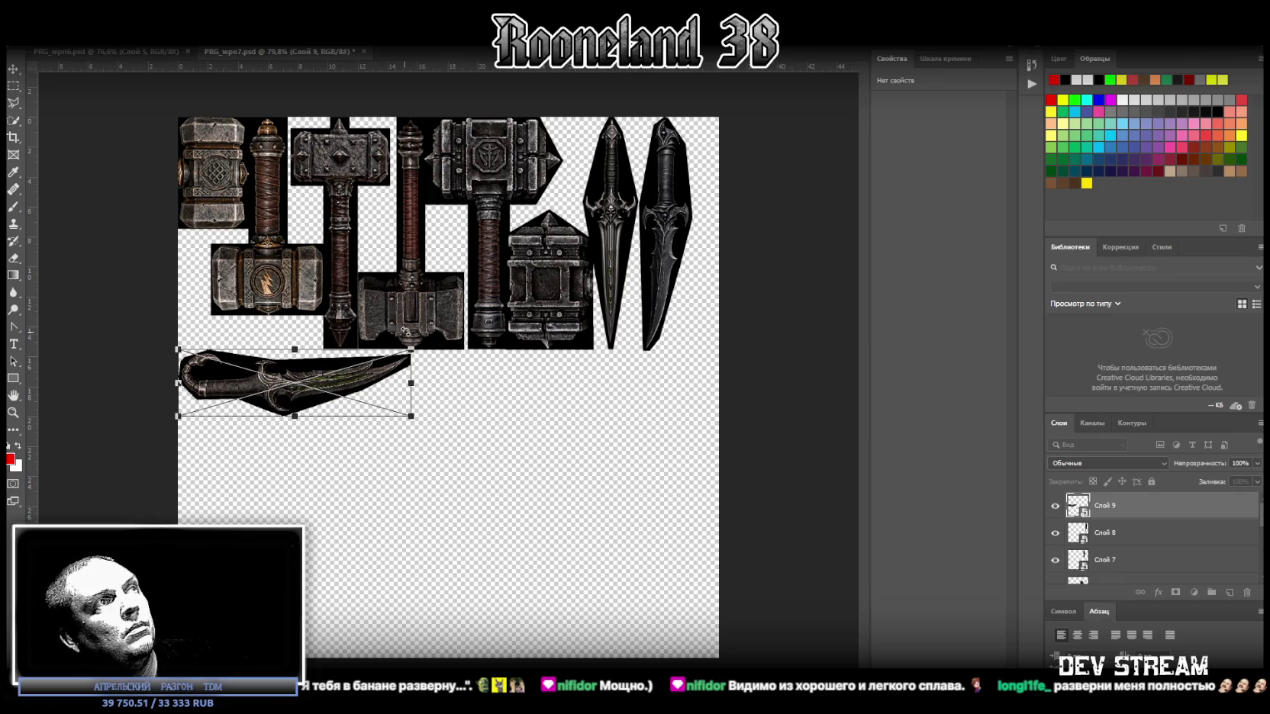
pyautogui.moveTo(353, 383); pyautogui.dragTo(352, 383)
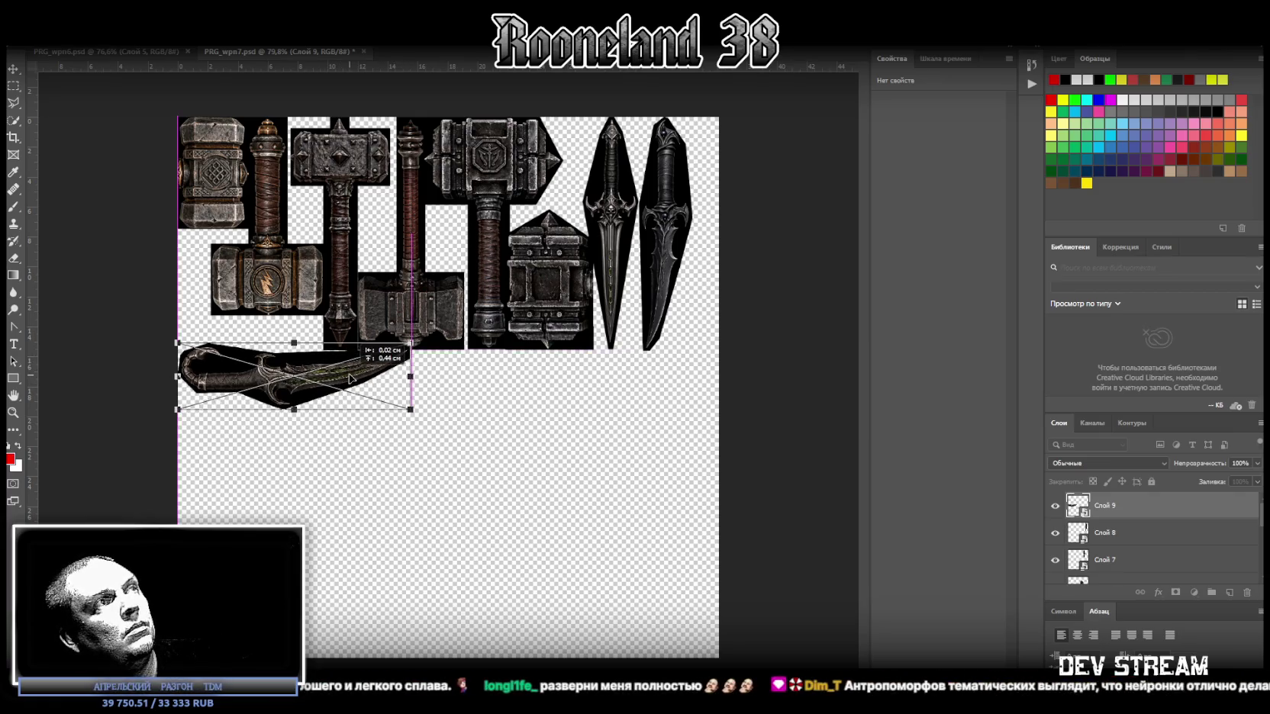
pyautogui.hotkey('shift', 'Up')
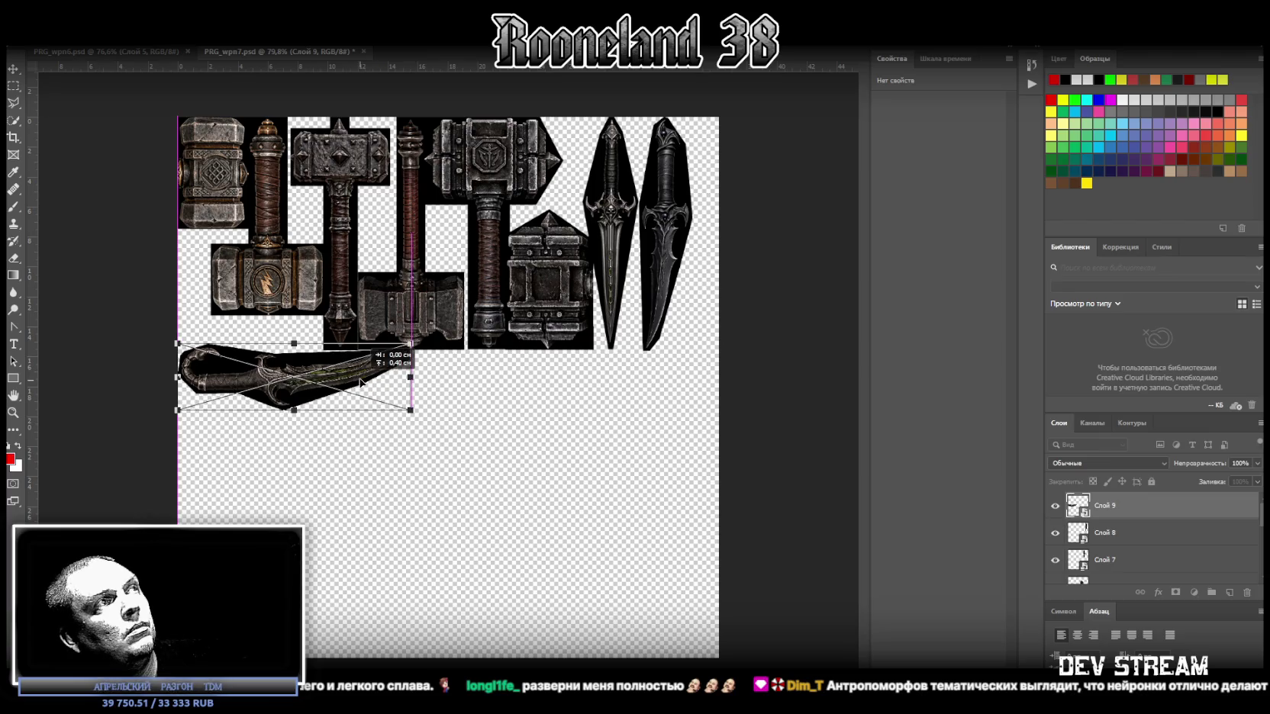
pyautogui.press('Return')
pyautogui.moveTo(355, 373); pyautogui.dragTo(314, 372)
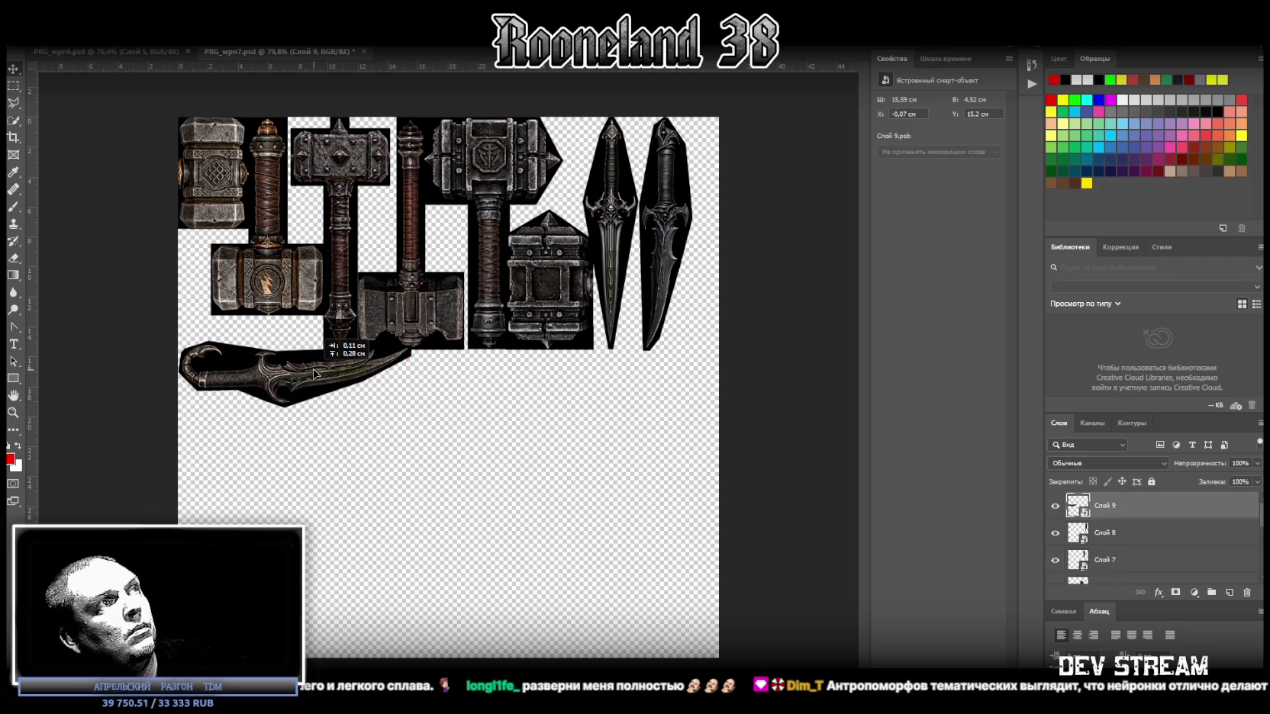
# Step: Narrow the curved dagger to sit snugly under the hammers, then place the eye-hilted two-dagger image
pyautogui.hotkey('ctrl', 't')
pyautogui.moveTo(412, 375); pyautogui.dragTo(397, 375)
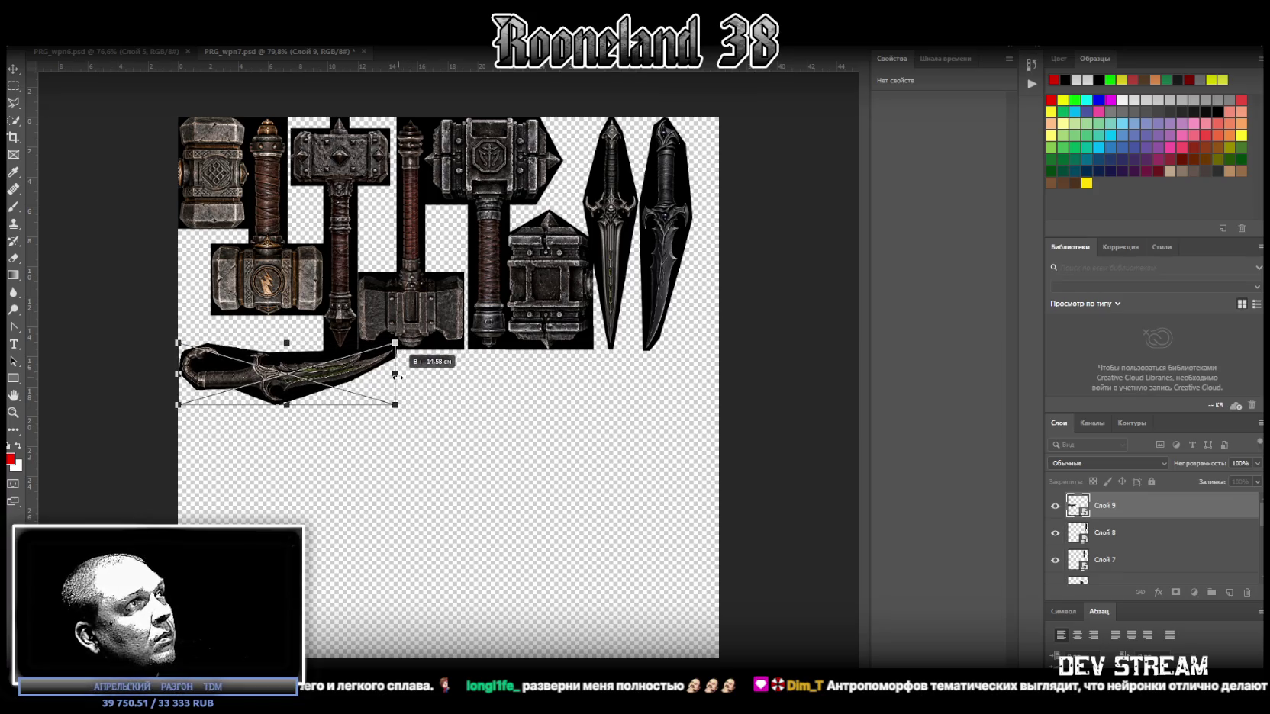
pyautogui.press('Return')
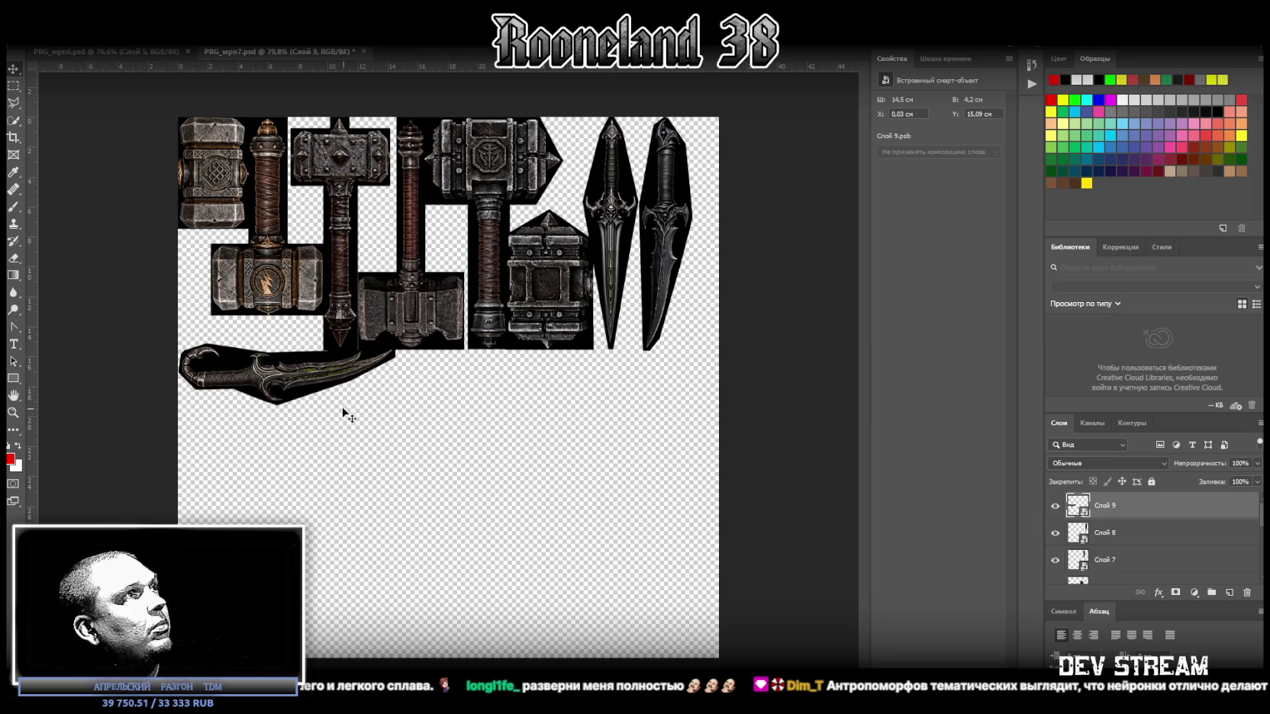
pyautogui.moveTo(289, 386); pyautogui.dragTo(288, 390)
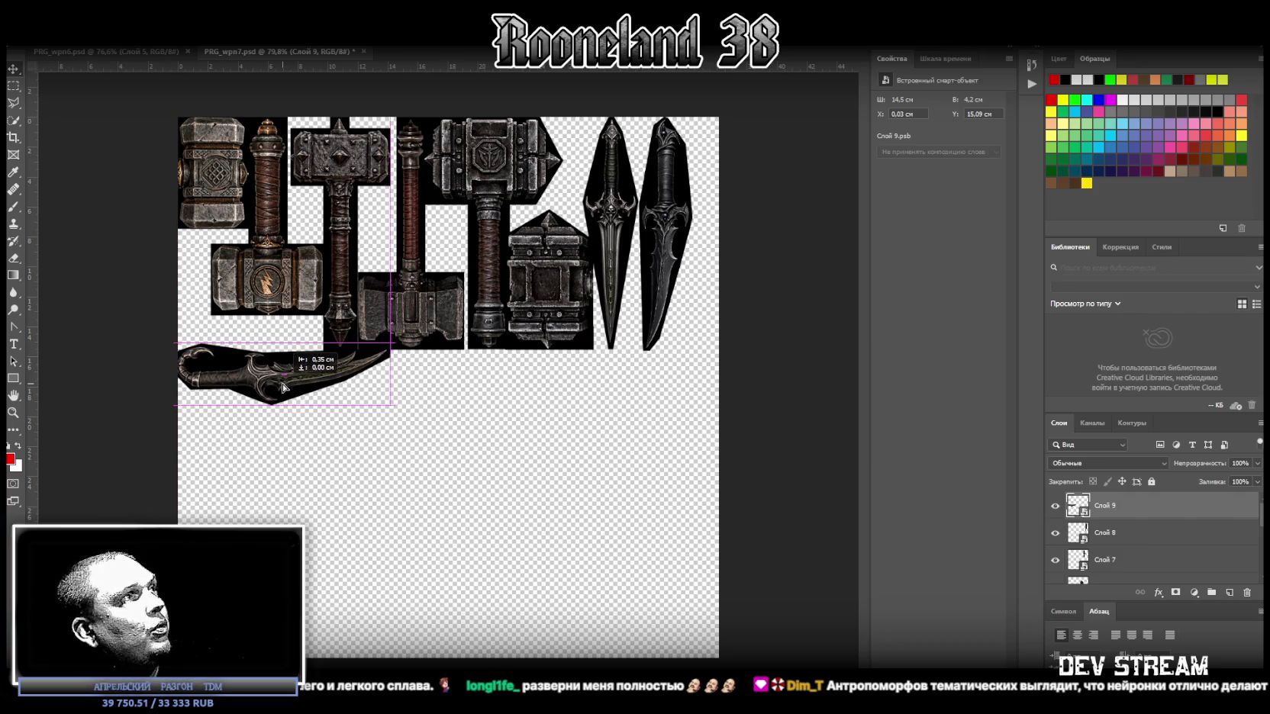
pyautogui.moveTo(288, 389); pyautogui.dragTo(289, 382)
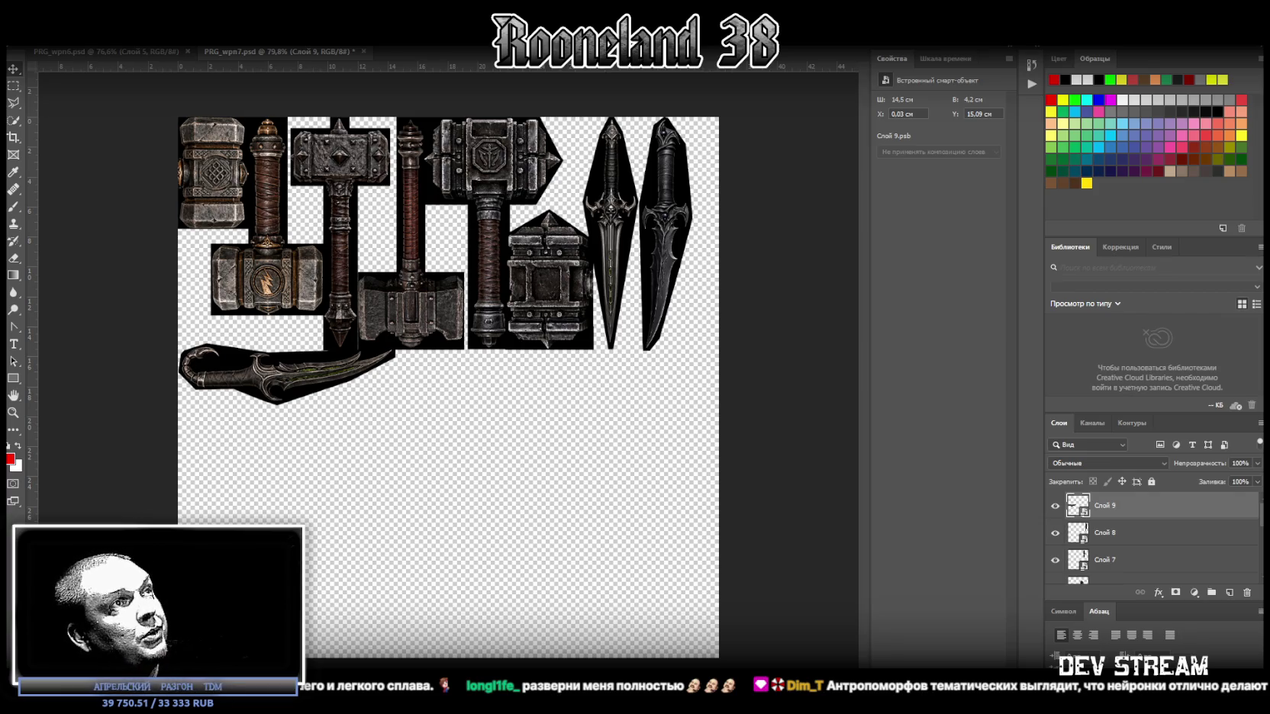
pyautogui.moveTo(543, 467); pyautogui.dragTo(544, 496)
pyautogui.click(9, 86)
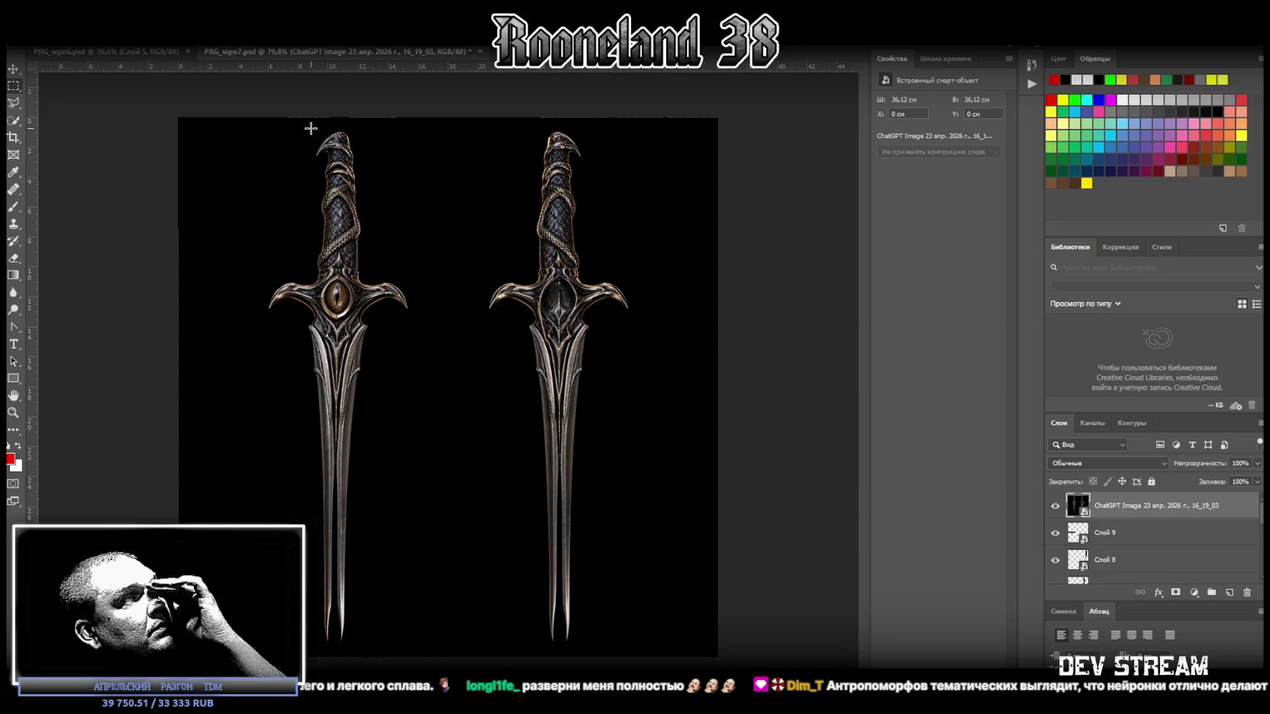
# Step: Outline the left eye-hilted dagger with added and subtracted rectangular marquee selections
pyautogui.moveTo(264, 126); pyautogui.dragTo(416, 593)
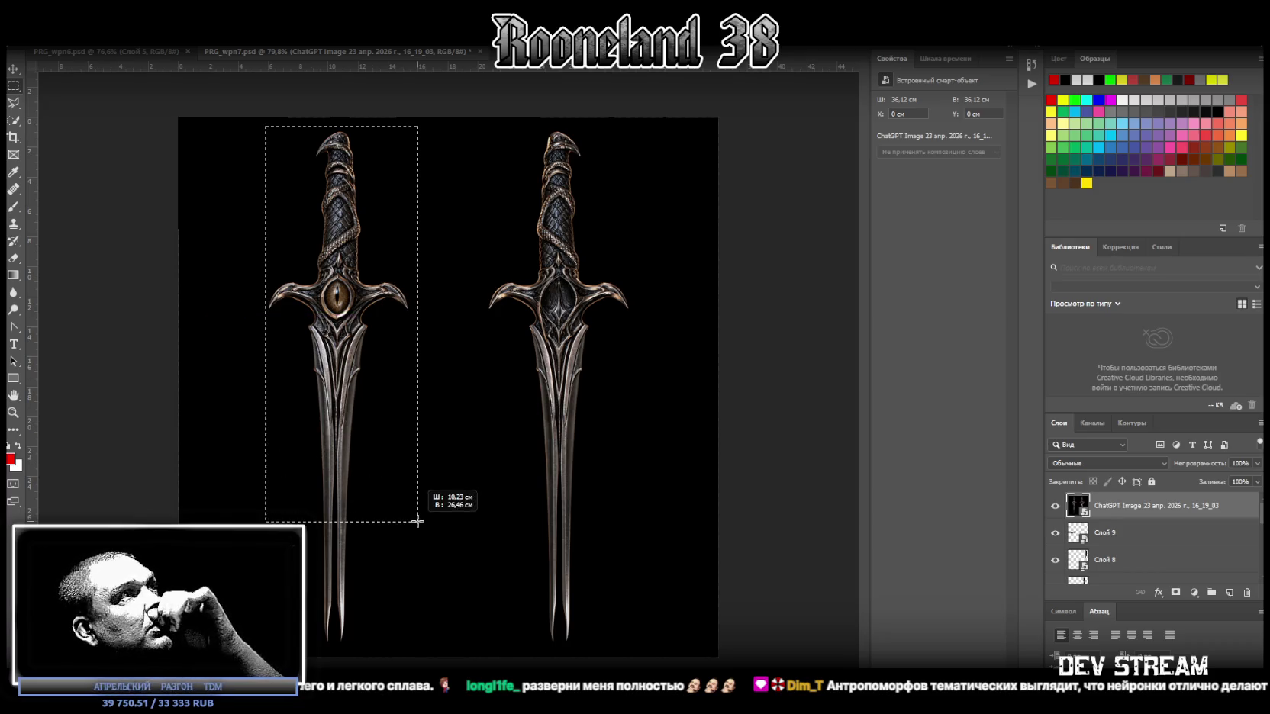
pyautogui.moveTo(416, 593)
pyautogui.mouseDown()
pyautogui.moveTo(412, 651)
pyautogui.moveTo(377, 312)
pyautogui.mouseUp()
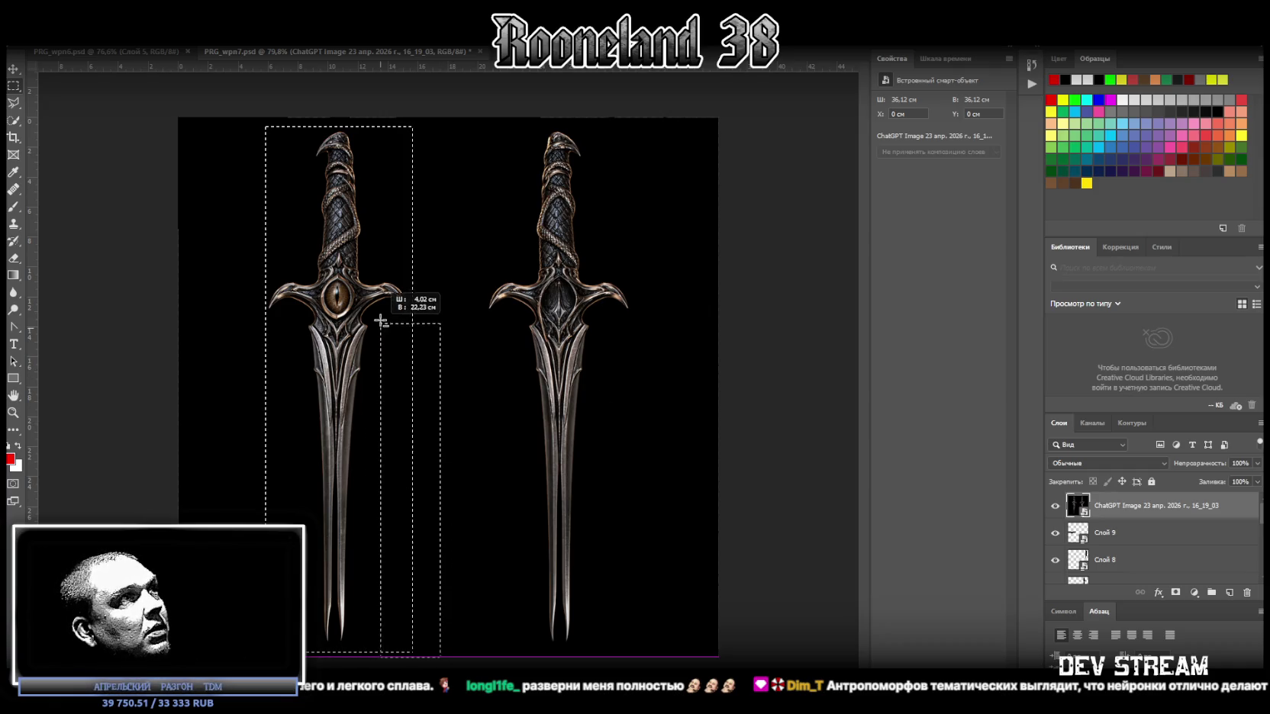
pyautogui.keyDown('alt'); pyautogui.moveTo(377, 312); pyautogui.dragTo(374, 314); pyautogui.keyUp('alt')
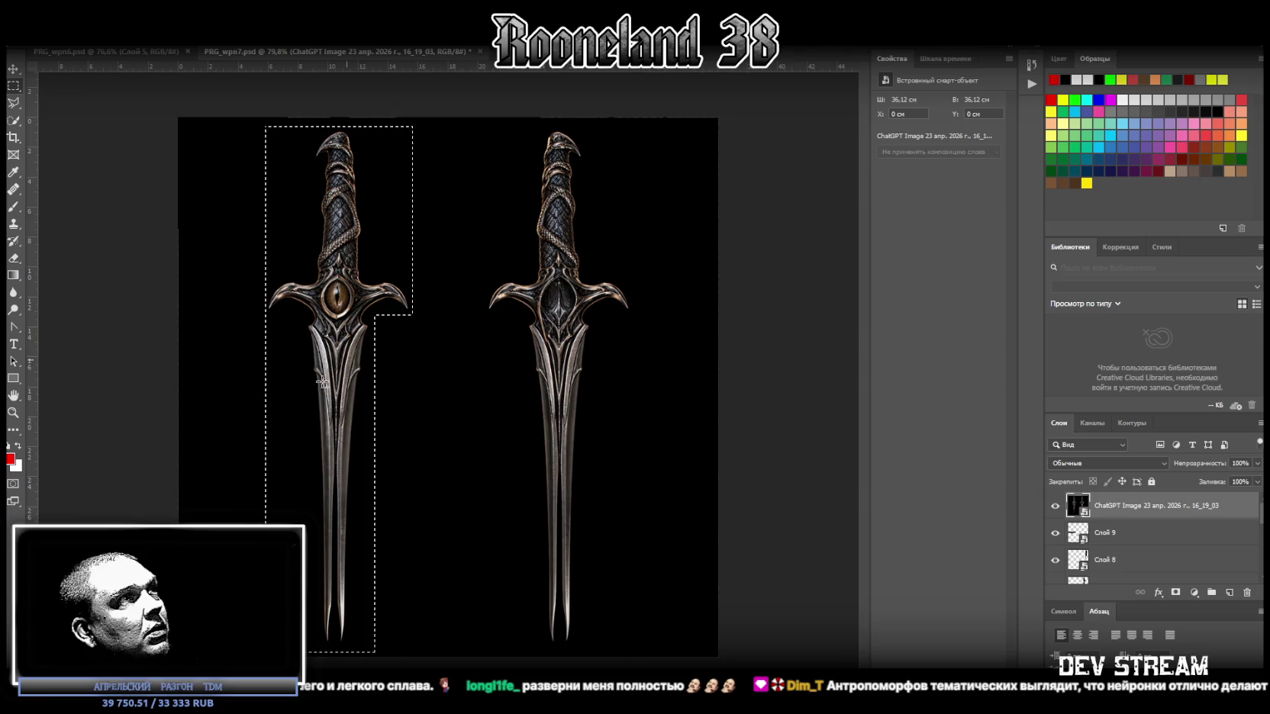
pyautogui.keyDown('alt'); pyautogui.moveTo(233, 657); pyautogui.dragTo(303, 315); pyautogui.keyUp('alt')
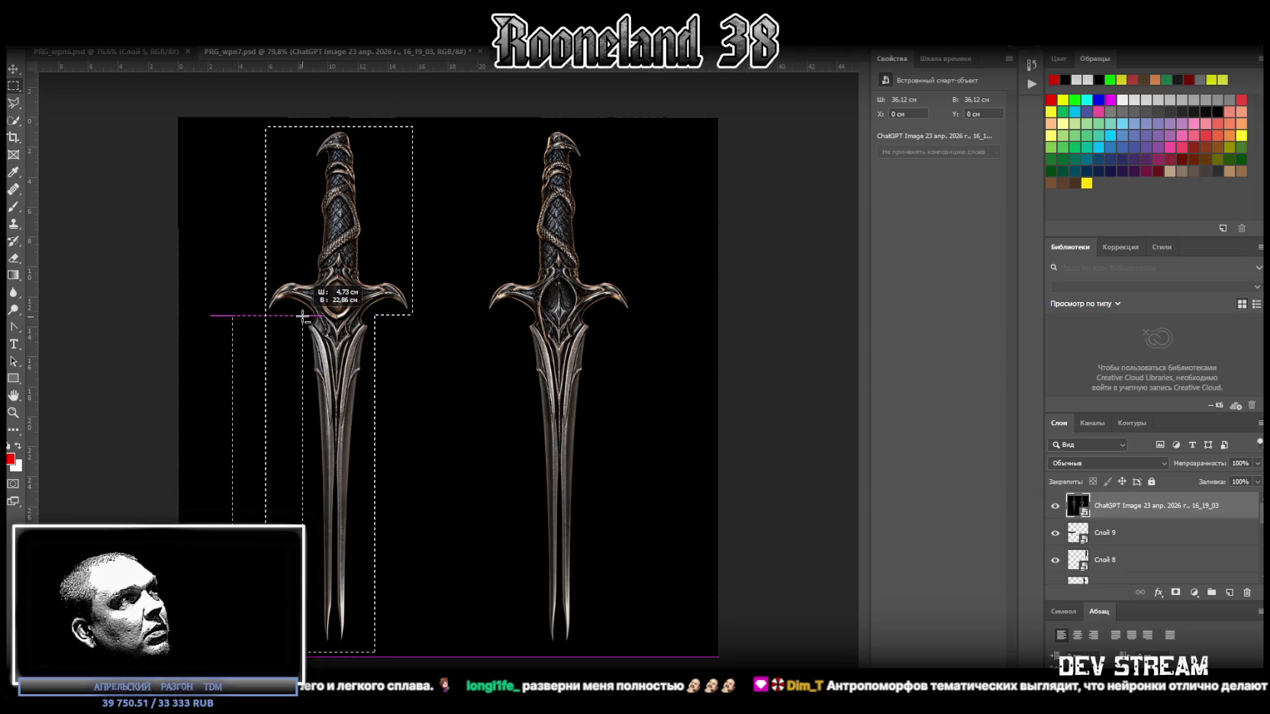
pyautogui.keyDown('alt'); pyautogui.moveTo(253, 117); pyautogui.dragTo(308, 276); pyautogui.keyUp('alt')
pyautogui.keyDown('alt'); pyautogui.moveTo(426, 120); pyautogui.dragTo(367, 273); pyautogui.keyUp('alt')
# Step: Copy the dagger to a new layer with Layer via Copy and delete the two-dagger image layer
pyautogui.rightClick(334, 351)
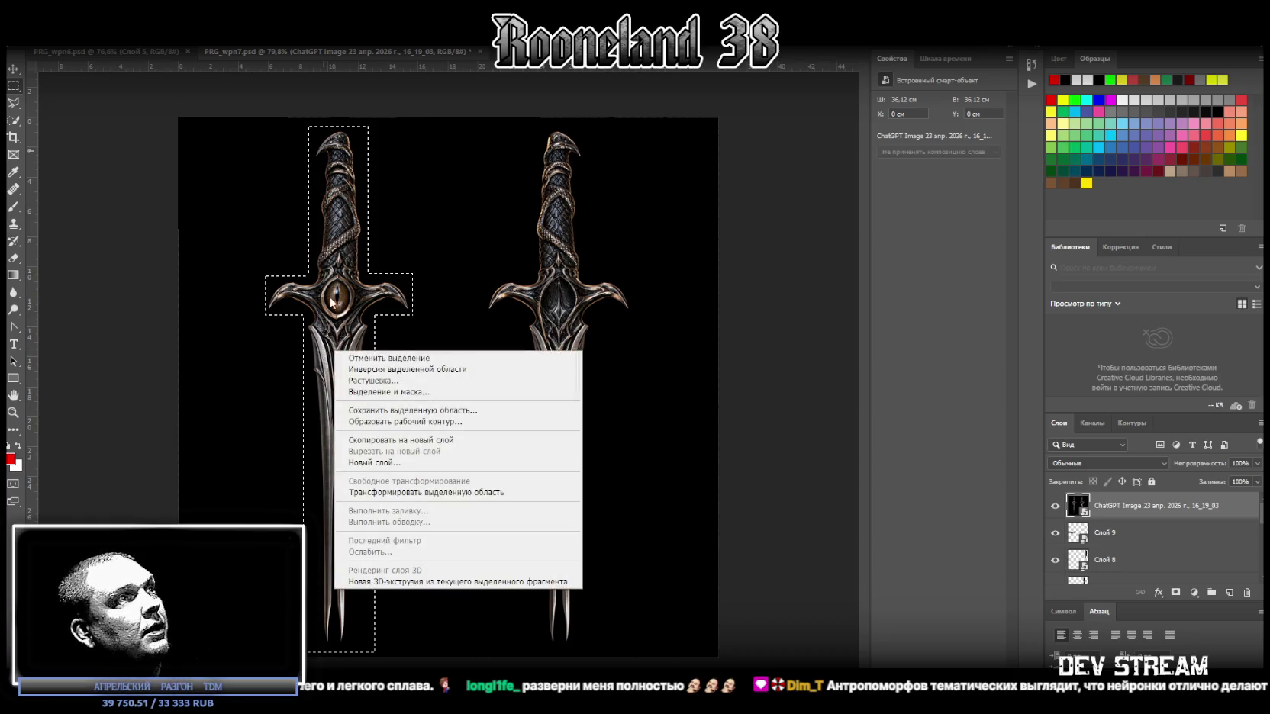
pyautogui.click(401, 441)
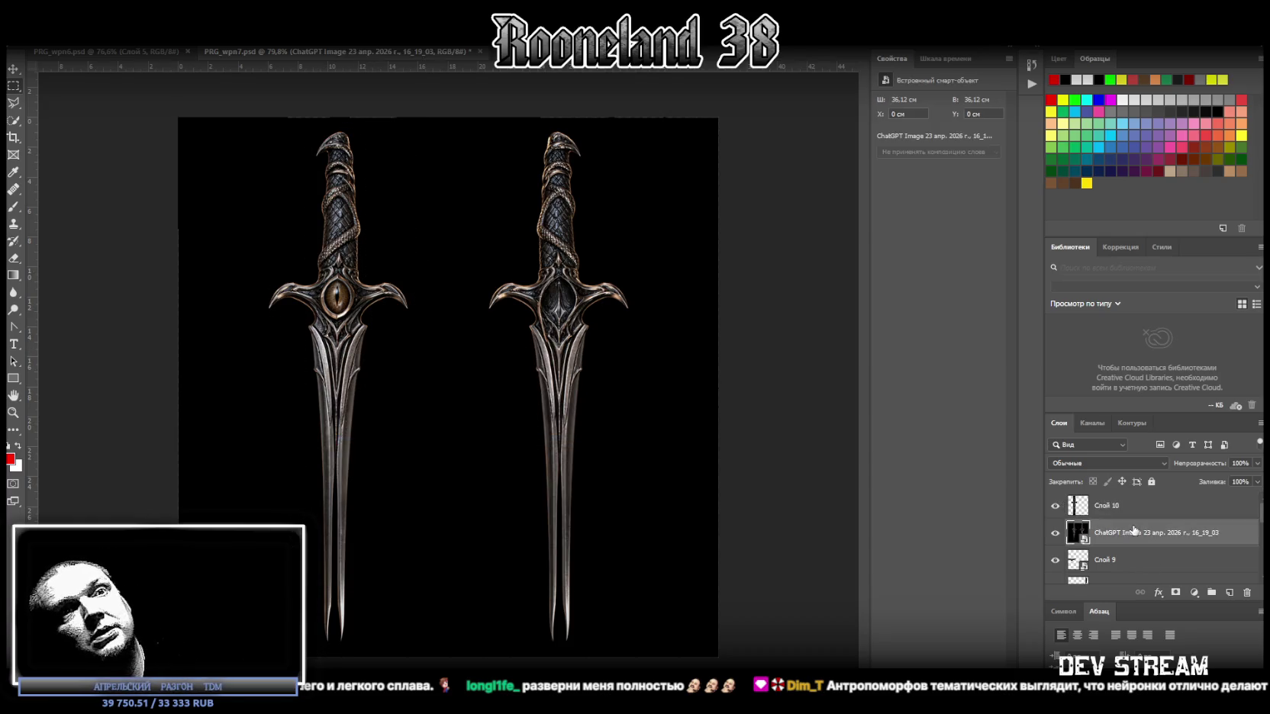
pyautogui.click(1125, 533)
pyautogui.press('Delete')
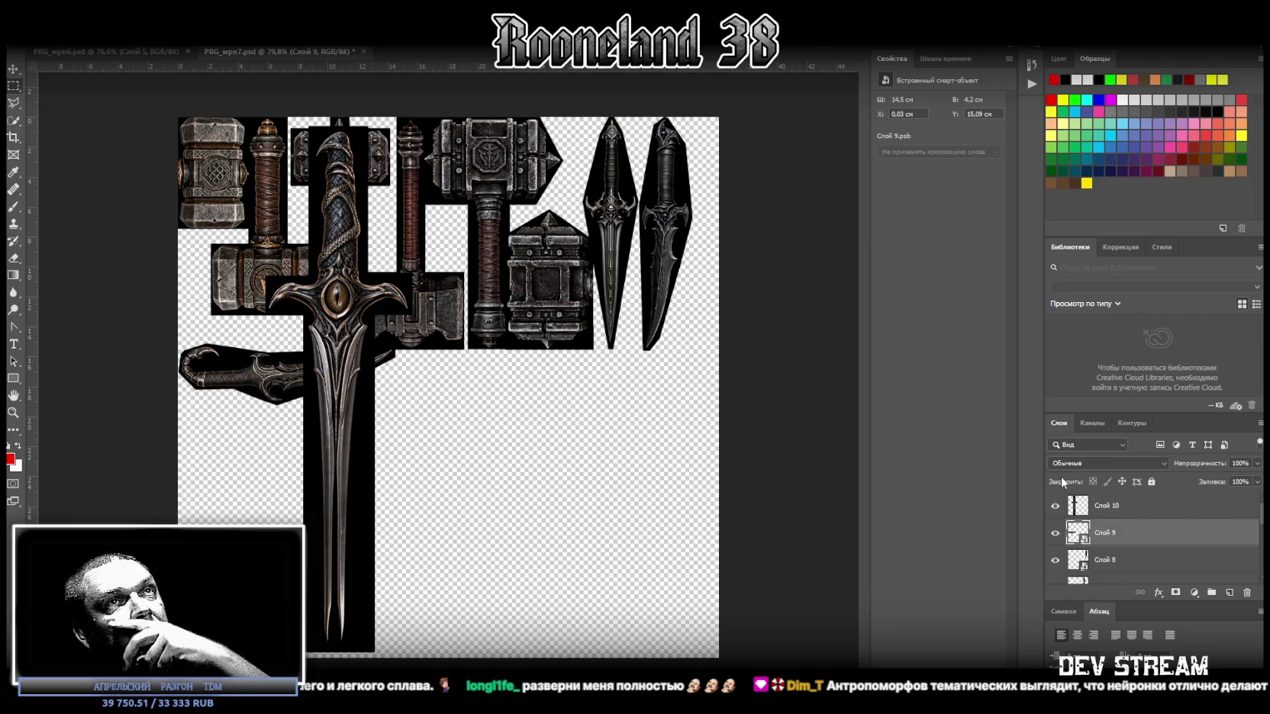
# Step: Convert the cut-out dagger to a smart object, shrink it, and set it upright beneath the curved dagger
pyautogui.rightClick(1119, 507)
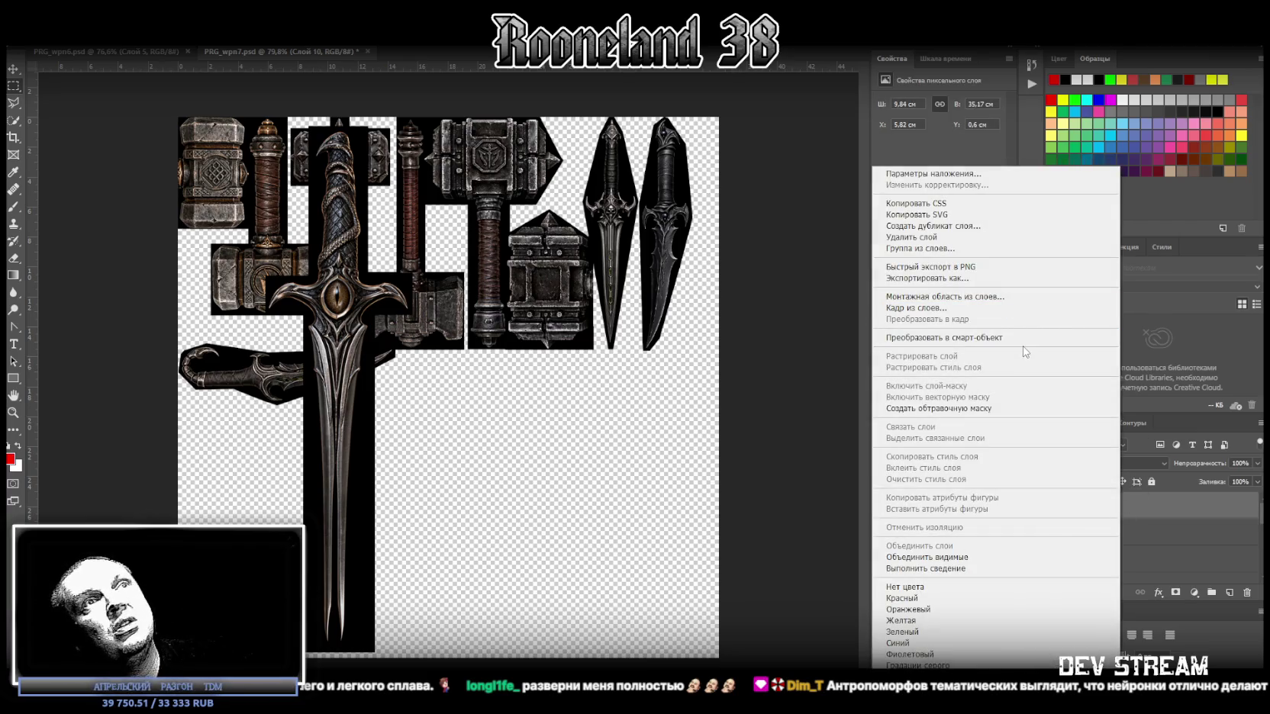
pyautogui.click(1023, 338)
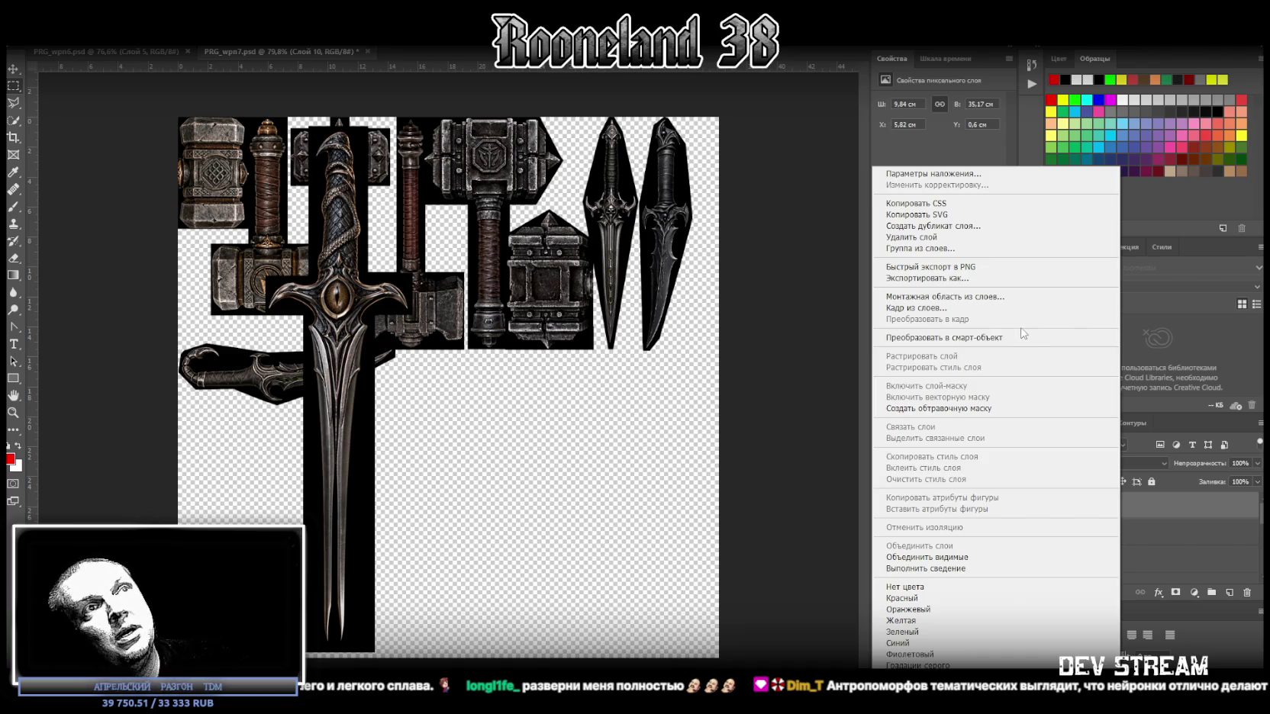
pyautogui.click(1028, 340)
pyautogui.hotkey('ctrl', 't')
pyautogui.moveTo(355, 510); pyautogui.dragTo(655, 502)
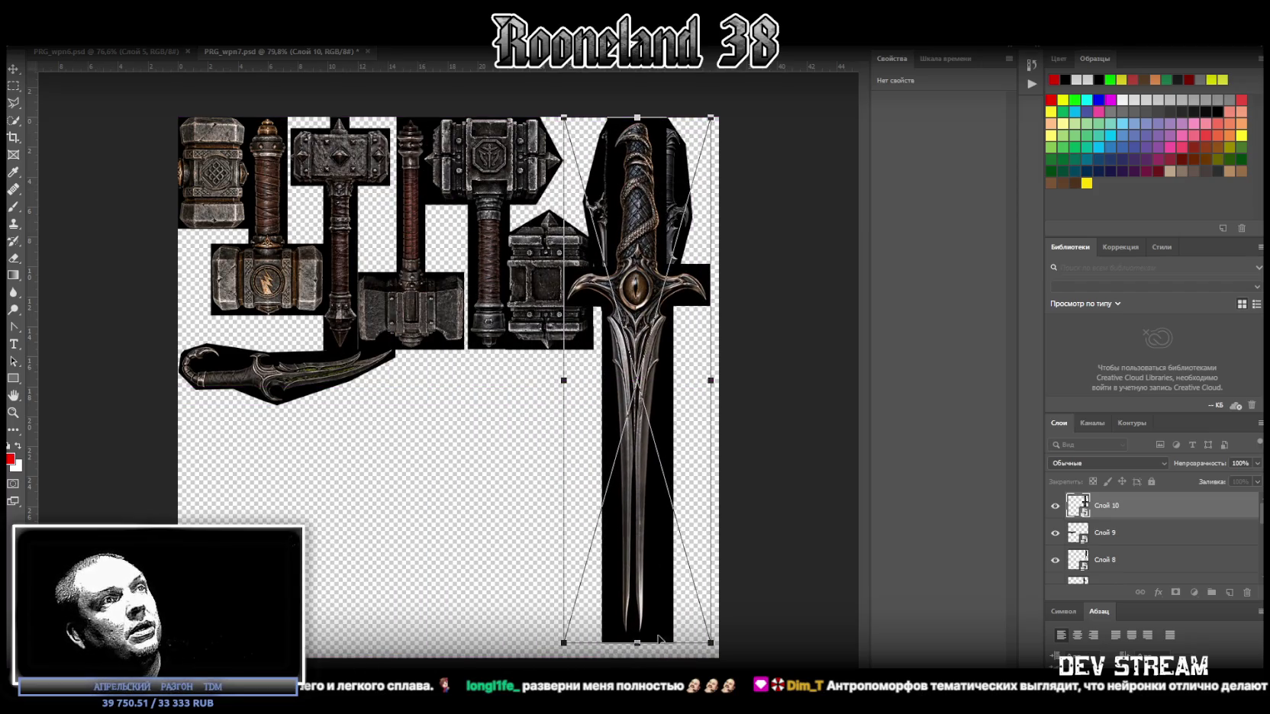
pyautogui.moveTo(637, 643)
pyautogui.mouseDown()
pyautogui.moveTo(634, 351)
pyautogui.moveTo(333, 573)
pyautogui.mouseUp()
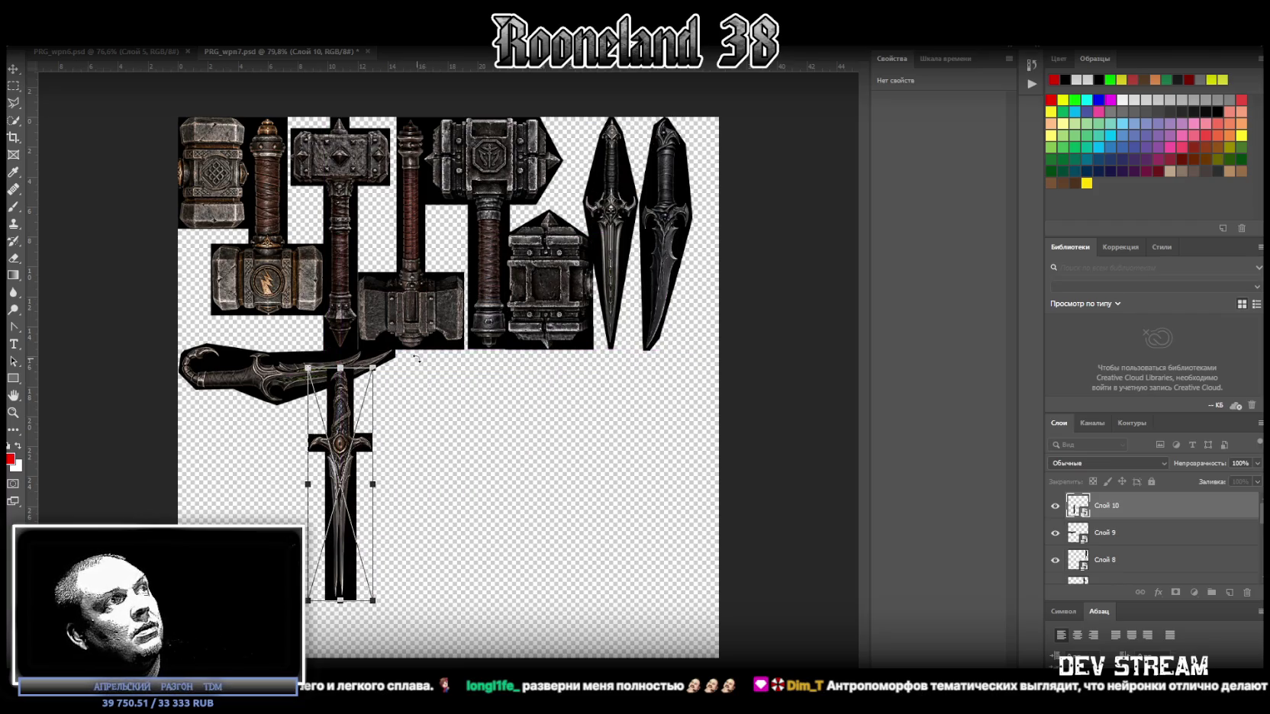
pyautogui.moveTo(353, 409); pyautogui.dragTo(216, 471)
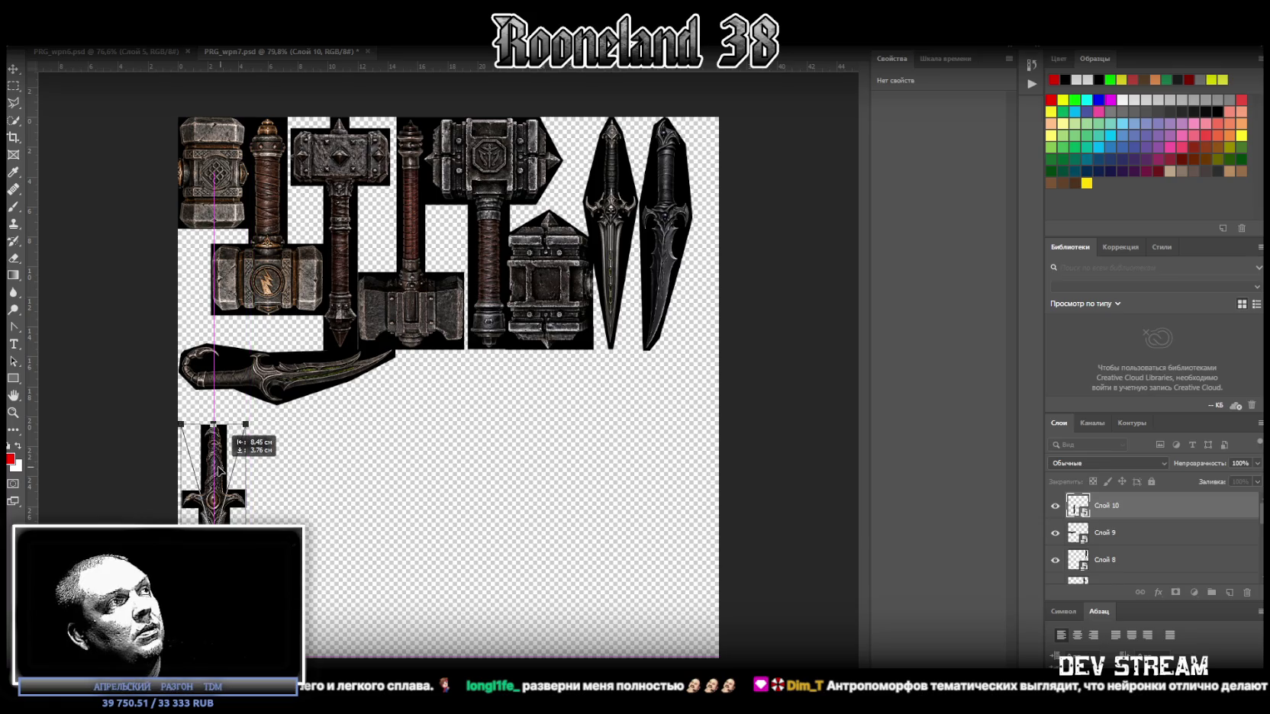
pyautogui.moveTo(216, 470); pyautogui.dragTo(213, 425)
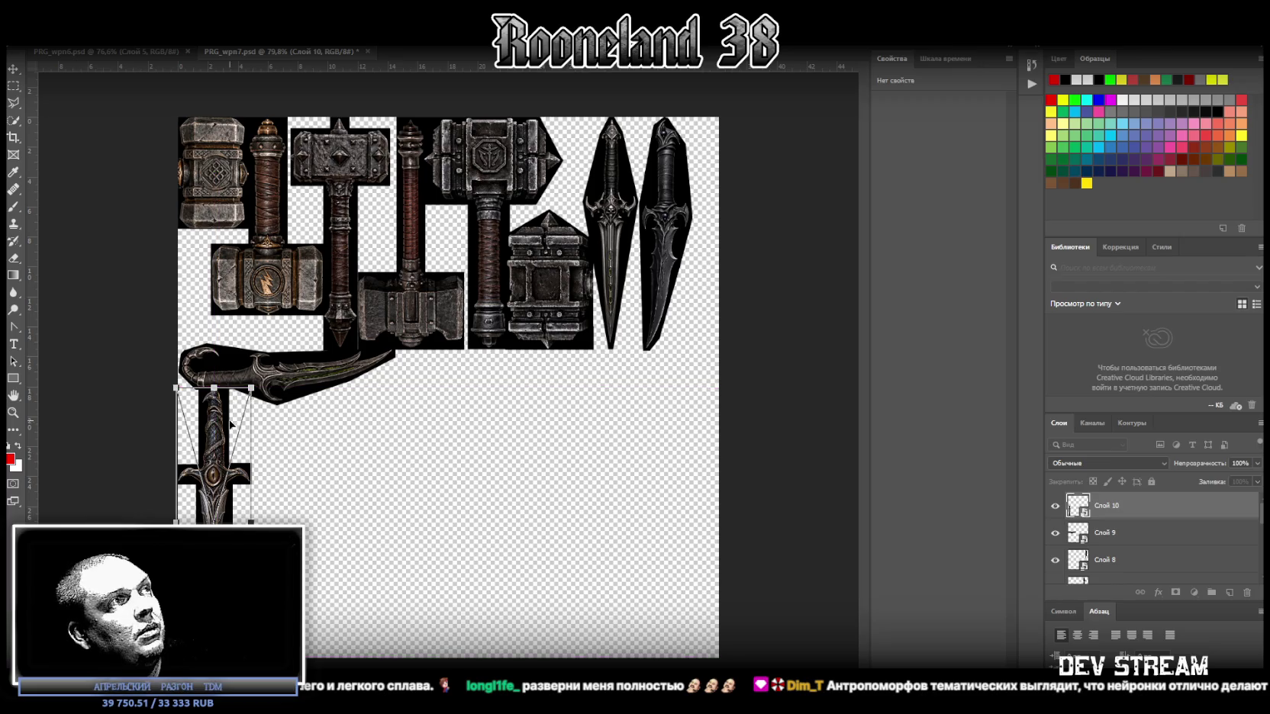
pyautogui.click(13, 71)
pyautogui.moveTo(240, 441); pyautogui.dragTo(220, 449)
# Step: Move the dagger layer below Слой 9 and settle the dagger against the atlas's left edge
pyautogui.moveTo(1105, 508); pyautogui.dragTo(1115, 555)
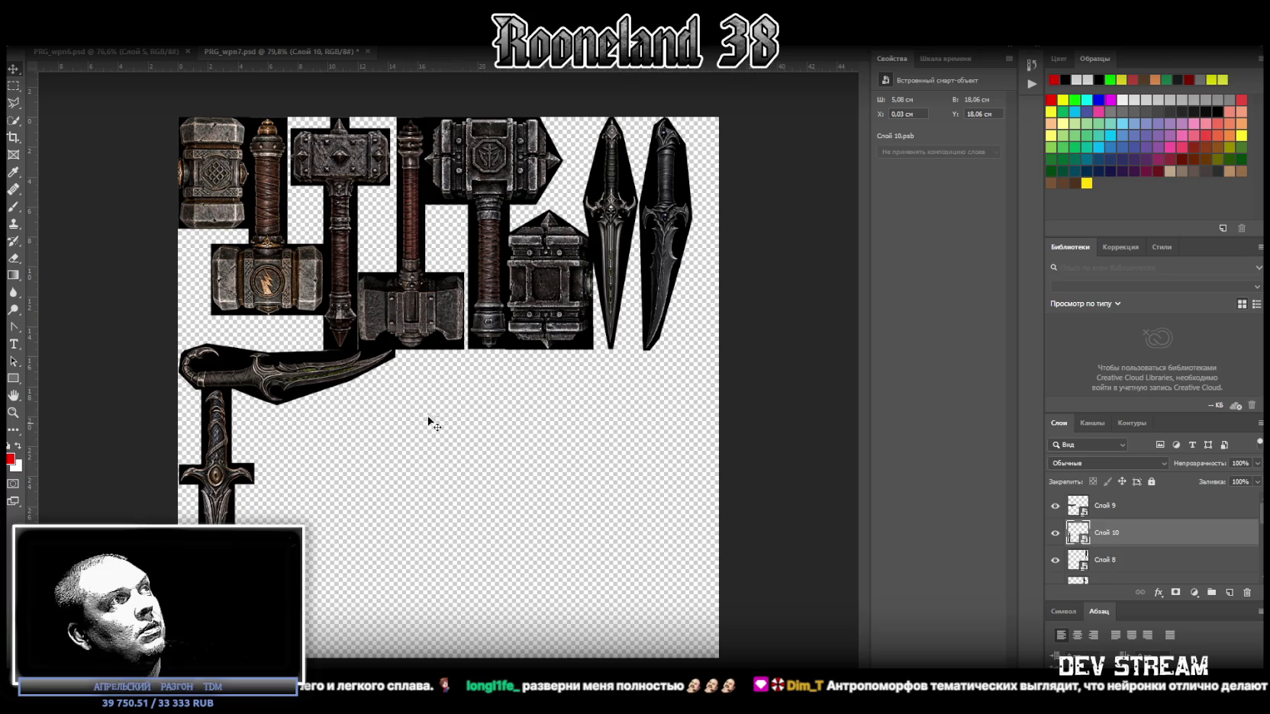
pyautogui.moveTo(219, 446); pyautogui.dragTo(219, 473)
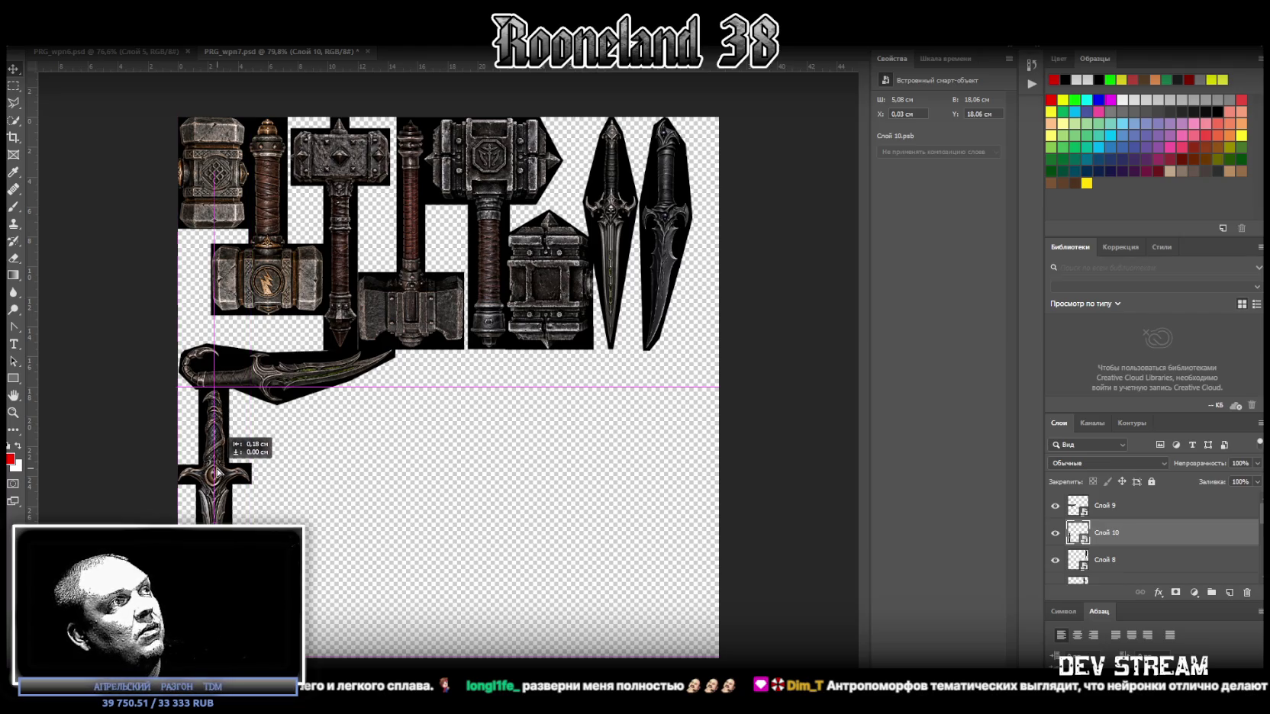
pyautogui.moveTo(218, 472); pyautogui.dragTo(152, 481)
pyautogui.click(13, 412)
pyautogui.scroll(-2, 152, 481)
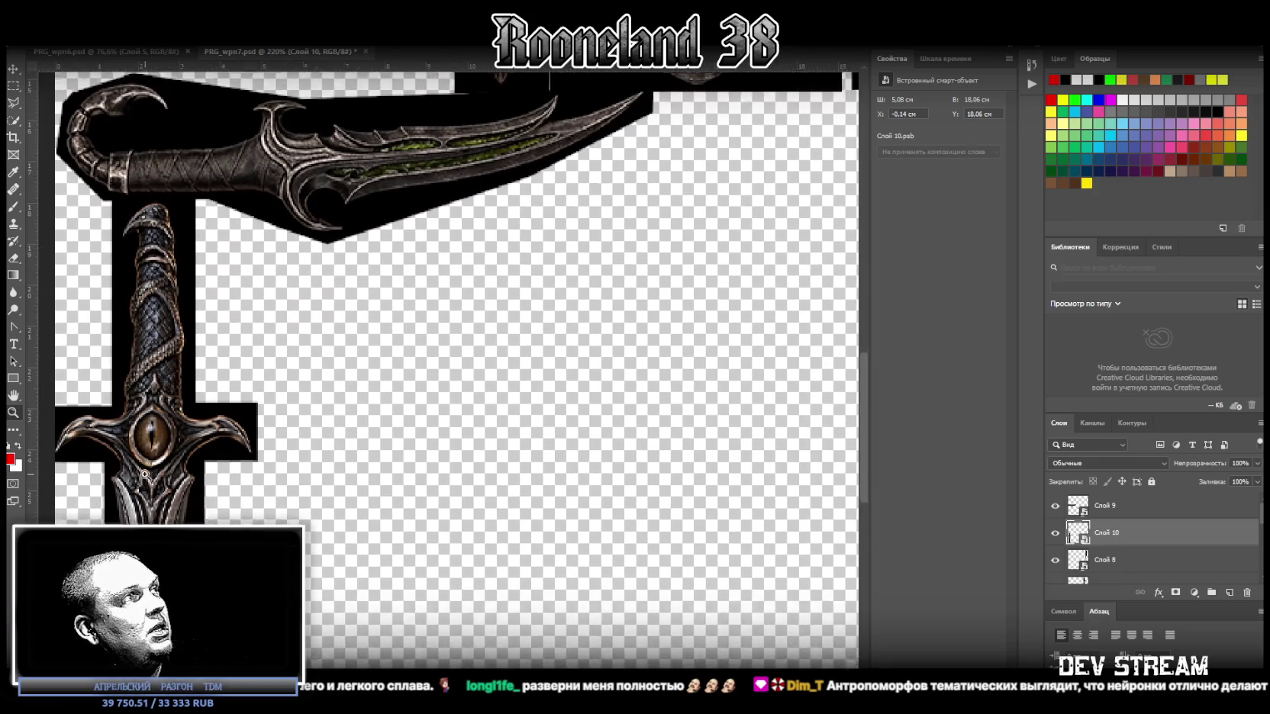
# Step: Zoom out from 220% to 59.7% to view the whole atlas, then drop in the two-axe image
pyautogui.hotkey('ctrl', 't')
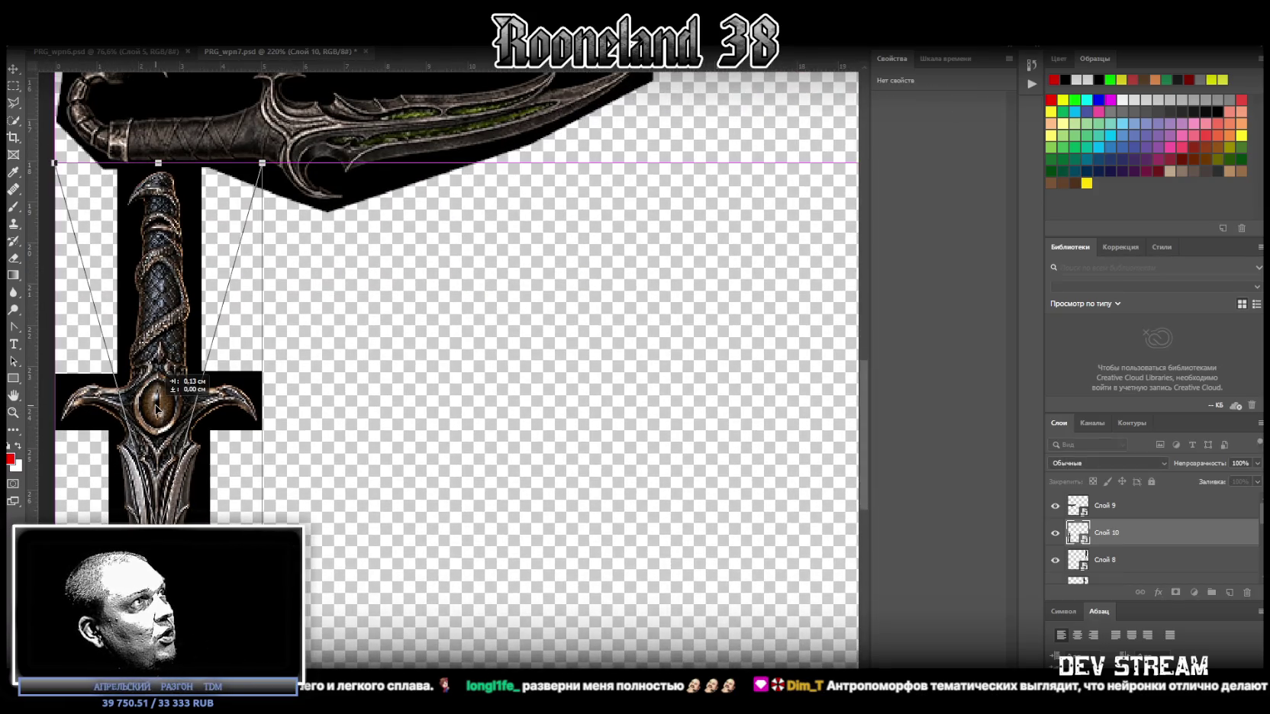
pyautogui.press('Return')
pyautogui.scroll(-2, 359, 424)
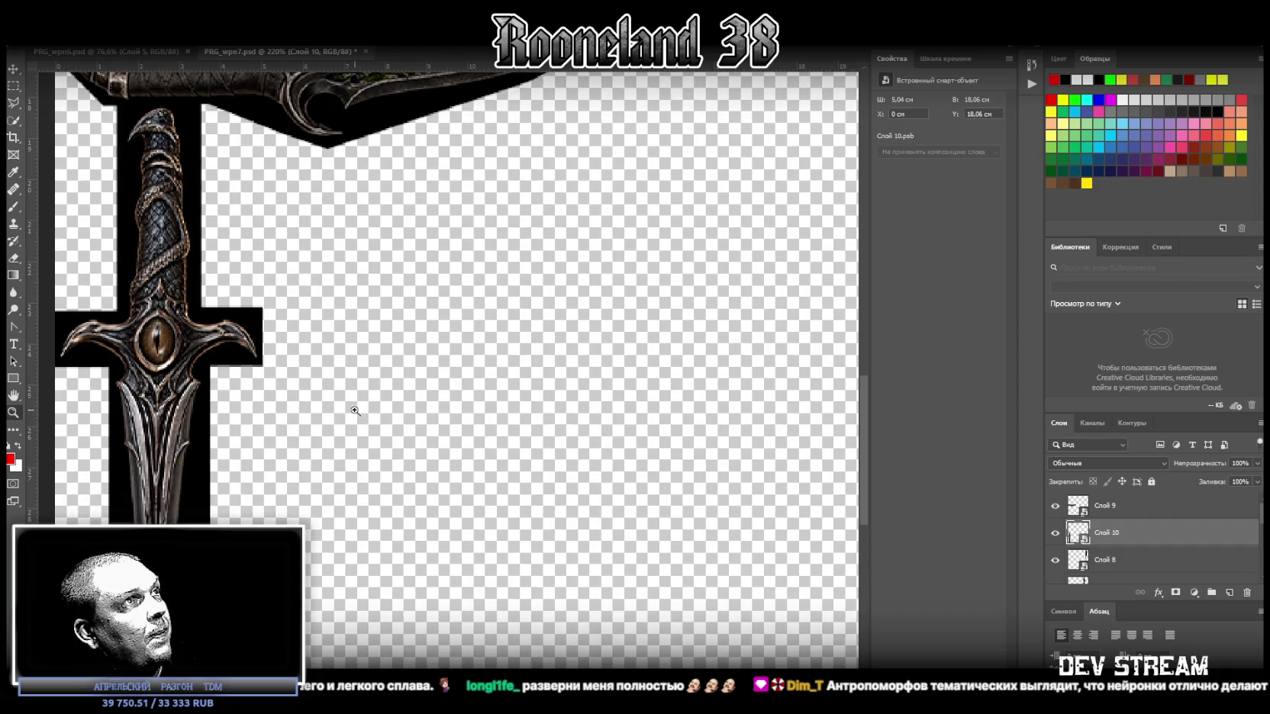
pyautogui.moveTo(354, 410); pyautogui.dragTo(305, 430)
pyautogui.moveTo(340, 488); pyautogui.dragTo(319, 500)
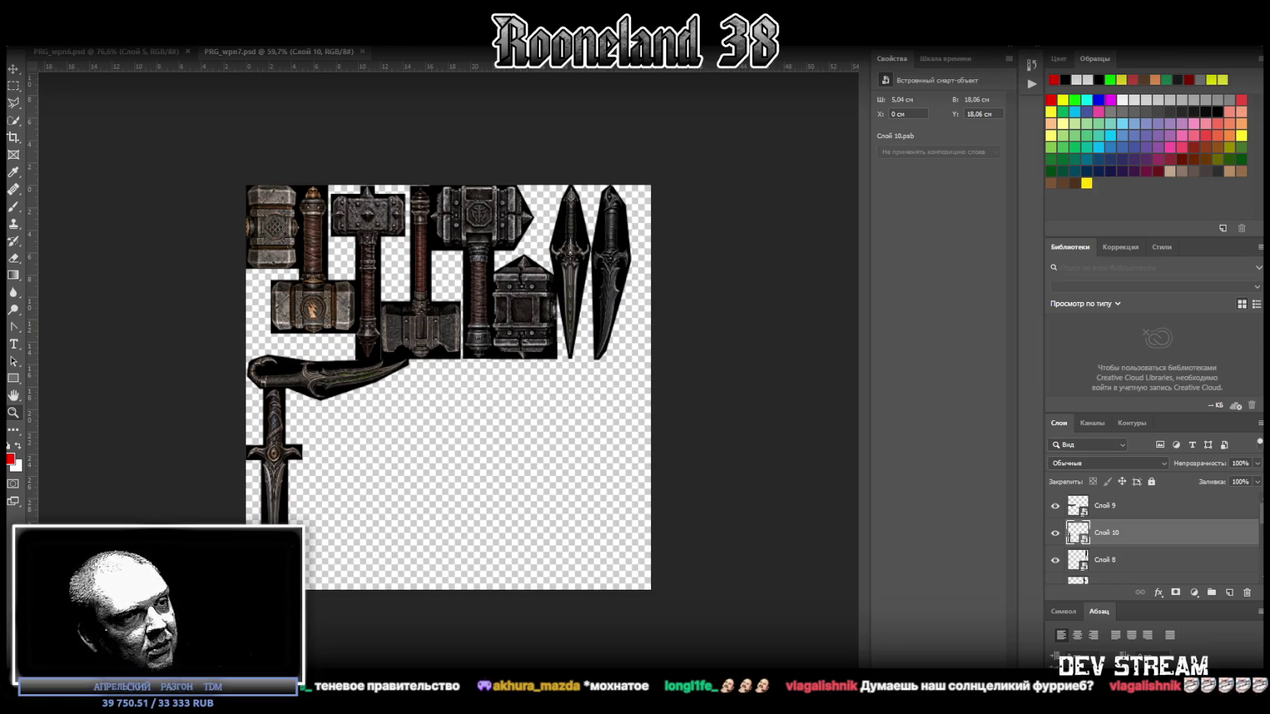
pyautogui.moveTo(430, 419); pyautogui.dragTo(523, 514)
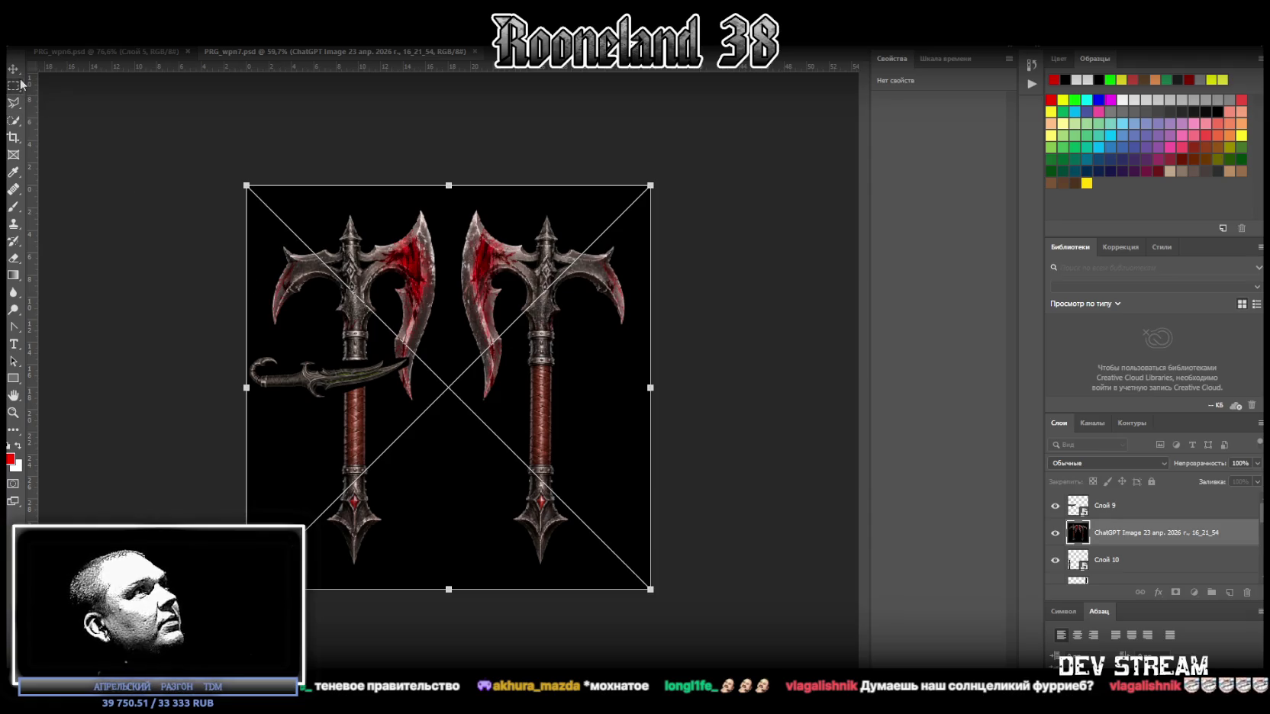
# Step: Commit the axe image and combine rectangular marquees around the right axe's blades, neck and handle
pyautogui.press('Return')
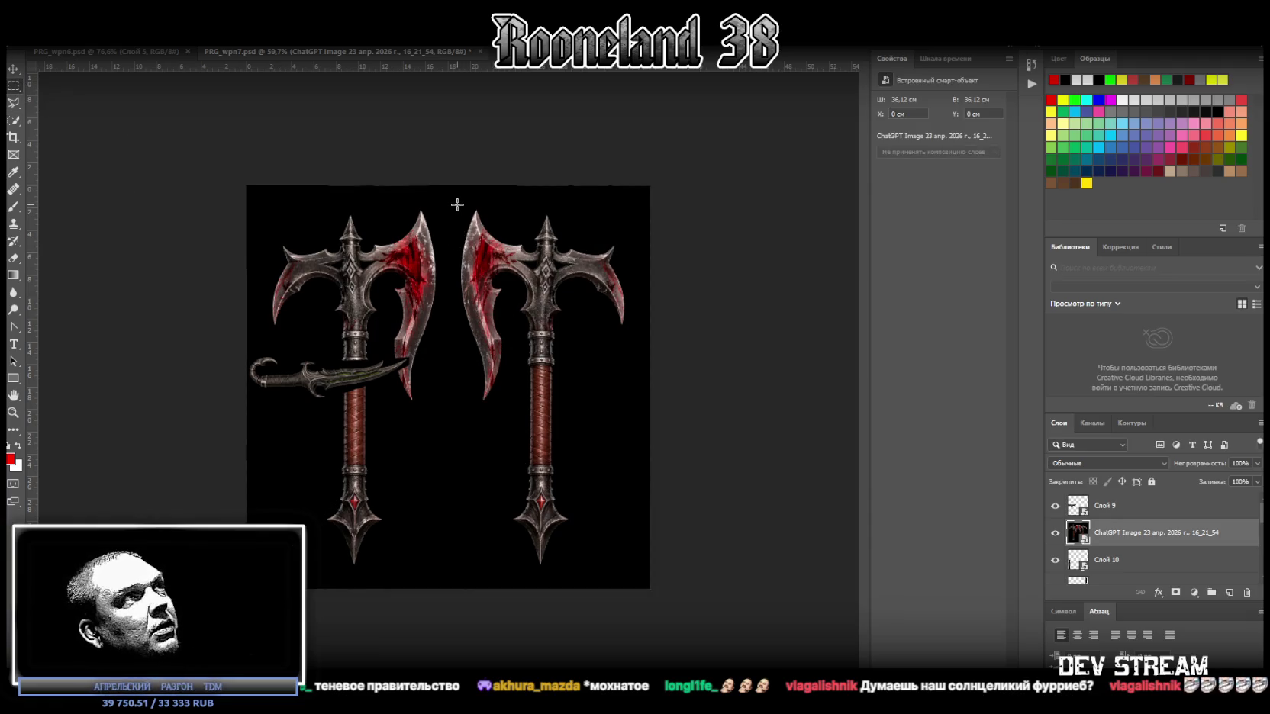
pyautogui.moveTo(457, 203); pyautogui.dragTo(553, 405)
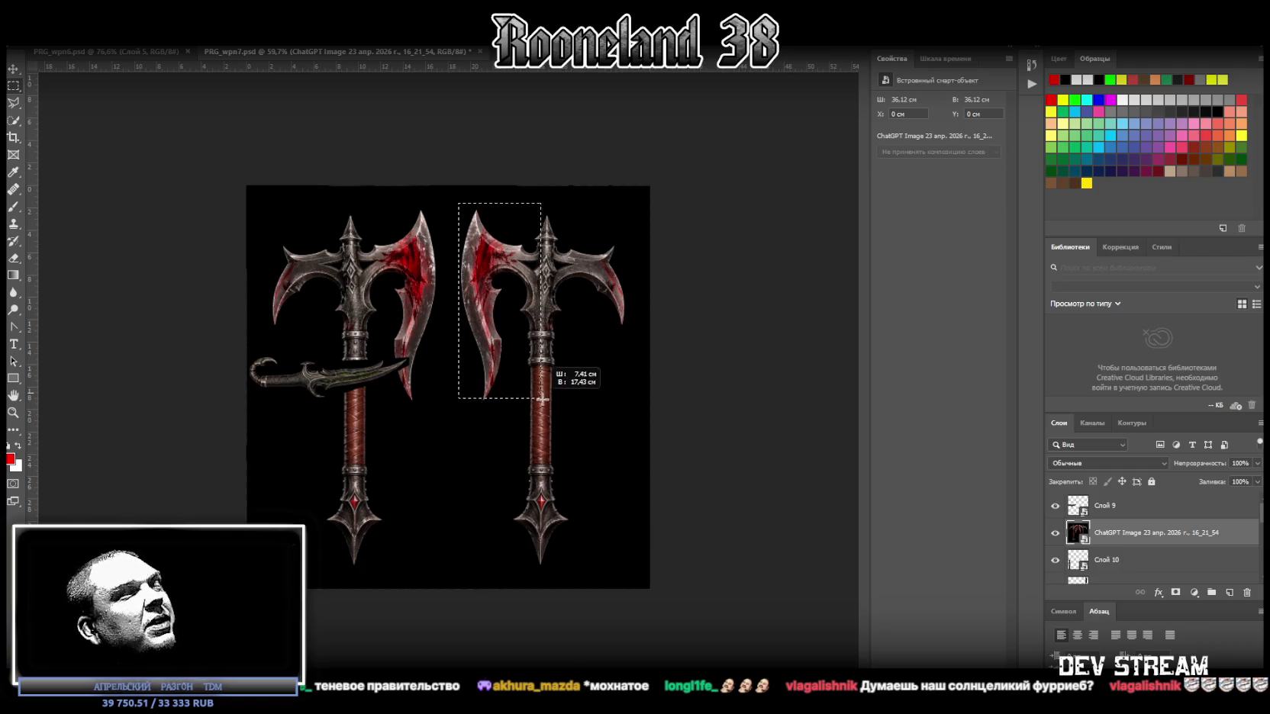
pyautogui.moveTo(554, 404); pyautogui.dragTo(546, 403)
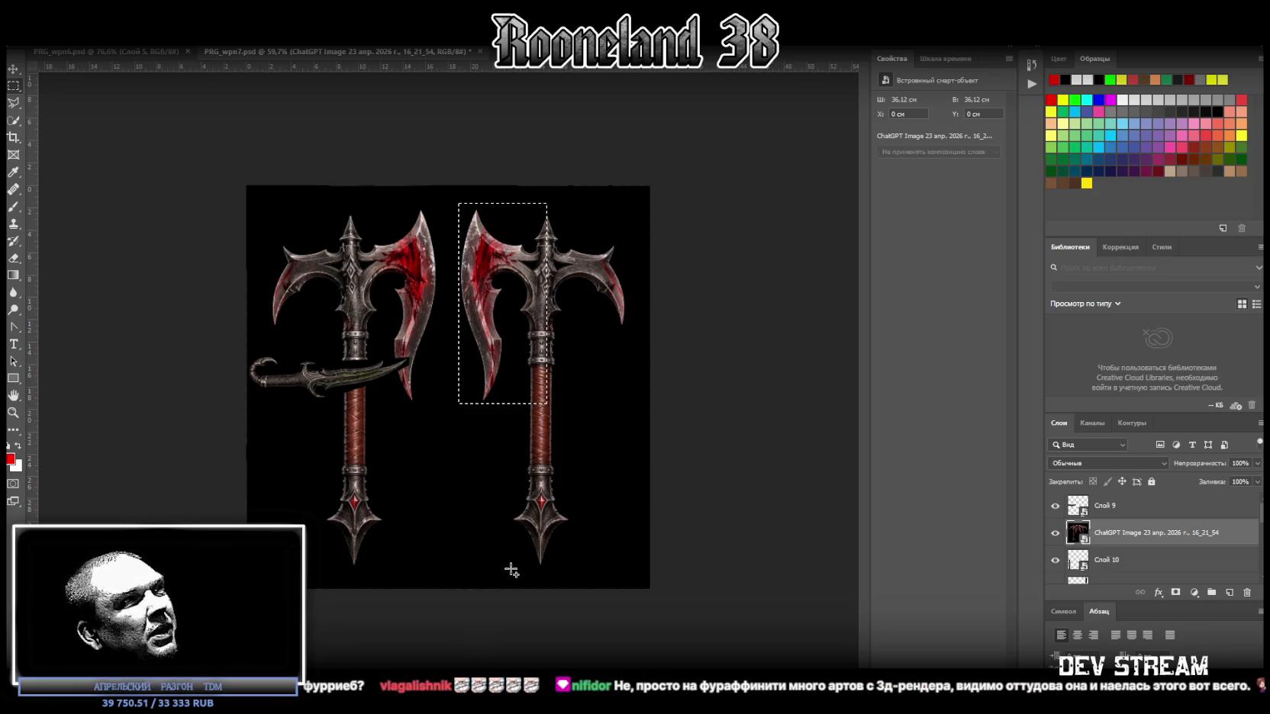
pyautogui.keyDown('shift'); pyautogui.moveTo(509, 573); pyautogui.dragTo(572, 294); pyautogui.keyUp('shift')
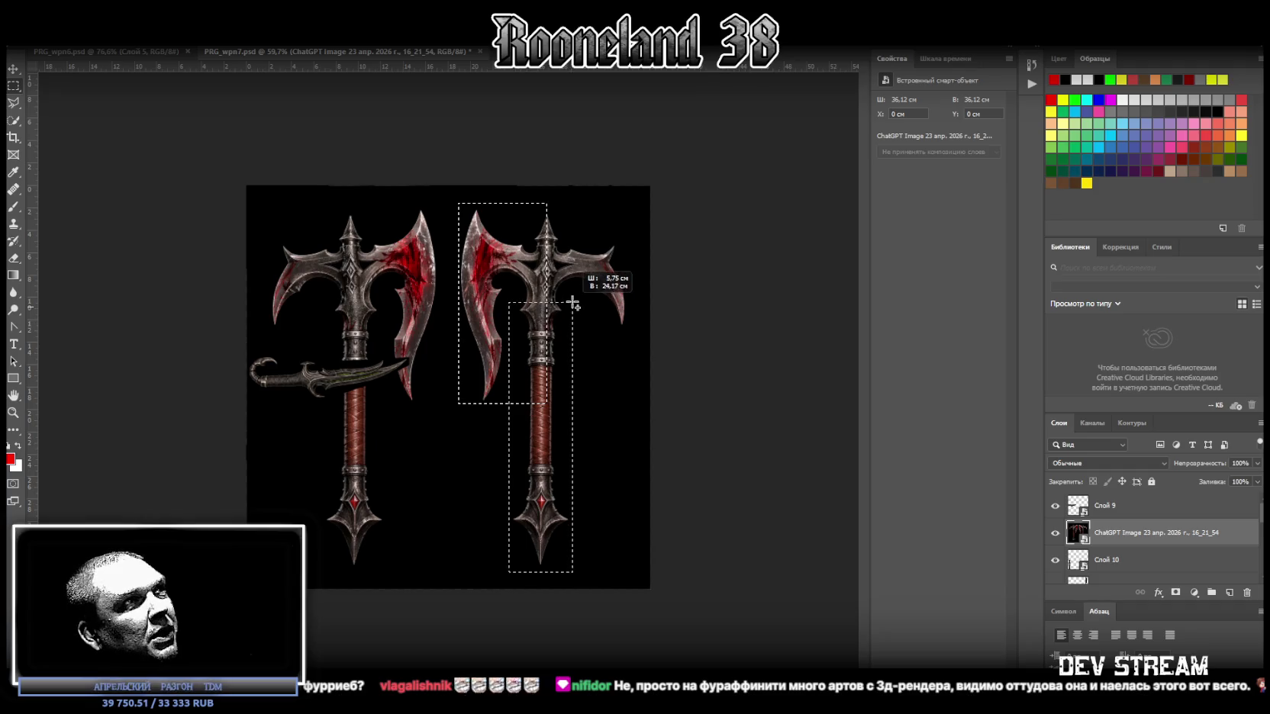
pyautogui.keyDown('shift'); pyautogui.moveTo(572, 295); pyautogui.dragTo(572, 294); pyautogui.keyUp('shift')
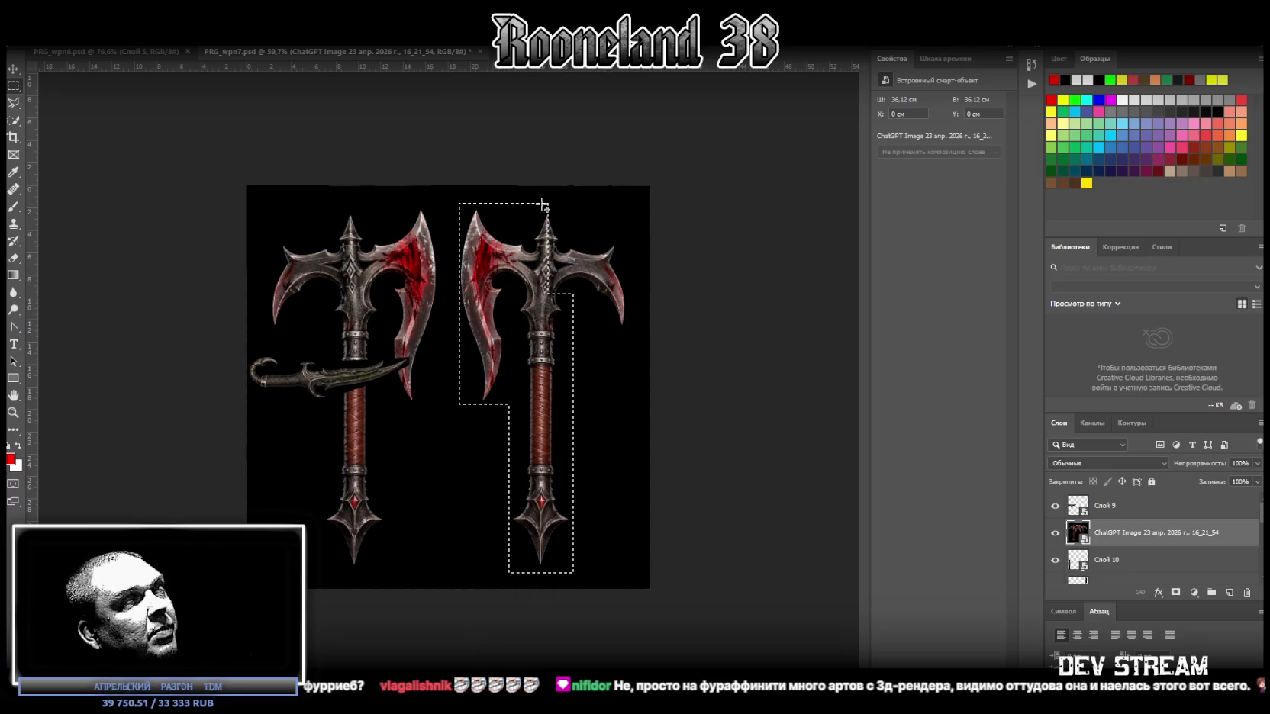
pyautogui.keyDown('shift'); pyautogui.moveTo(547, 204); pyautogui.dragTo(564, 290); pyautogui.keyUp('shift')
pyautogui.moveTo(534, 238)
pyautogui.keyDown('shift'); pyautogui.mouseDown()
pyautogui.moveTo(626, 295)
pyautogui.moveTo(627, 329)
pyautogui.mouseUp(); pyautogui.keyUp('shift')
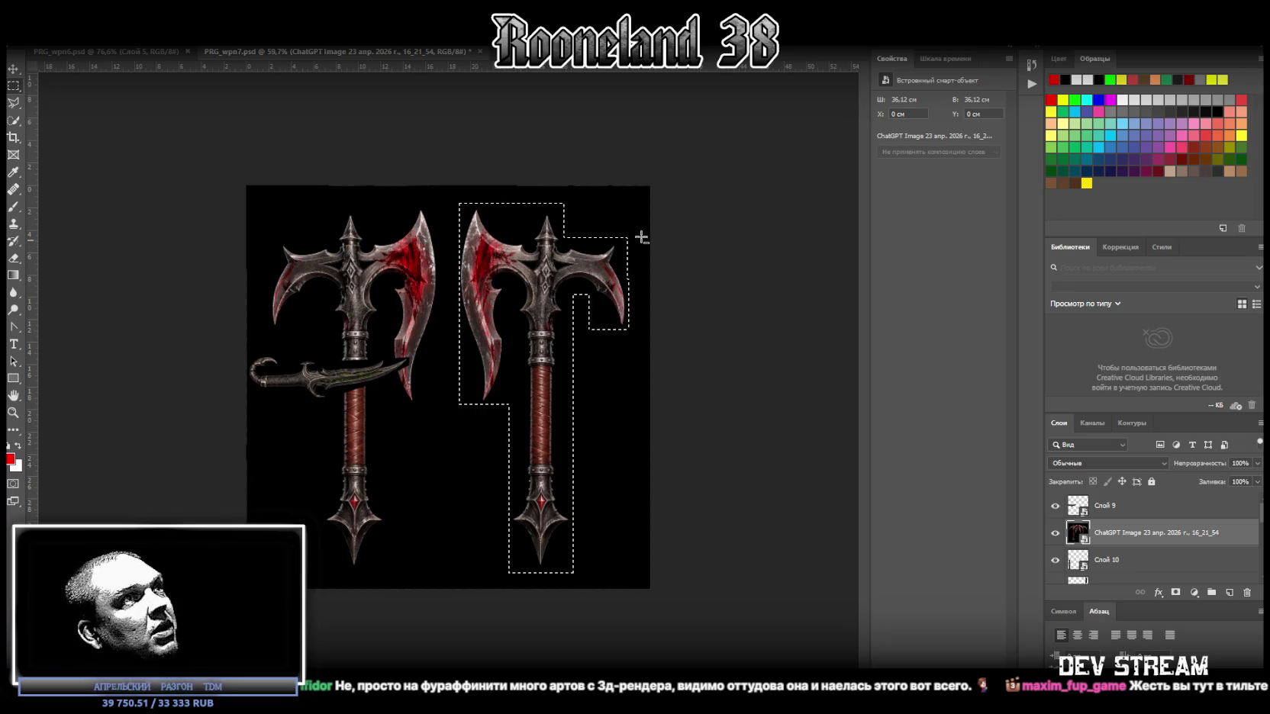
pyautogui.keyDown('alt'); pyautogui.moveTo(645, 226); pyautogui.dragTo(653, 369); pyautogui.keyUp('alt')
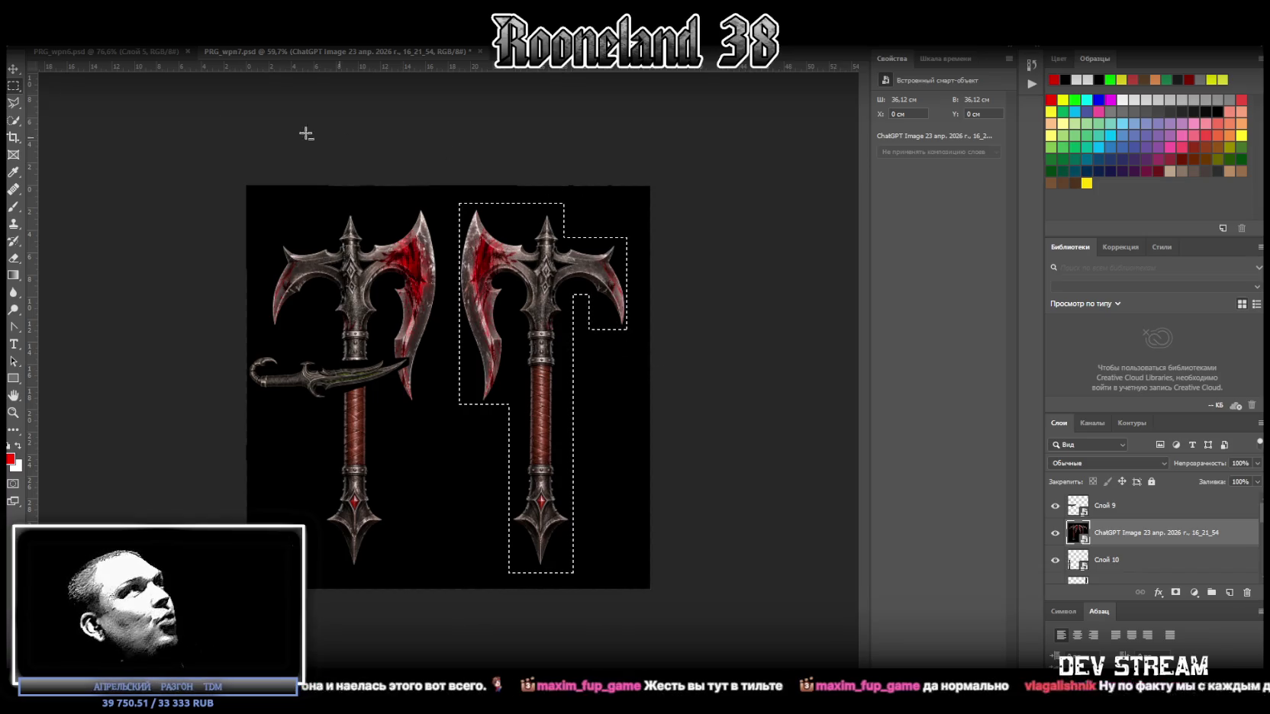
pyautogui.click(13, 102)
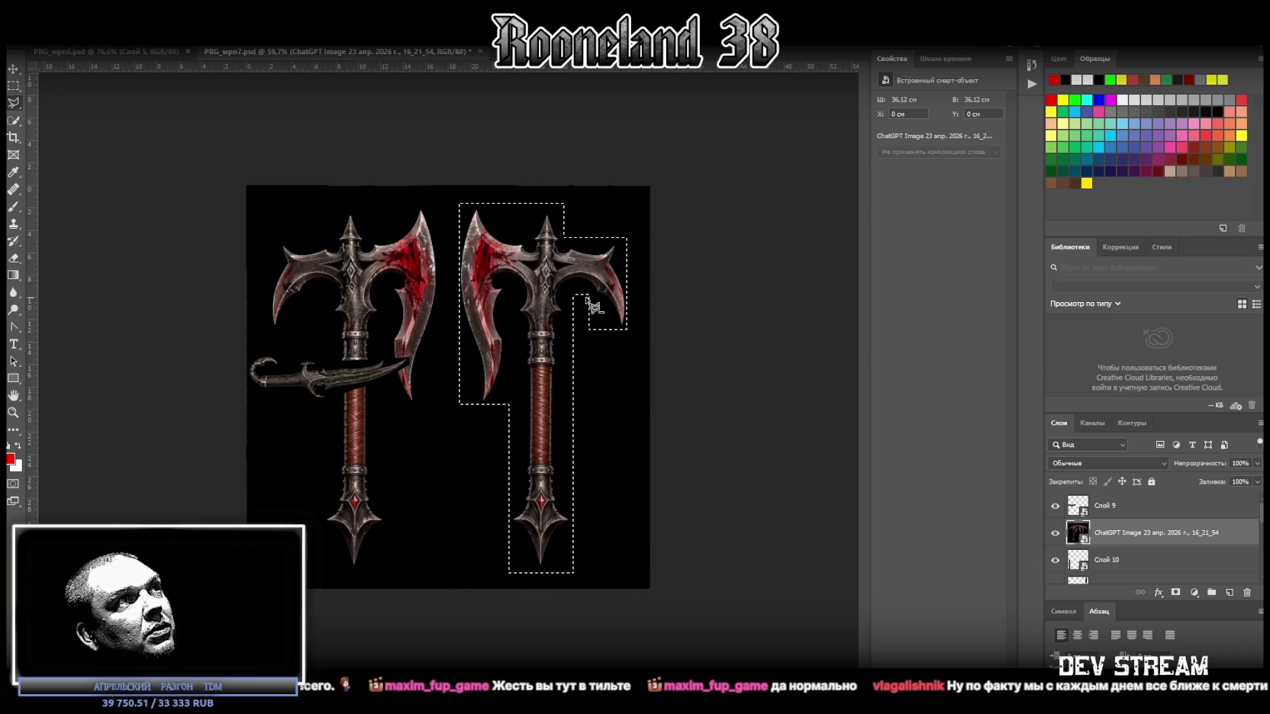
# Step: Trim the rough axe selection with a Polygonal Lasso outline around the blades and handle
pyautogui.click(630, 340)
pyautogui.click(639, 305)
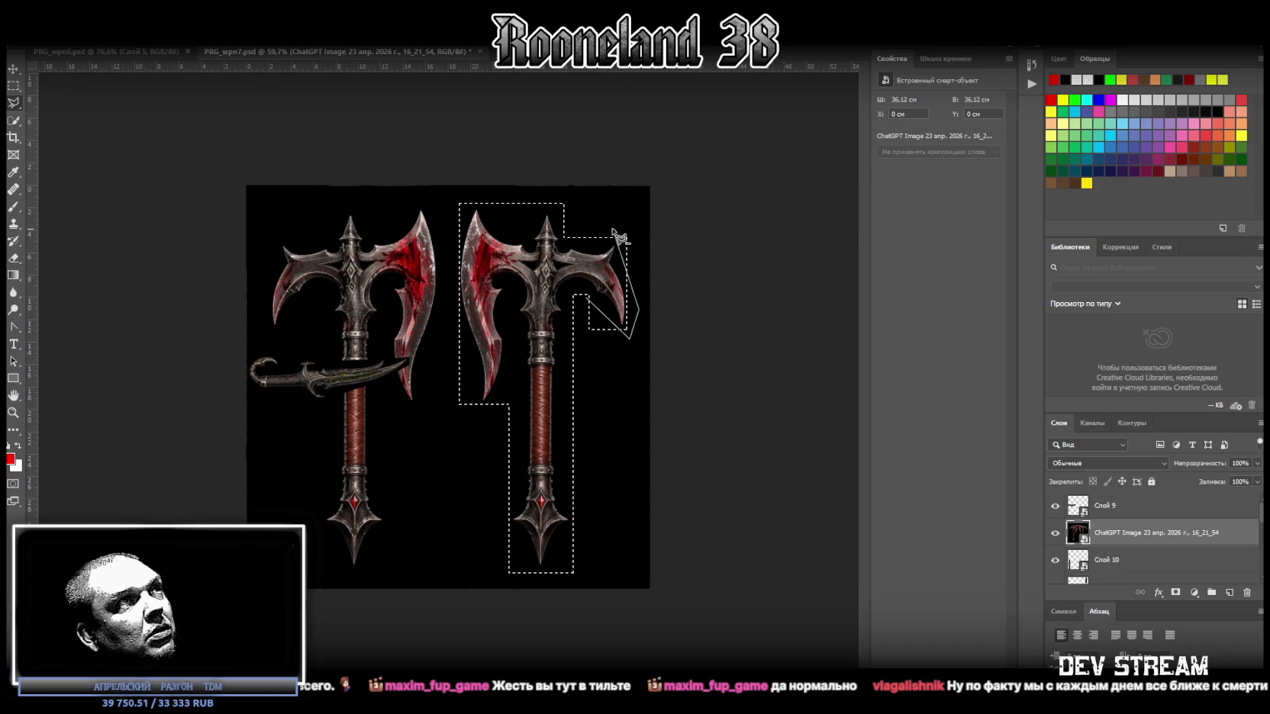
pyautogui.click(612, 228)
pyautogui.click(565, 229)
pyautogui.click(544, 207)
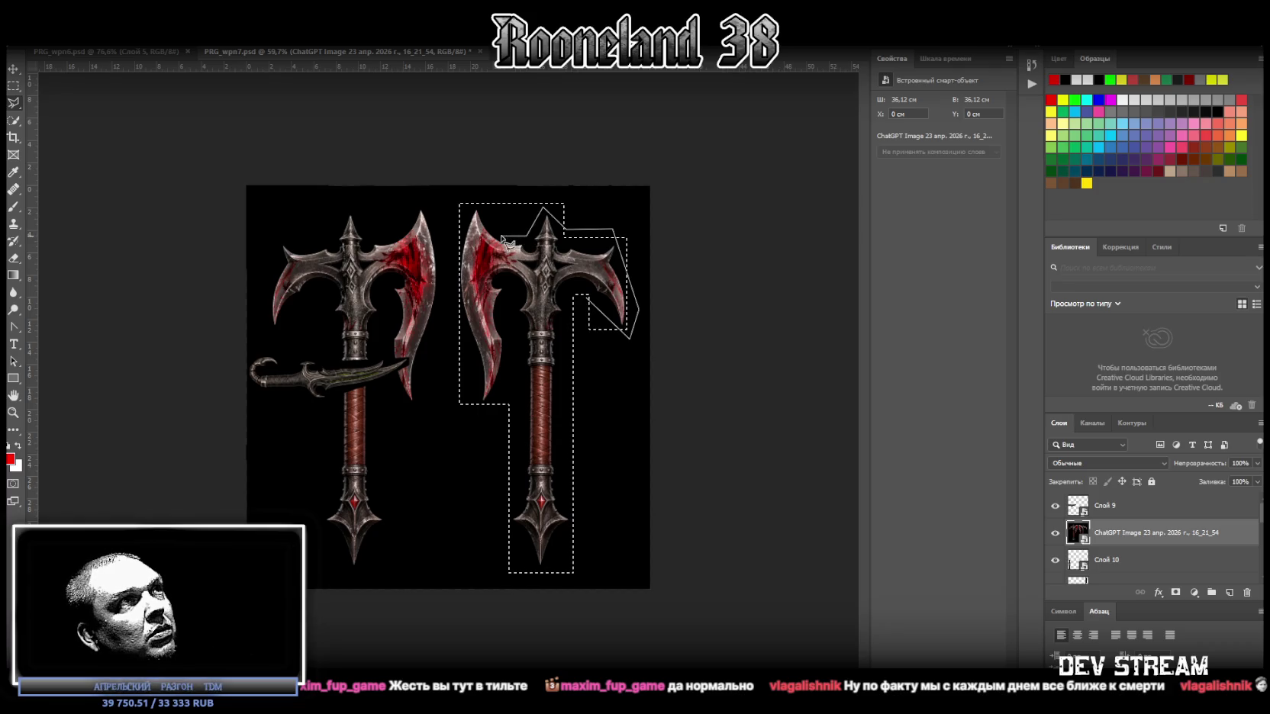
pyautogui.click(504, 236)
pyautogui.click(477, 202)
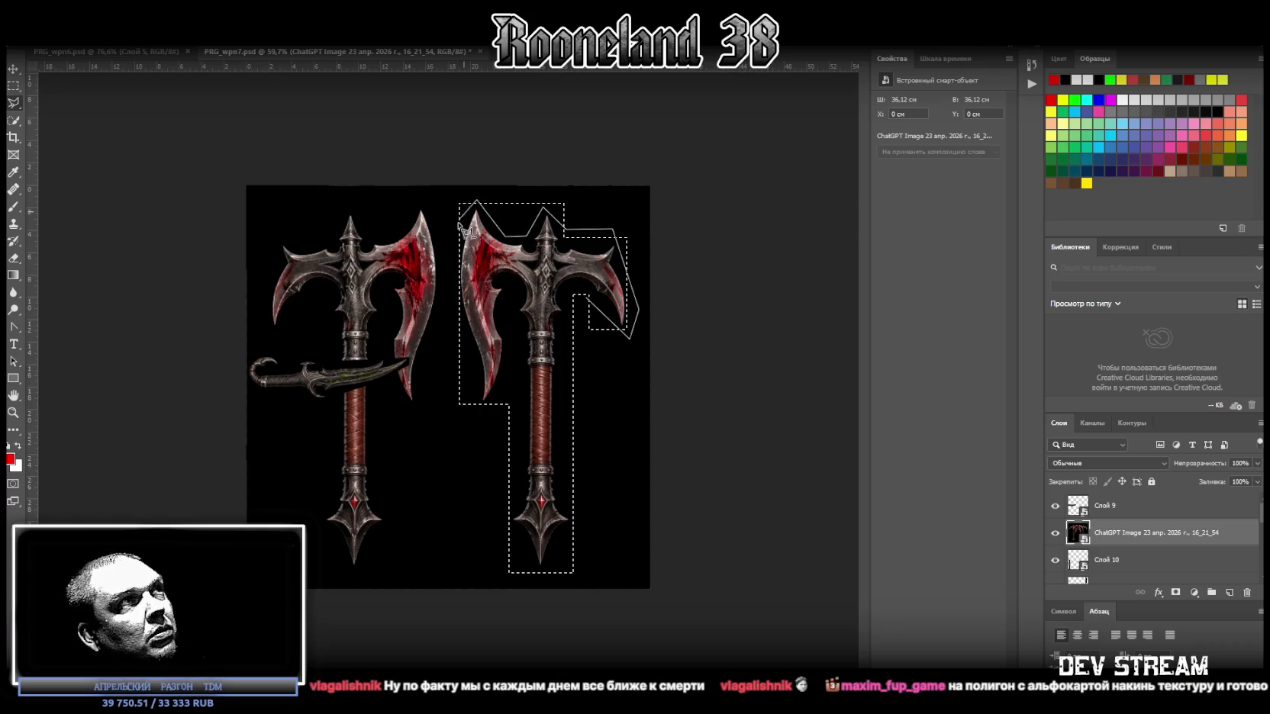
pyautogui.click(455, 248)
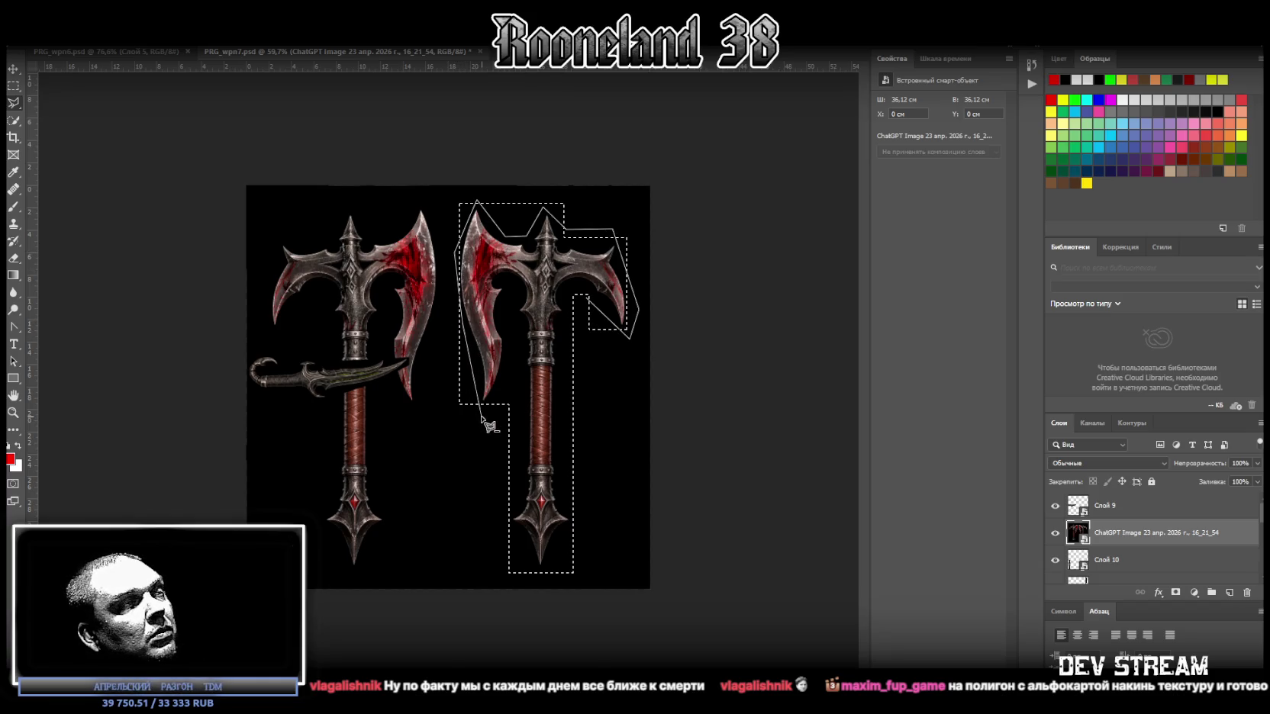
pyautogui.click(503, 523)
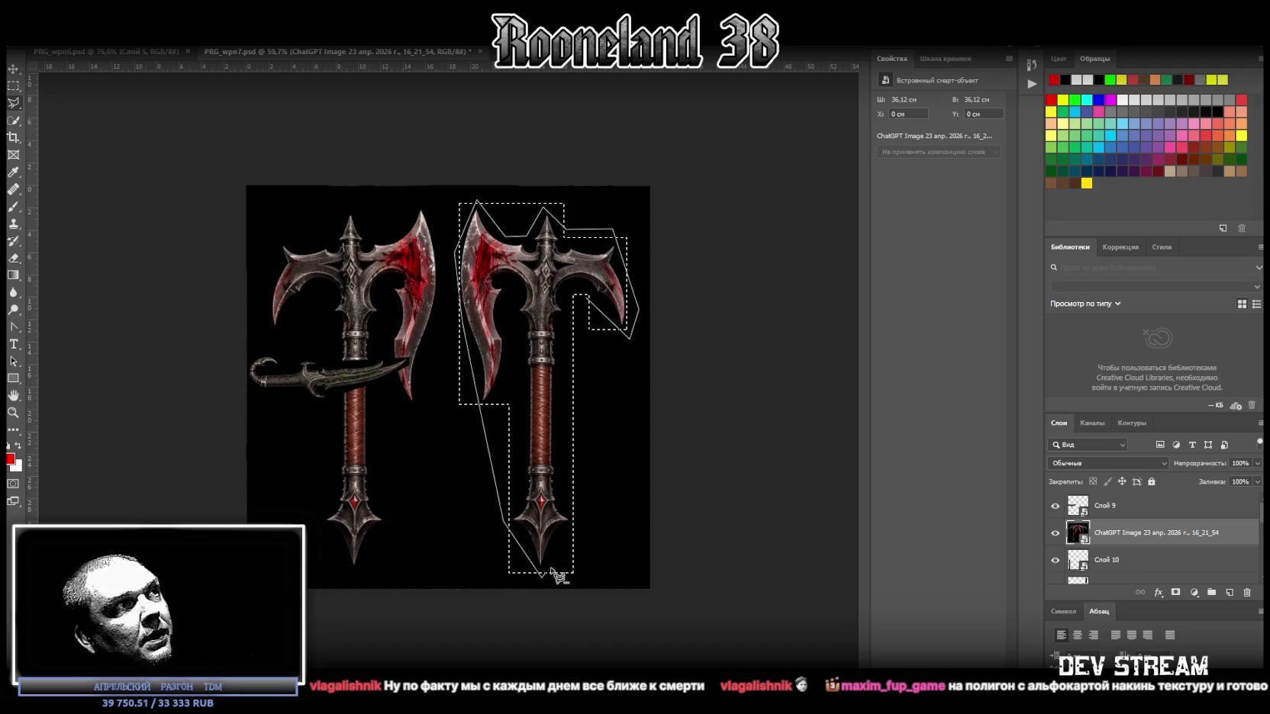
pyautogui.click(565, 473)
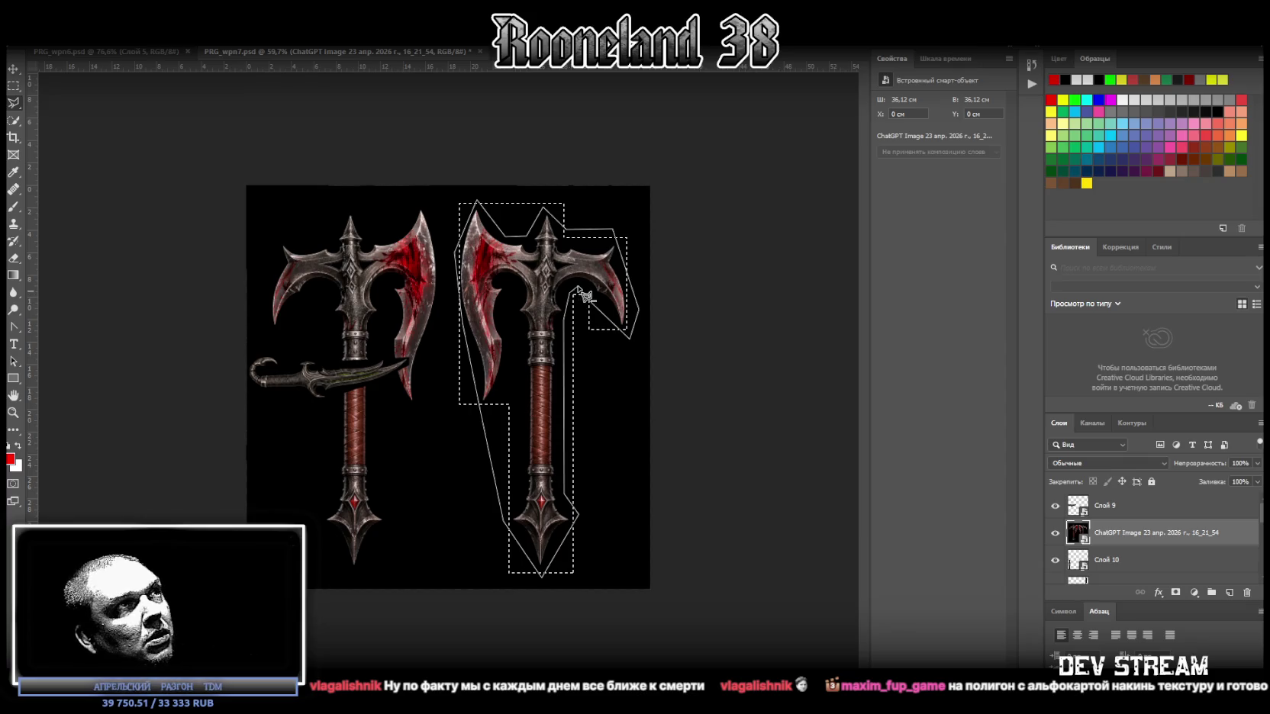
pyautogui.click(592, 305)
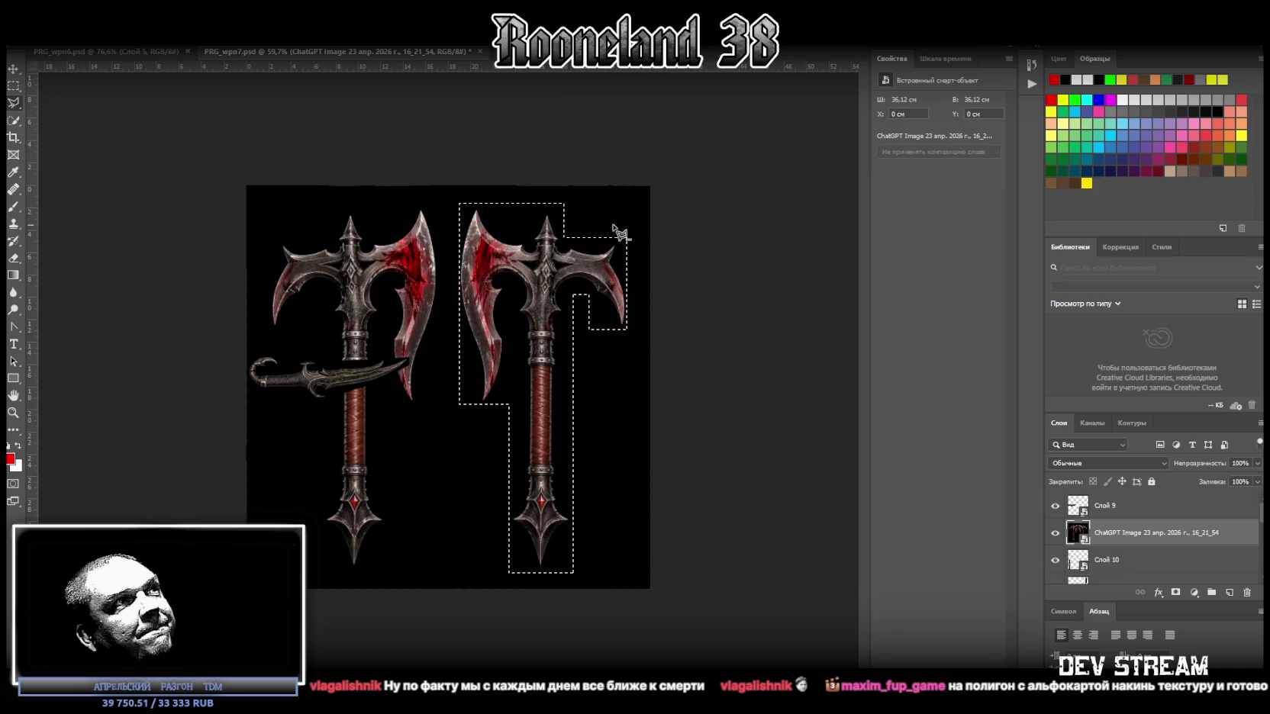
# Step: Clear the botched selection with Ctrl+D and return to the Polygonal Lasso
pyautogui.rightClick(13, 102)
pyautogui.click(35, 103)
pyautogui.hotkey('ctrl', 'd')
pyautogui.rightClick(13, 102)
pyautogui.click(84, 117)
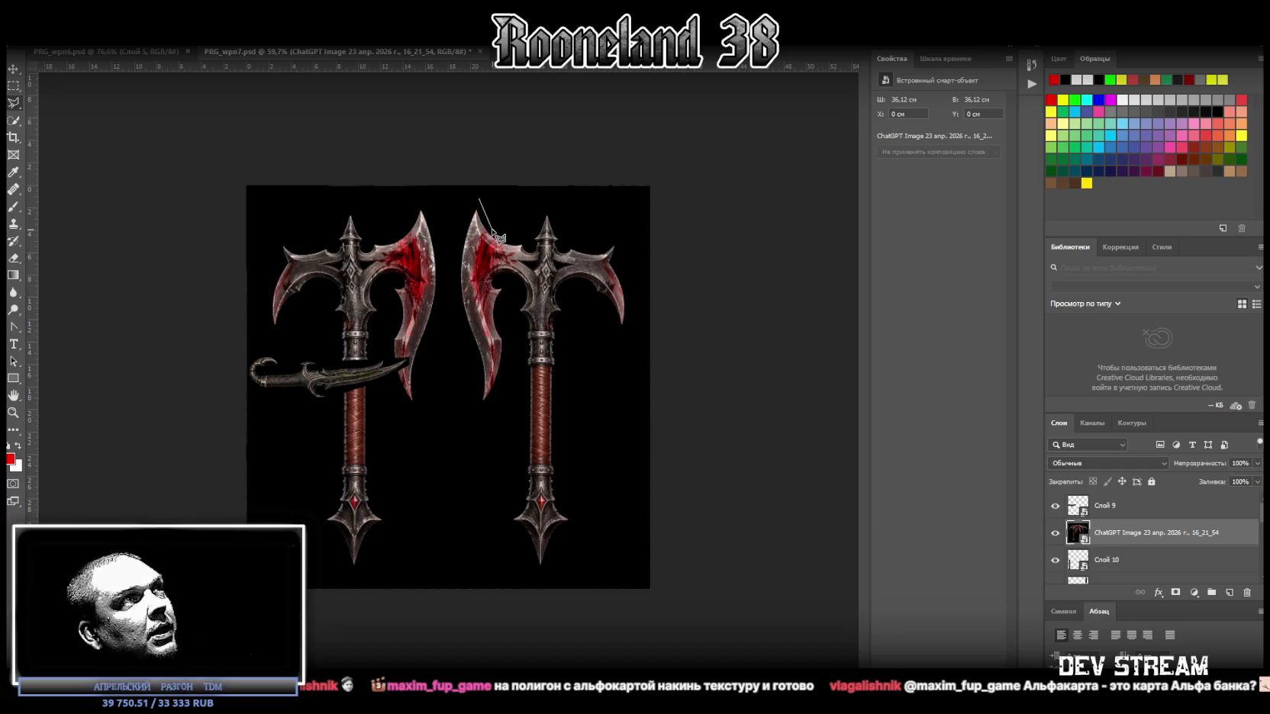
# Step: Start a fresh outline across the top spike and right blade, down the handle's right side
pyautogui.click(526, 236)
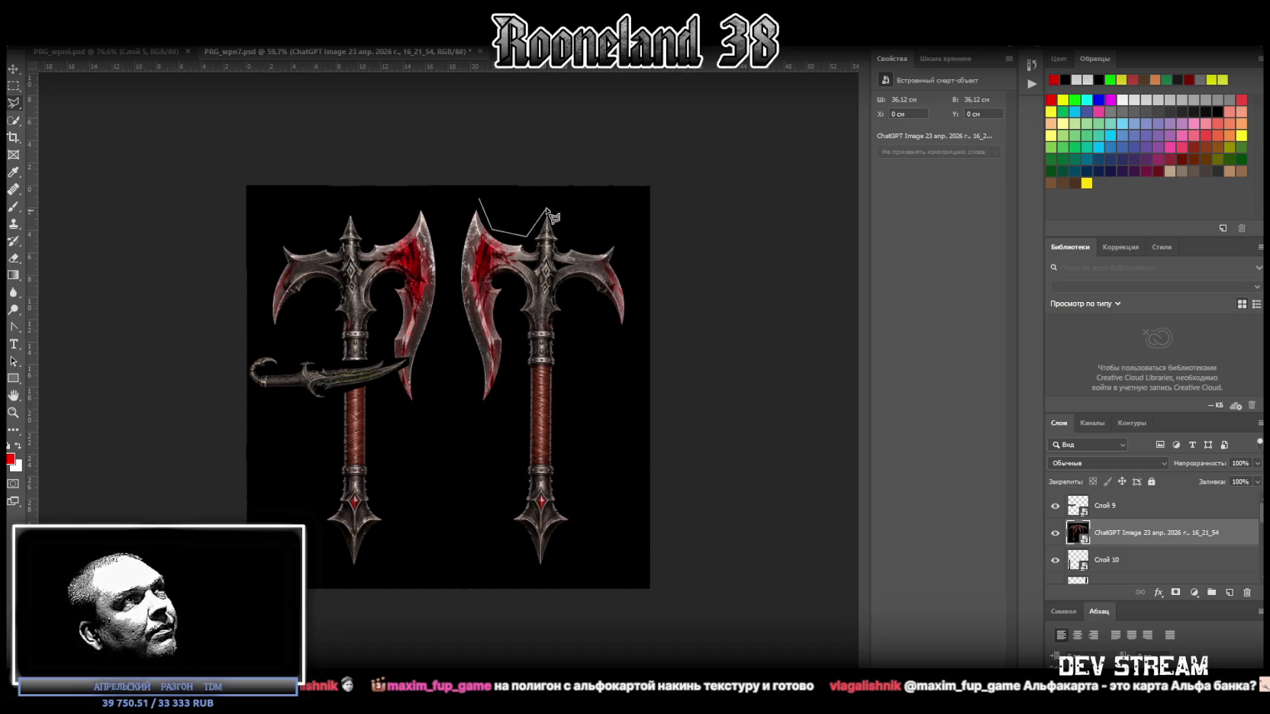
pyautogui.click(569, 240)
pyautogui.click(622, 244)
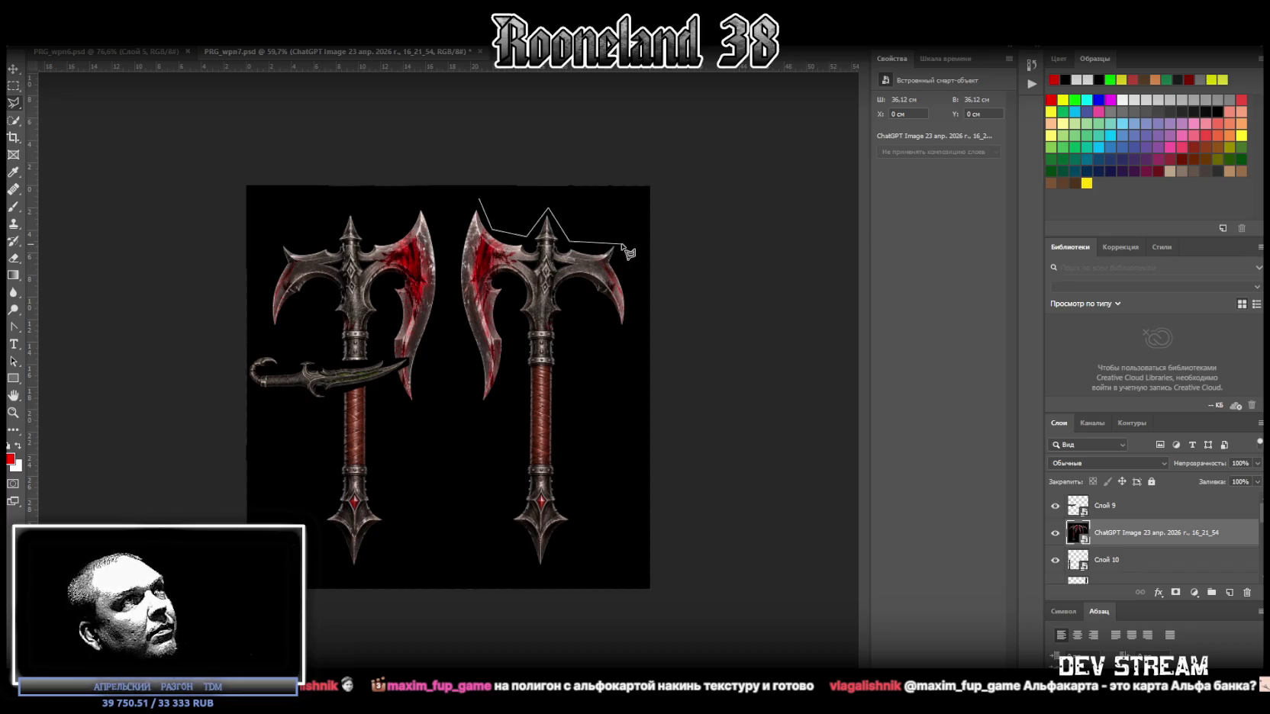
pyautogui.click(625, 331)
pyautogui.click(573, 288)
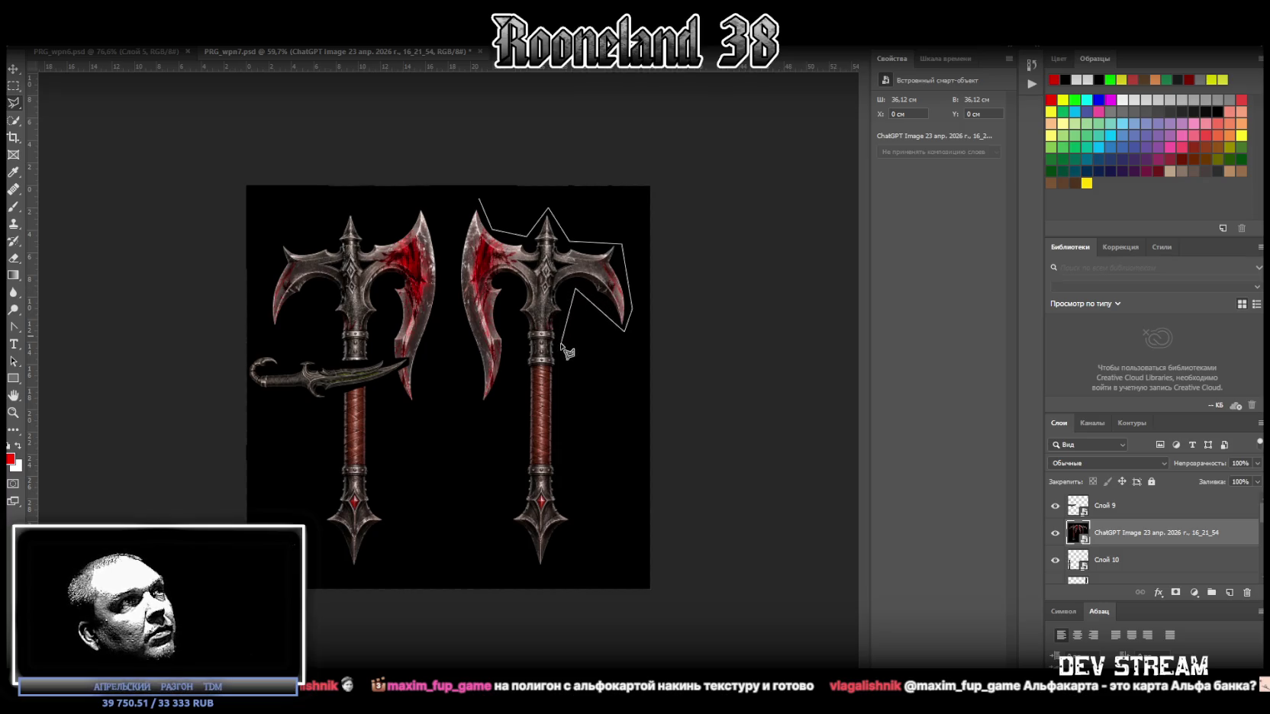
pyautogui.click(572, 522)
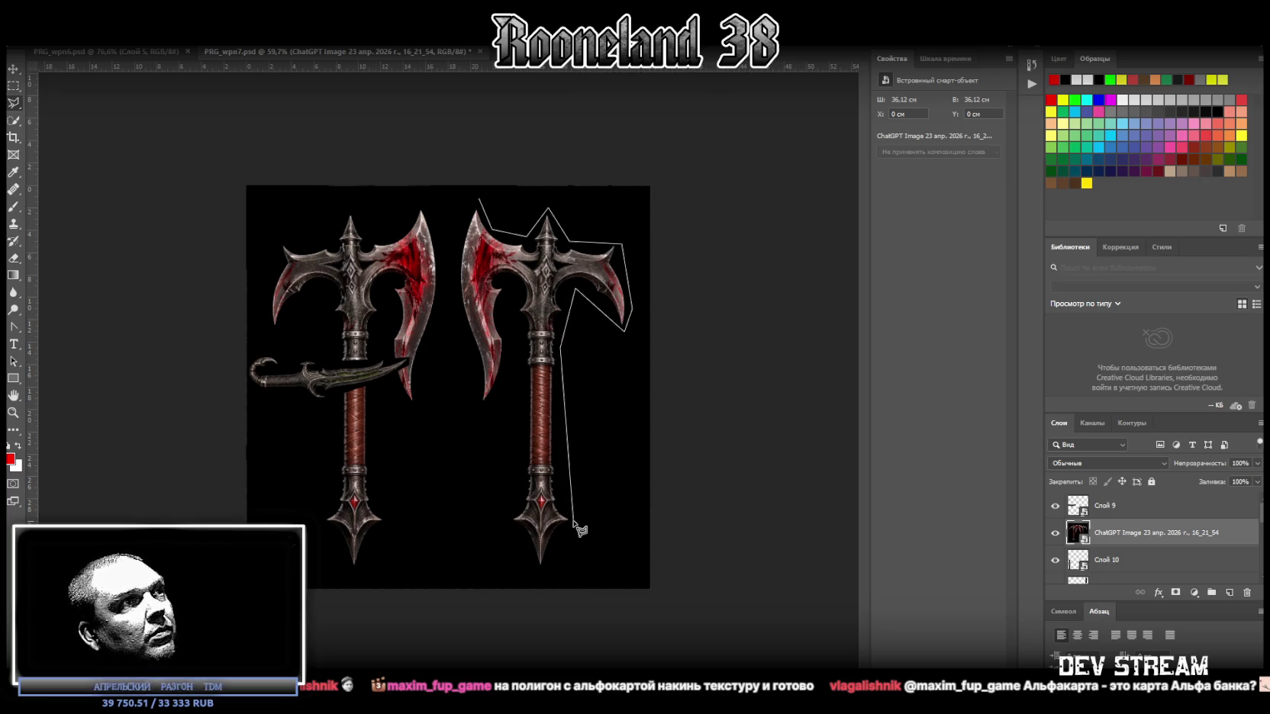
# Step: Continue the outline around the handle's bottom spike and left blade, closing the selection
pyautogui.click(541, 578)
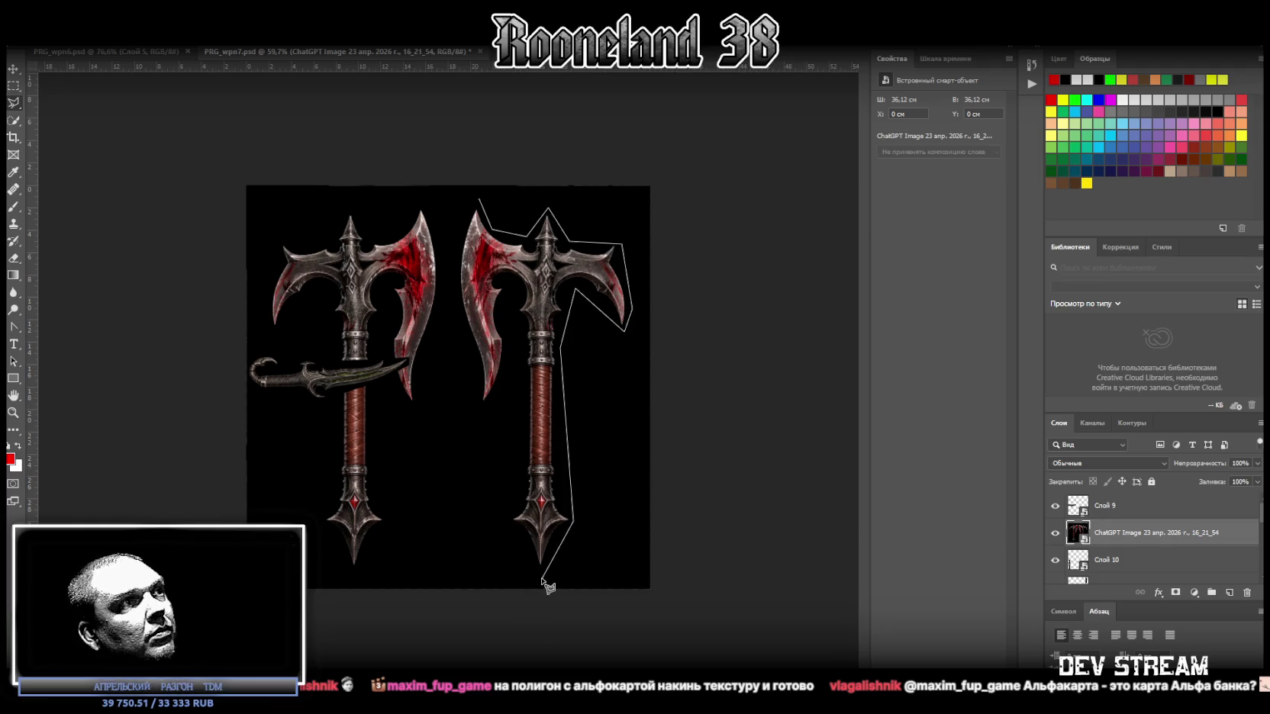
pyautogui.click(503, 520)
pyautogui.click(519, 475)
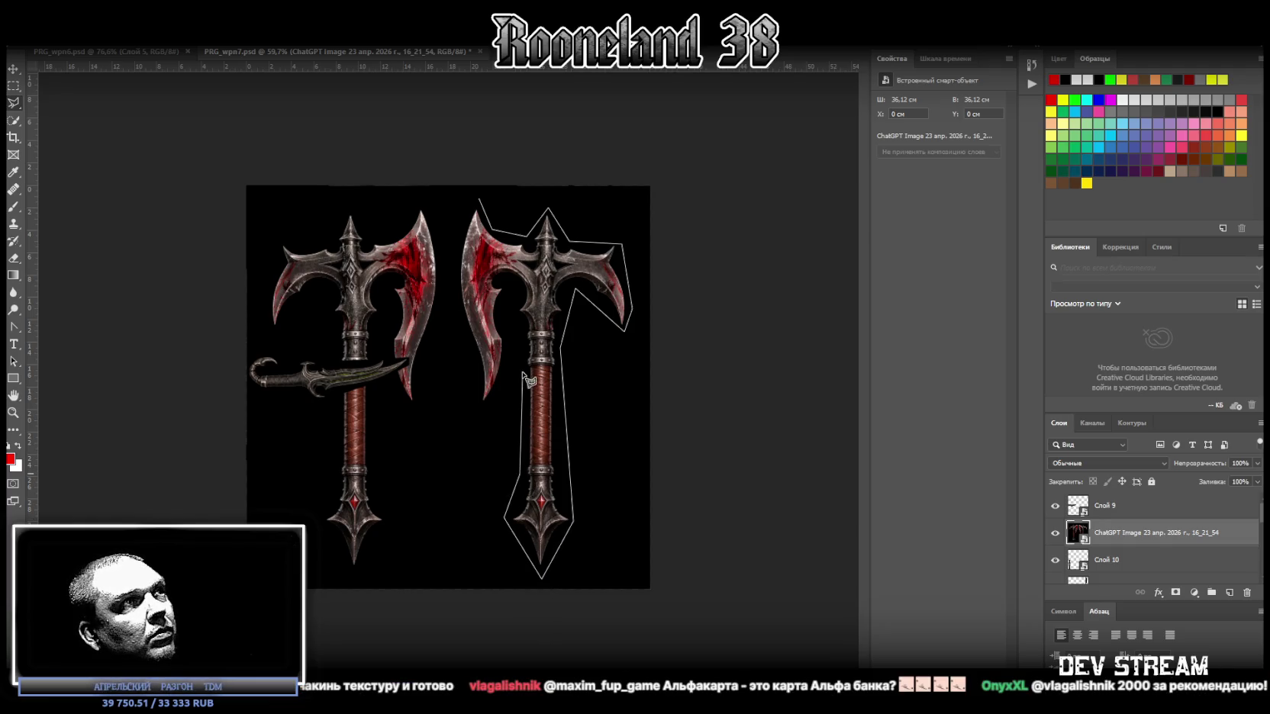
pyautogui.click(521, 363)
pyautogui.click(498, 403)
pyautogui.click(475, 408)
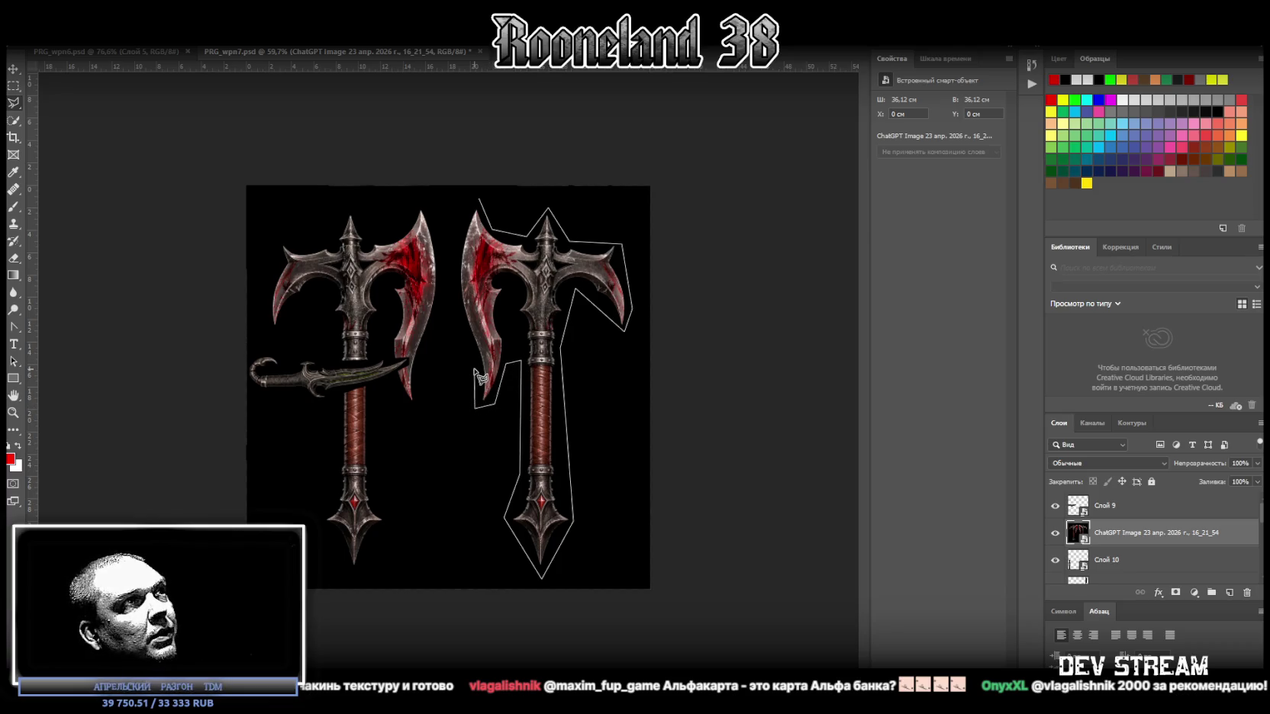
pyautogui.click(453, 300)
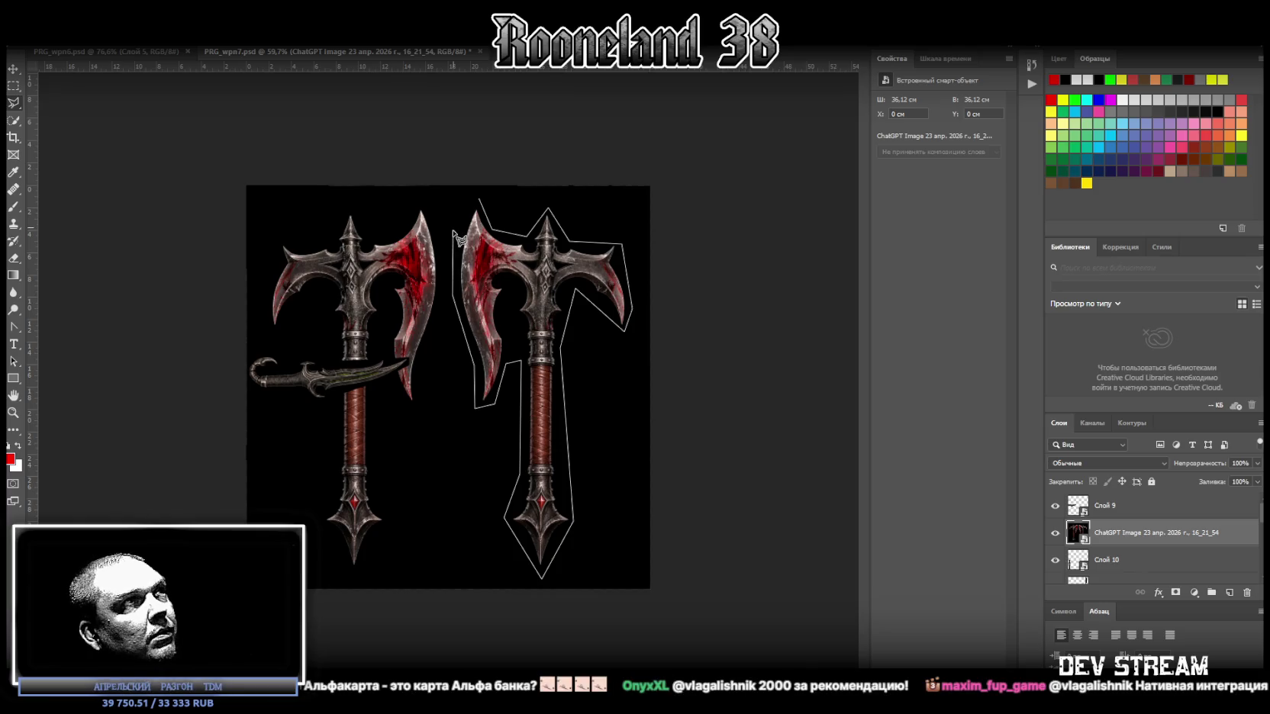
pyautogui.click(458, 241)
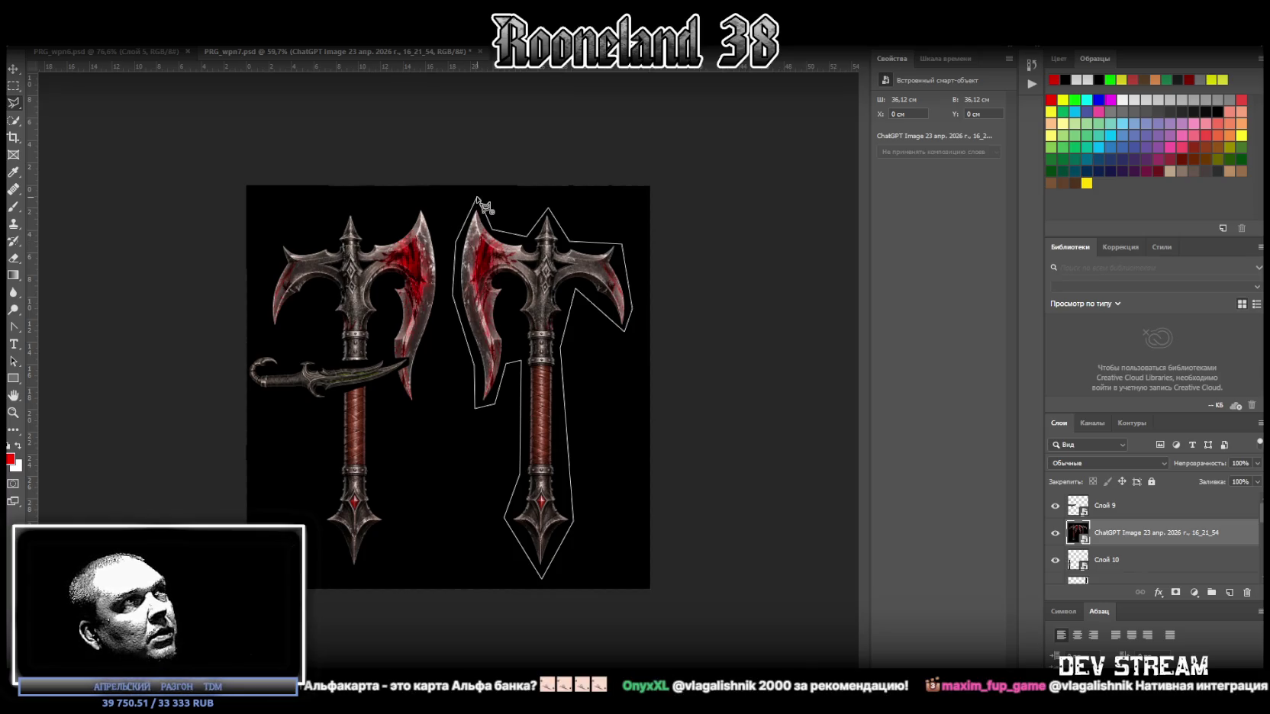
pyautogui.click(478, 200)
pyautogui.rightClick(495, 267)
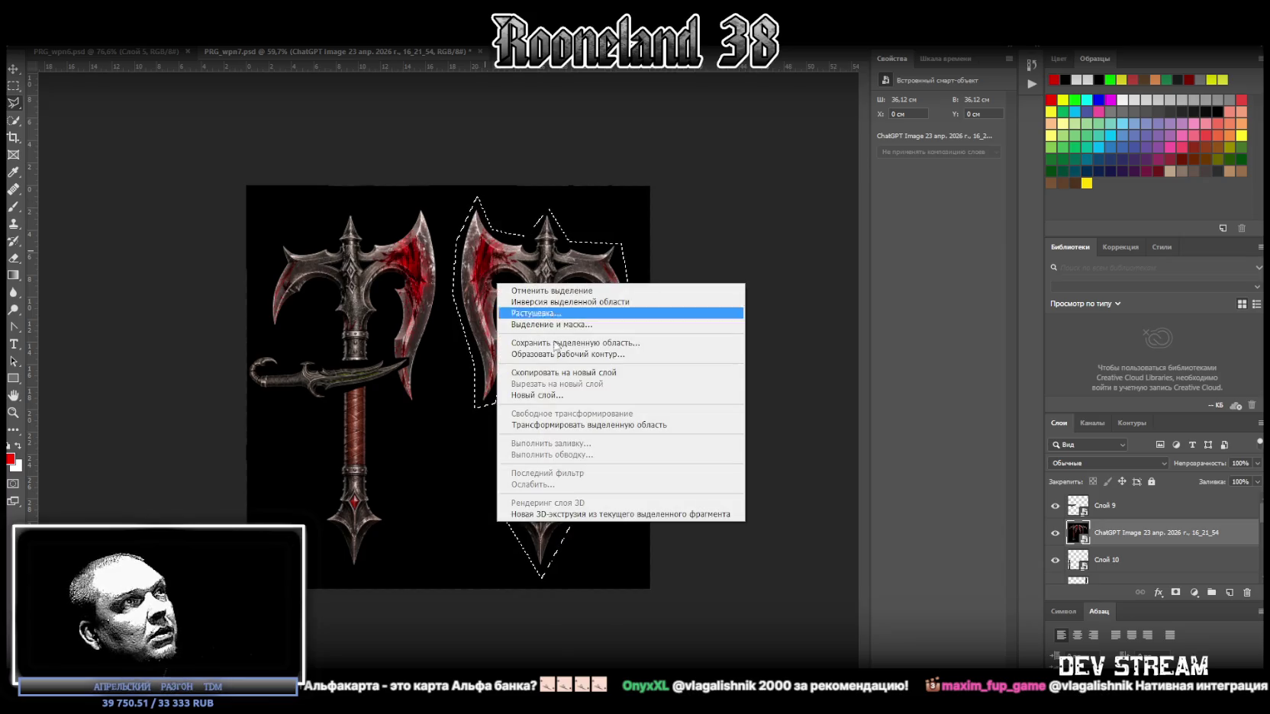
# Step: Copy the selected axe to its own layer above Слой 9 and convert it to a smart object
pyautogui.click(606, 374)
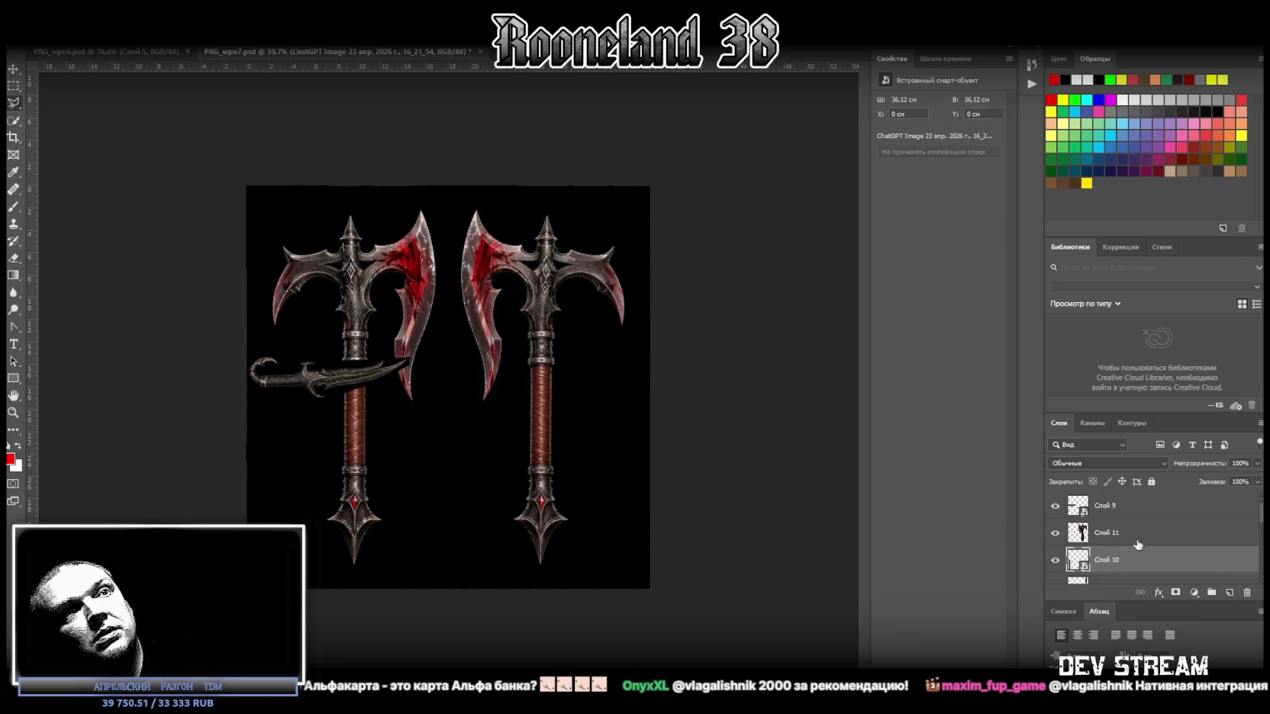
pyautogui.moveTo(1188, 602); pyautogui.dragTo(1129, 495)
pyautogui.rightClick(1122, 503)
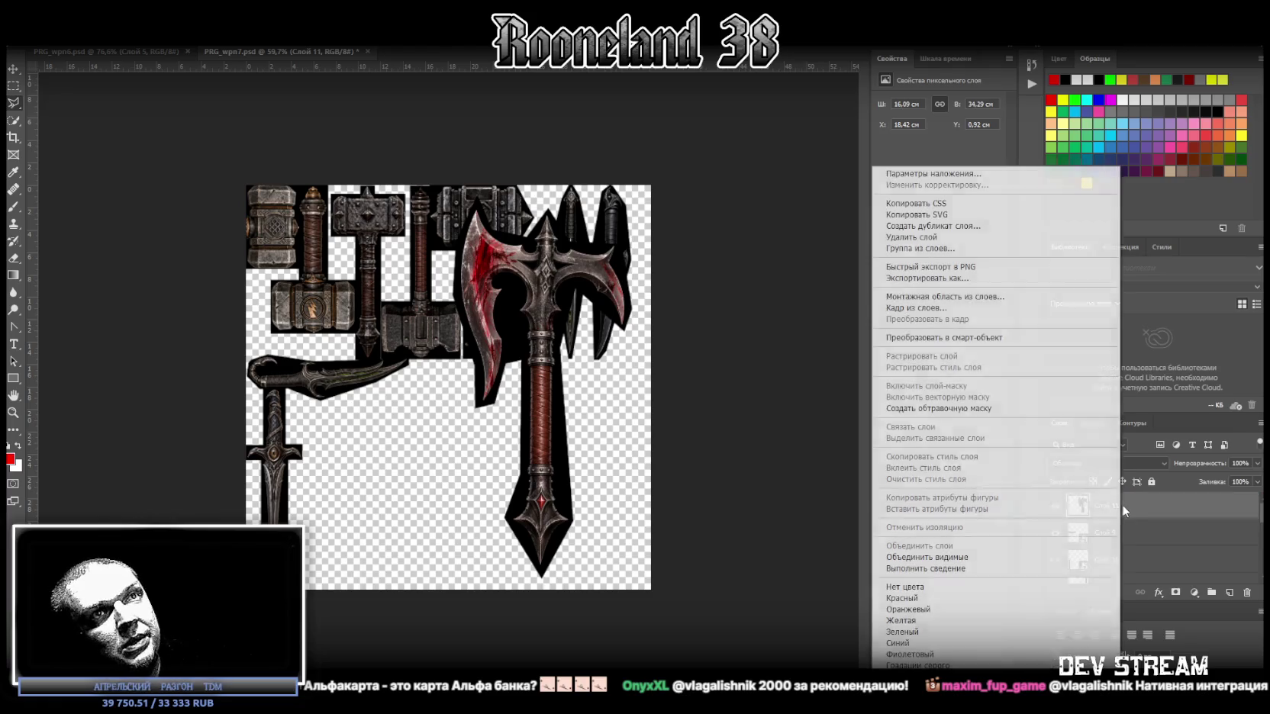
pyautogui.click(963, 337)
# Step: Shrink the axe to about 8,15 × 17,36 cm, flip it vertically, and fit it below the curved dagger
pyautogui.hotkey('ctrl', 't')
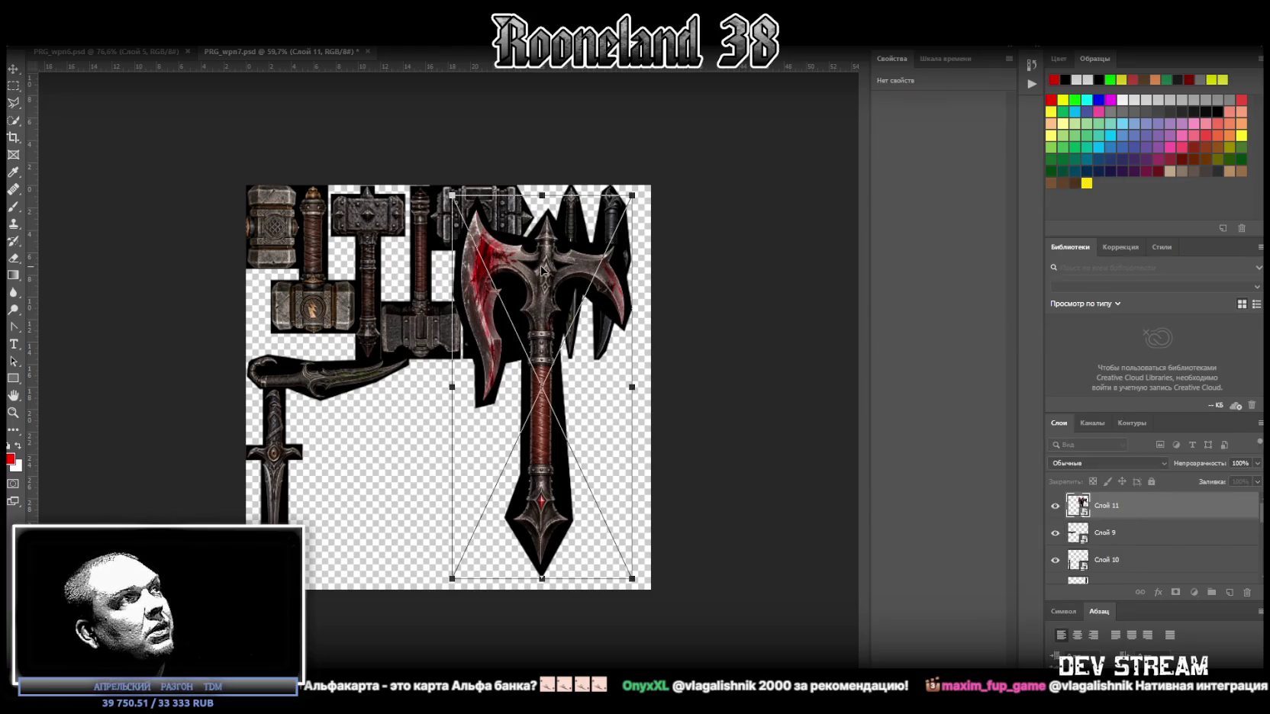
pyautogui.moveTo(543, 262); pyautogui.dragTo(412, 265)
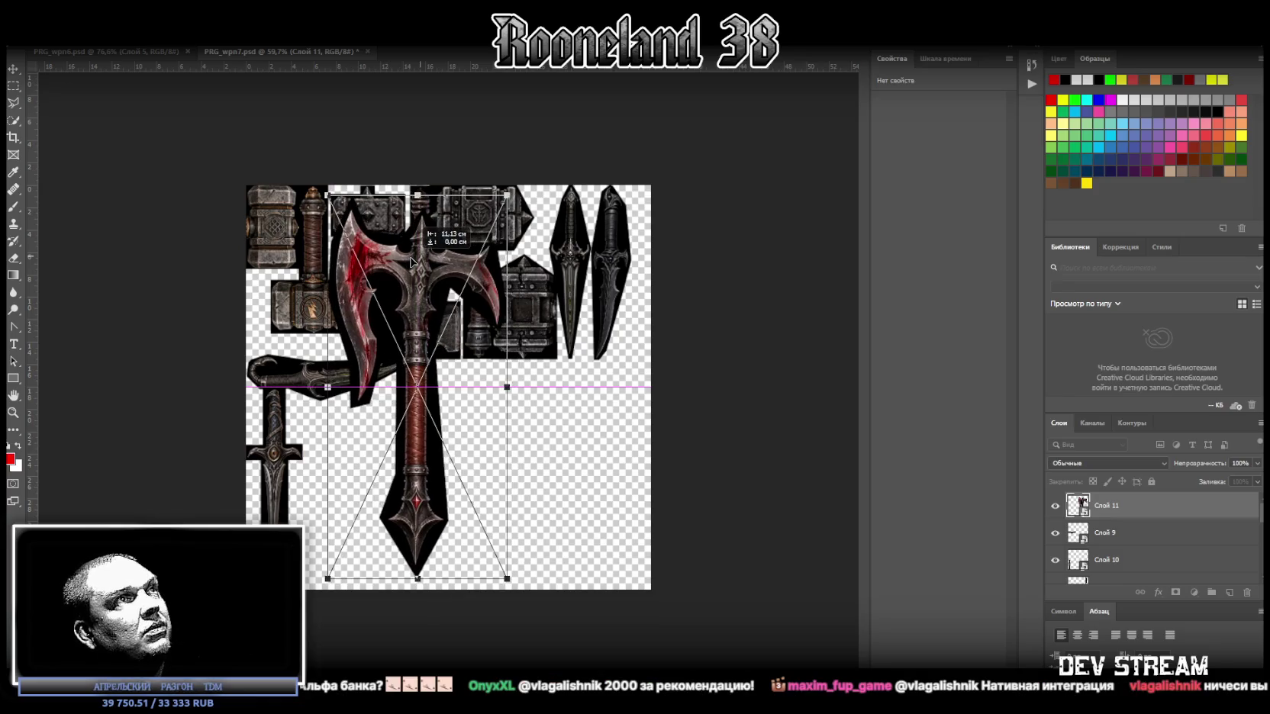
pyautogui.moveTo(412, 265); pyautogui.dragTo(397, 198)
pyautogui.moveTo(391, 569)
pyautogui.mouseDown()
pyautogui.moveTo(345, 332)
pyautogui.moveTo(357, 292)
pyautogui.moveTo(345, 315)
pyautogui.mouseUp()
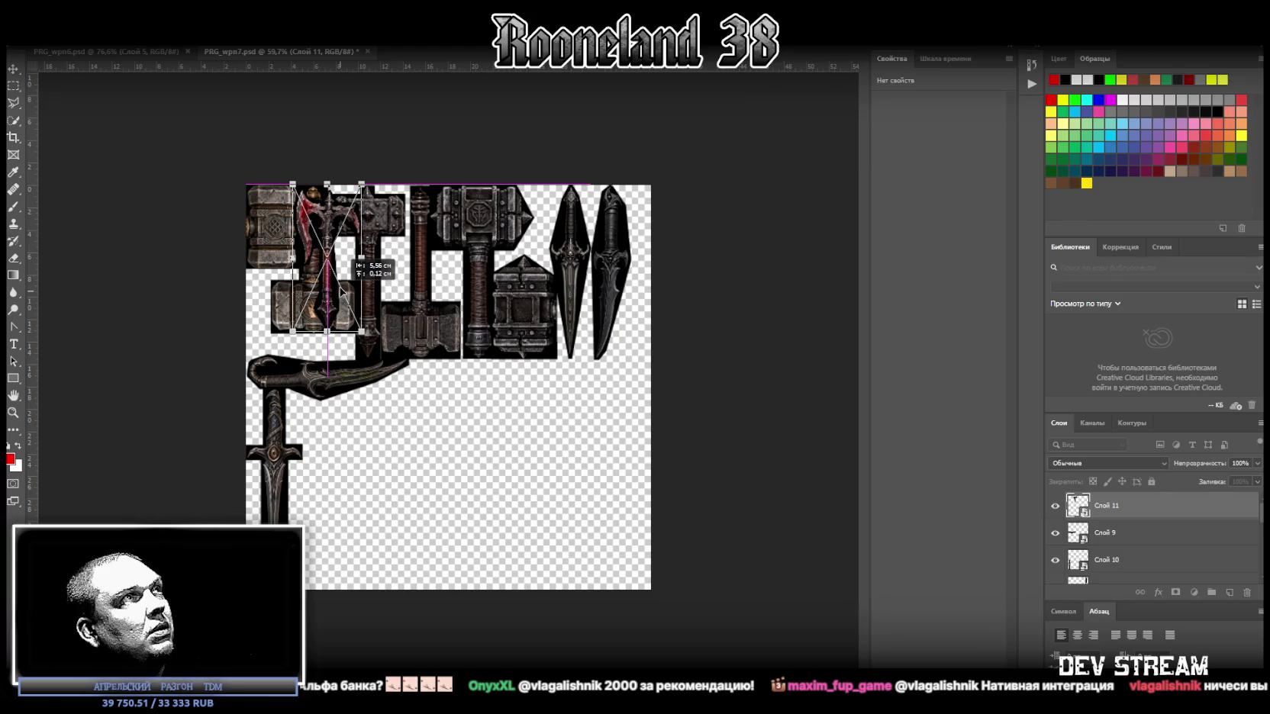
pyautogui.moveTo(327, 331)
pyautogui.mouseDown()
pyautogui.moveTo(322, 365)
pyautogui.moveTo(351, 329)
pyautogui.moveTo(345, 358)
pyautogui.mouseUp()
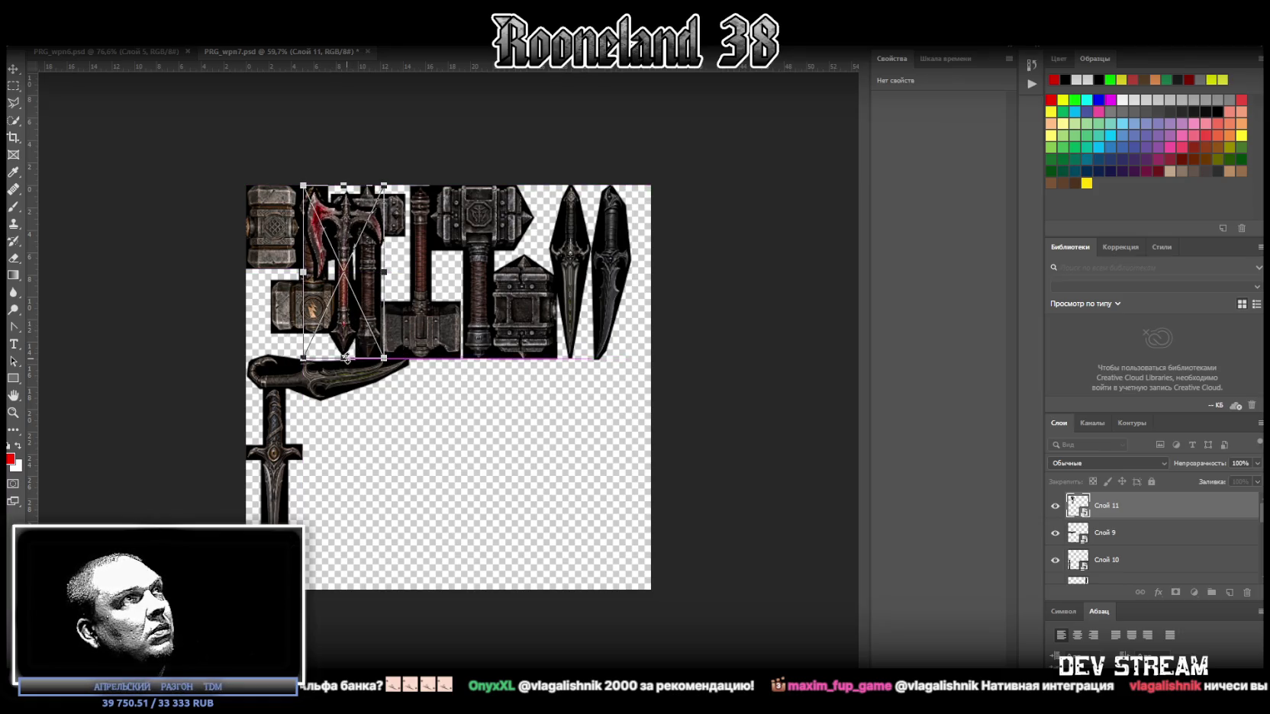
pyautogui.moveTo(365, 299)
pyautogui.mouseDown()
pyautogui.moveTo(426, 299)
pyautogui.moveTo(439, 530)
pyautogui.moveTo(365, 504)
pyautogui.moveTo(384, 527)
pyautogui.mouseUp()
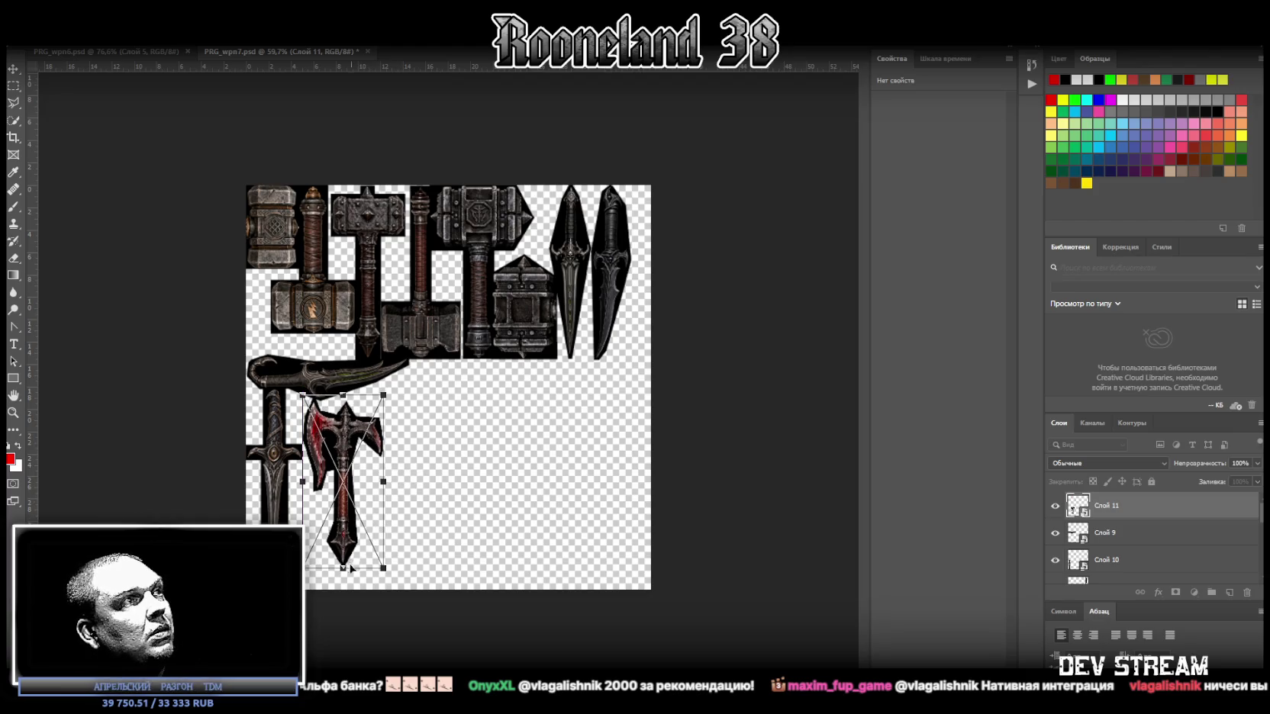
pyautogui.moveTo(343, 568); pyautogui.dragTo(344, 589)
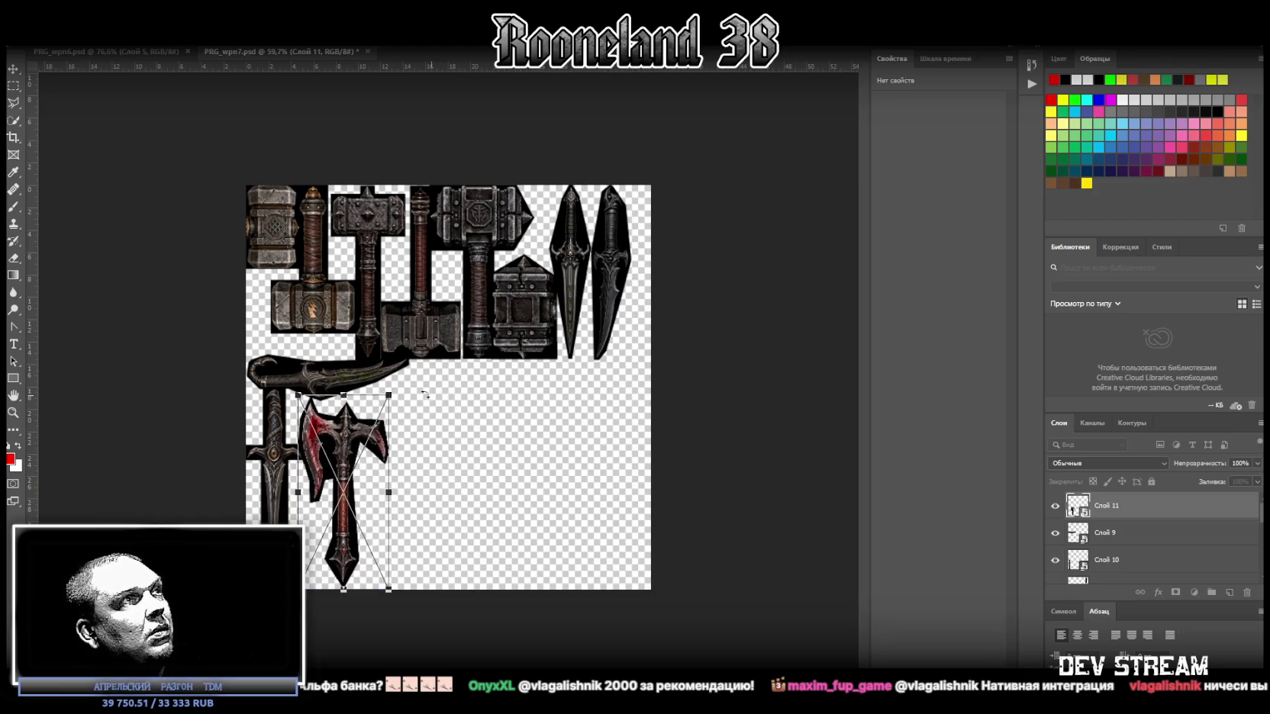
pyautogui.rightClick(370, 446)
pyautogui.click(393, 621)
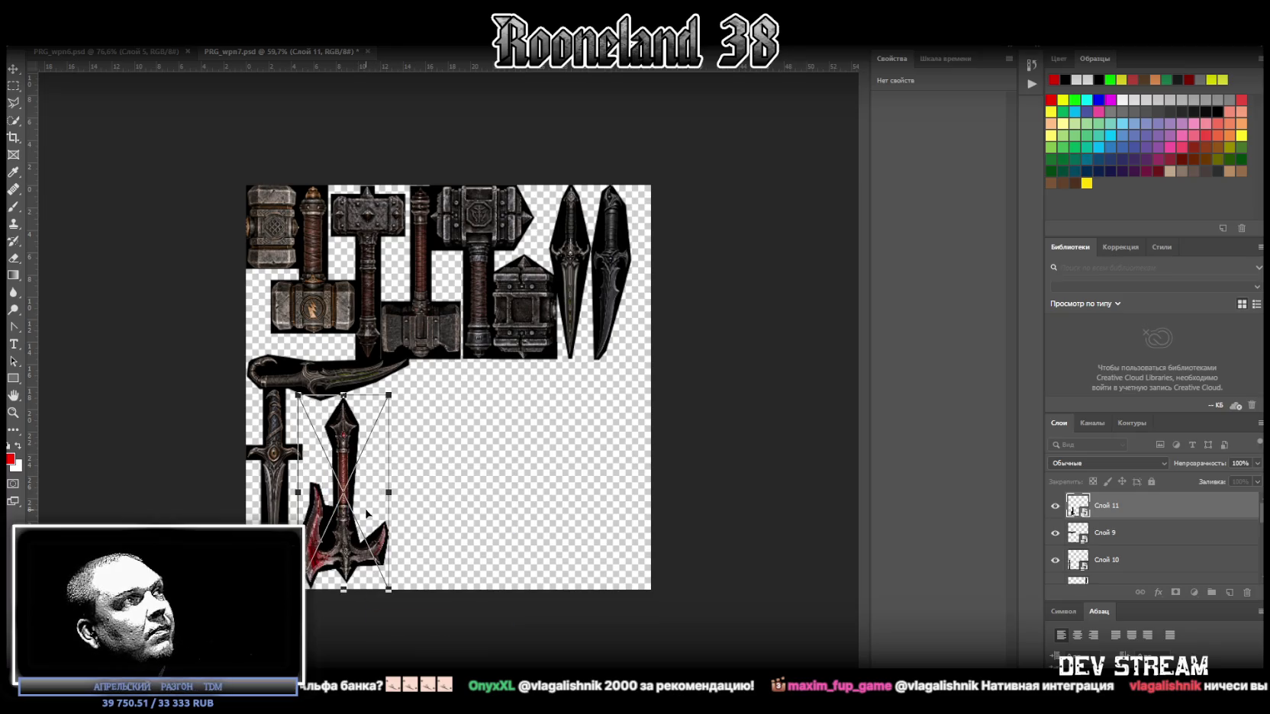
pyautogui.moveTo(367, 514); pyautogui.dragTo(357, 504)
pyautogui.click(13, 69)
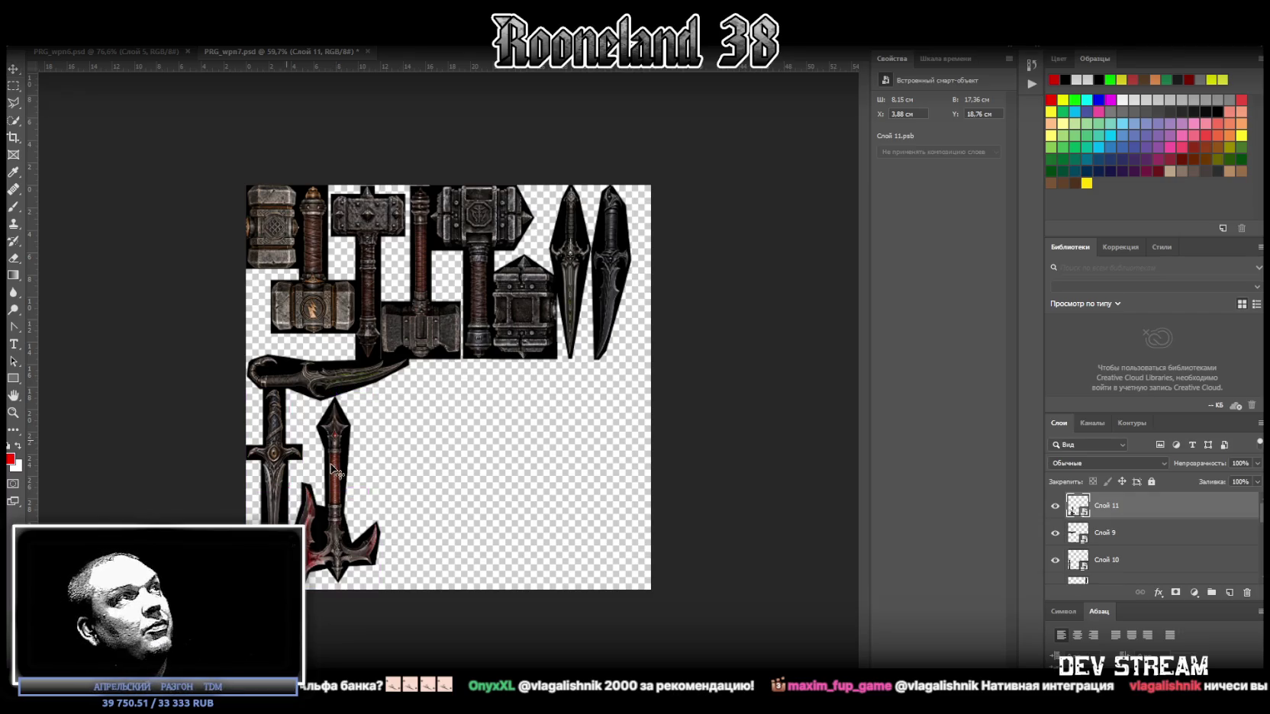
# Step: Stretch the flipped axe slightly taller with Free Transform
pyautogui.hotkey('ctrl', 't')
pyautogui.moveTo(338, 394); pyautogui.dragTo(336, 387)
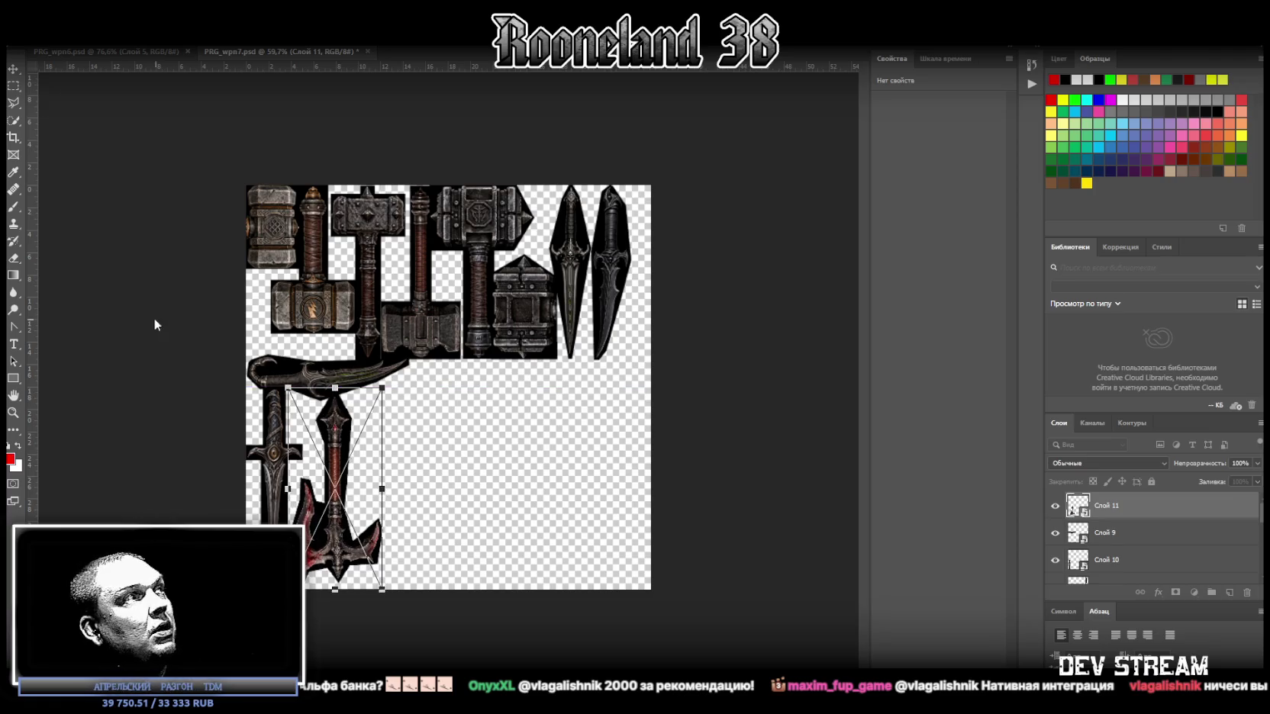
pyautogui.press('Return')
pyautogui.keyDown('alt'); pyautogui.scroll(5, 378, 390); pyautogui.keyUp('alt')
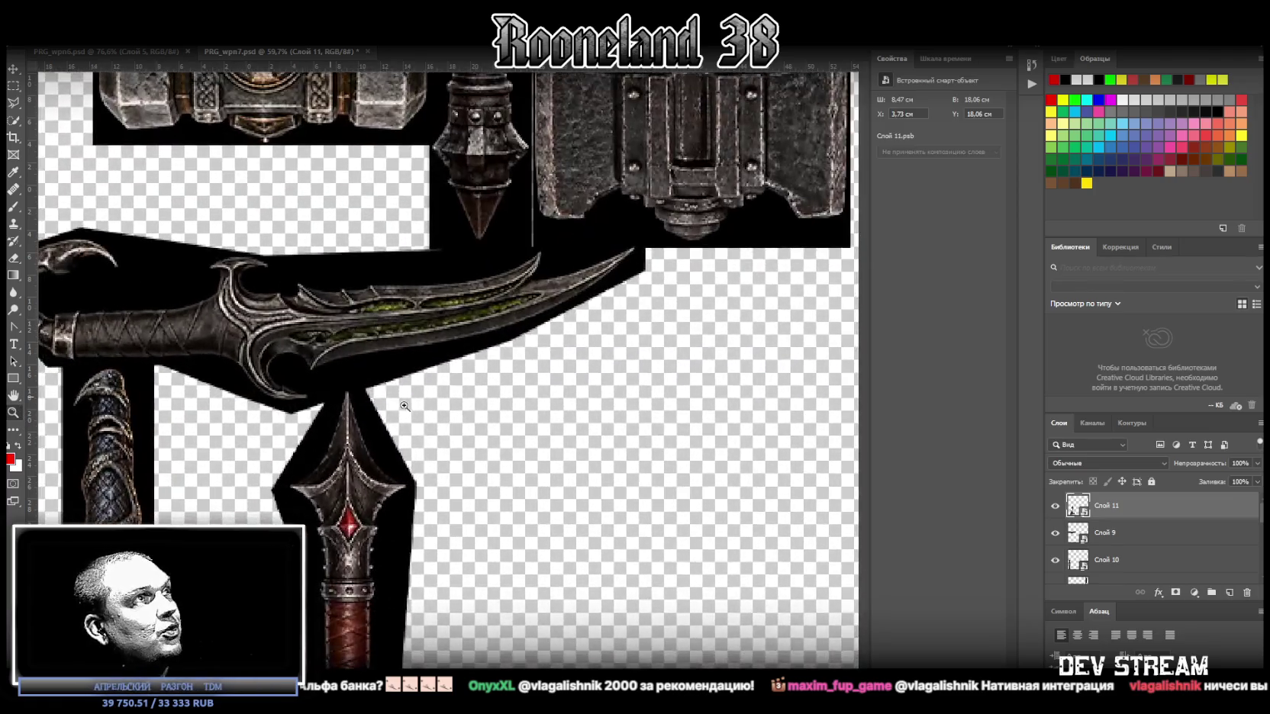
pyautogui.hotkey('ctrl', 't')
pyautogui.press('Return')
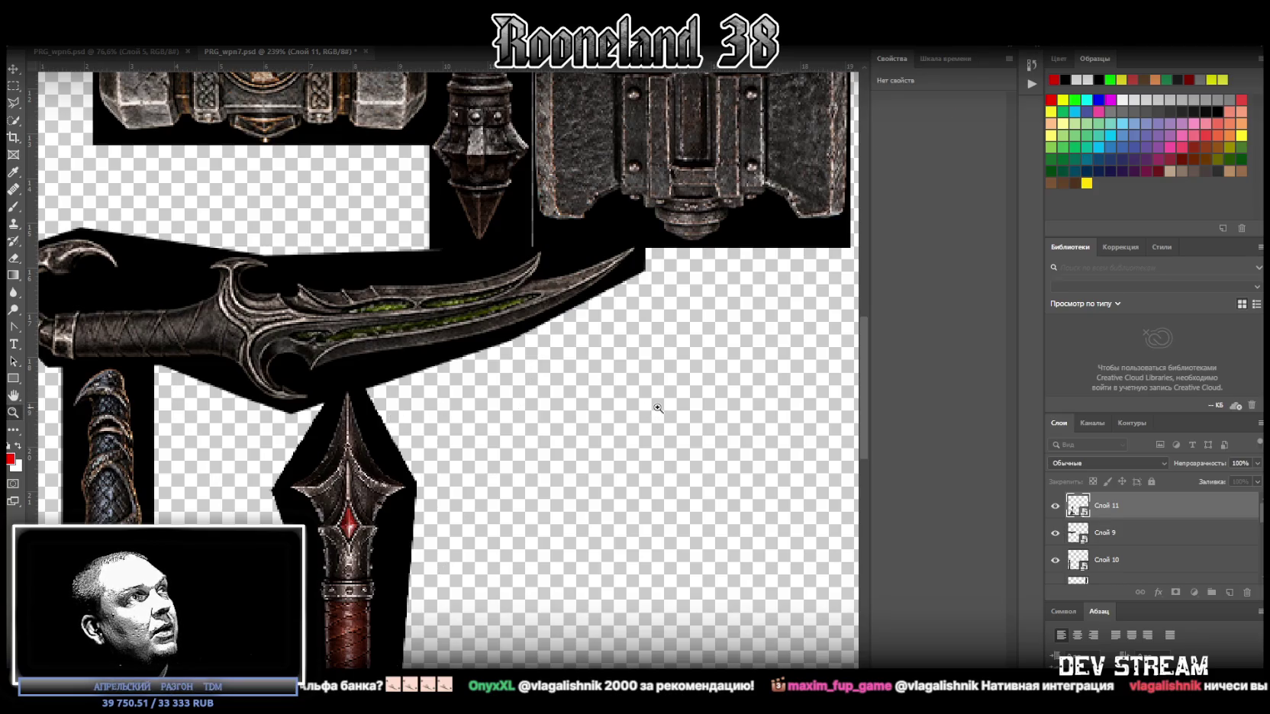
# Step: Nudge the axe left so it sits snug against the sword
pyautogui.scroll(-2, 381, 443)
pyautogui.scroll(-2, 358, 481)
pyautogui.scroll(-4, 337, 512)
pyautogui.keyDown('alt'); pyautogui.scroll(-3, 338, 512); pyautogui.keyUp('alt')
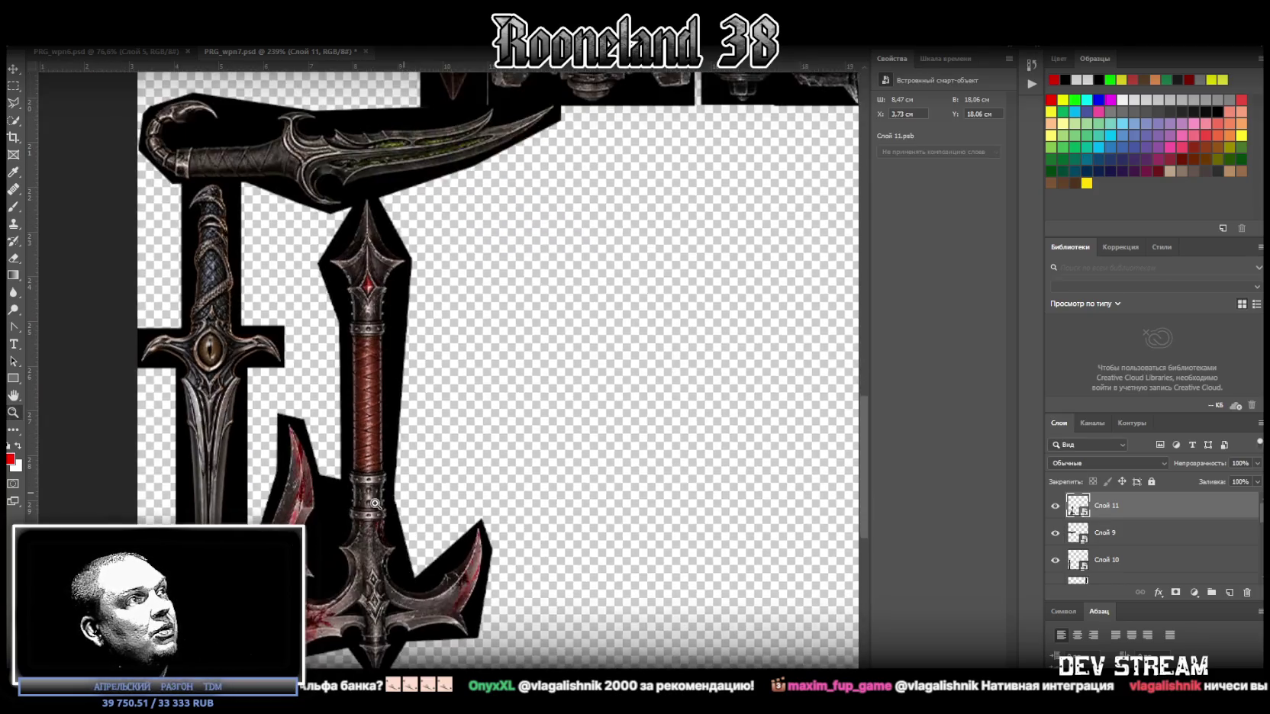
pyautogui.hotkey('ctrl', 't')
pyautogui.moveTo(380, 576); pyautogui.dragTo(368, 576)
pyautogui.press('Return')
# Step: Zoom out to the whole atlas and drop in the AI-generated two-axes image
pyautogui.press('z')
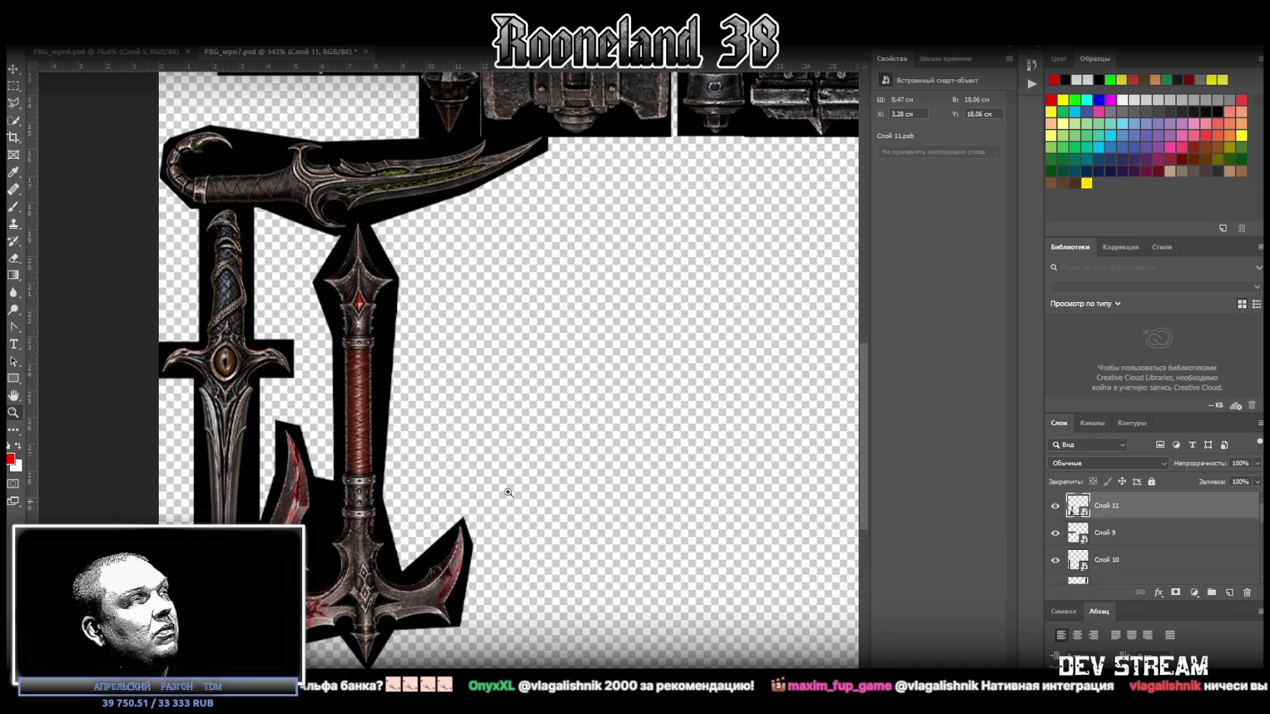
pyautogui.moveTo(460, 486); pyautogui.dragTo(444, 493)
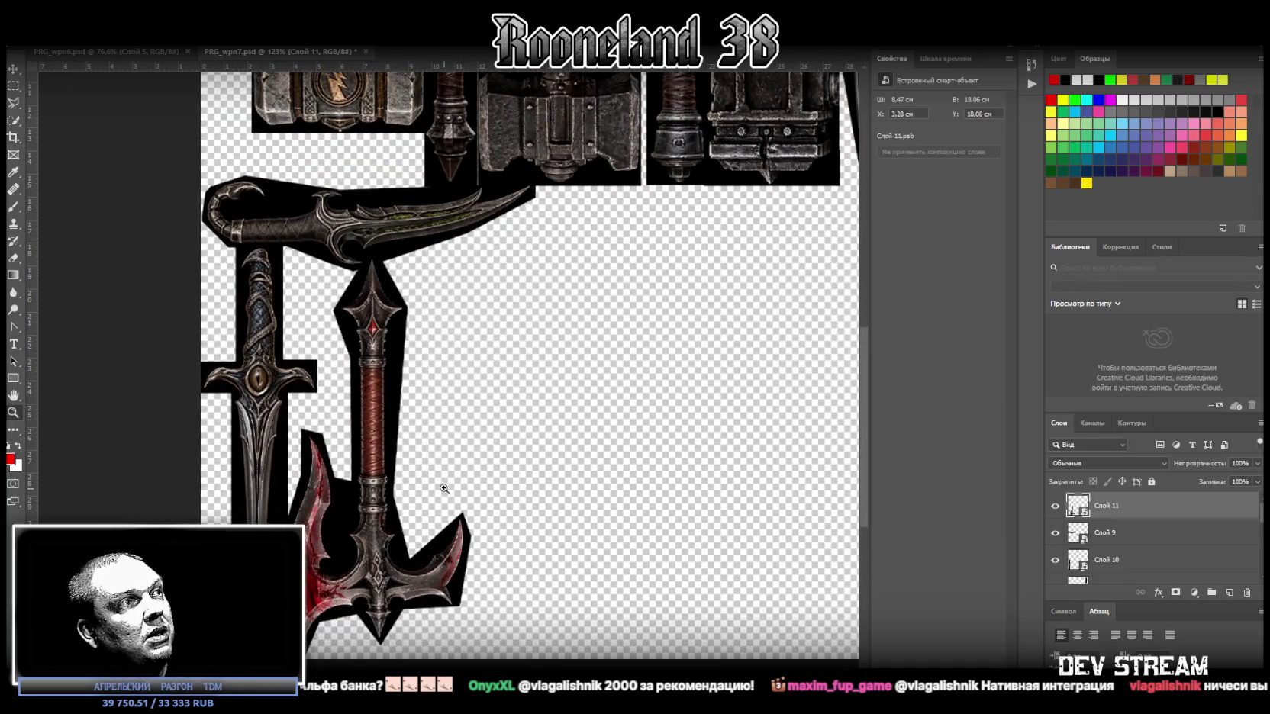
pyautogui.moveTo(478, 437); pyautogui.dragTo(459, 439)
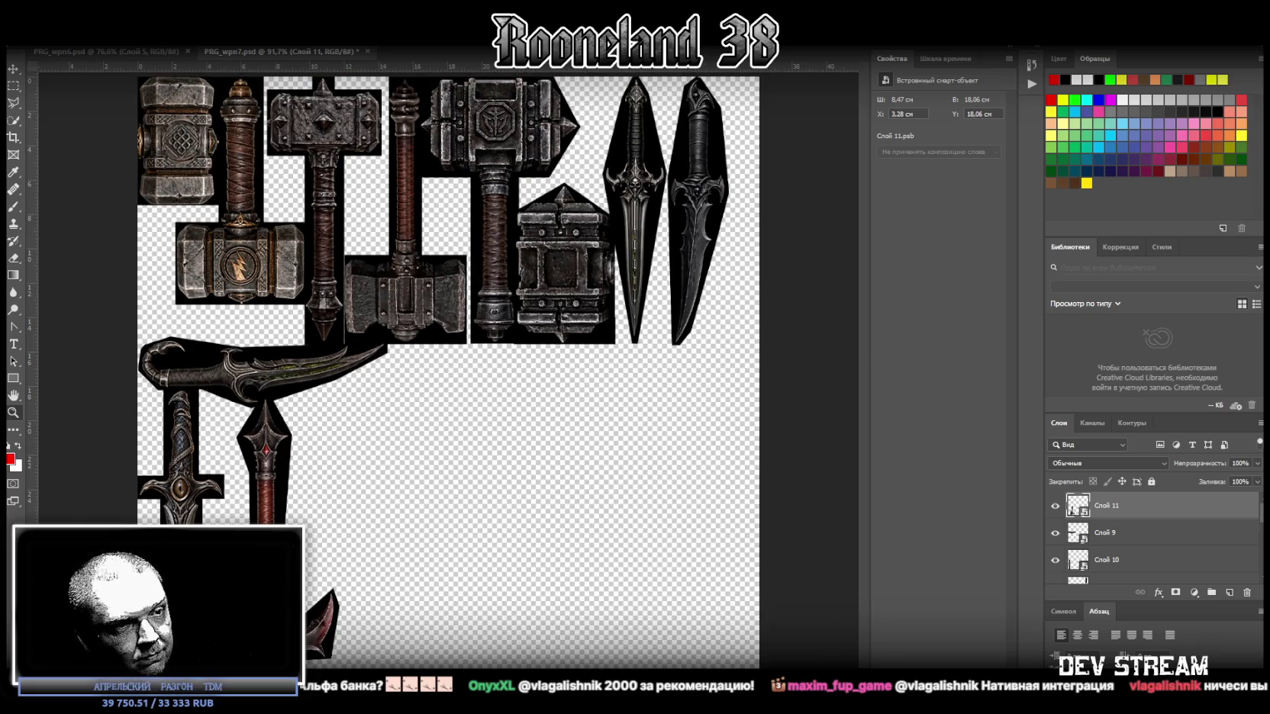
pyautogui.moveTo(519, 519); pyautogui.dragTo(458, 428)
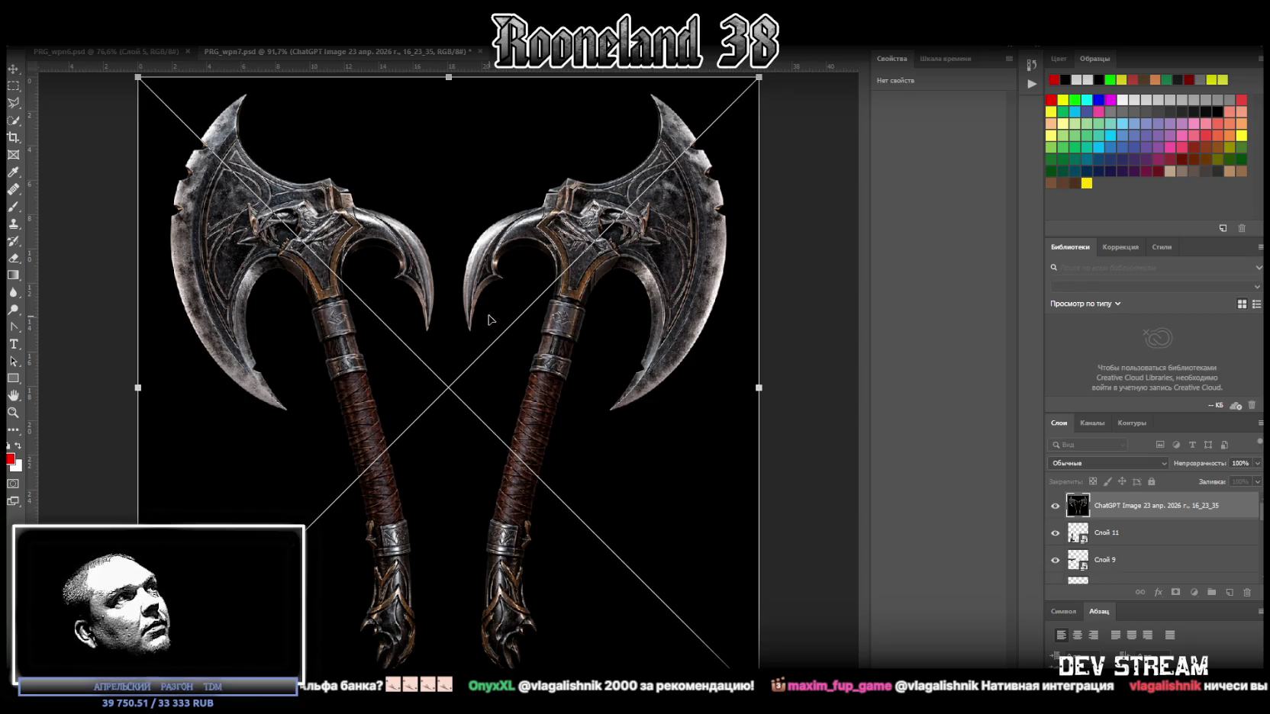
# Step: Place the two-axes image and outline the left axe's blade and handle with the Polygonal Lasso
pyautogui.press('Return')
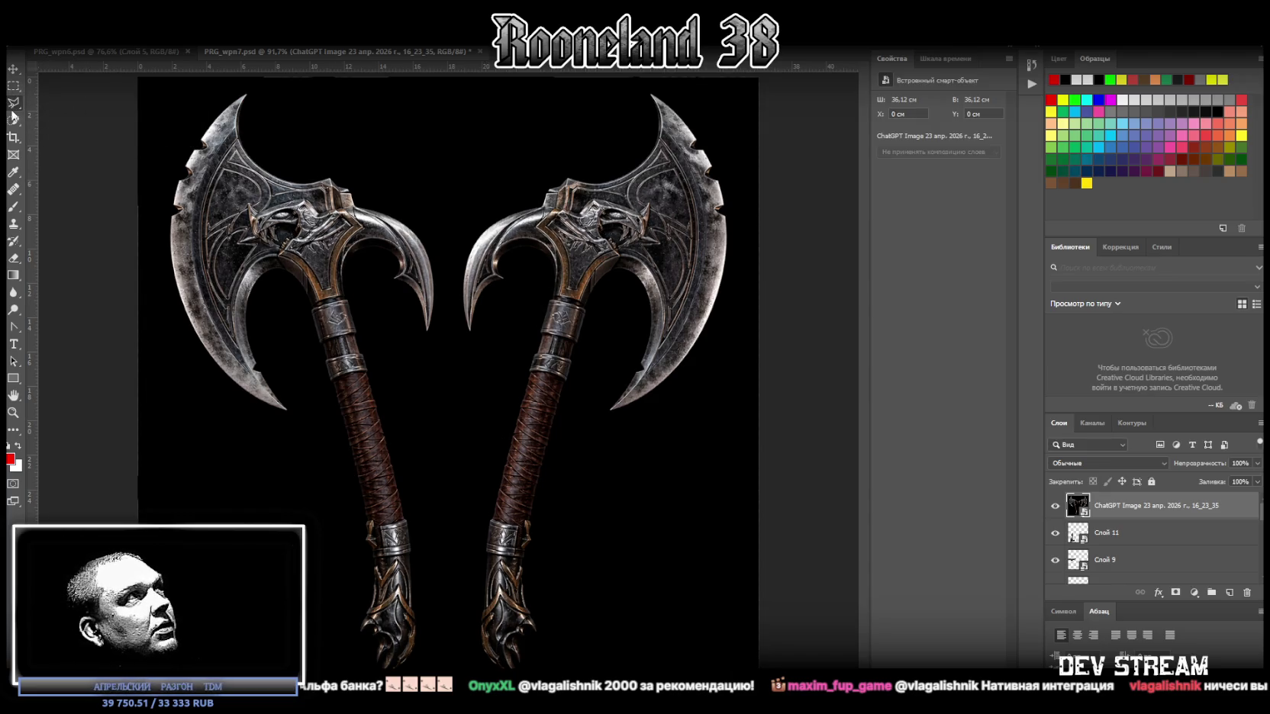
pyautogui.click(231, 89)
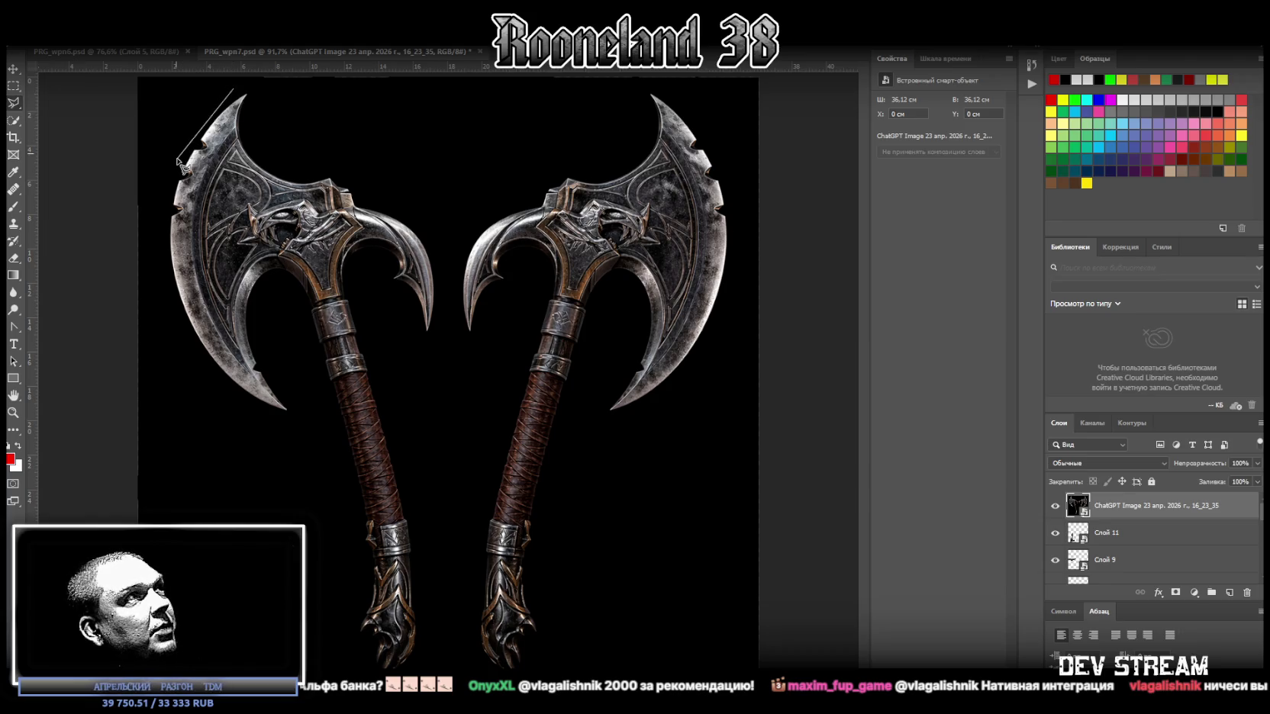
pyautogui.click(177, 158)
pyautogui.click(159, 261)
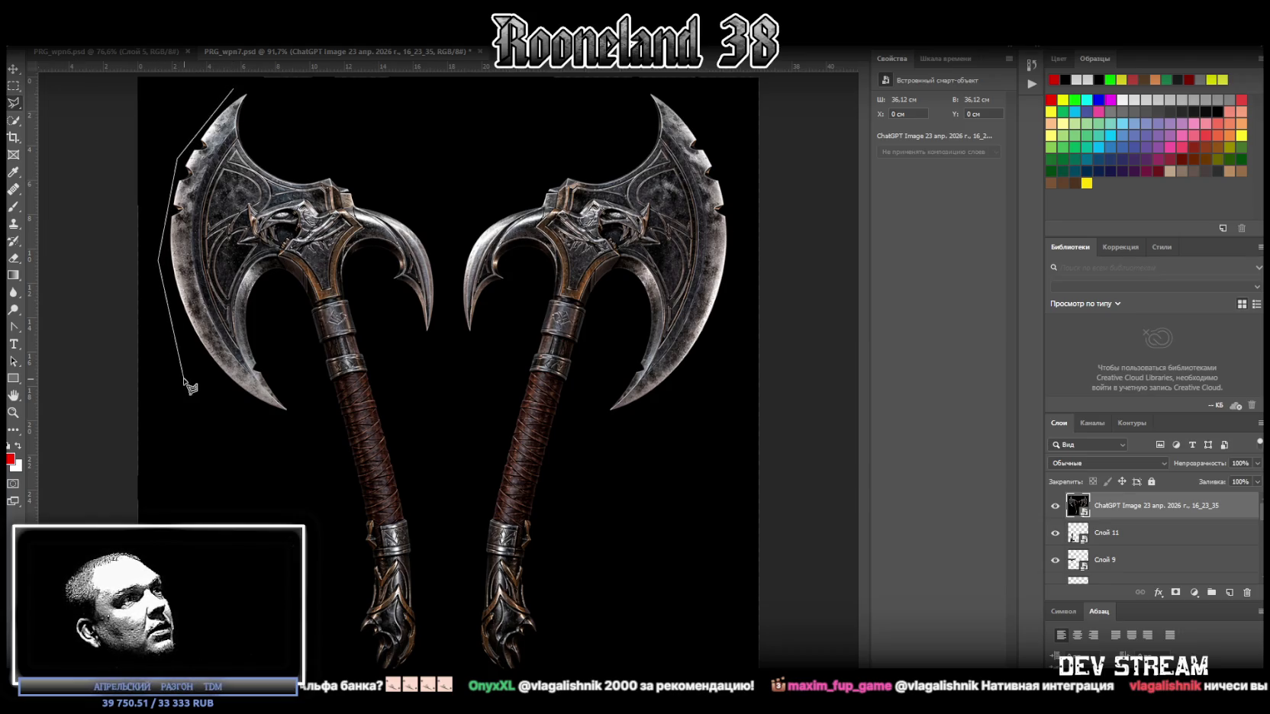
pyautogui.click(187, 347)
pyautogui.click(263, 419)
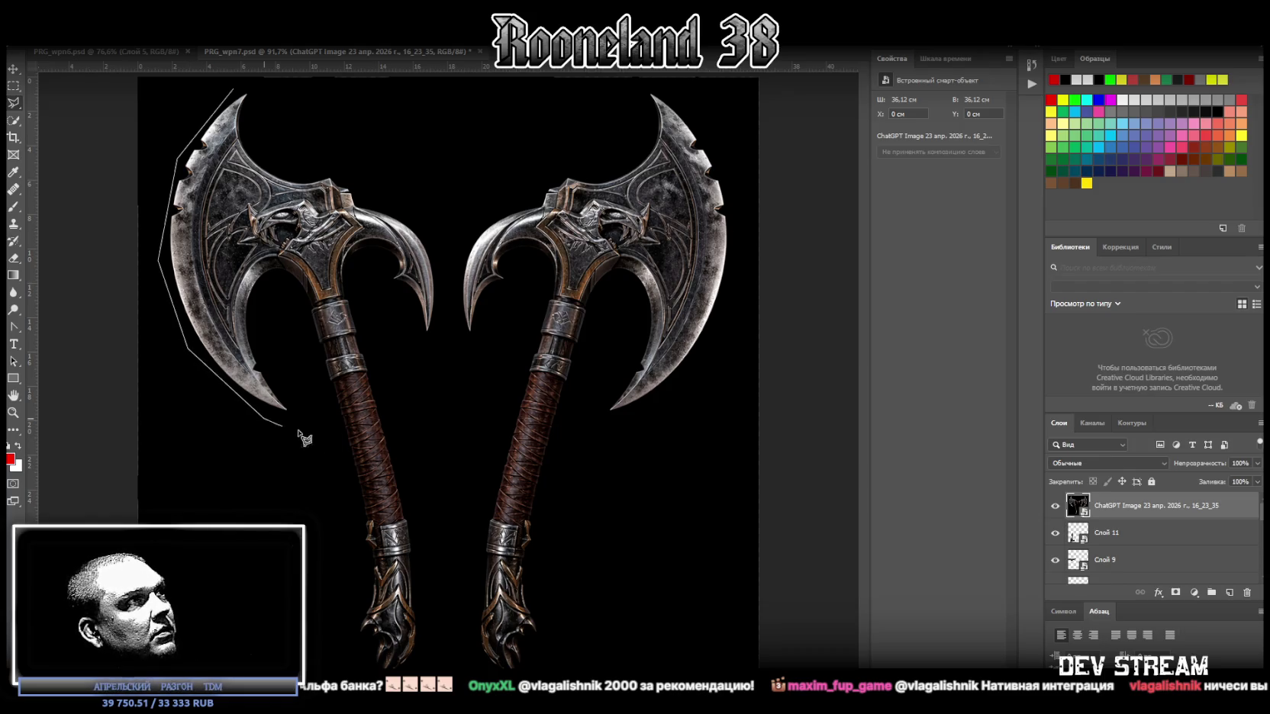
pyautogui.click(334, 419)
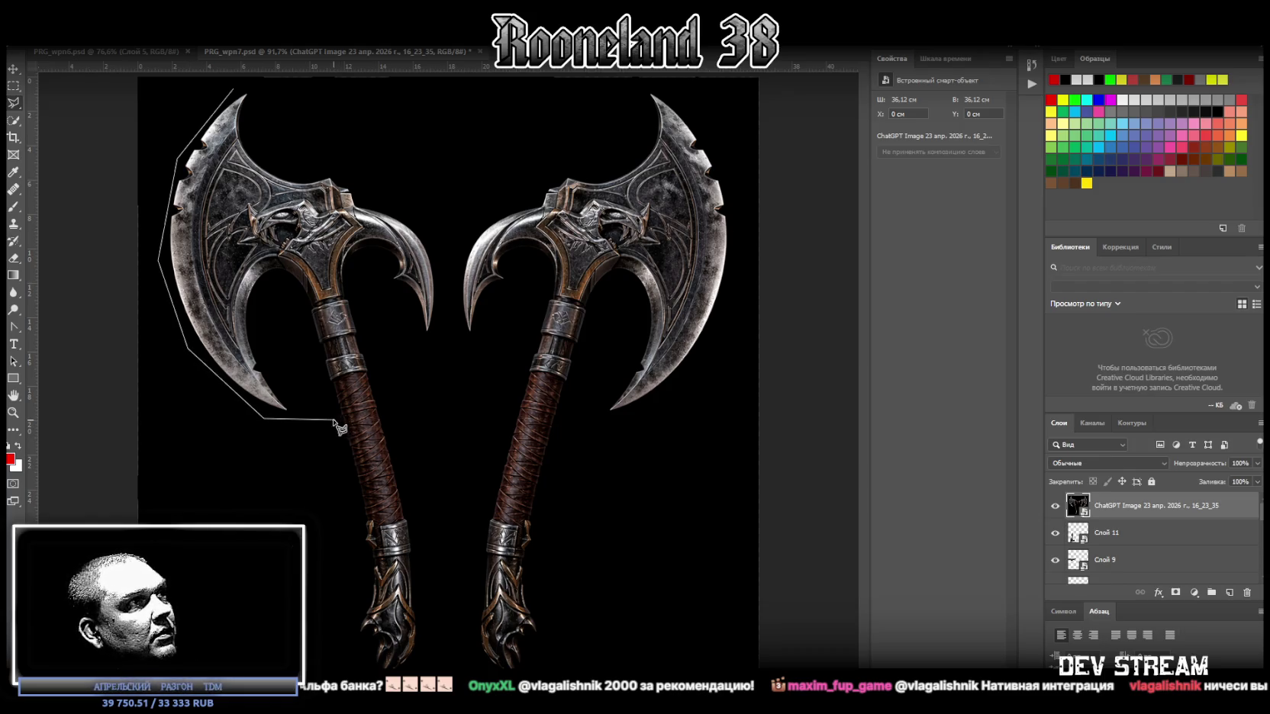
pyautogui.click(366, 582)
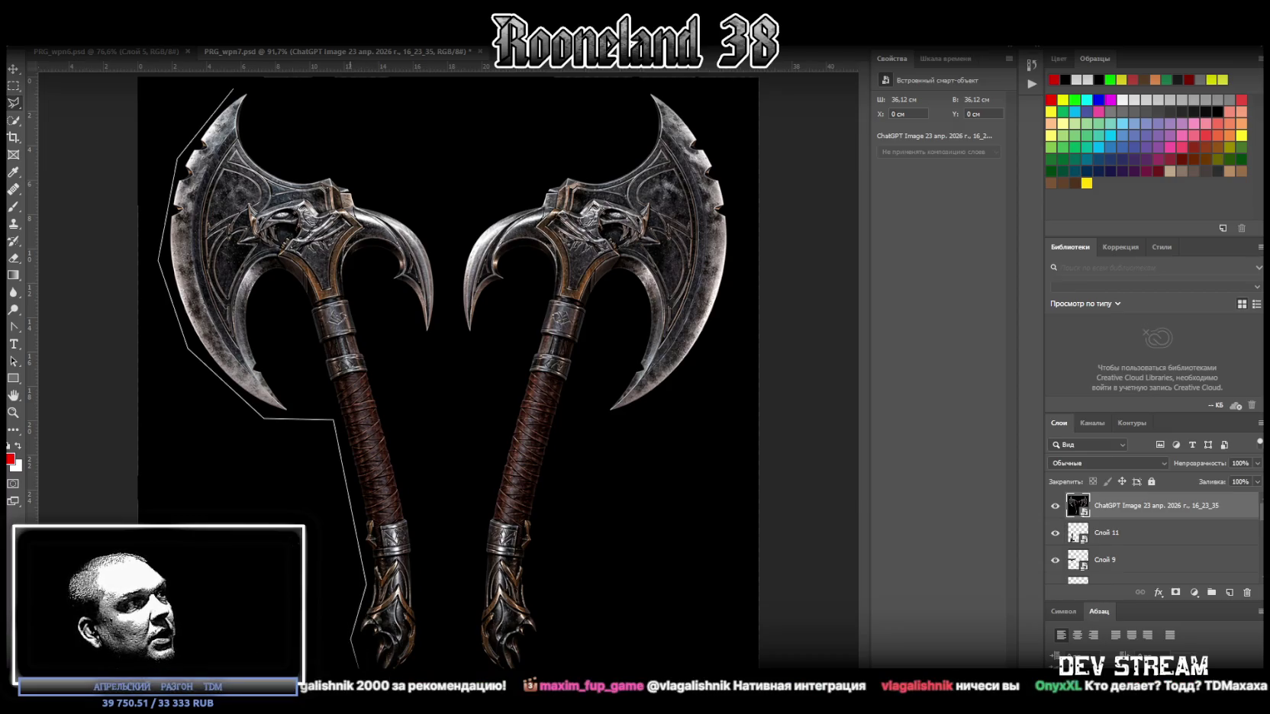
# Step: Finish the outline around the handle end and blade hook, closing the selection
pyautogui.click(427, 637)
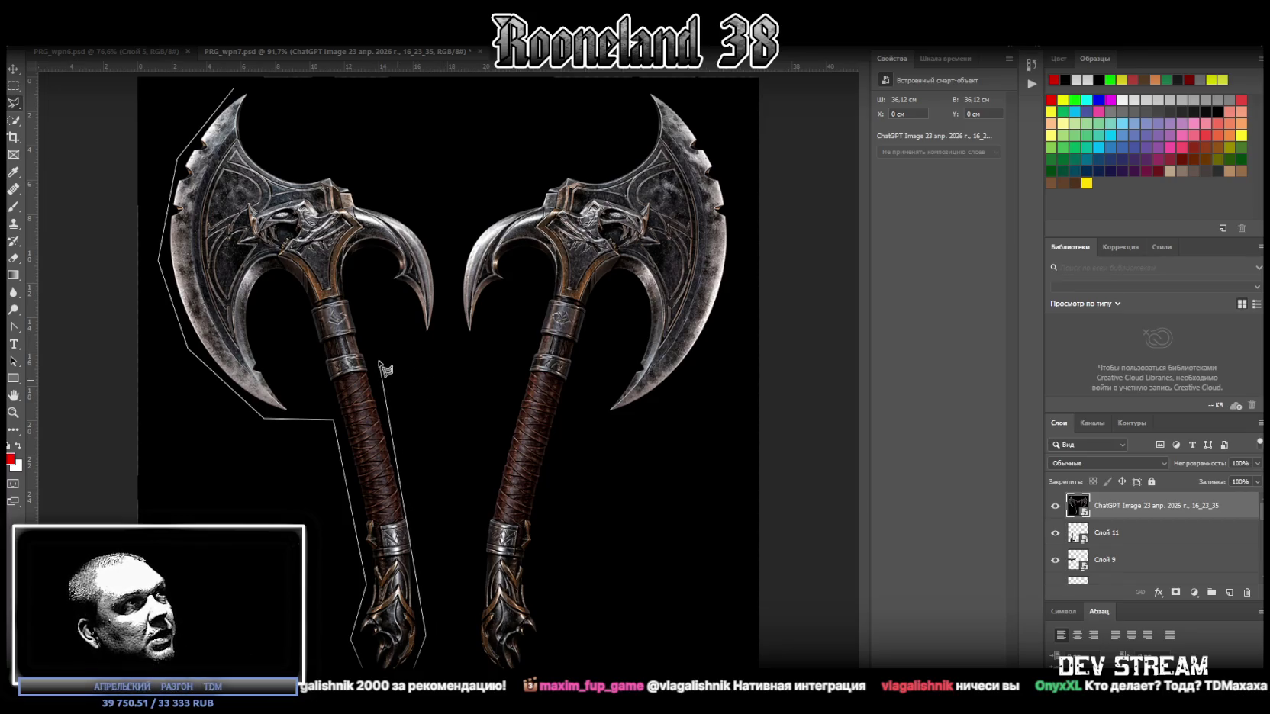
pyautogui.click(437, 329)
pyautogui.click(431, 229)
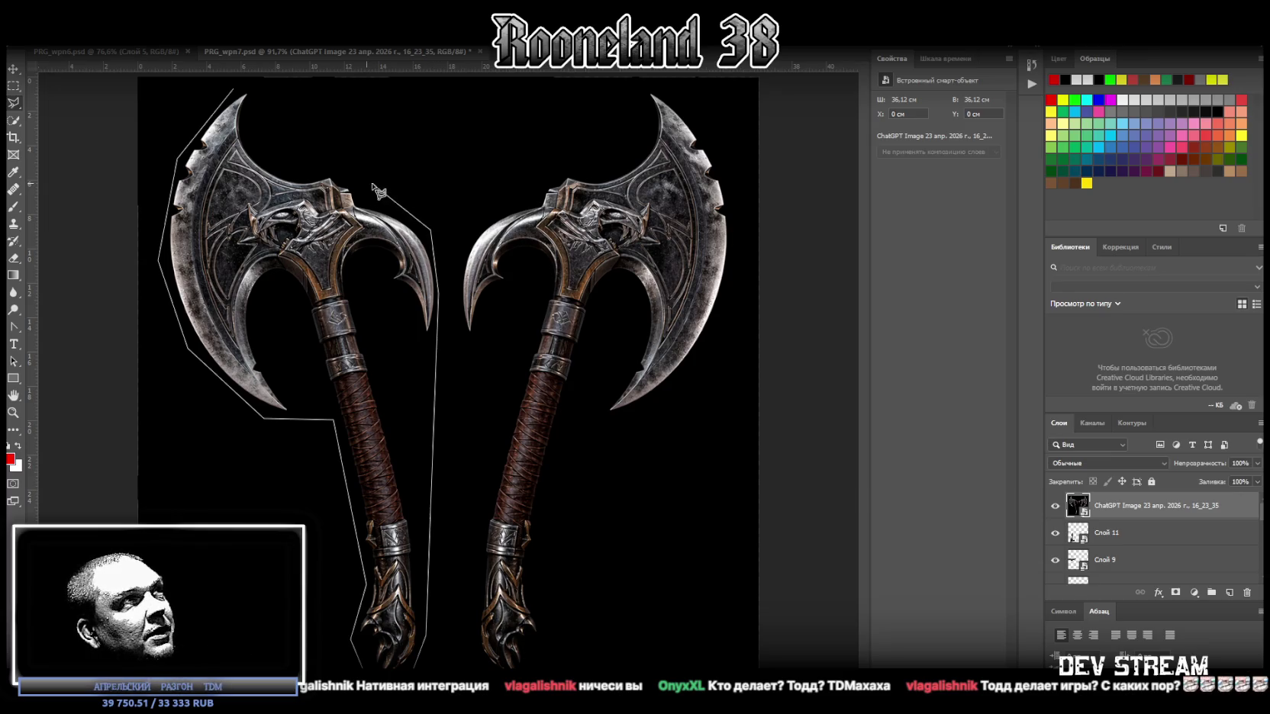
pyautogui.click(331, 163)
pyautogui.click(297, 166)
pyautogui.click(252, 136)
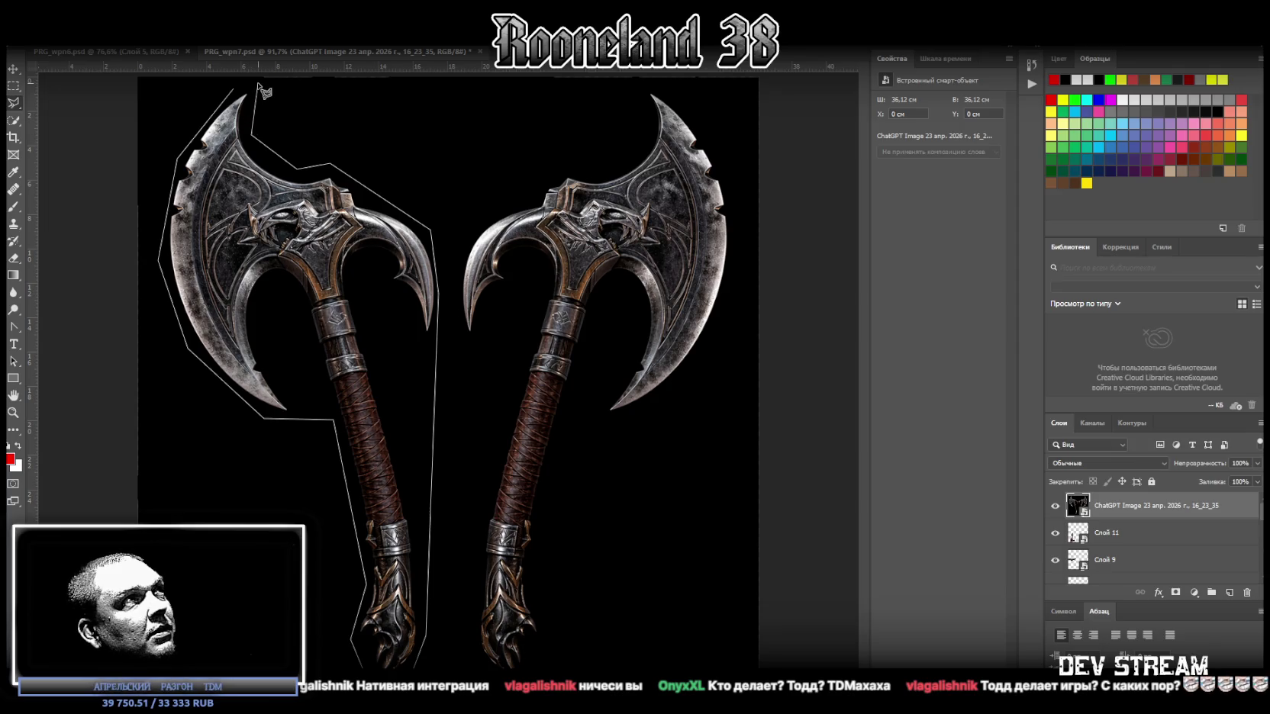
pyautogui.click(233, 88)
pyautogui.rightClick(273, 232)
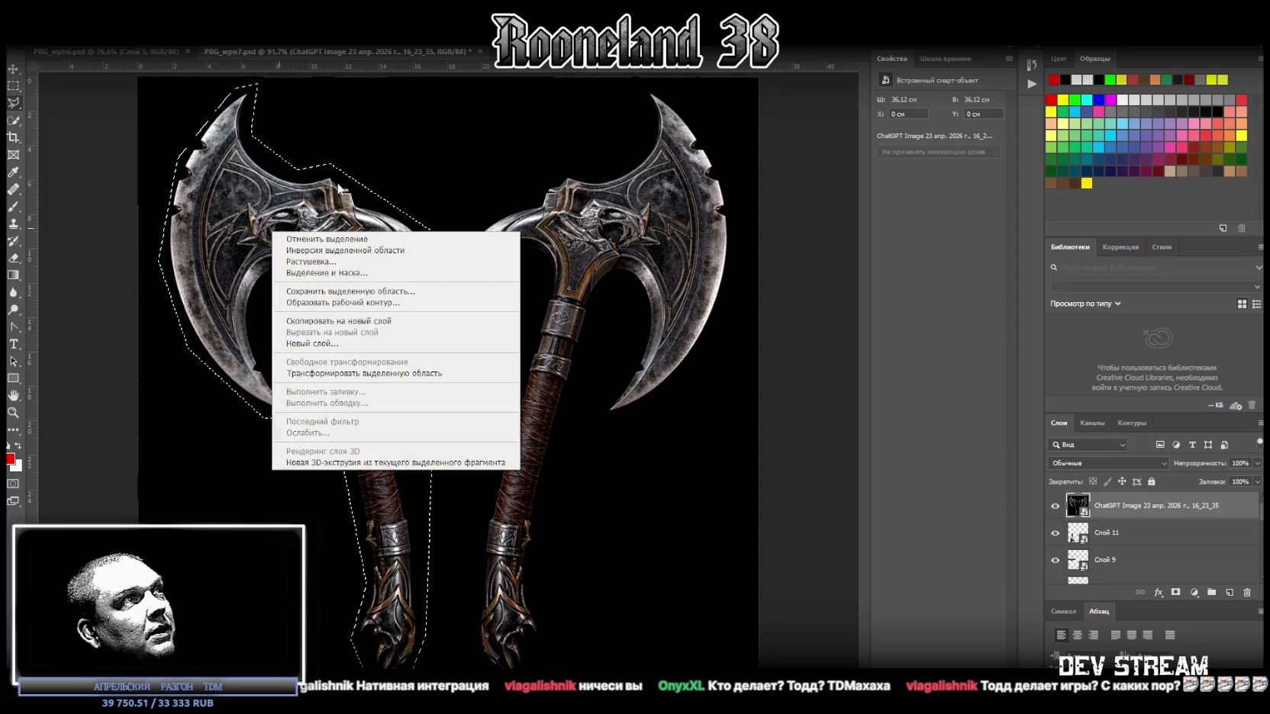
# Step: Copy the selected axe to its own layer, delete the source image, and make it a smart object
pyautogui.click(397, 321)
pyautogui.click(1114, 533)
pyautogui.press('Delete')
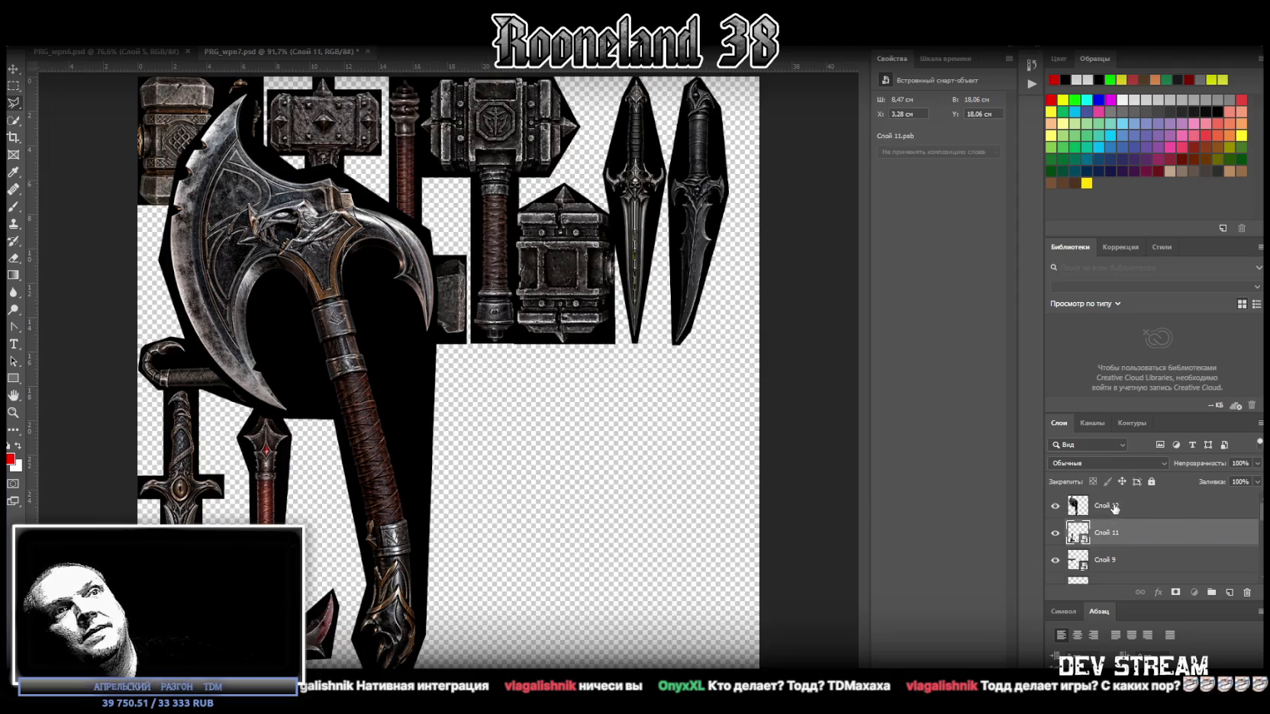
pyautogui.rightClick(1114, 508)
pyautogui.click(967, 337)
# Step: Move the axe to the right side of the atlas and rotate it upright
pyautogui.hotkey('ctrl', 't')
pyautogui.press('Return')
pyautogui.moveTo(425, 321); pyautogui.dragTo(738, 313)
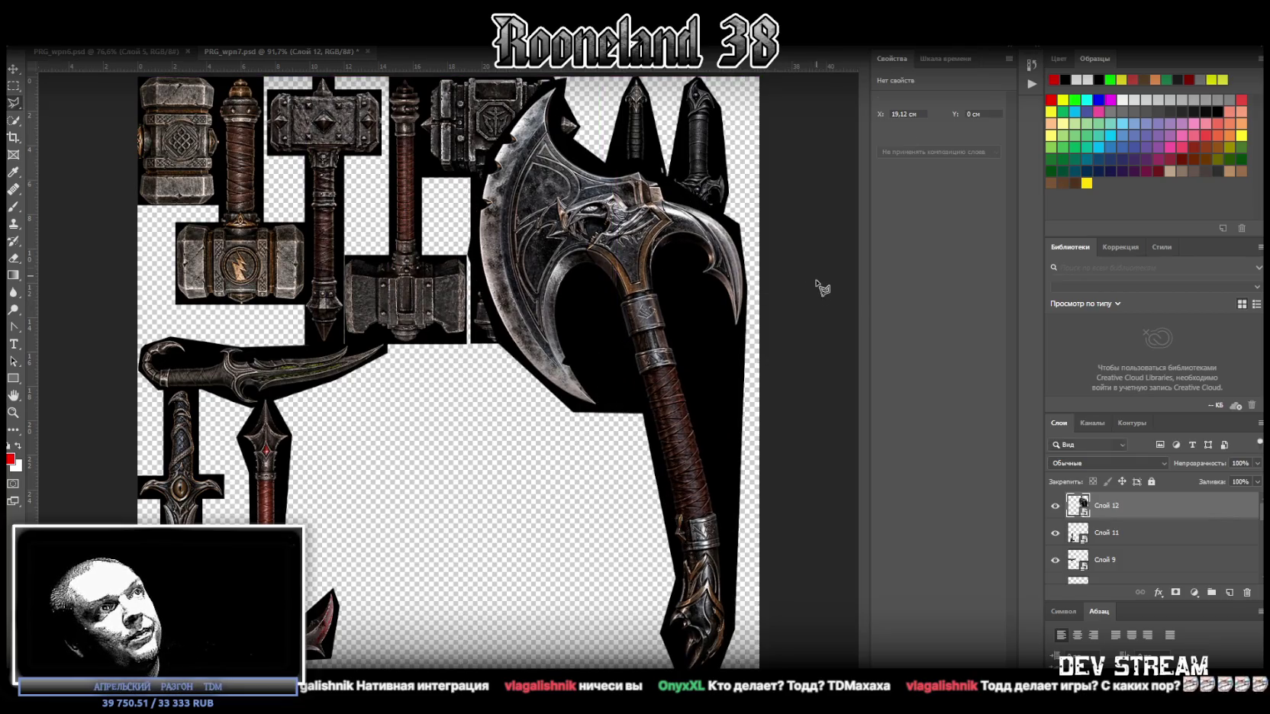
pyautogui.hotkey('ctrl', 't')
pyautogui.moveTo(770, 305); pyautogui.dragTo(719, 336)
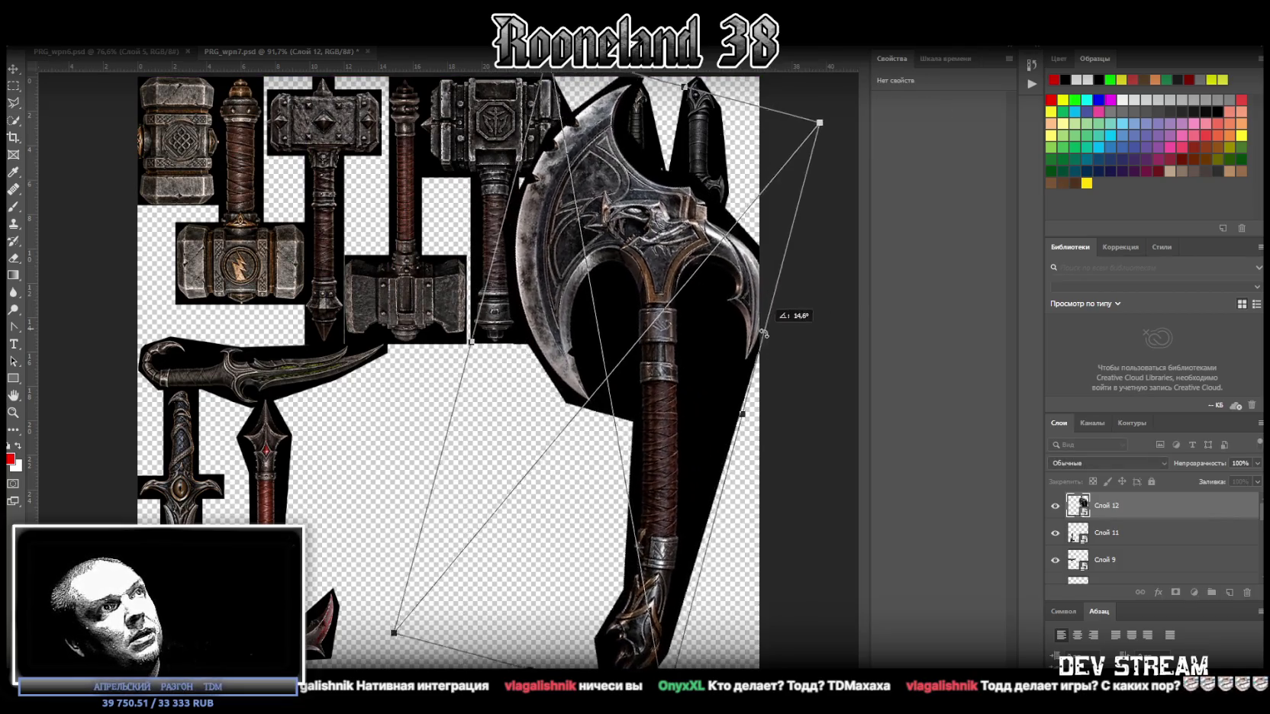
pyautogui.moveTo(718, 337)
pyautogui.mouseDown()
pyautogui.moveTo(854, 500)
pyautogui.moveTo(818, 530)
pyautogui.mouseUp()
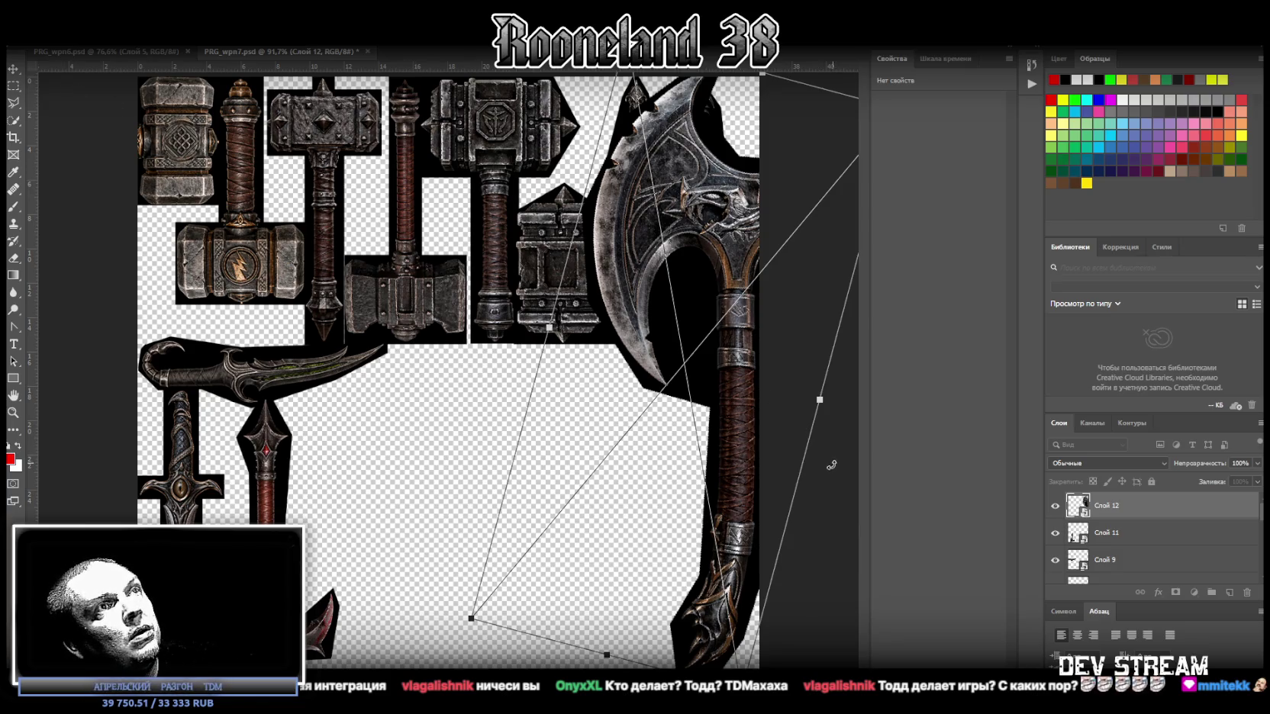
pyautogui.moveTo(823, 474); pyautogui.dragTo(822, 447)
pyautogui.moveTo(744, 407); pyautogui.dragTo(720, 254)
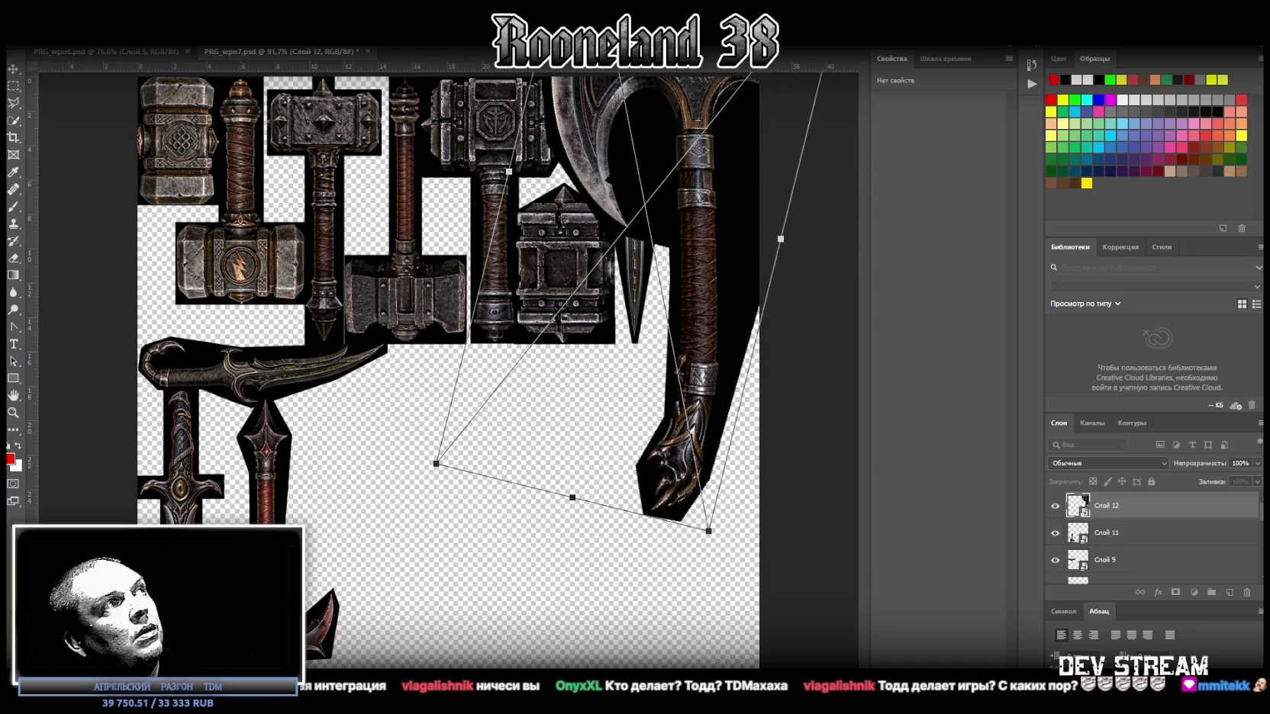
pyautogui.press('Return')
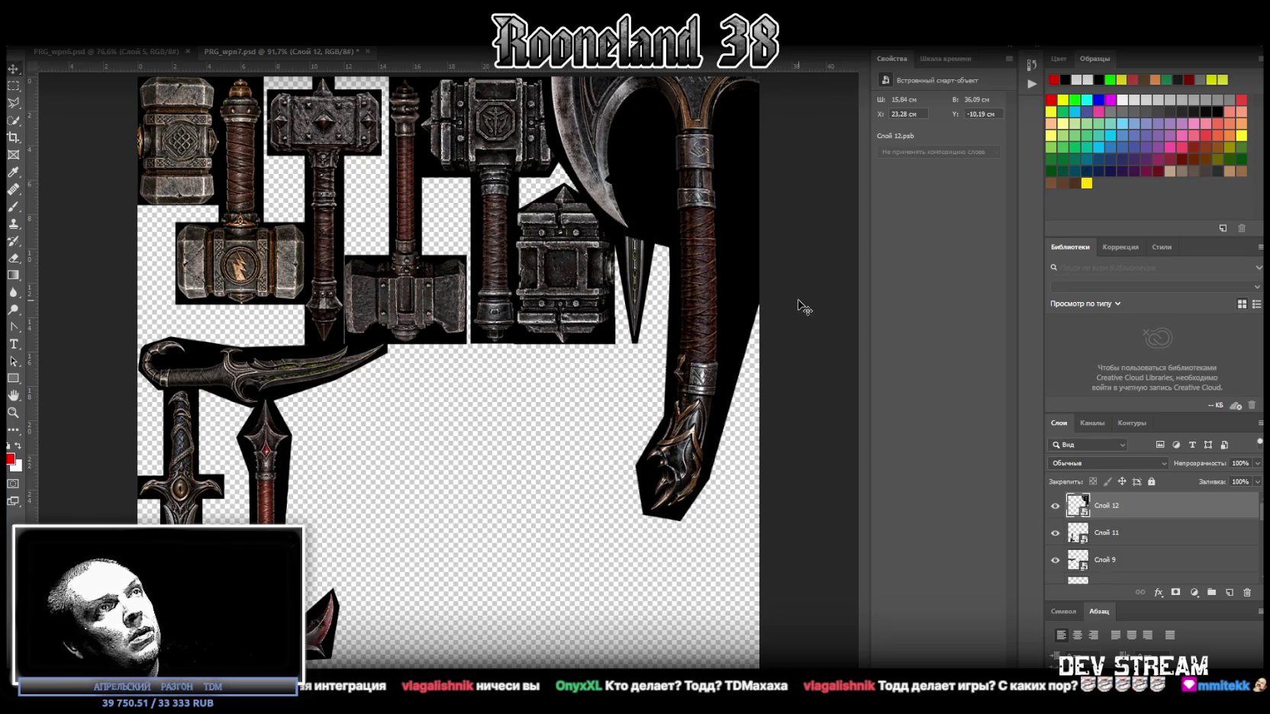
# Step: Try moving the axe lower, undo it, and re-zoom on the atlas
pyautogui.rightClick(799, 302)
pyautogui.click(14, 90)
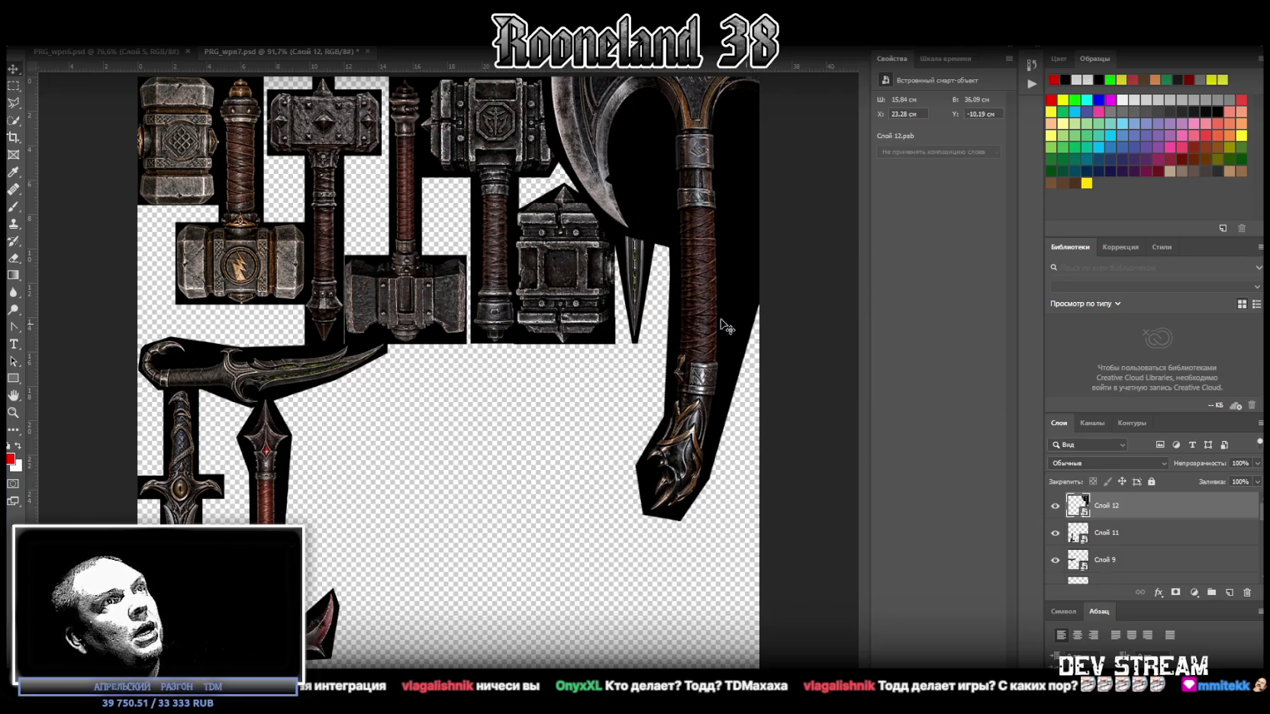
pyautogui.moveTo(654, 341); pyautogui.dragTo(656, 388)
pyautogui.hotkey('ctrl', 'z')
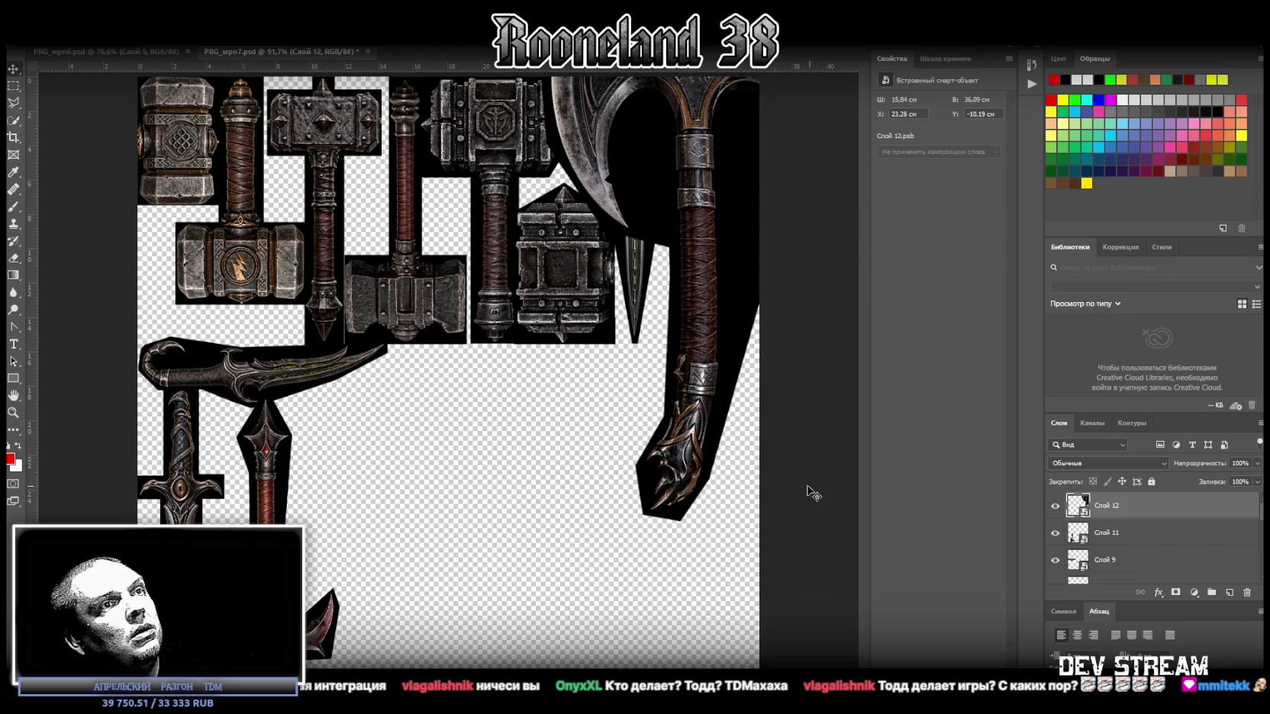
pyautogui.rightClick(546, 421)
pyautogui.click(780, 381)
pyautogui.moveTo(763, 363)
pyautogui.mouseDown()
pyautogui.moveTo(726, 372)
pyautogui.moveTo(743, 377)
pyautogui.mouseUp()
pyautogui.moveTo(635, 221)
pyautogui.mouseDown()
pyautogui.moveTo(664, 216)
pyautogui.moveTo(415, 162)
pyautogui.mouseUp()
# Step: Reposition the axe within the atlas
pyautogui.hotkey('ctrl', 't')
pyautogui.moveTo(697, 202)
pyautogui.mouseDown()
pyautogui.moveTo(649, 275)
pyautogui.moveTo(701, 162)
pyautogui.mouseUp()
pyautogui.moveTo(700, 138); pyautogui.dragTo(436, 256)
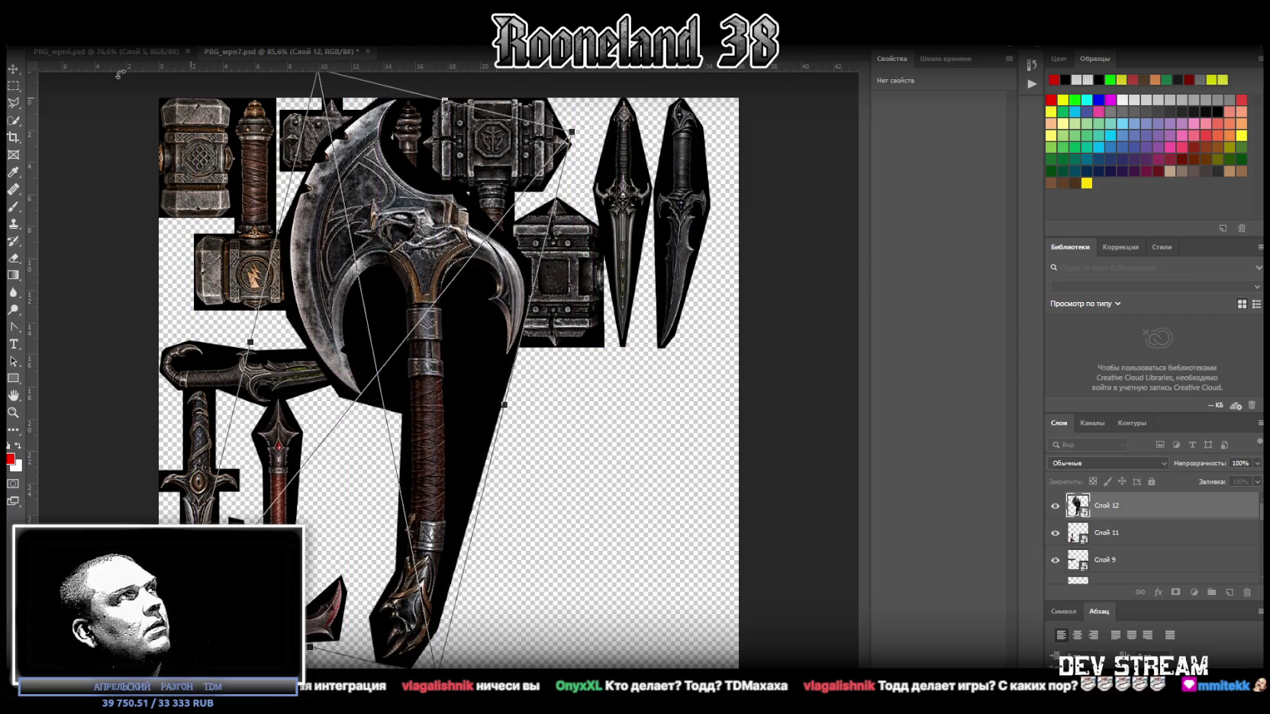
pyautogui.press('Return')
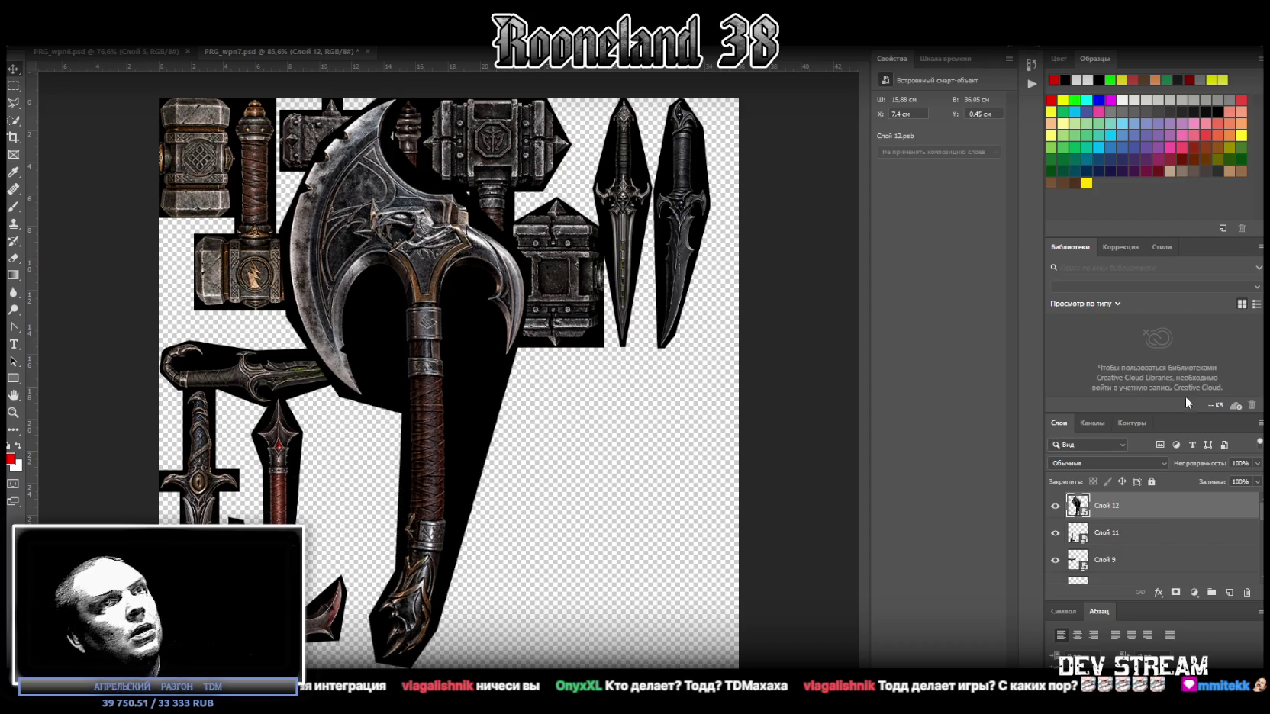
# Step: Rasterize the axe layer, then convert it back into a smart object
pyautogui.rightClick(1127, 509)
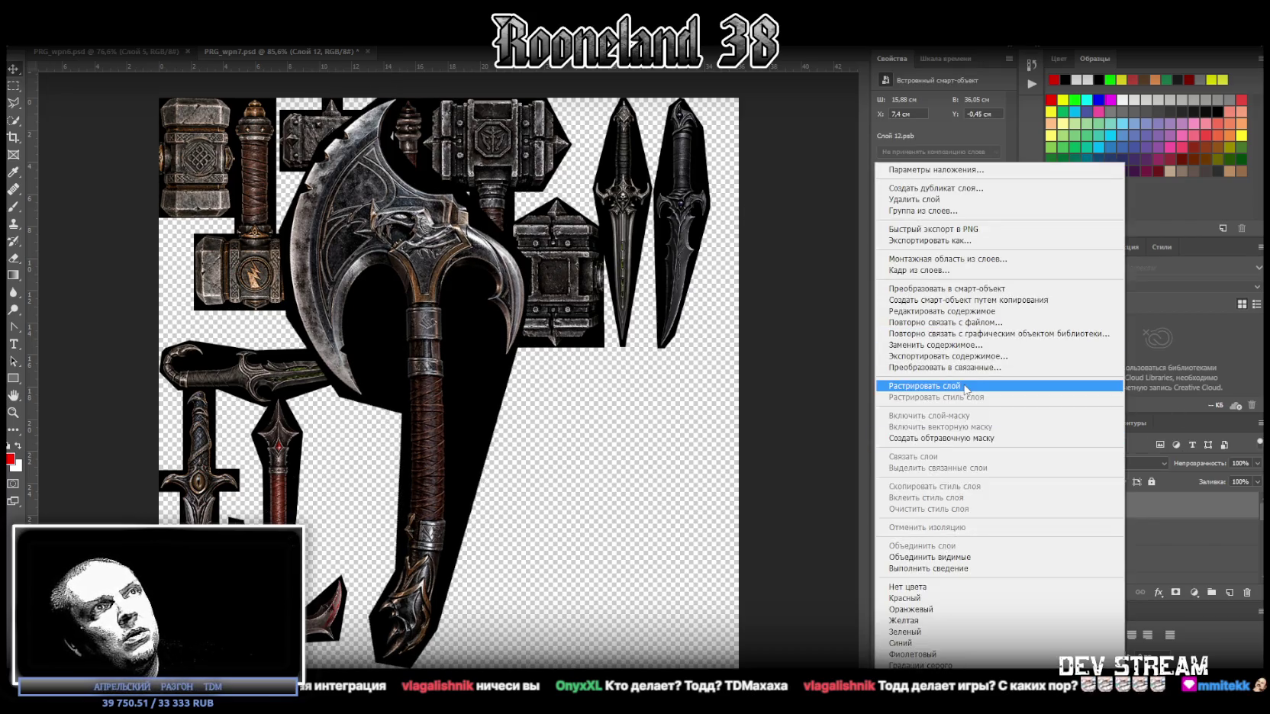
pyautogui.click(965, 386)
pyautogui.rightClick(1099, 510)
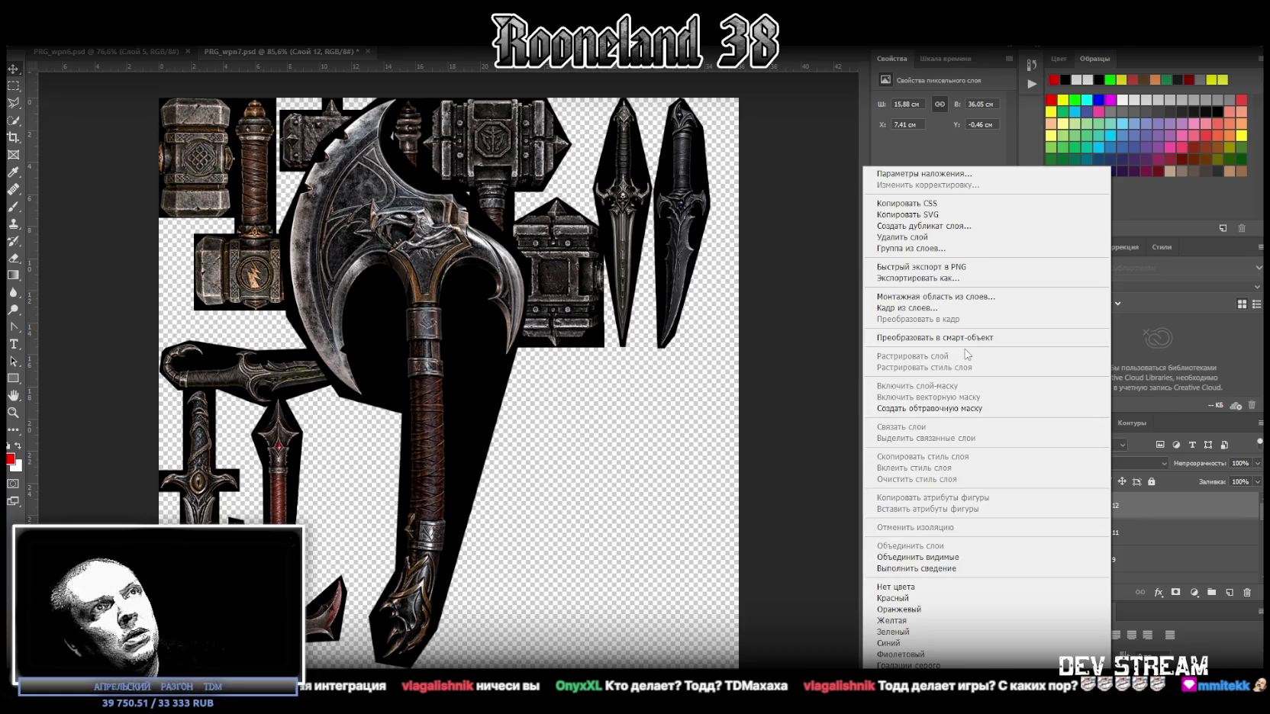
pyautogui.click(987, 341)
# Step: Shrink the axe into the slot beside the small dagger and drop in the two-axe image
pyautogui.hotkey('ctrl', 't')
pyautogui.moveTo(407, 85); pyautogui.dragTo(406, 347)
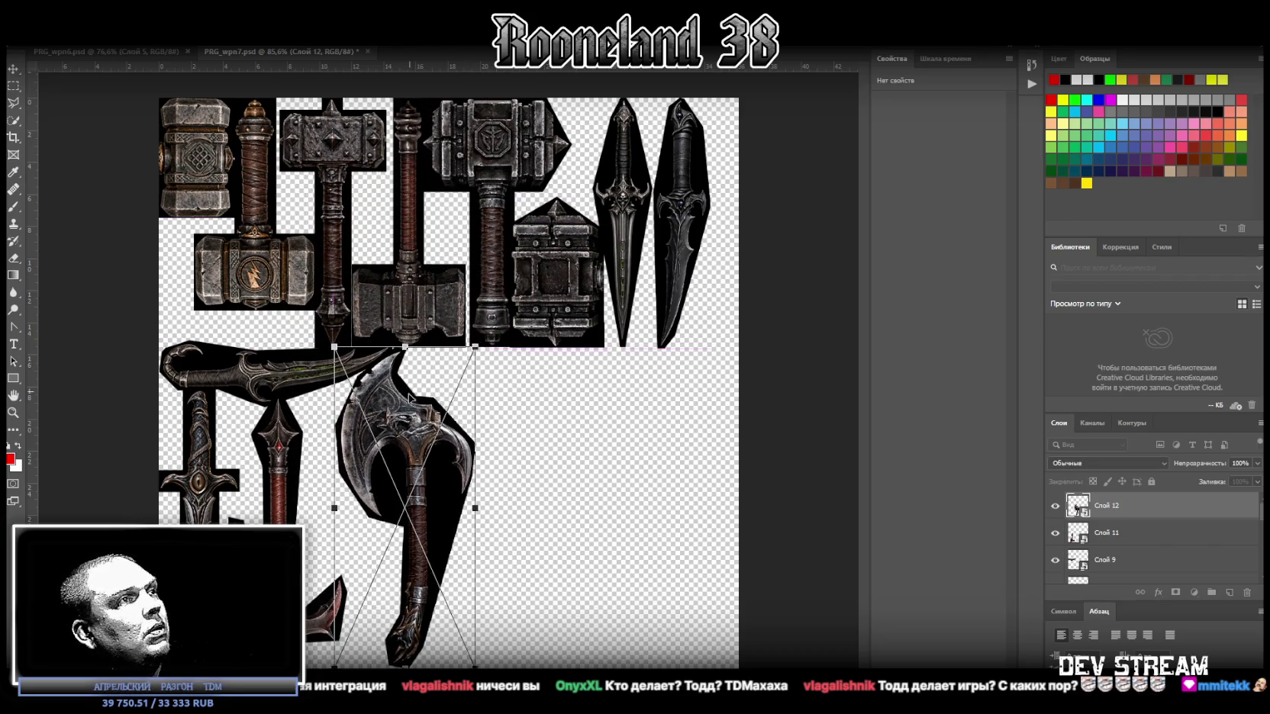
pyautogui.moveTo(409, 397); pyautogui.dragTo(377, 404)
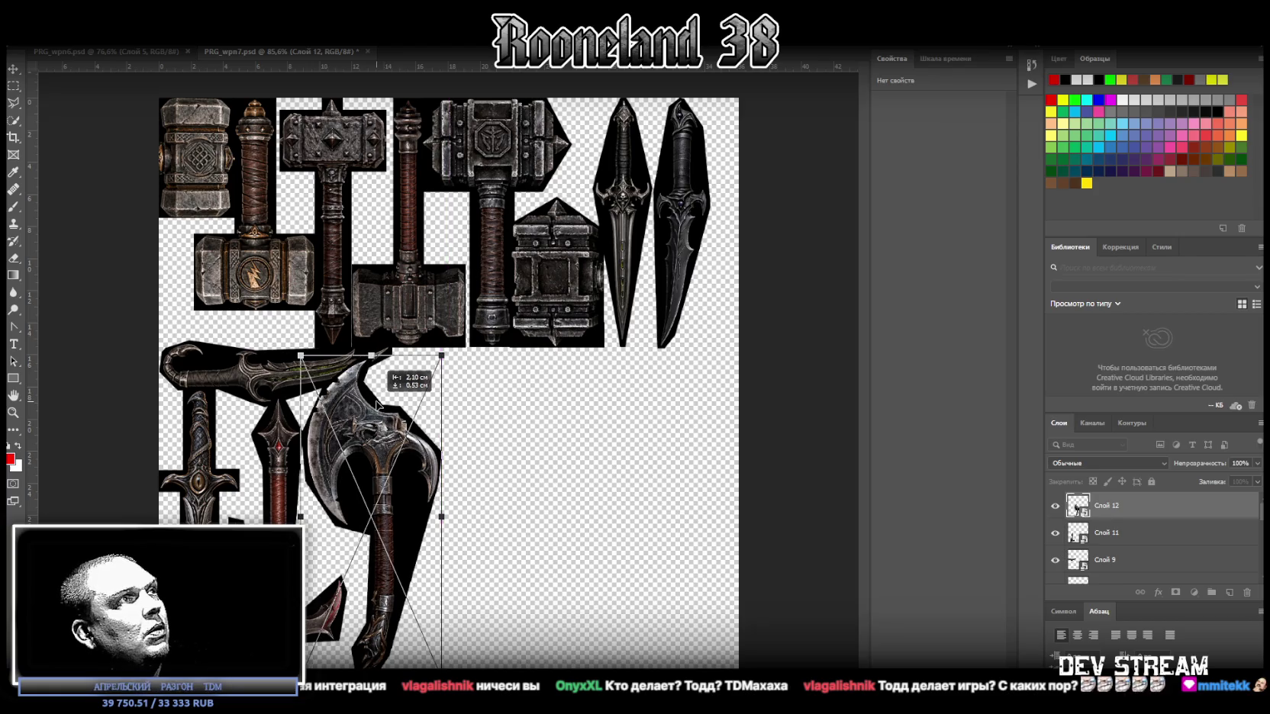
pyautogui.moveTo(376, 403); pyautogui.dragTo(362, 451)
pyautogui.press('Return')
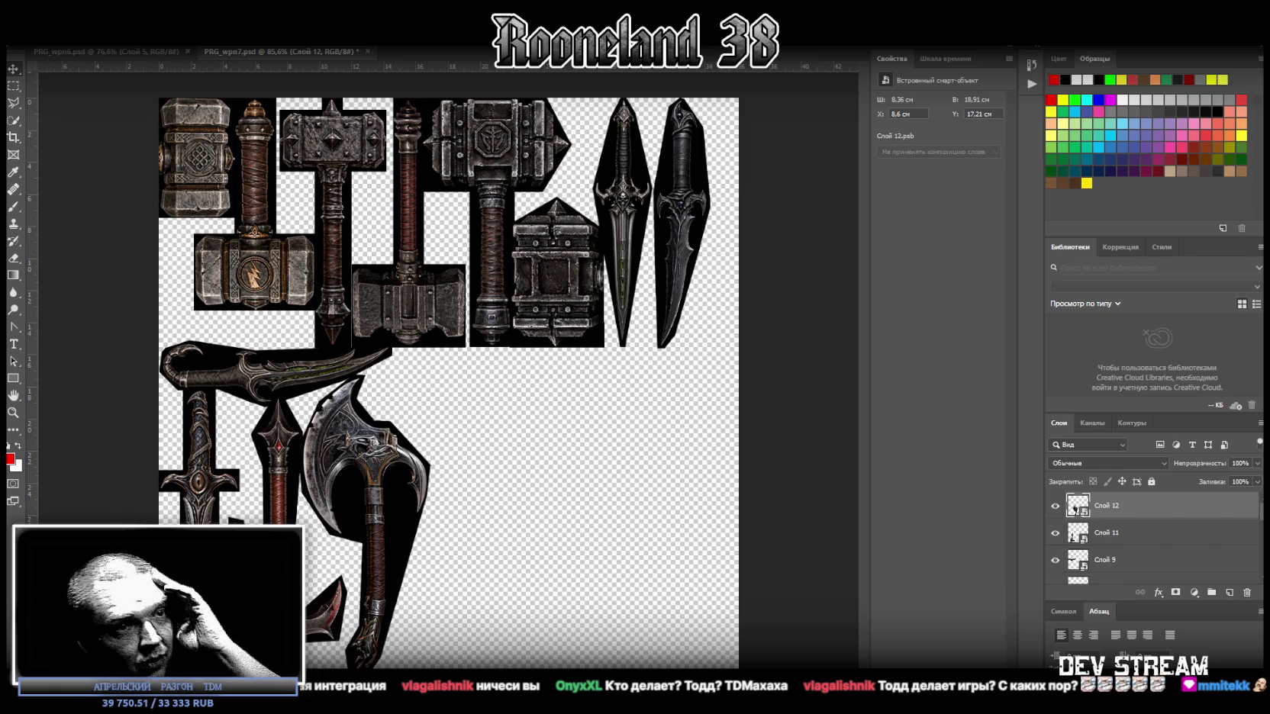
pyautogui.moveTo(527, 488); pyautogui.dragTo(565, 437)
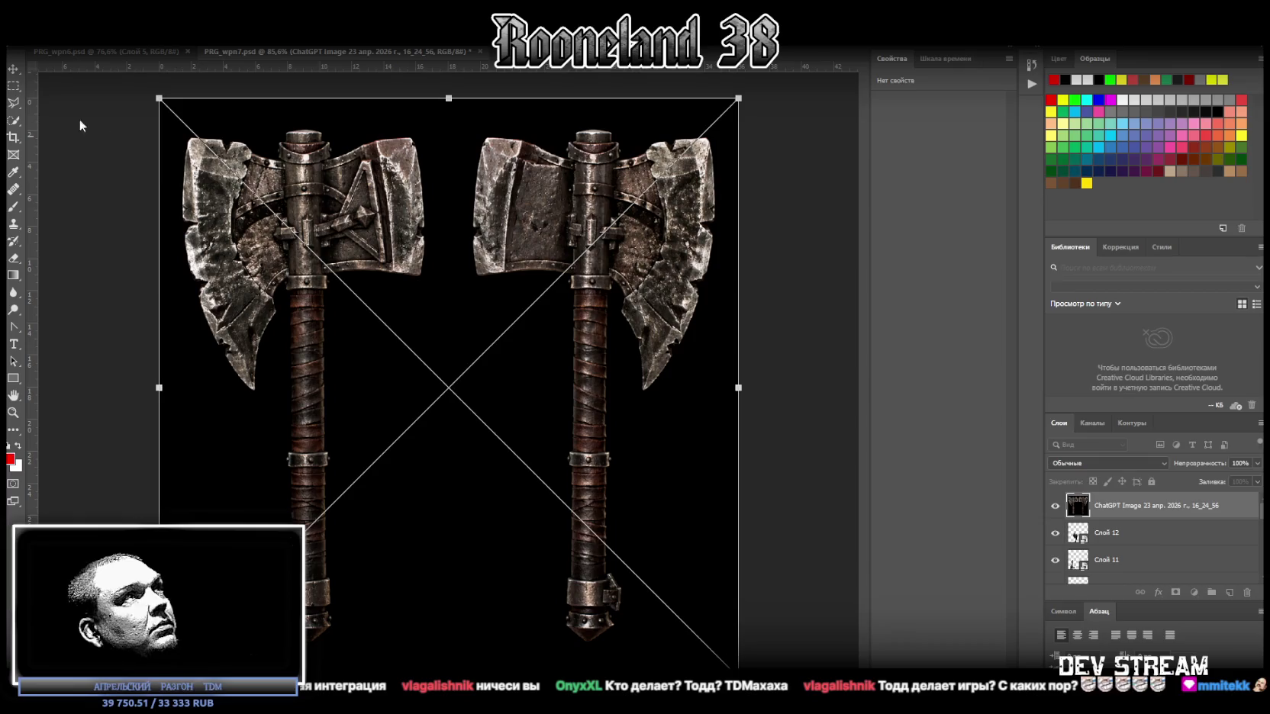
# Step: Place the two-axe image and marquee-select the left axe's handle and both blades
pyautogui.click(12, 86)
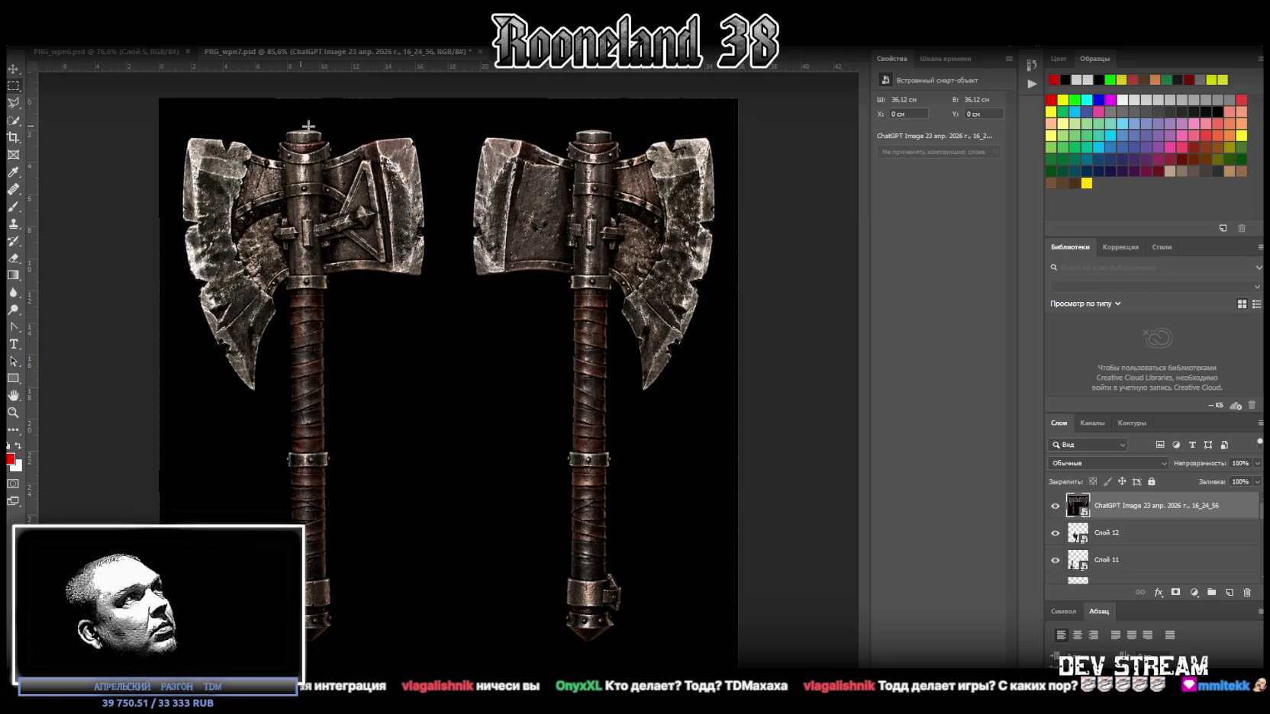
pyautogui.moveTo(338, 120); pyautogui.dragTo(271, 648)
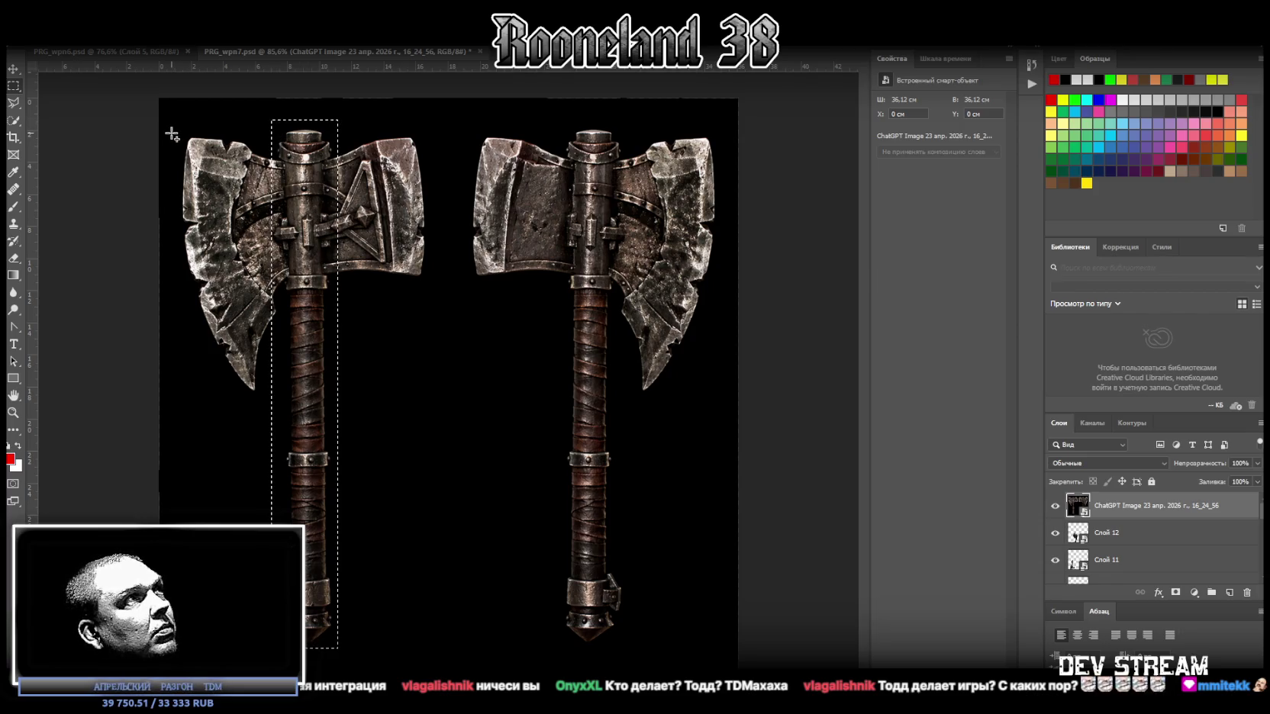
pyautogui.keyDown('shift'); pyautogui.moveTo(172, 132); pyautogui.dragTo(294, 398); pyautogui.keyUp('shift')
pyautogui.keyDown('alt'); pyautogui.moveTo(165, 132); pyautogui.dragTo(177, 420); pyautogui.keyUp('alt')
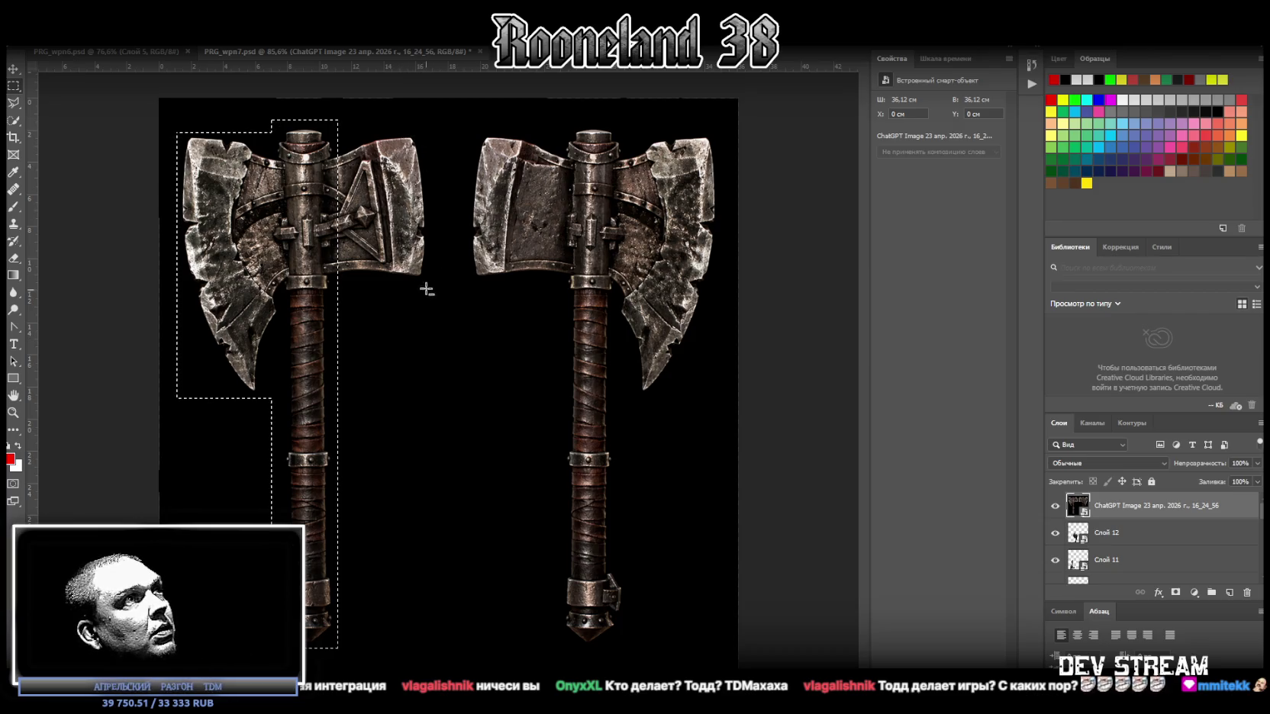
pyautogui.keyDown('shift'); pyautogui.moveTo(430, 282); pyautogui.dragTo(310, 134); pyautogui.keyUp('shift')
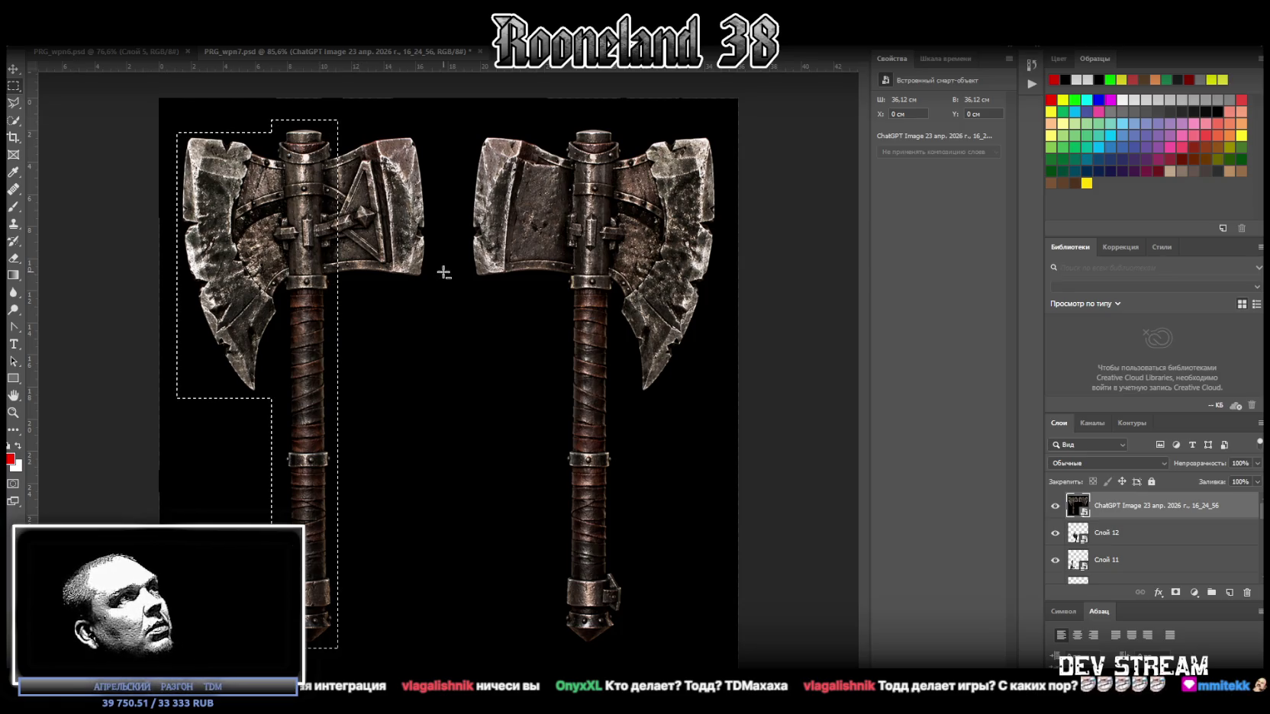
pyautogui.moveTo(429, 282)
pyautogui.keyDown('shift'); pyautogui.mouseDown()
pyautogui.moveTo(327, 177)
pyautogui.moveTo(336, 134)
pyautogui.mouseUp(); pyautogui.keyUp('shift')
# Step: Copy the selected axe to new layer Слой 13 and hide the original image
pyautogui.rightClick(336, 158)
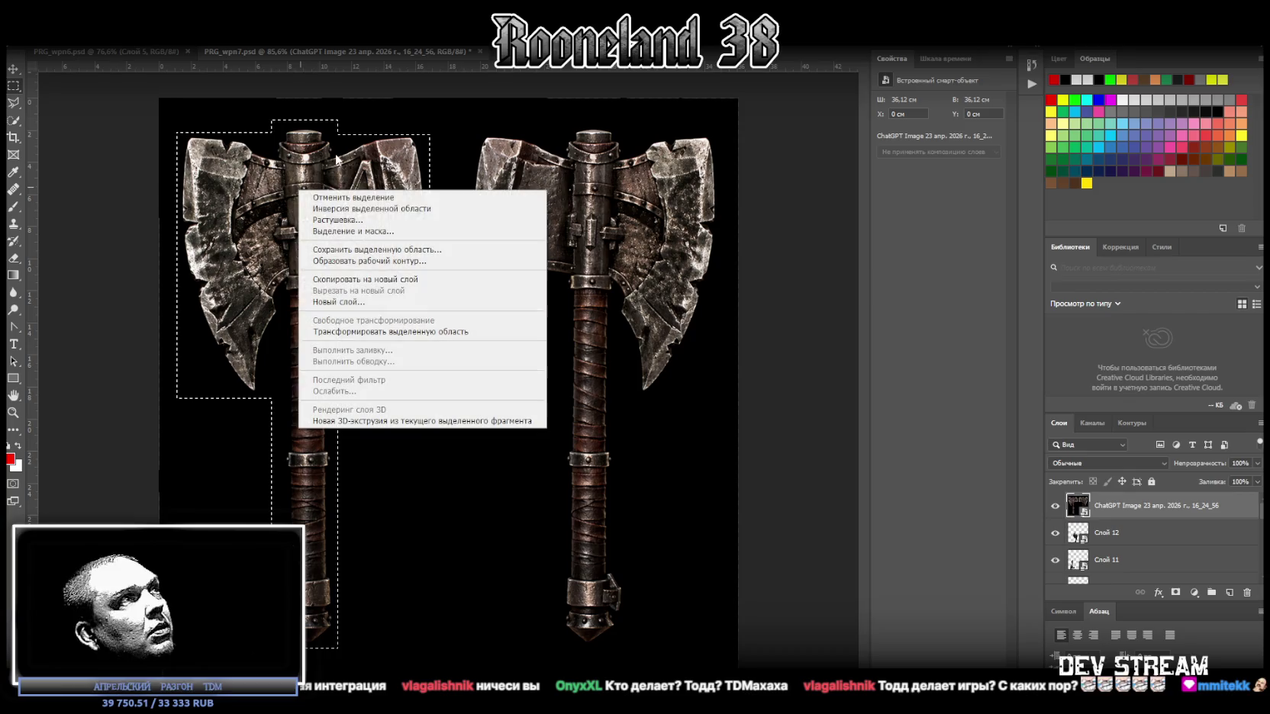
pyautogui.click(409, 279)
pyautogui.click(1136, 539)
pyautogui.press('Delete')
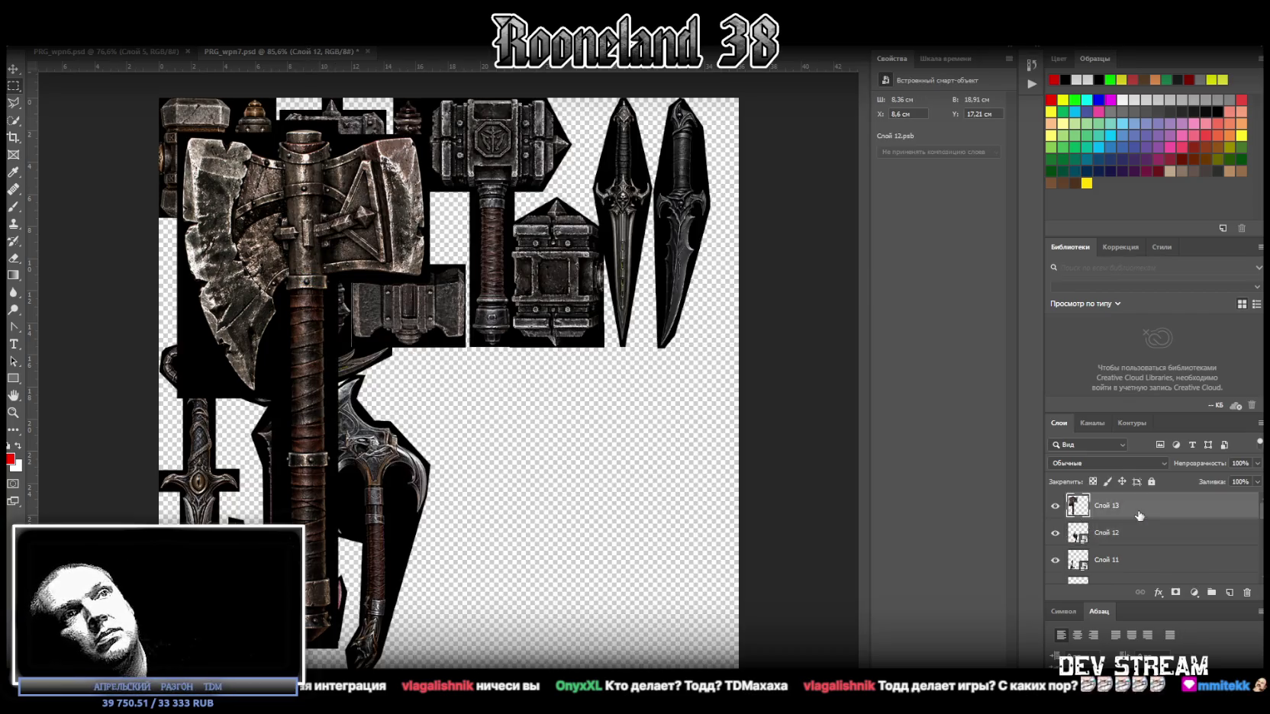
pyautogui.rightClick(1137, 523)
# Step: Convert Слой 13 into an embedded smart object holding the double-bitted axe
pyautogui.click(1000, 337)
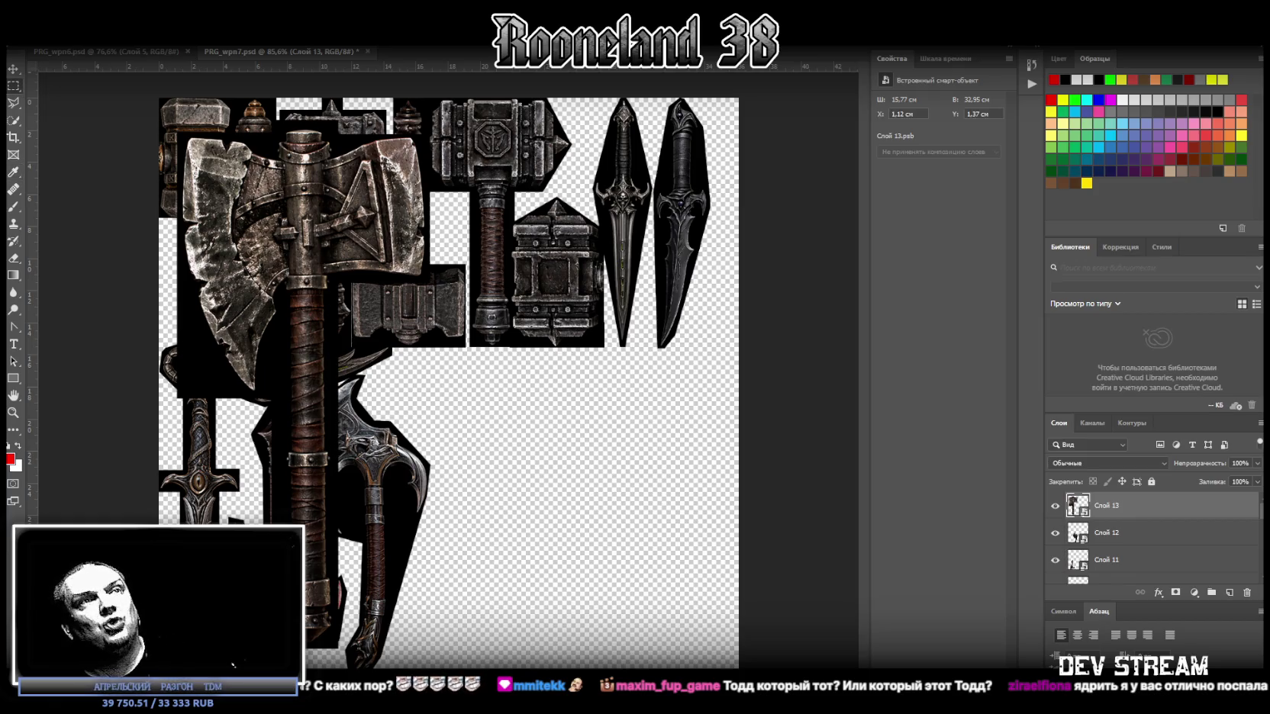
# Step: Inside the Слой 13 smart object, delete the black patch beside the lower-left blade and close it
pyautogui.doubleClick(1077, 505)
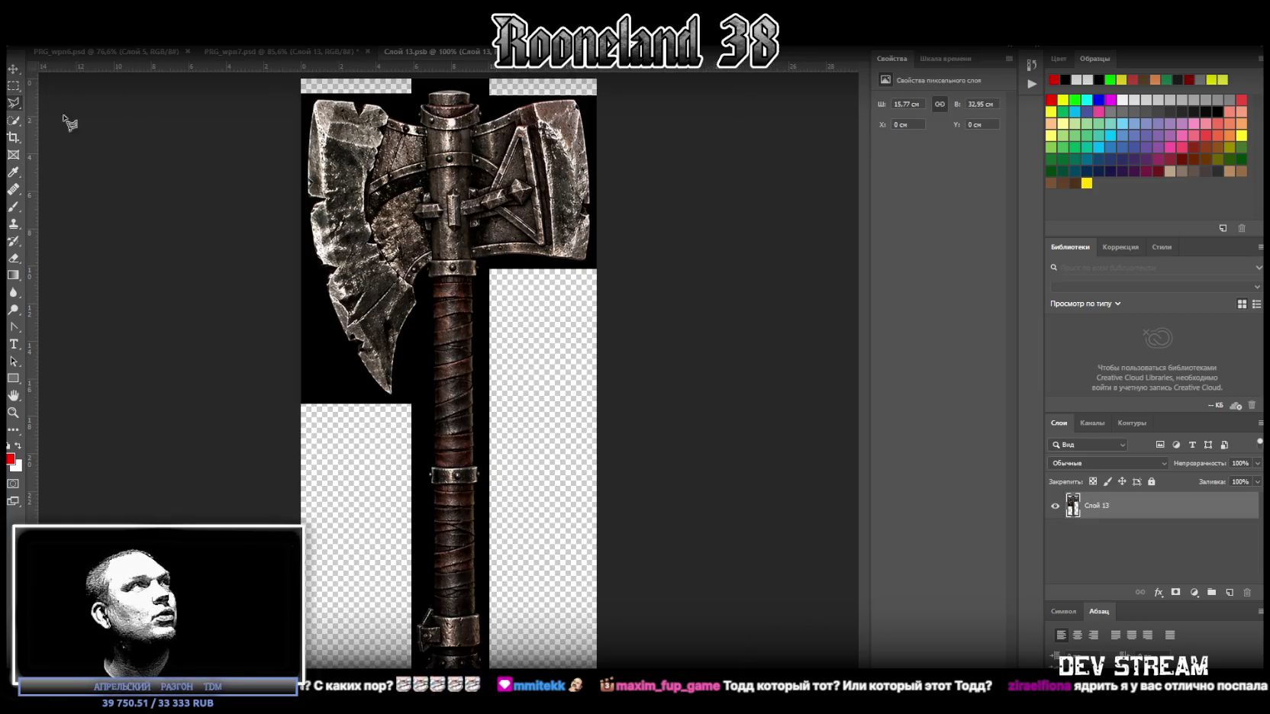
pyautogui.click(297, 214)
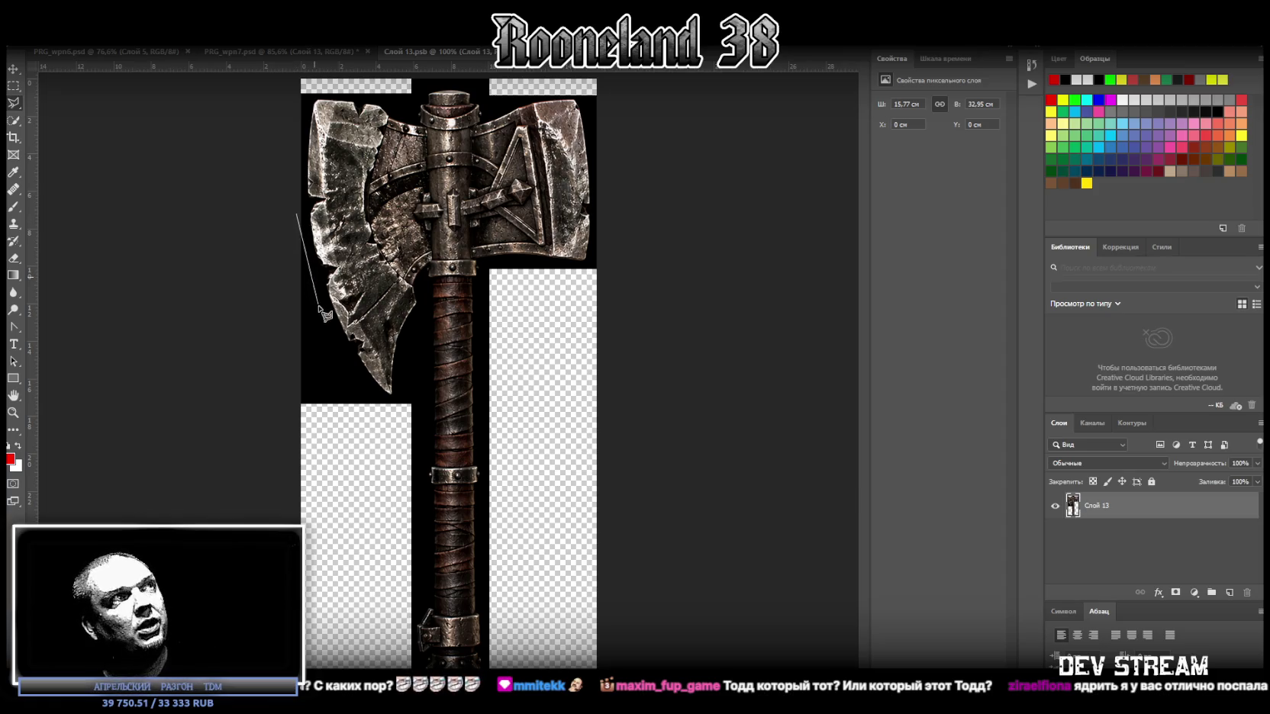
pyautogui.click(382, 407)
pyautogui.click(249, 417)
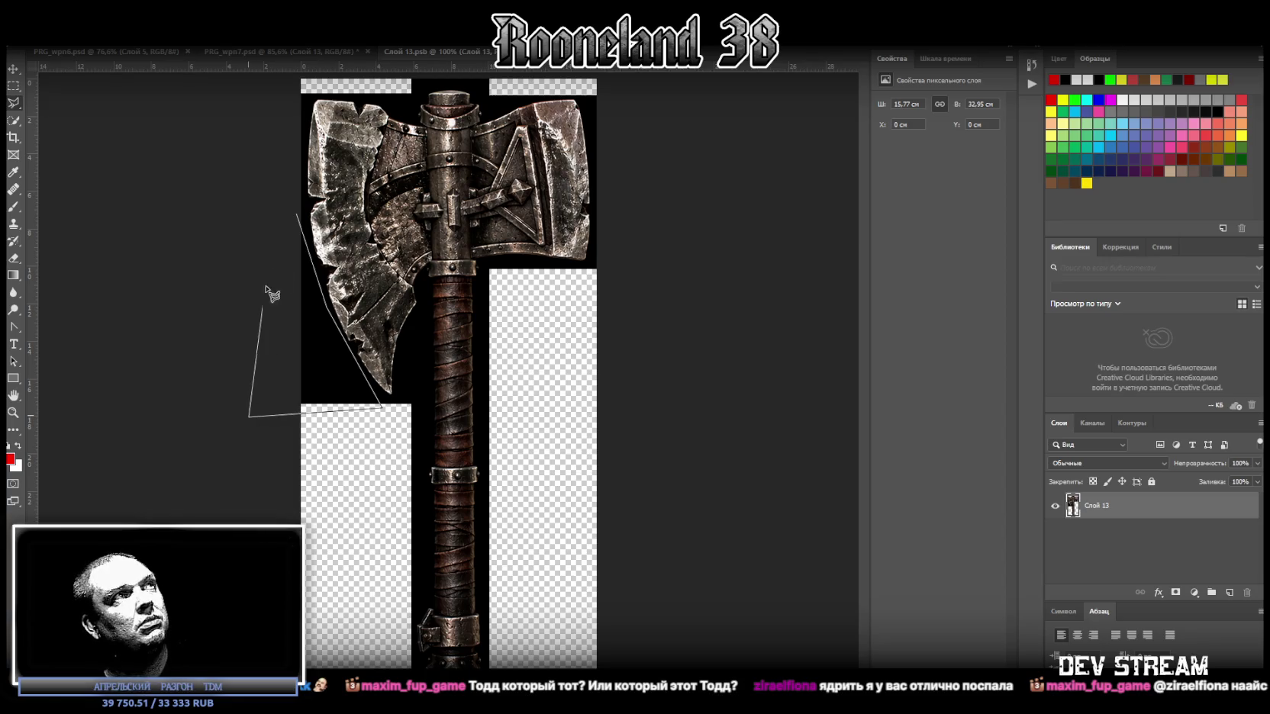
pyautogui.click(298, 216)
pyautogui.press('Delete')
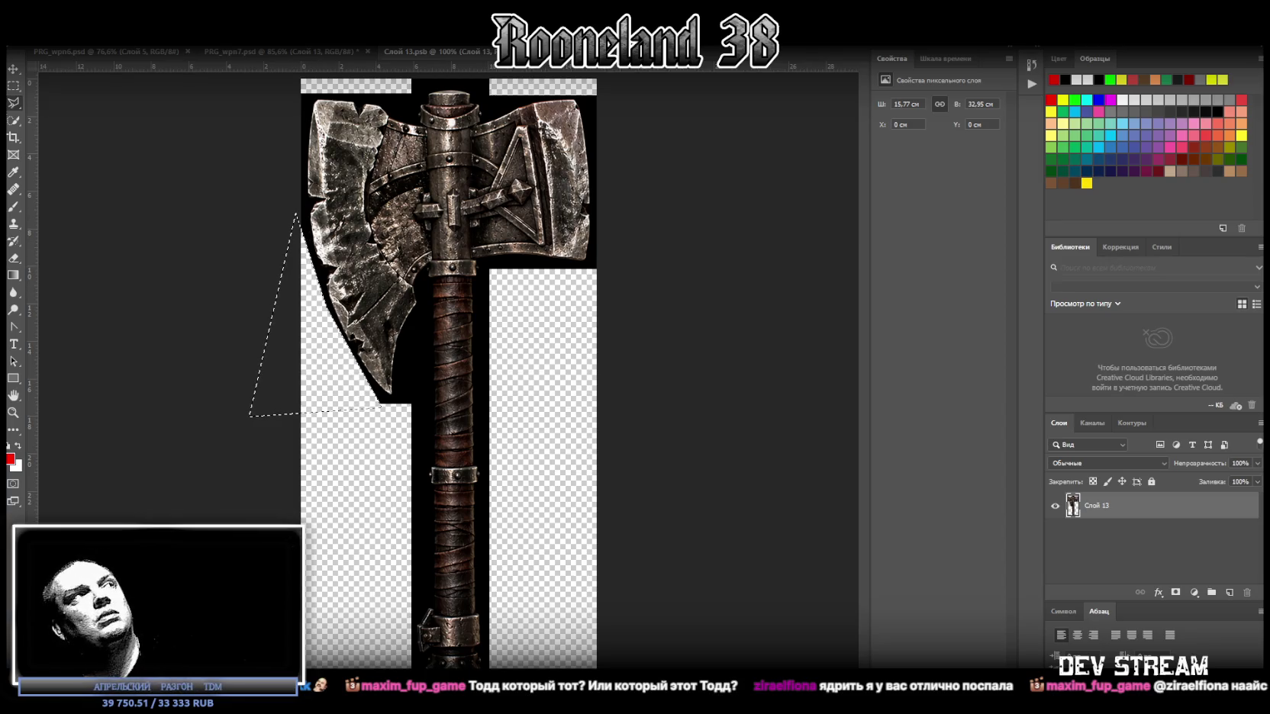
pyautogui.rightClick(12, 104)
pyautogui.click(69, 102)
pyautogui.click(157, 147)
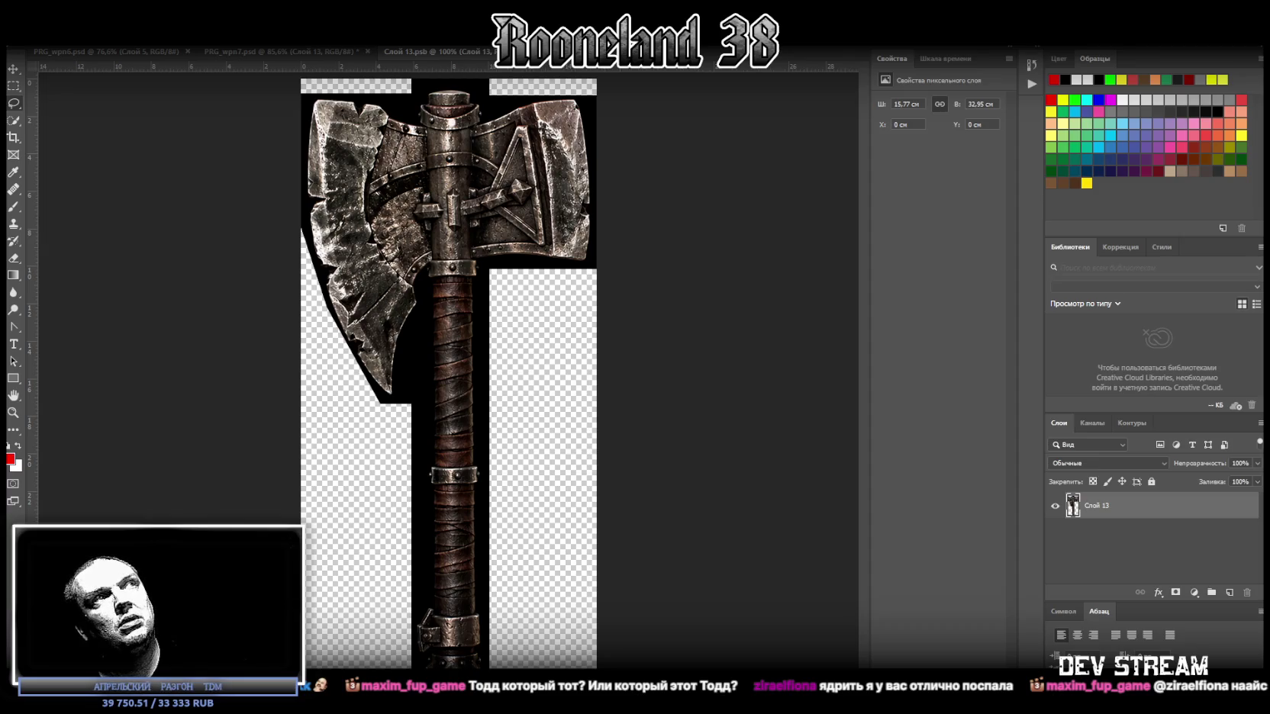
pyautogui.hotkey('ctrl', 'w')
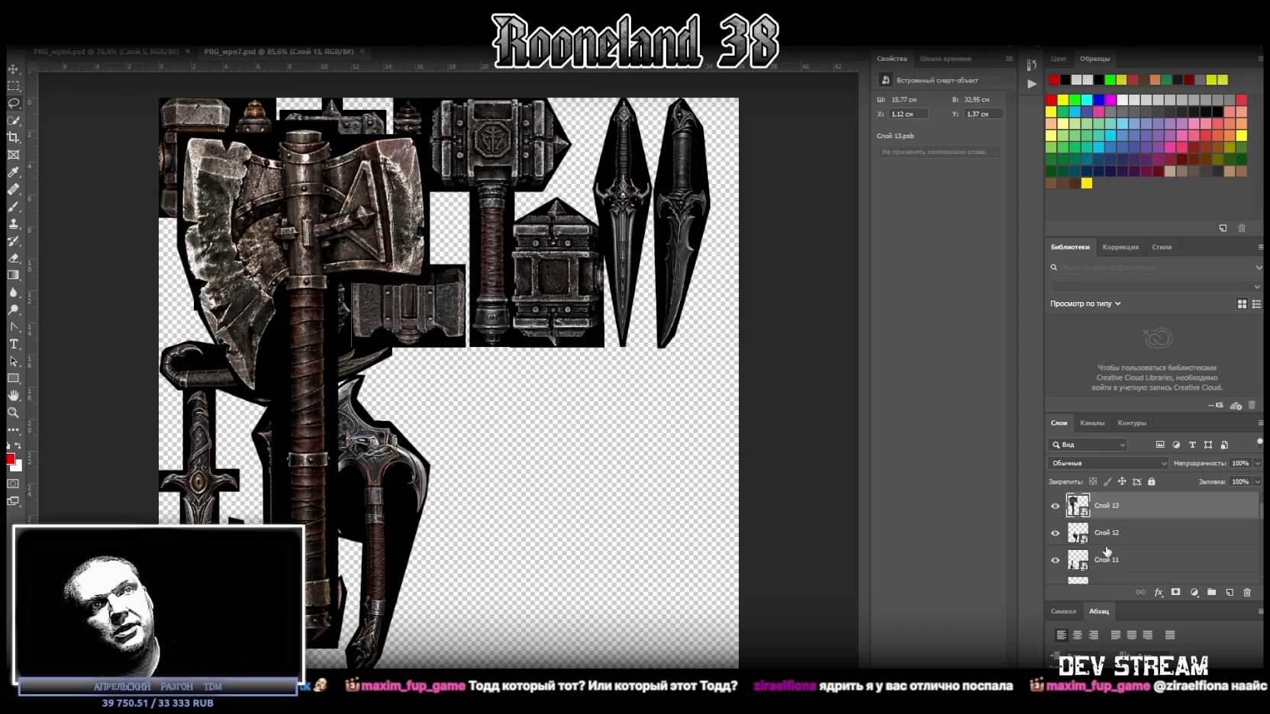
# Step: Rotate the axe 90° horizontal, flip it, and shrink it into the slot under the hammers
pyautogui.hotkey('ctrl', 't')
pyautogui.moveTo(336, 342); pyautogui.dragTo(557, 379)
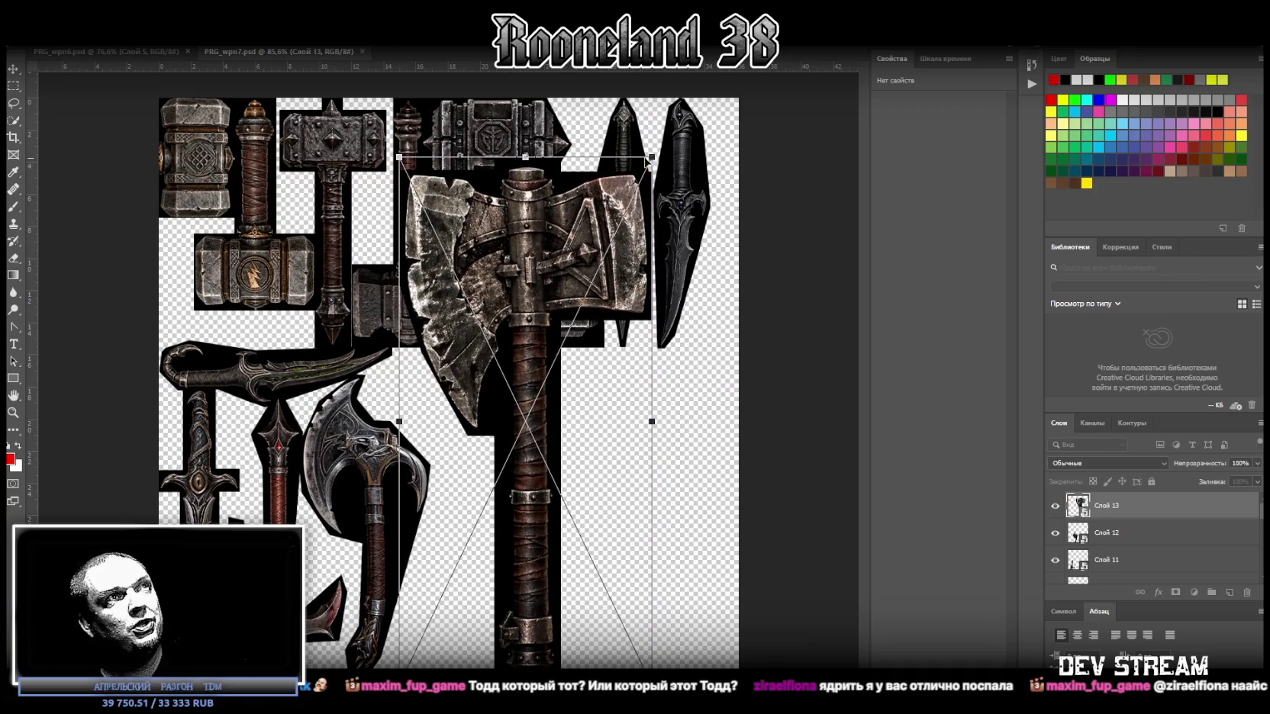
pyautogui.moveTo(673, 166); pyautogui.dragTo(721, 503)
pyautogui.rightClick(660, 443)
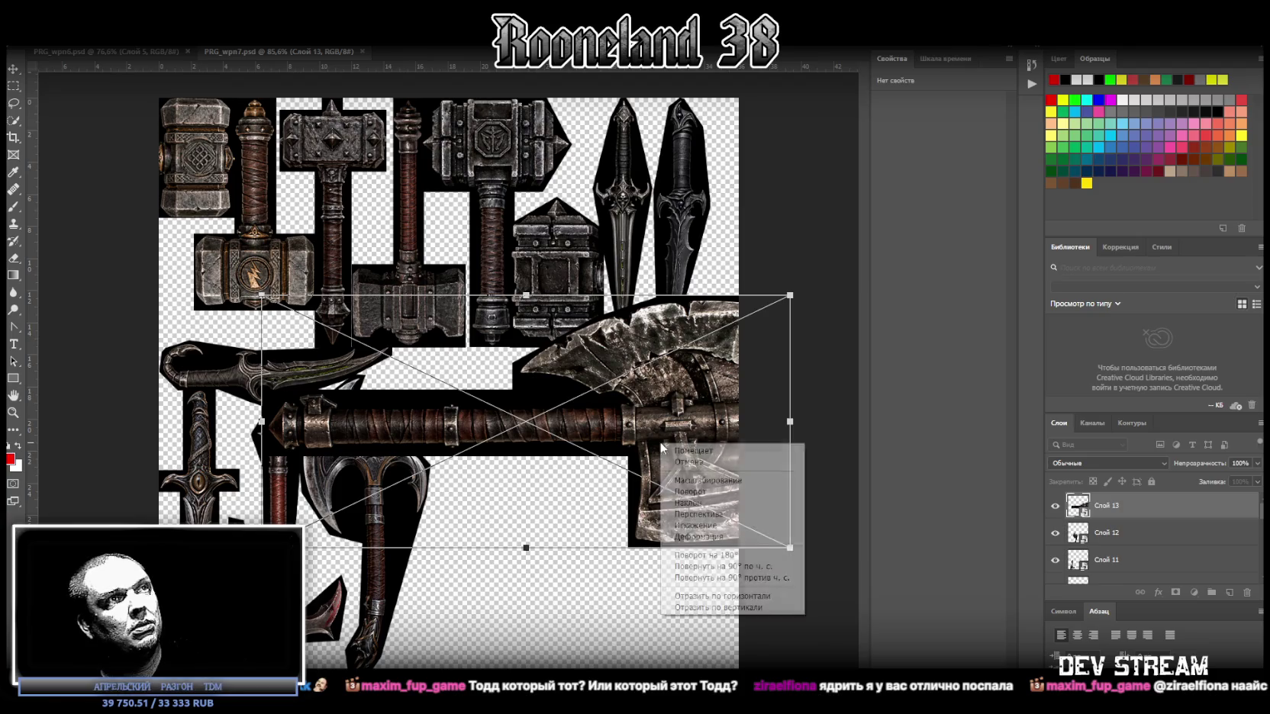
pyautogui.click(736, 608)
pyautogui.moveTo(659, 425)
pyautogui.mouseDown()
pyautogui.moveTo(761, 428)
pyautogui.moveTo(617, 452)
pyautogui.mouseUp()
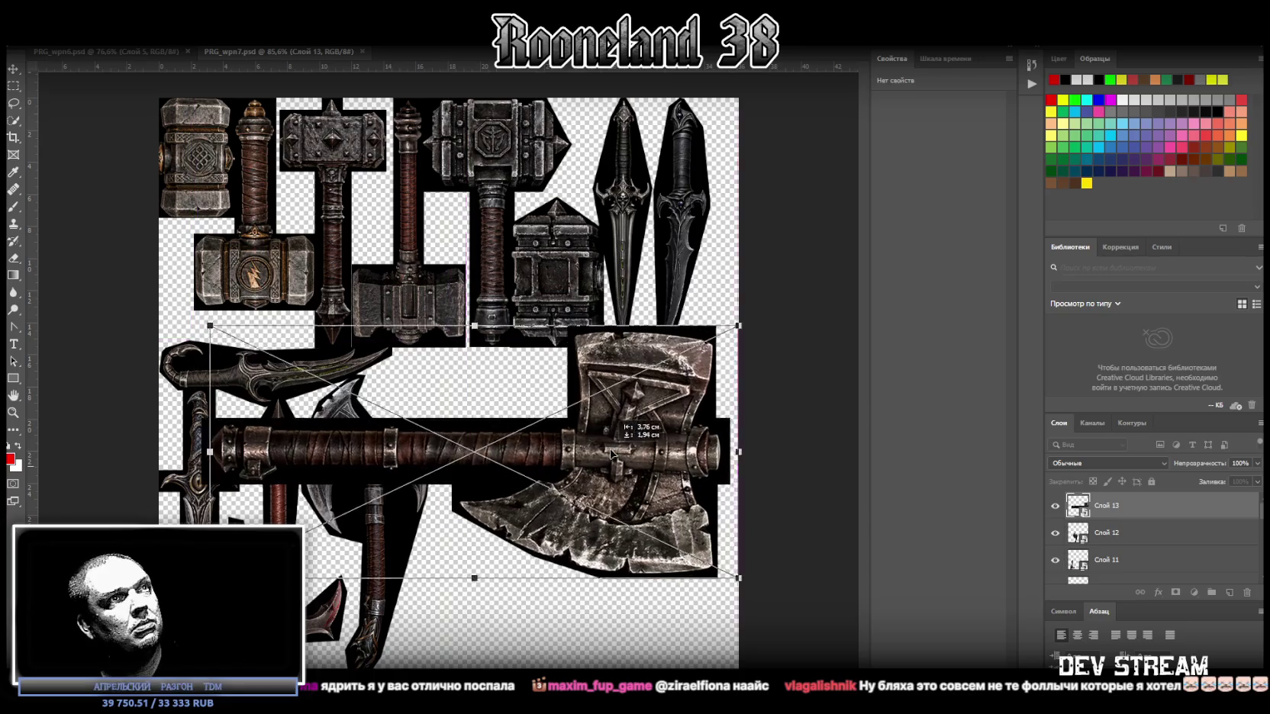
pyautogui.moveTo(214, 449)
pyautogui.mouseDown()
pyautogui.moveTo(471, 408)
pyautogui.moveTo(422, 386)
pyautogui.mouseUp()
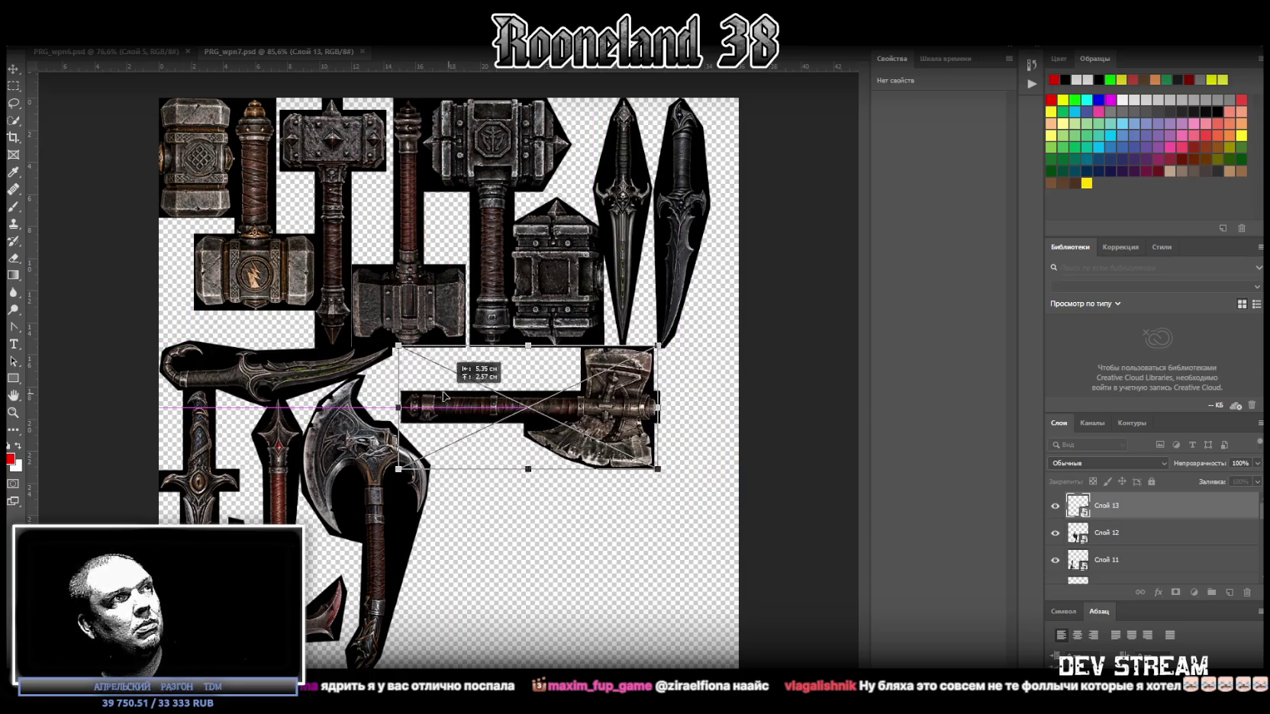
pyautogui.moveTo(622, 393); pyautogui.dragTo(569, 396)
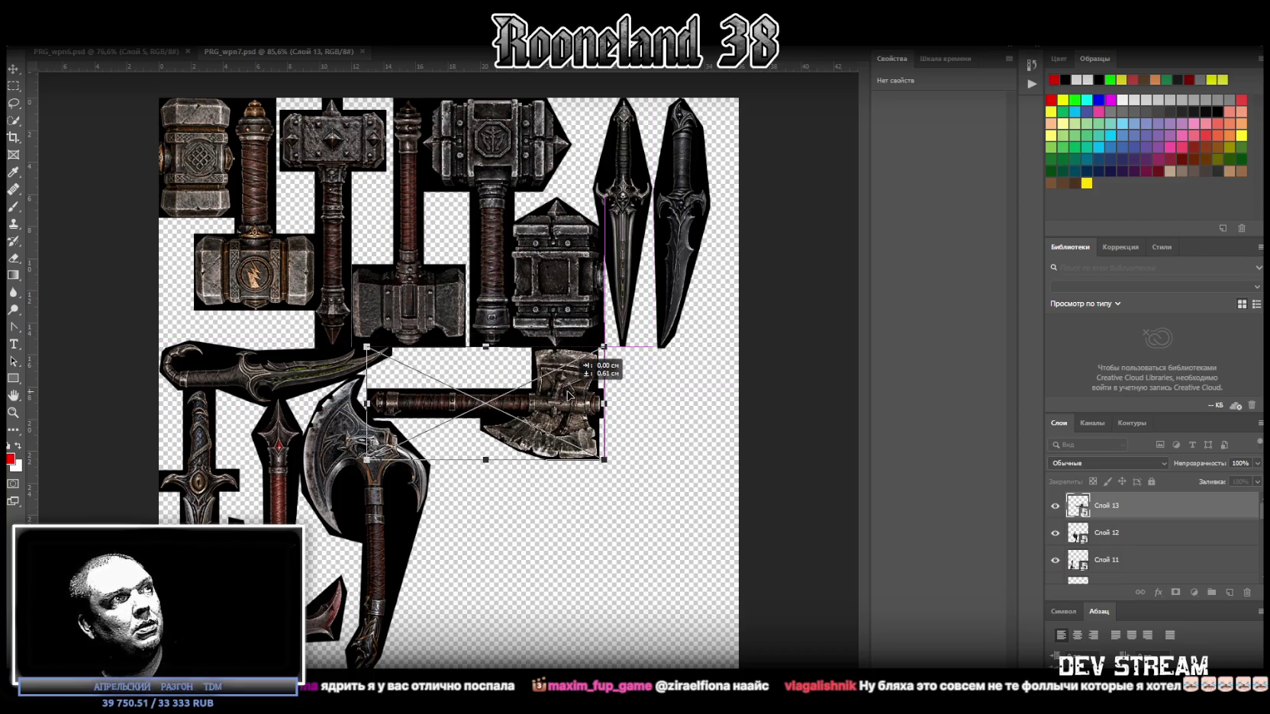
pyautogui.moveTo(568, 395)
pyautogui.mouseDown()
pyautogui.moveTo(579, 398)
pyautogui.moveTo(562, 412)
pyautogui.mouseUp()
pyautogui.press('Return')
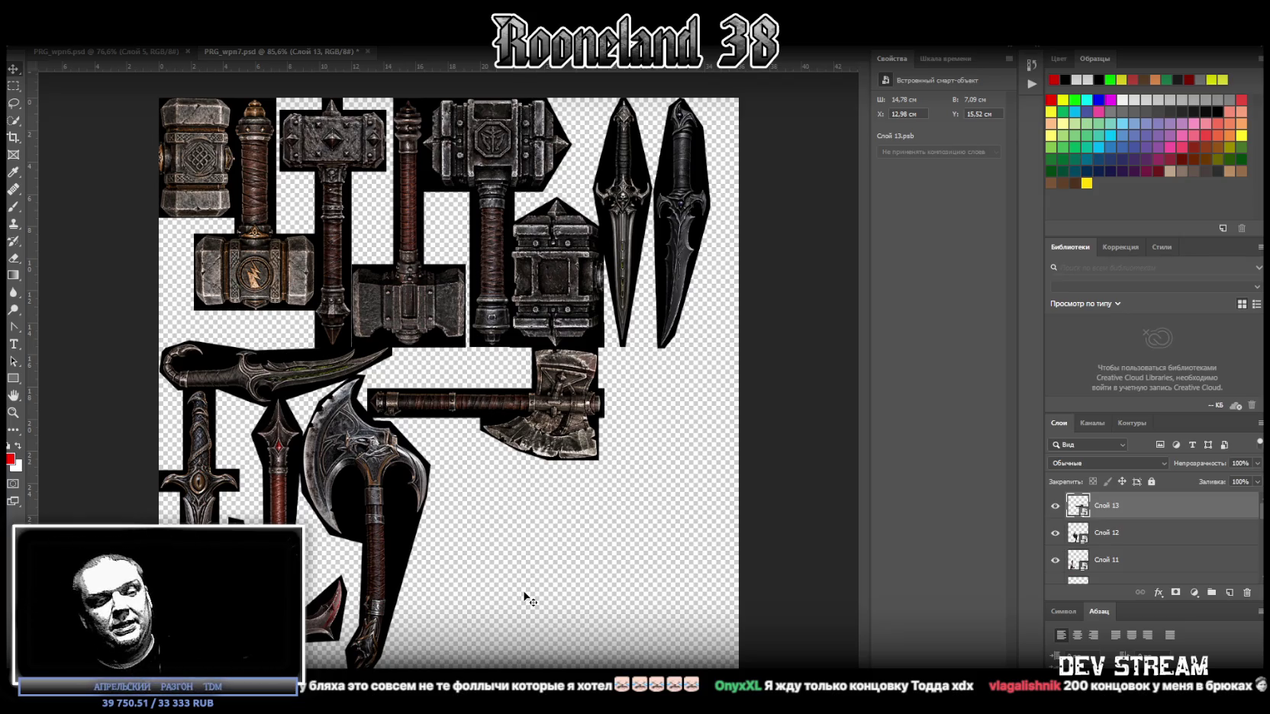
# Step: Flip the axe vertically again and settle it against the neighbouring weapons
pyautogui.hotkey('ctrl', 't')
pyautogui.rightClick(559, 410)
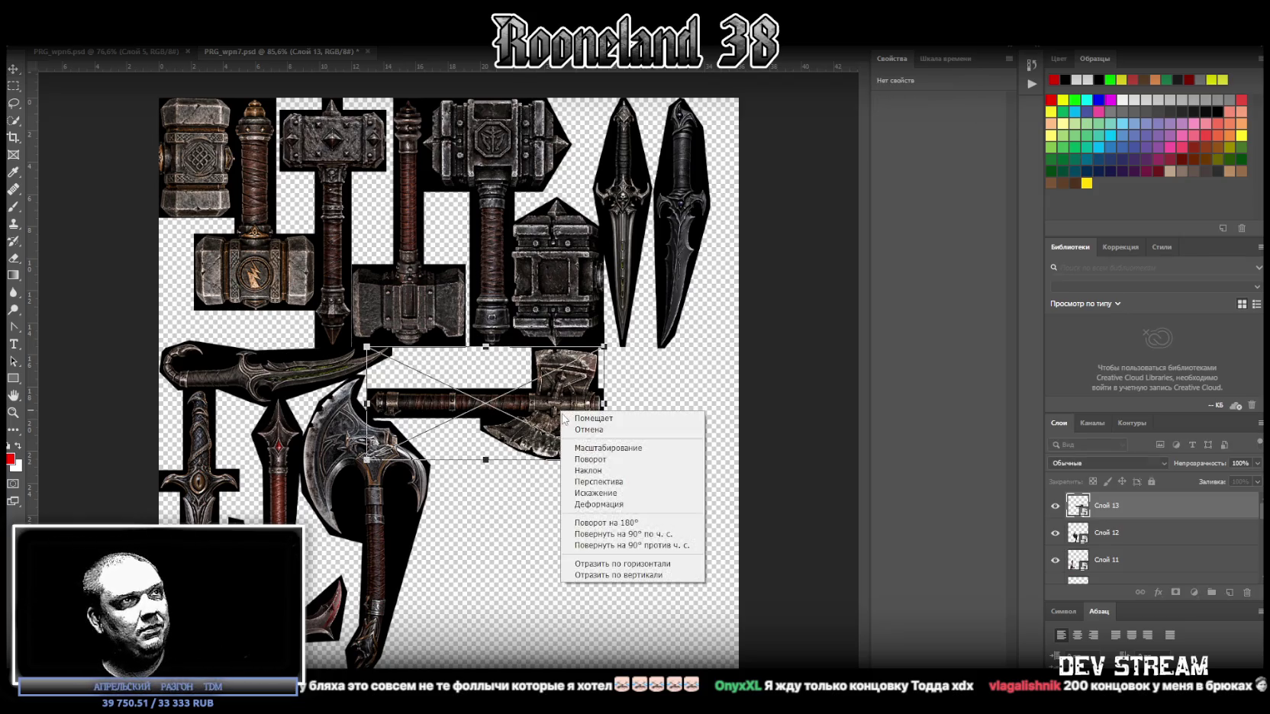
pyautogui.click(610, 574)
pyautogui.moveTo(581, 406)
pyautogui.mouseDown()
pyautogui.moveTo(568, 406)
pyautogui.moveTo(603, 406)
pyautogui.moveTo(565, 402)
pyautogui.mouseUp()
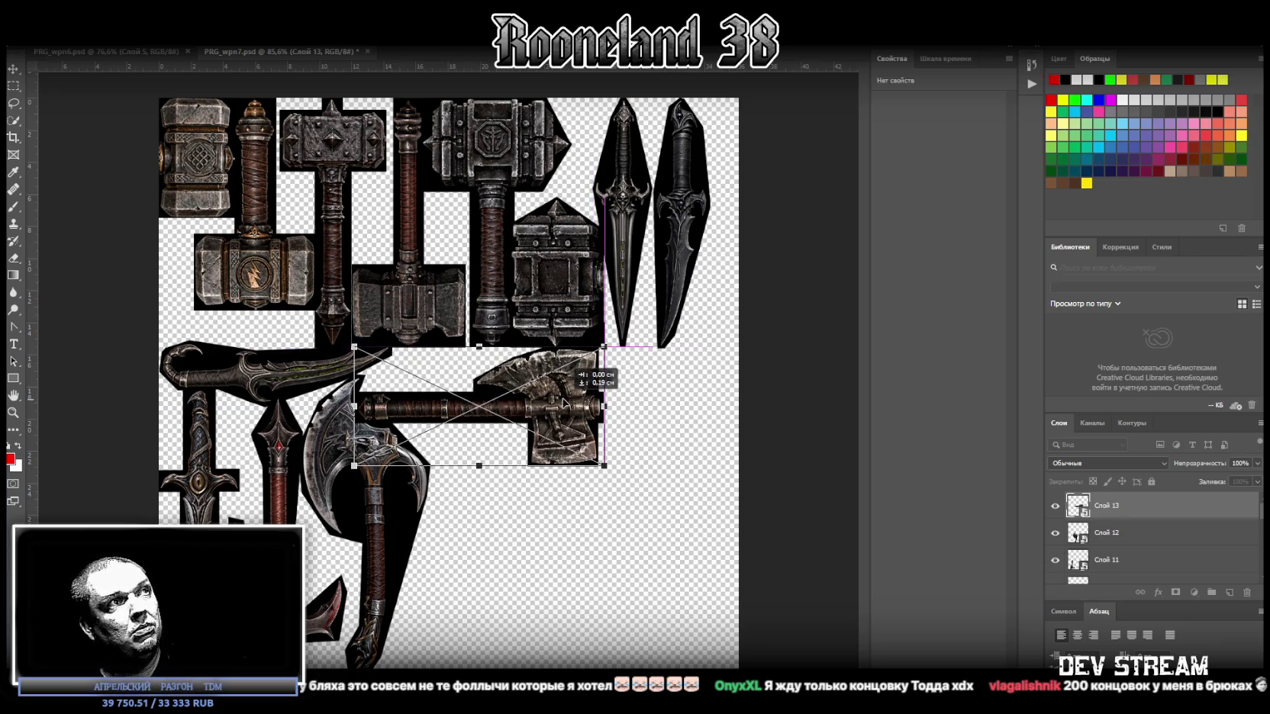
pyautogui.moveTo(564, 402); pyautogui.dragTo(563, 402)
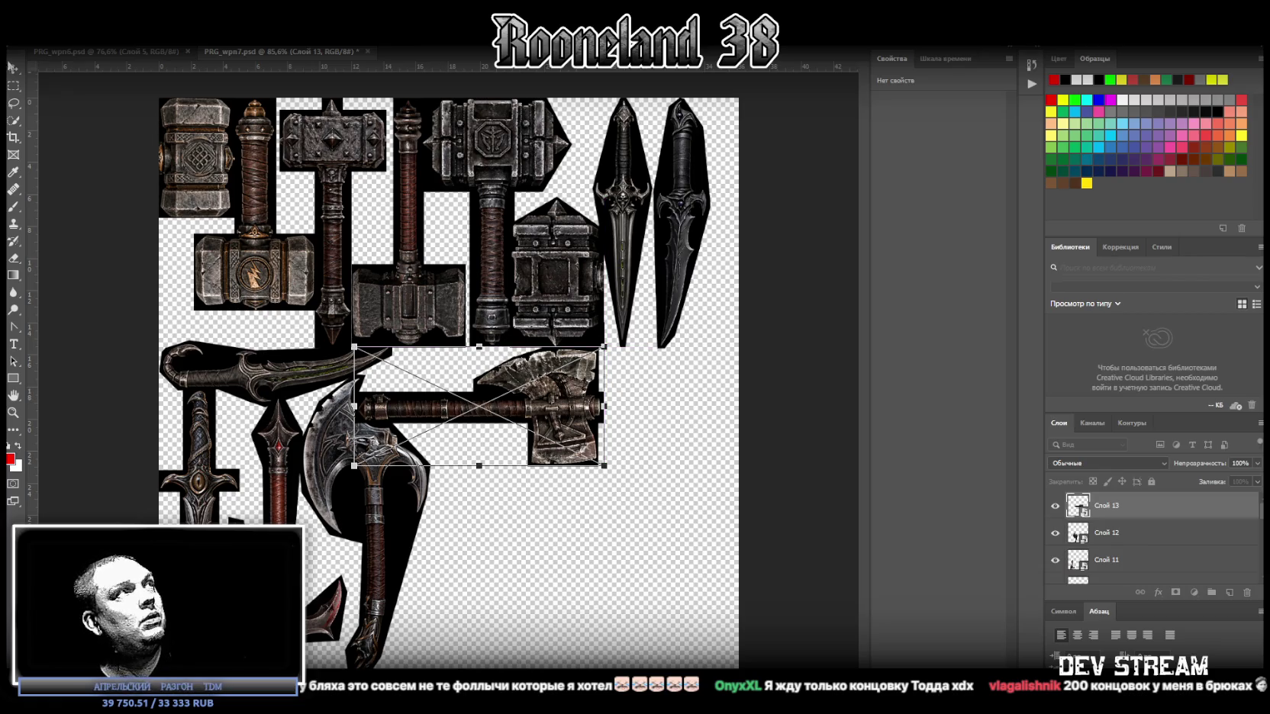
pyautogui.press('Return')
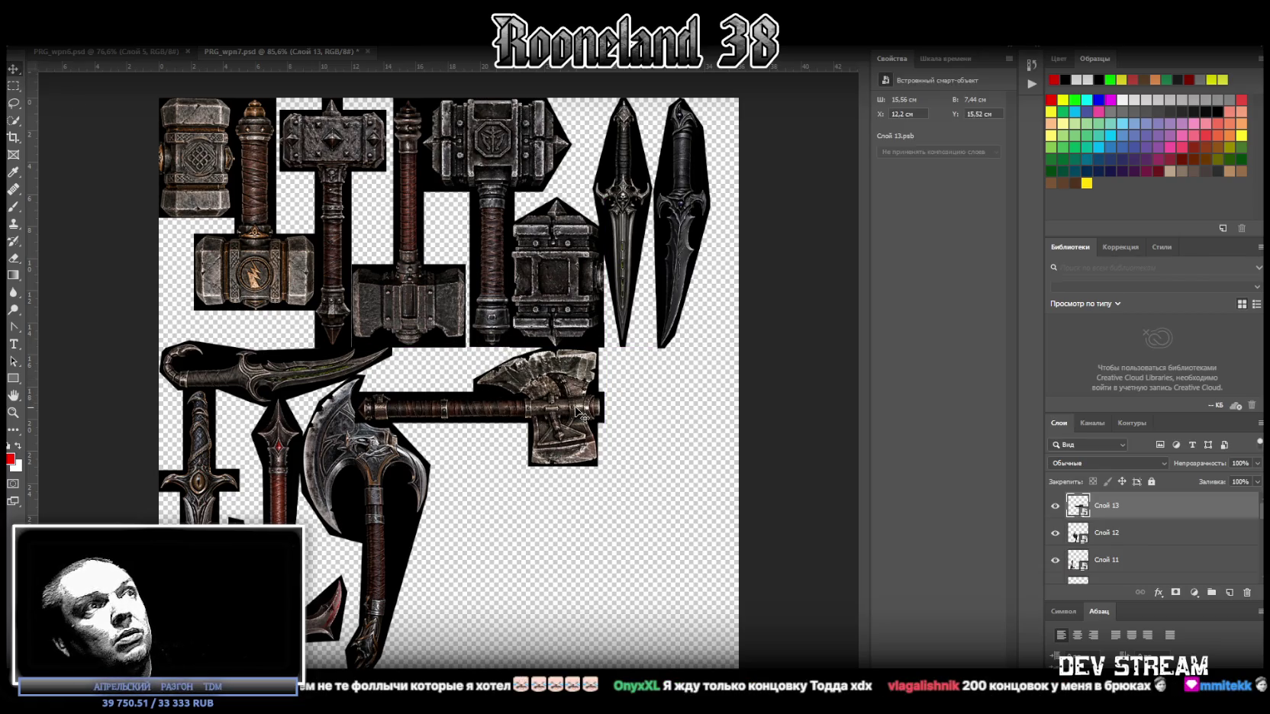
pyautogui.moveTo(580, 412); pyautogui.dragTo(578, 410)
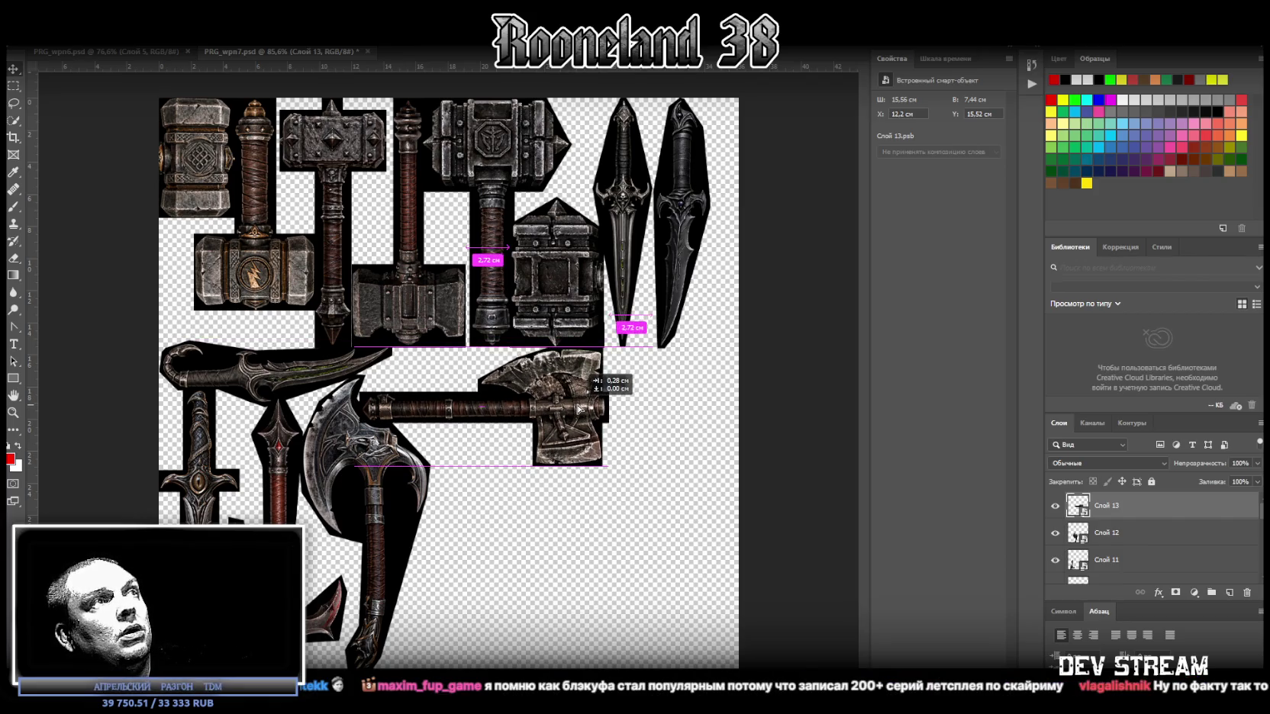
pyautogui.moveTo(579, 408); pyautogui.dragTo(582, 413)
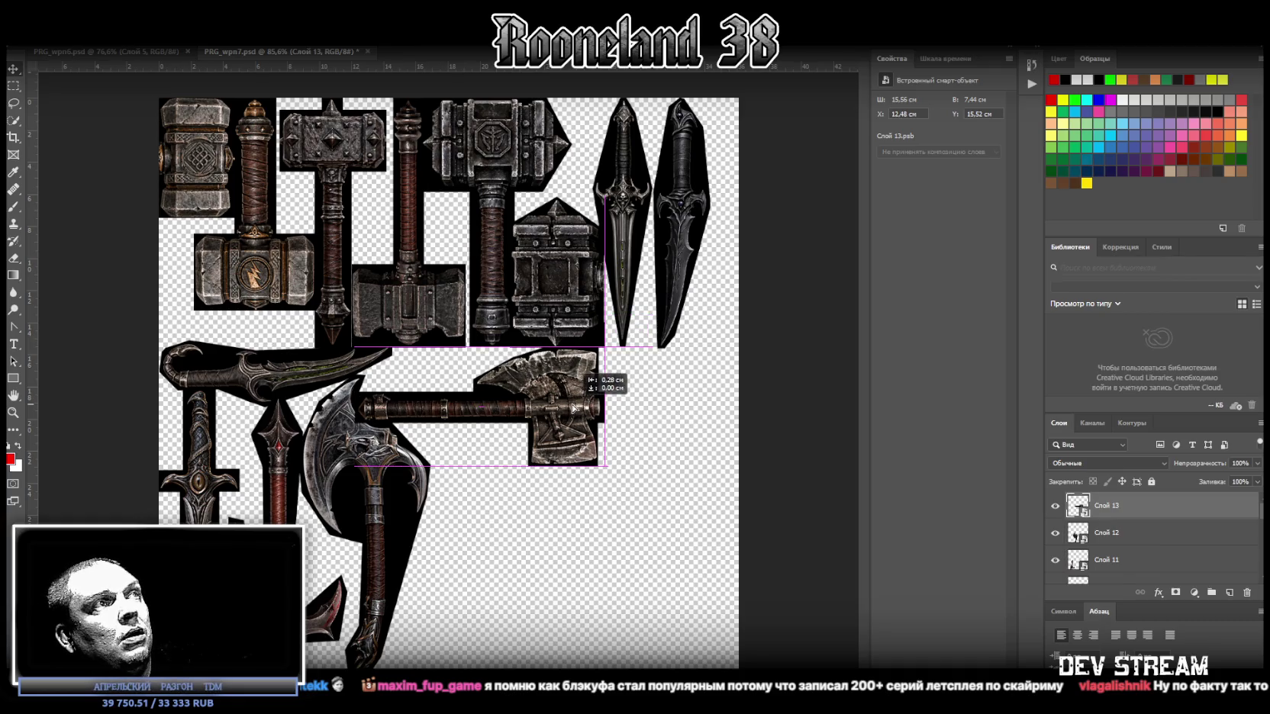
# Step: Flip the axe back vertically so its blade points down
pyautogui.hotkey('ctrl', 't')
pyautogui.rightClick(574, 418)
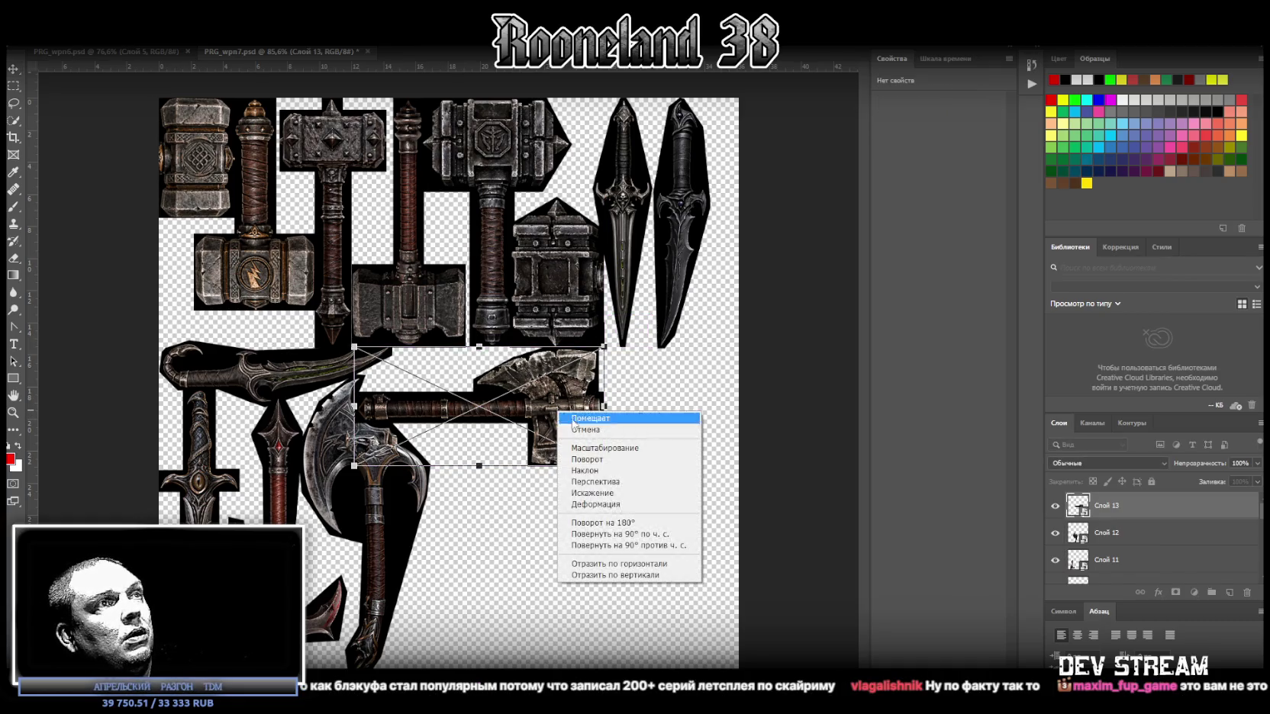
pyautogui.click(615, 576)
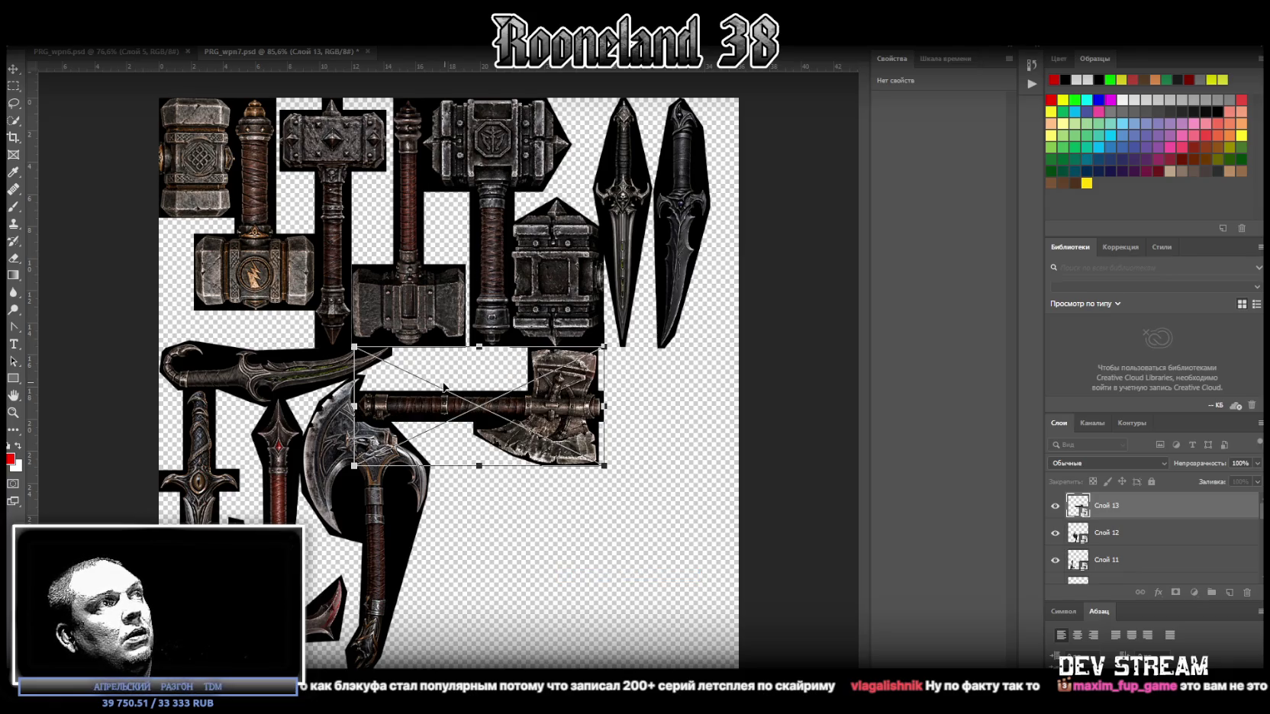
pyautogui.press('Return')
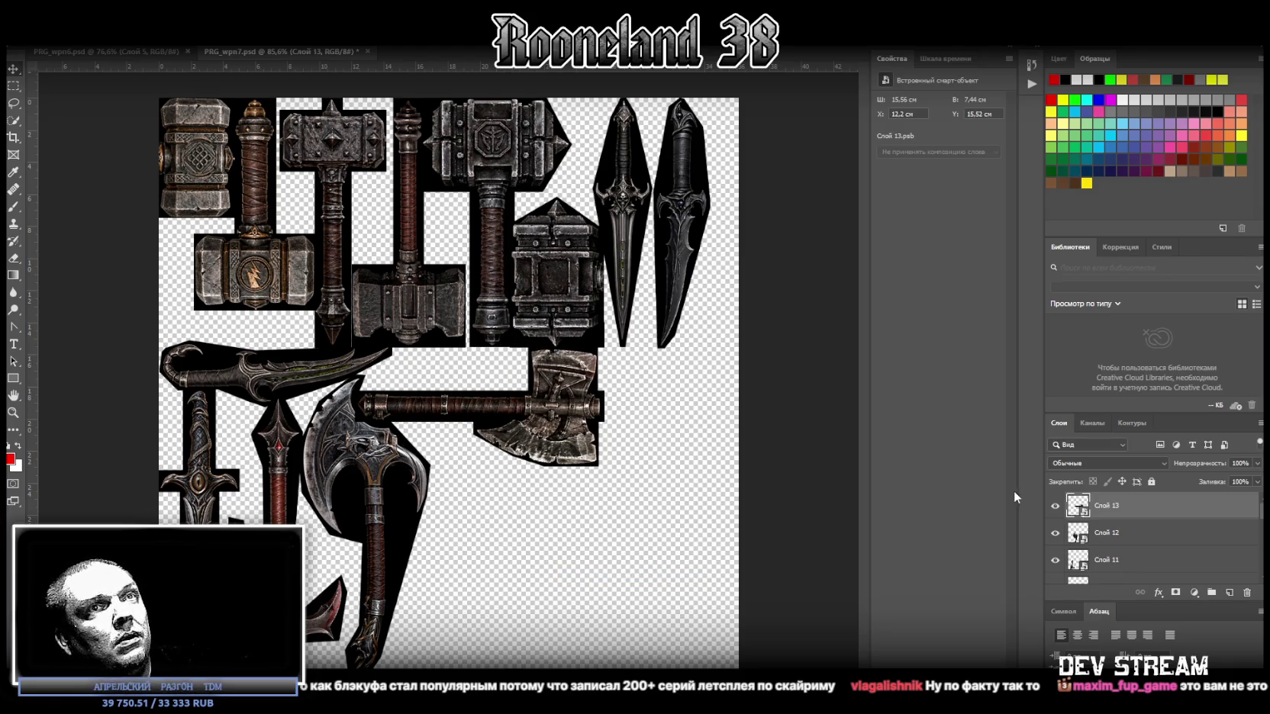
# Step: Open the Слой 13 smart object and zoom in on the bottom of the axe handle
pyautogui.keyDown('ctrl'); pyautogui.click(1079, 505); pyautogui.keyUp('ctrl')
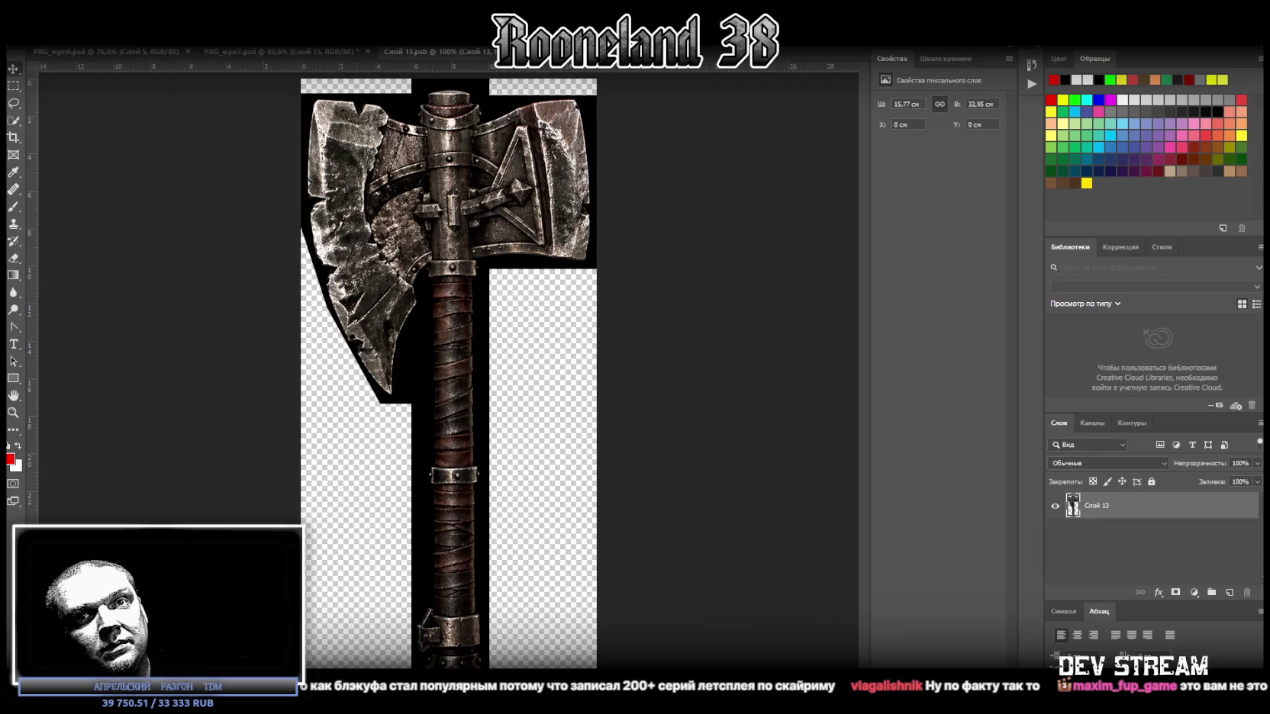
pyautogui.click(13, 412)
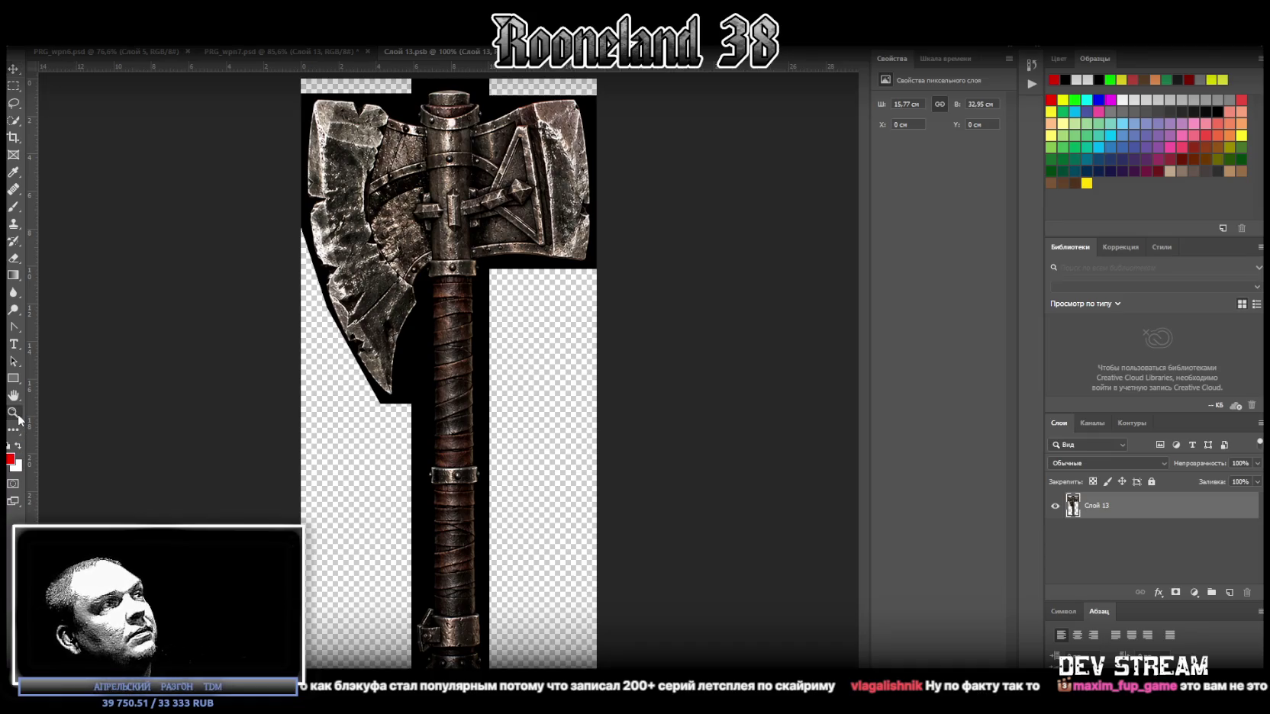
pyautogui.moveTo(474, 652); pyautogui.dragTo(515, 626)
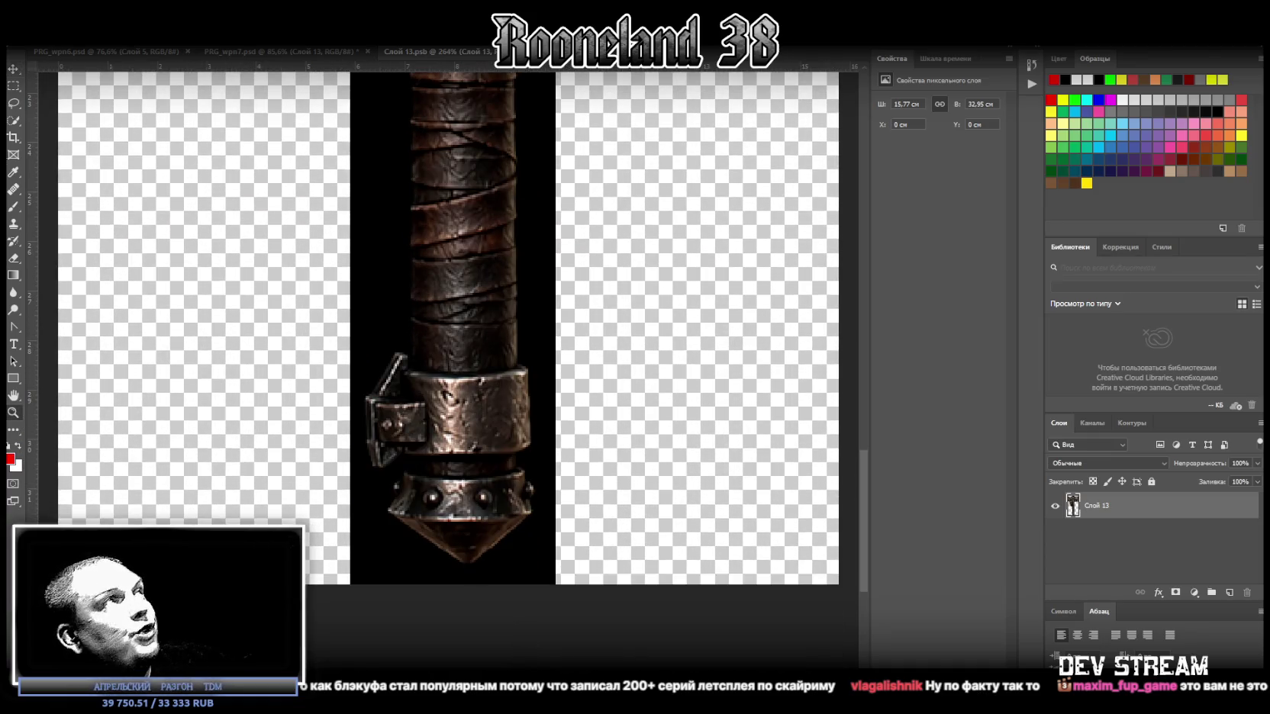
pyautogui.rightClick(17, 100)
pyautogui.click(66, 117)
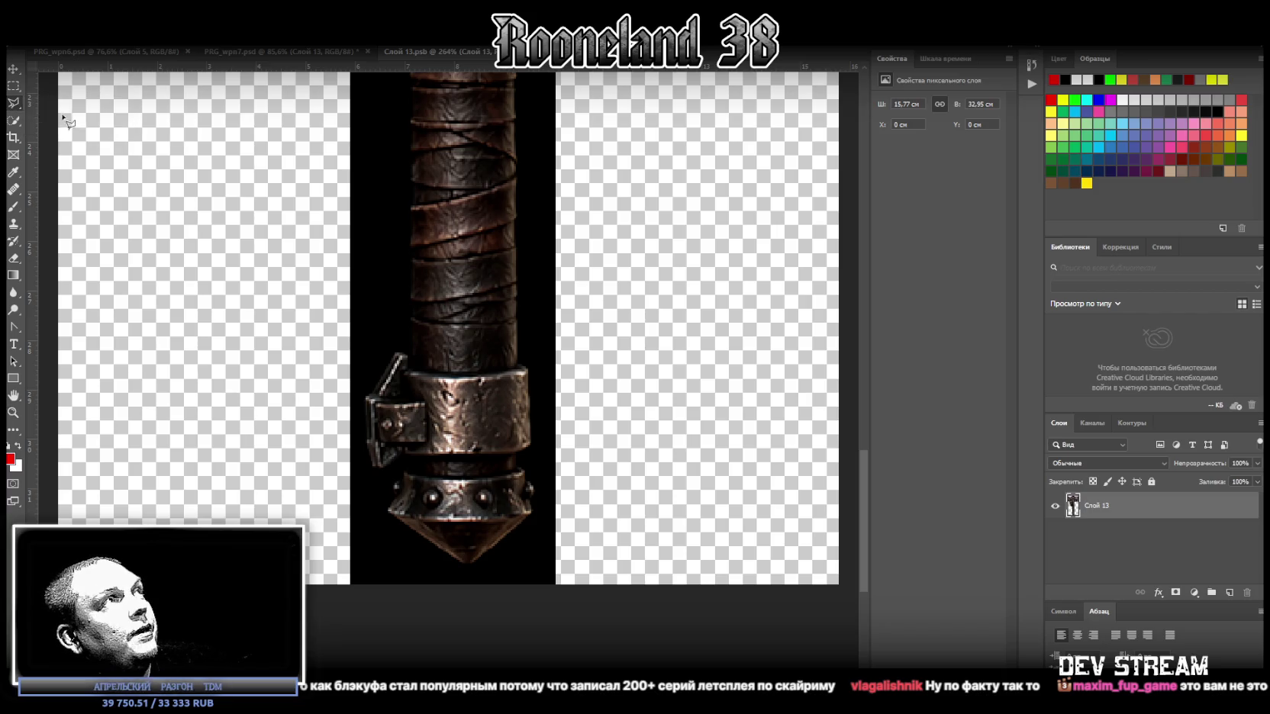
# Step: Outline and delete the black background around the handle's pointed tip
pyautogui.click(561, 429)
pyautogui.click(540, 515)
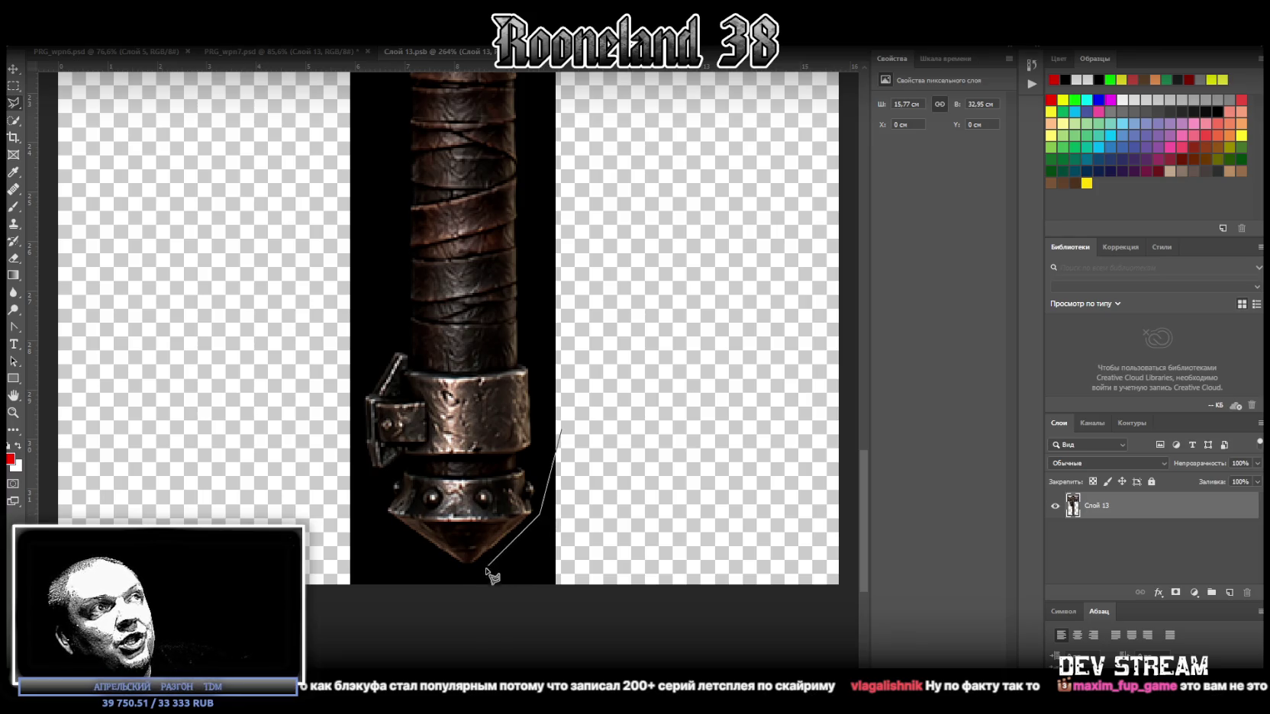
pyautogui.click(468, 570)
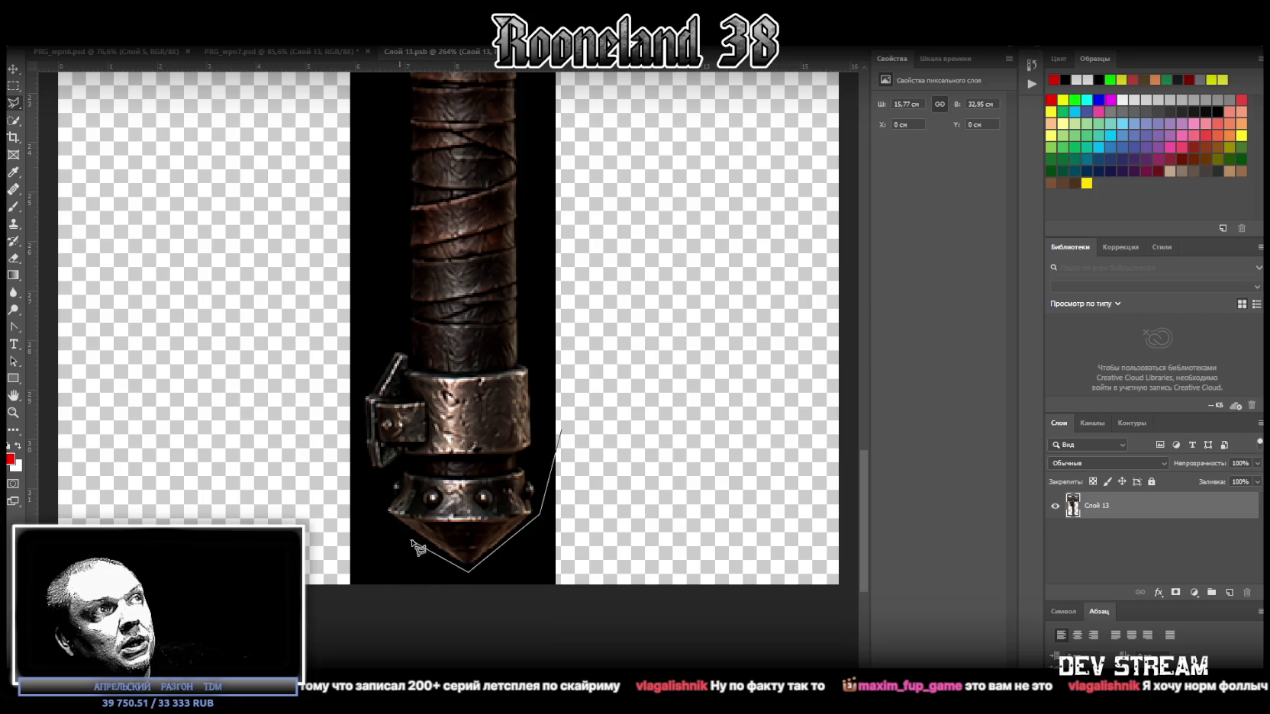
pyautogui.click(380, 508)
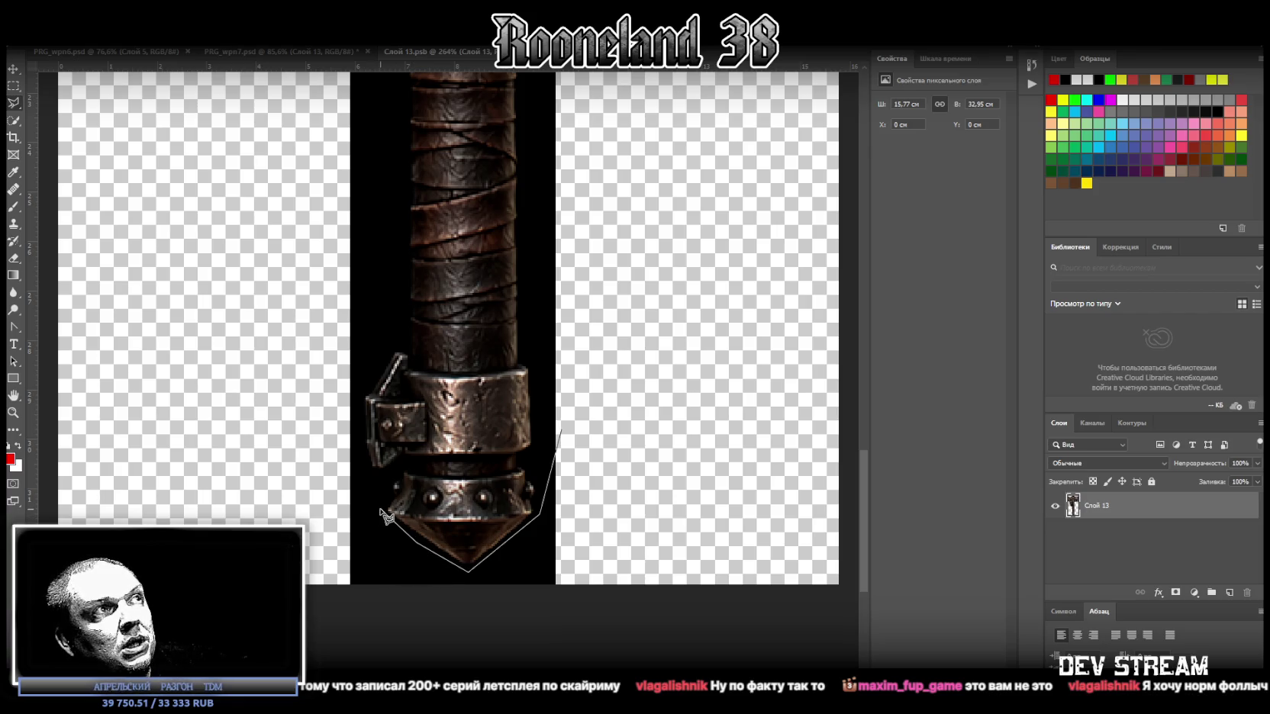
pyautogui.click(334, 415)
pyautogui.click(334, 657)
pyautogui.click(598, 666)
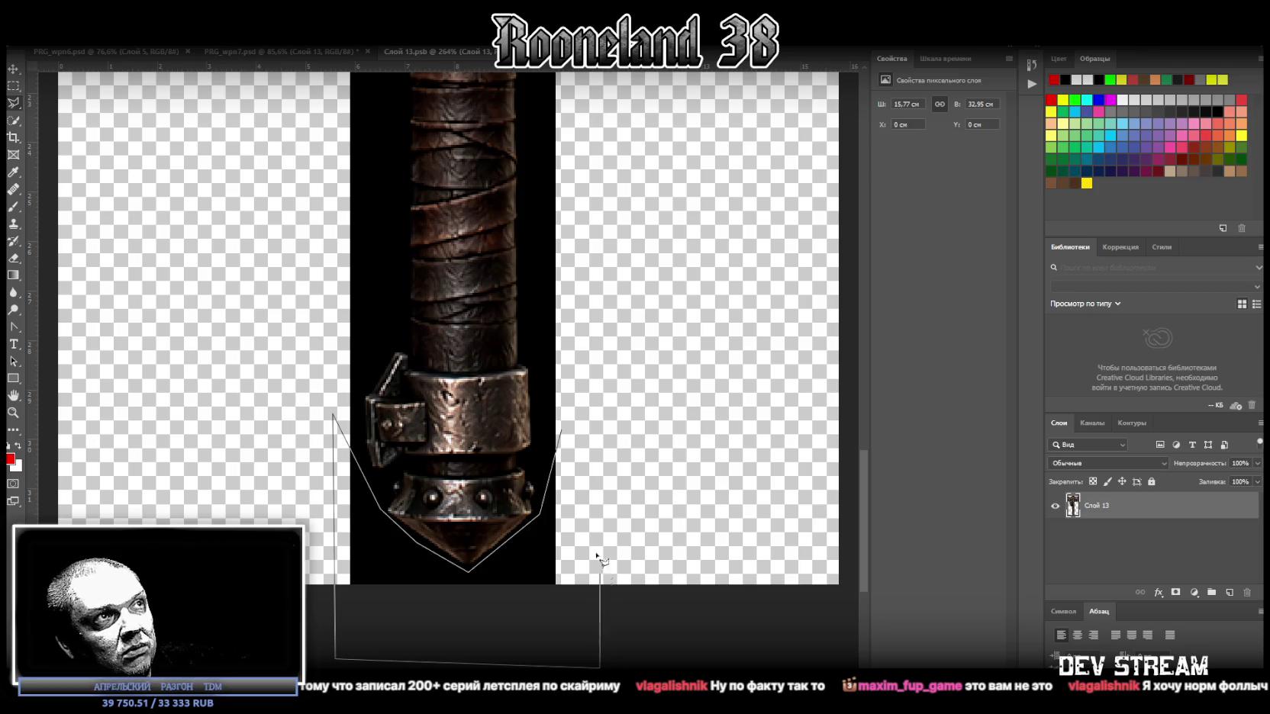
pyautogui.click(562, 430)
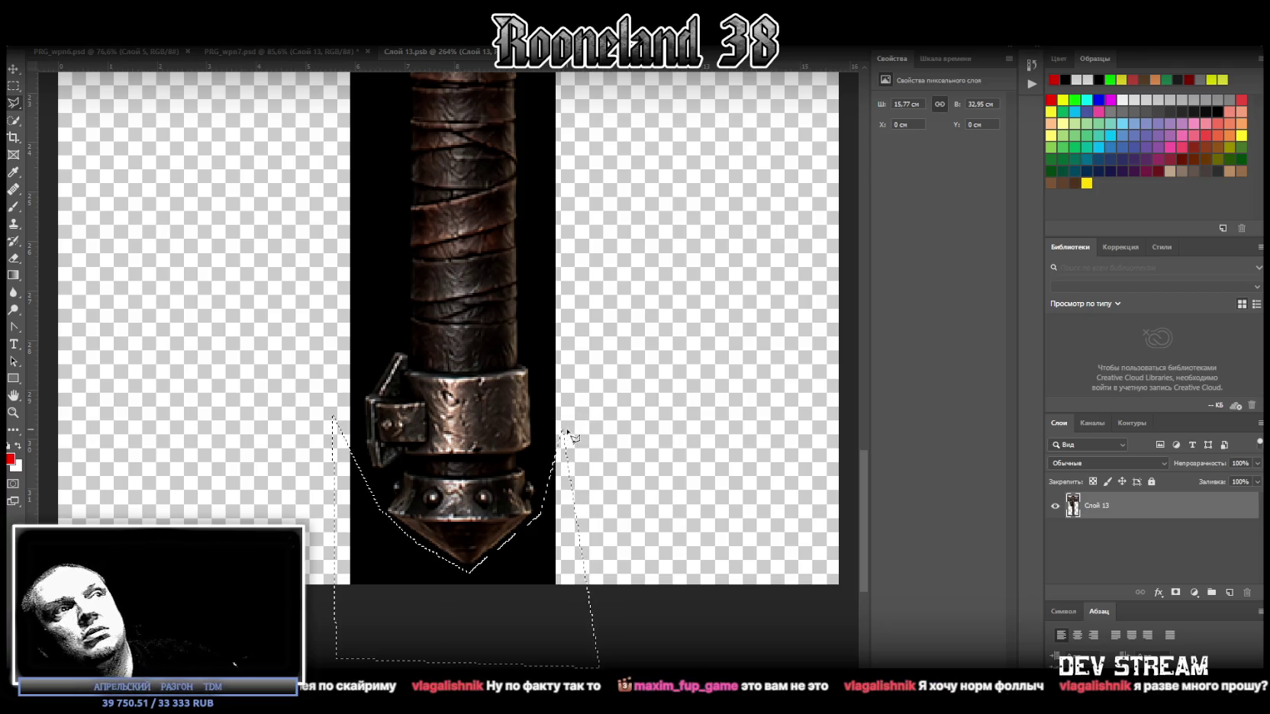
pyautogui.press('Delete')
# Step: Deselect, fit the view, and close the smart object to return to the atlas
pyautogui.rightClick(13, 102)
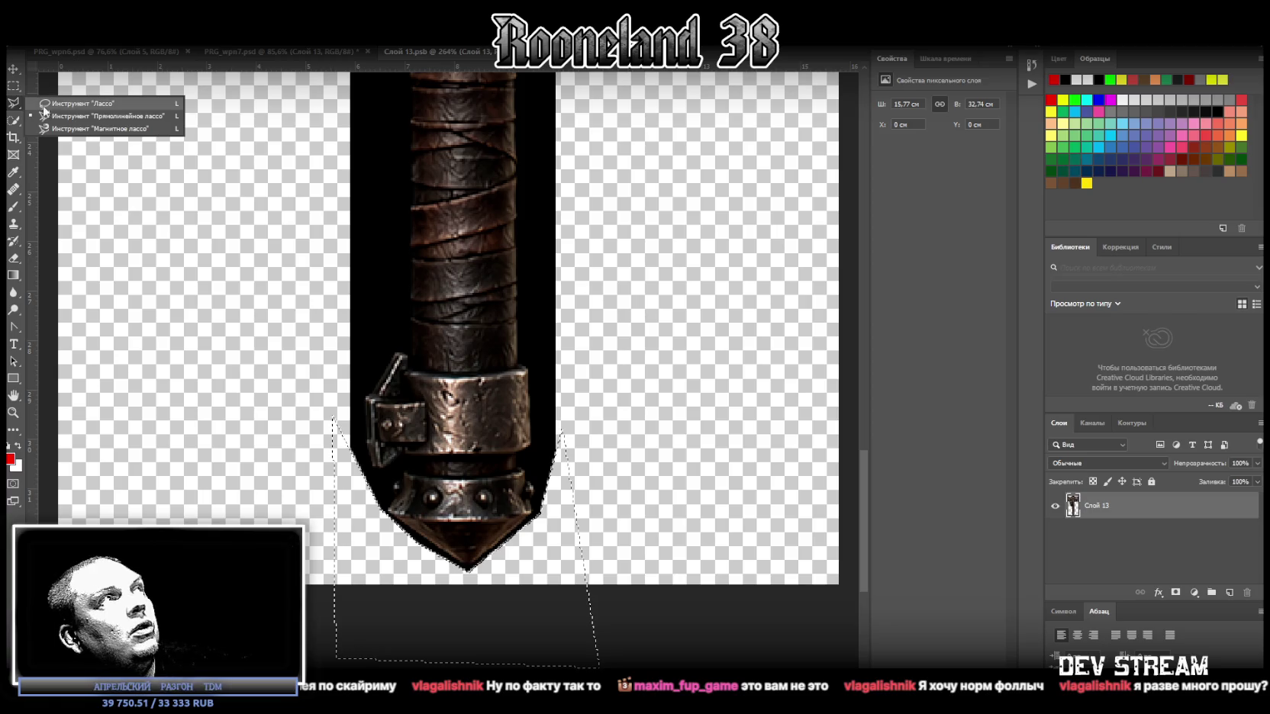
pyautogui.click(57, 102)
pyautogui.hotkey('ctrl', 'd')
pyautogui.hotkey('ctrl', '0')
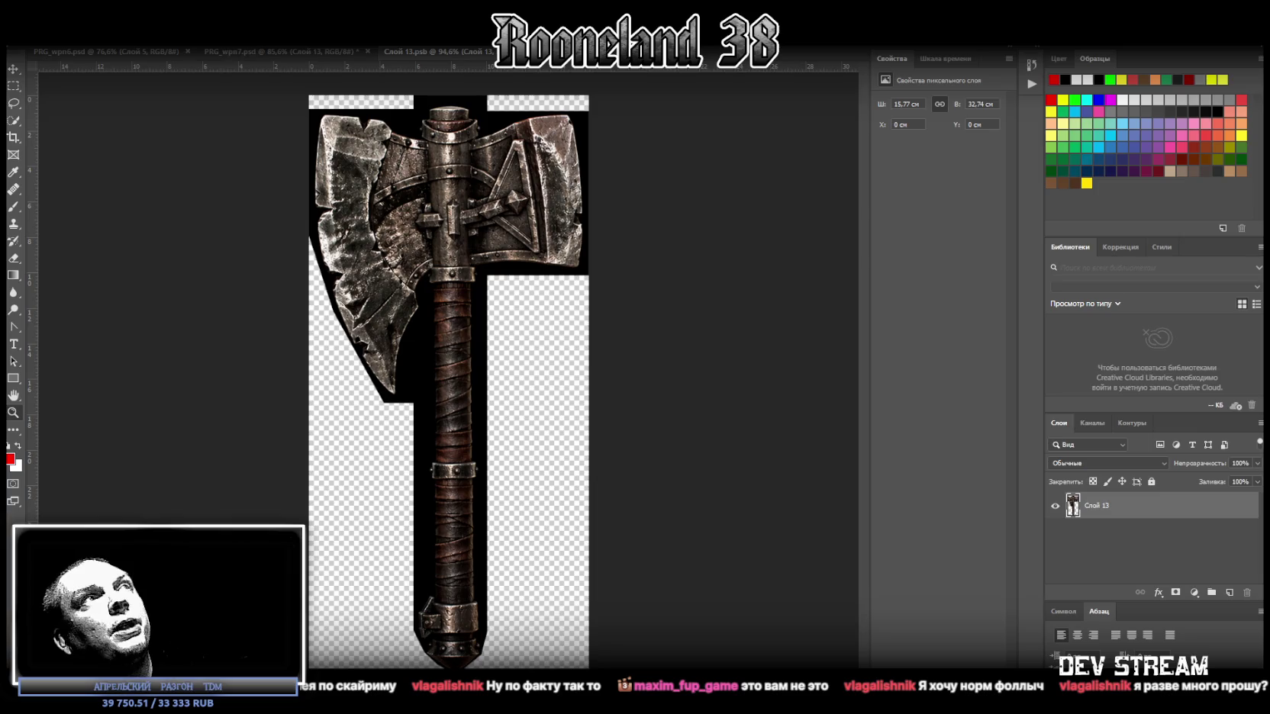
pyautogui.click(525, 51)
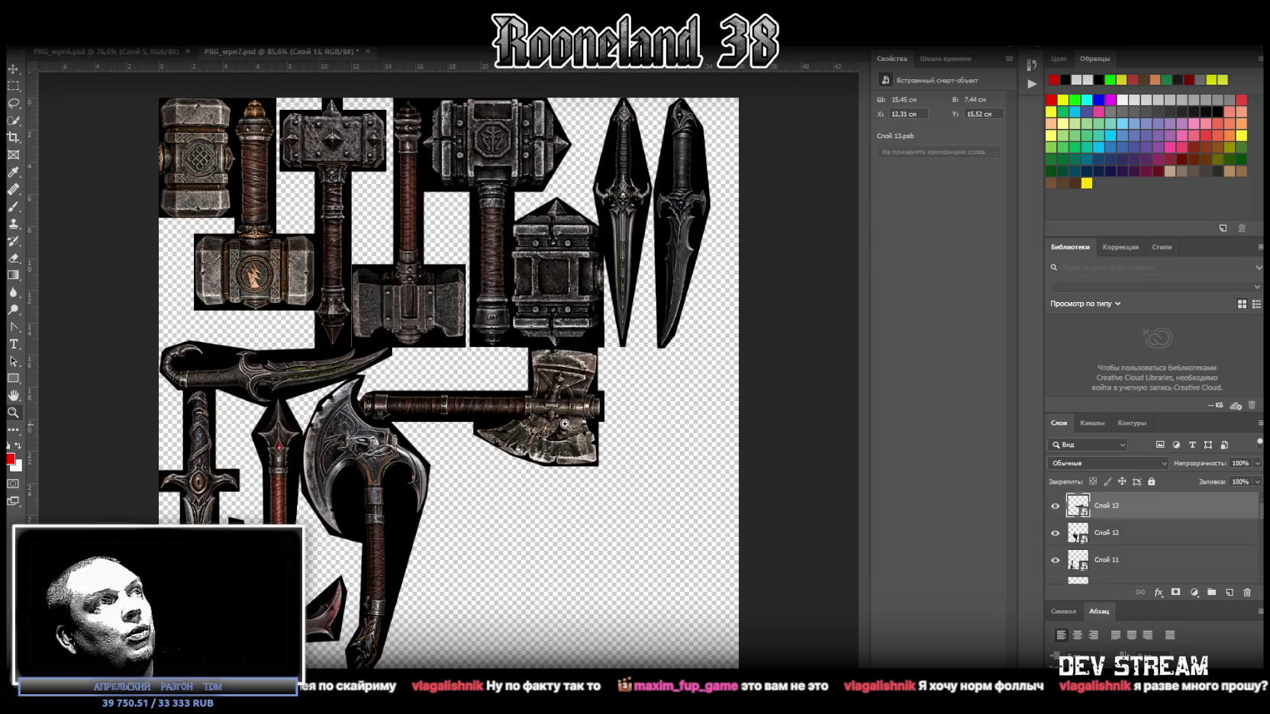
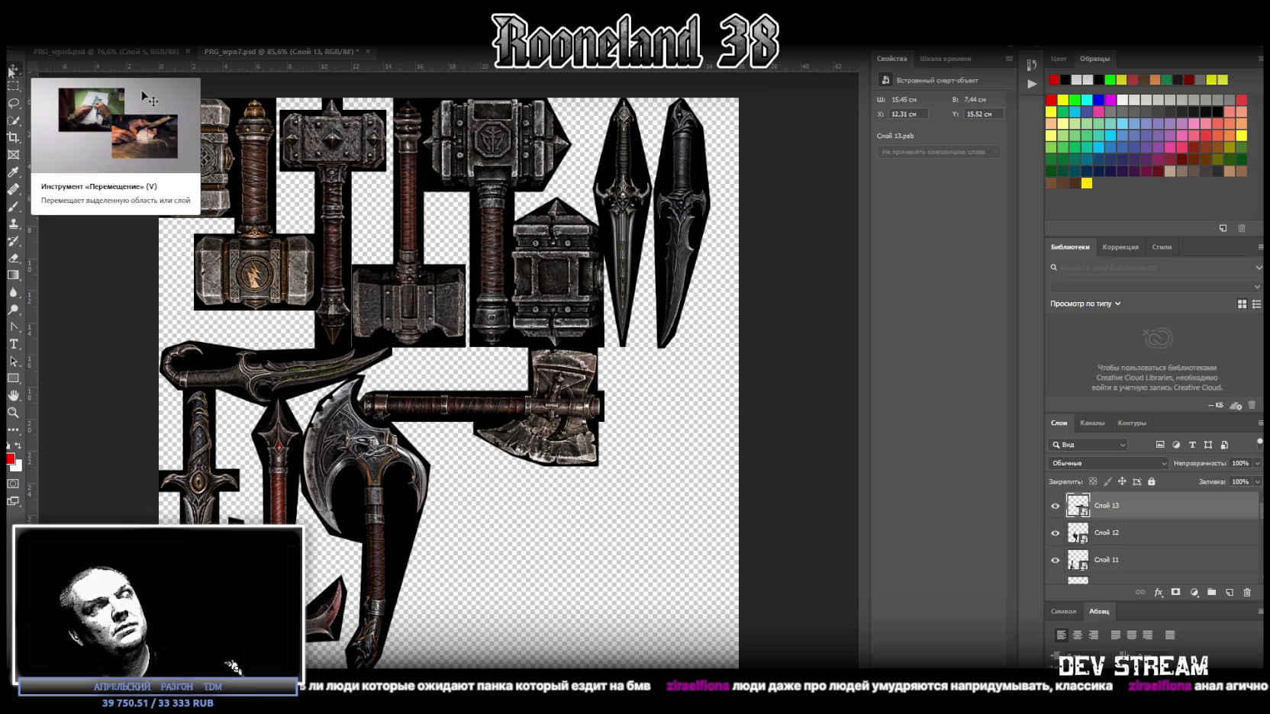
# Step: Rotate the small axe 90° upright below the long hammer and shrink it into the gap
pyautogui.hotkey('ctrl', 'r')
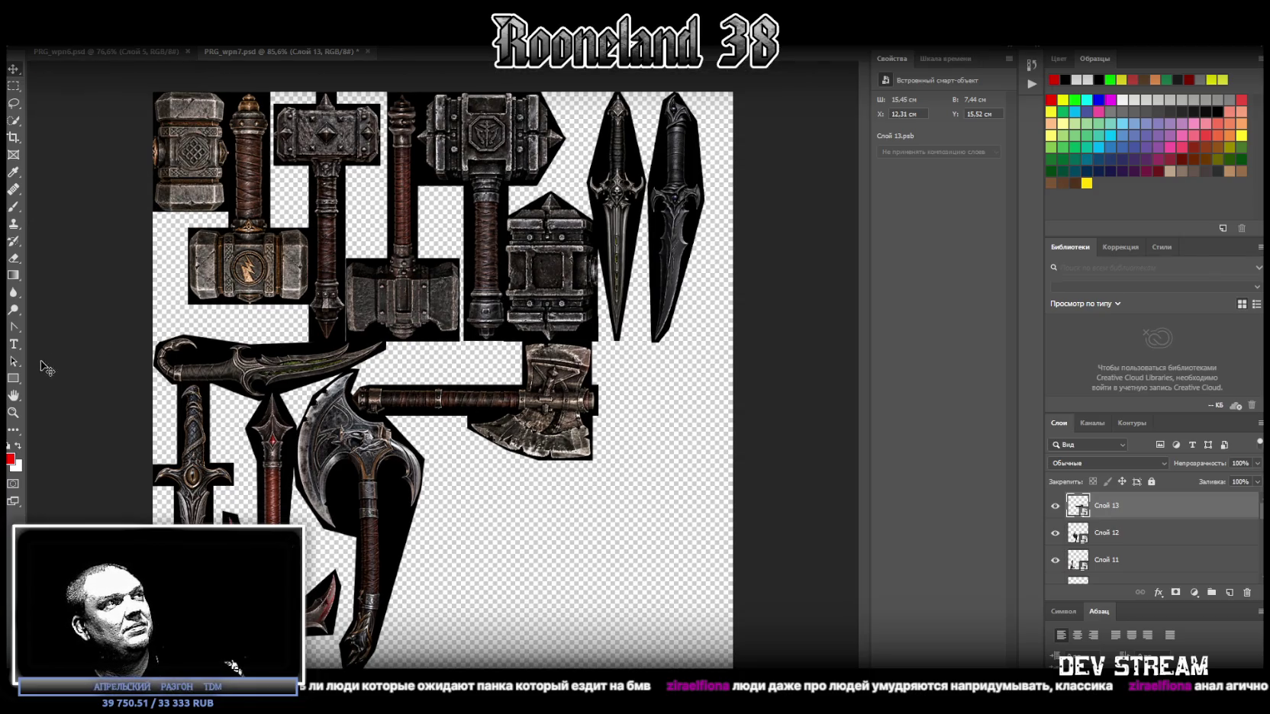
pyautogui.click(13, 412)
pyautogui.moveTo(453, 417); pyautogui.dragTo(484, 434)
pyautogui.click(485, 434)
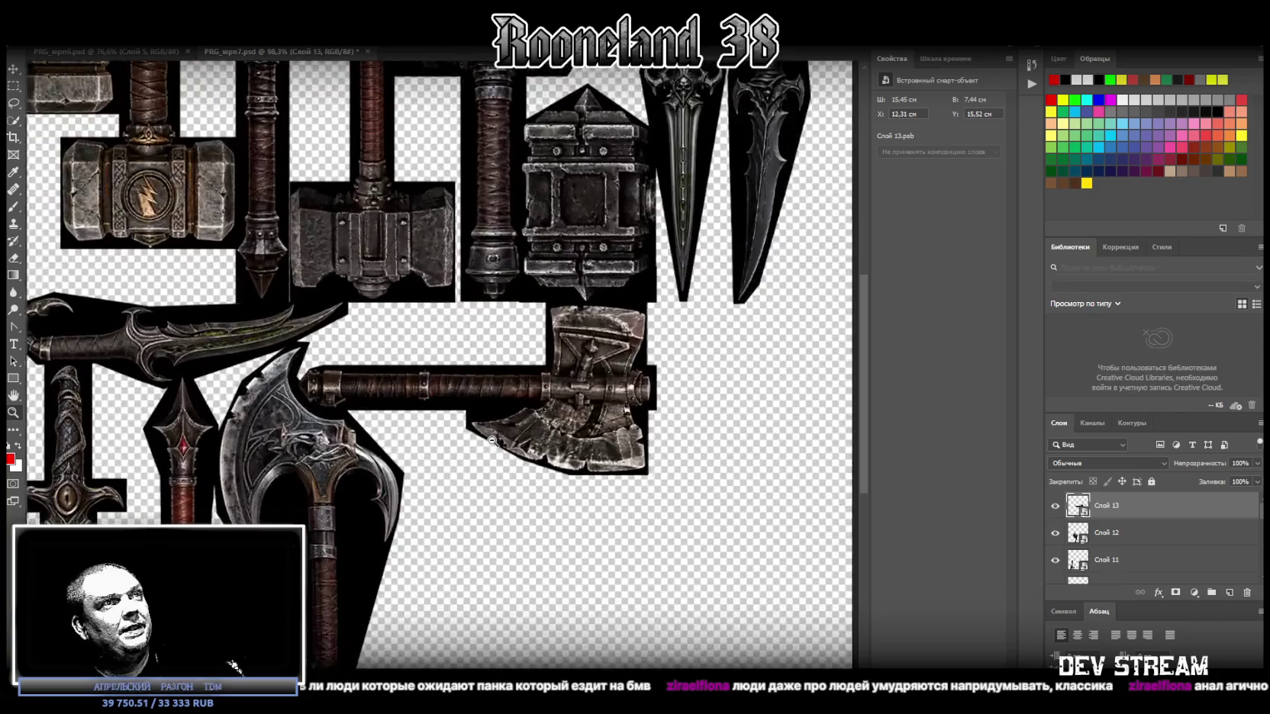
pyautogui.keyDown('alt'); pyautogui.scroll(-3, 541, 399); pyautogui.keyUp('alt')
pyautogui.keyDown('alt'); pyautogui.scroll(2, 541, 399); pyautogui.keyUp('alt')
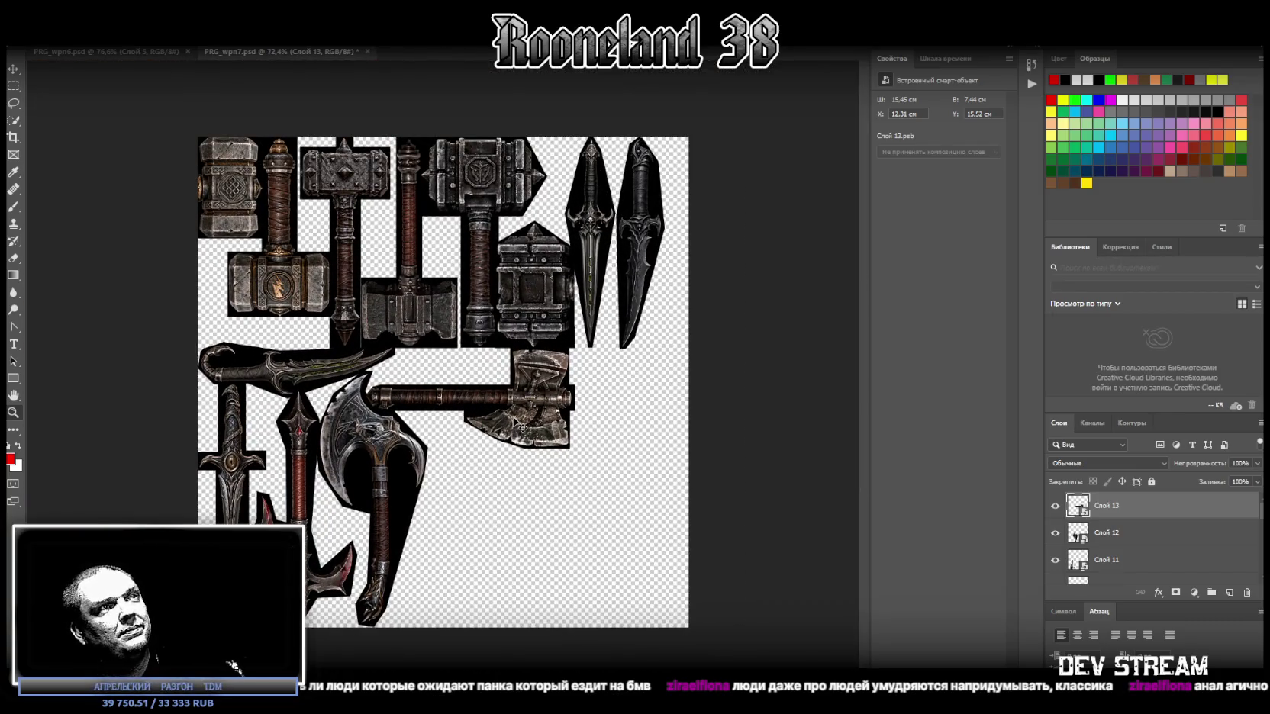
pyautogui.hotkey('ctrl', 't')
pyautogui.moveTo(578, 332)
pyautogui.mouseDown()
pyautogui.moveTo(448, 541)
pyautogui.moveTo(457, 627)
pyautogui.mouseUp()
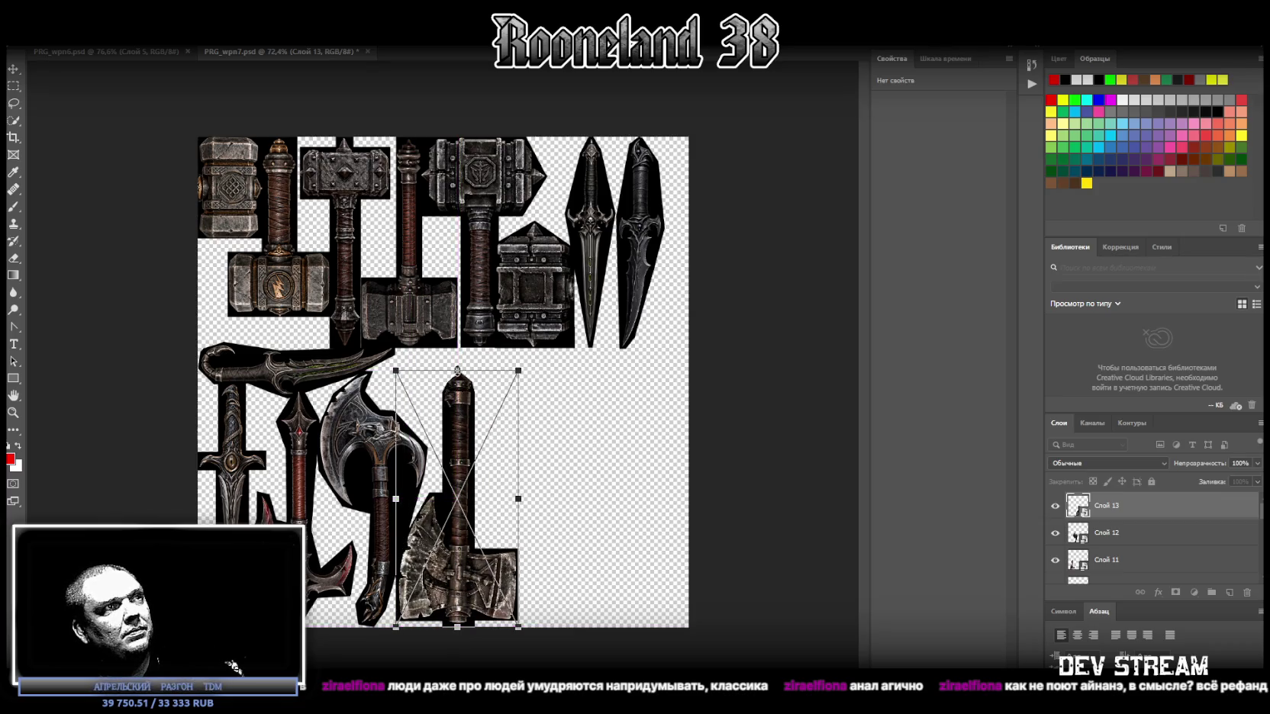
pyautogui.moveTo(458, 371); pyautogui.dragTo(456, 478)
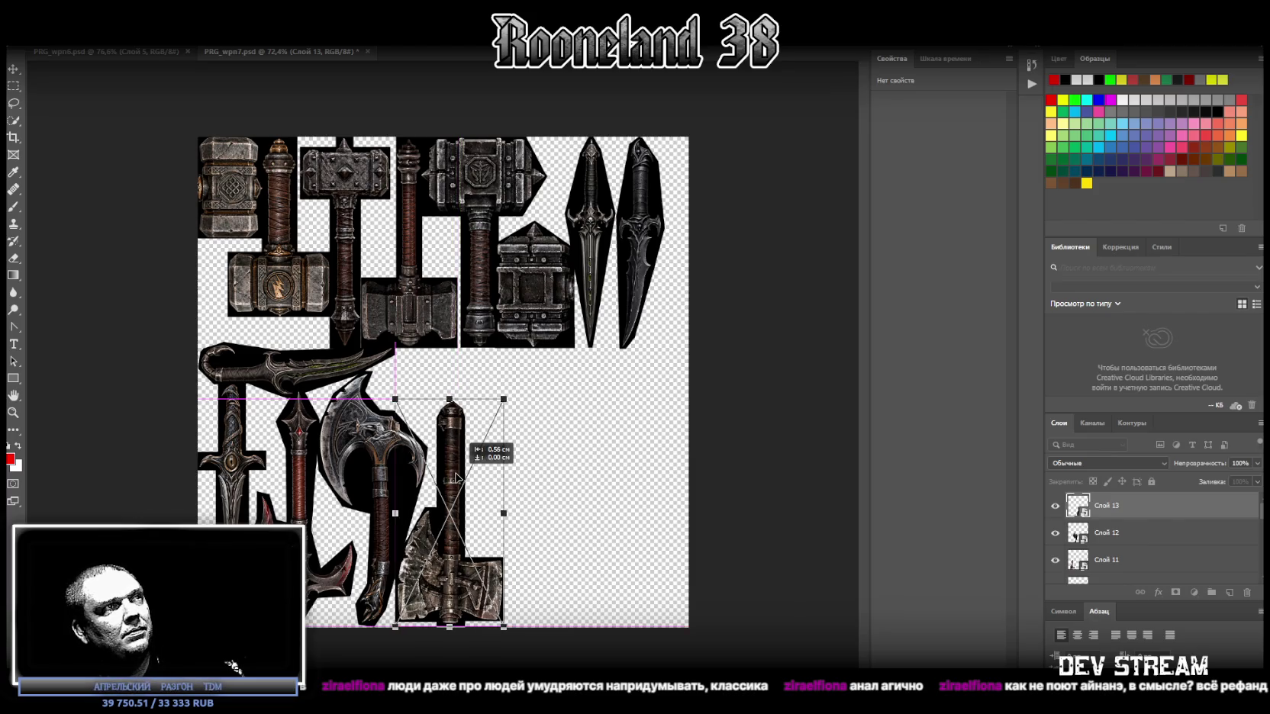
pyautogui.press('Return')
# Step: Squash the axe slightly from the top to fine-tune its fit
pyautogui.hotkey('ctrl', 't')
pyautogui.moveTo(450, 397); pyautogui.dragTo(453, 450)
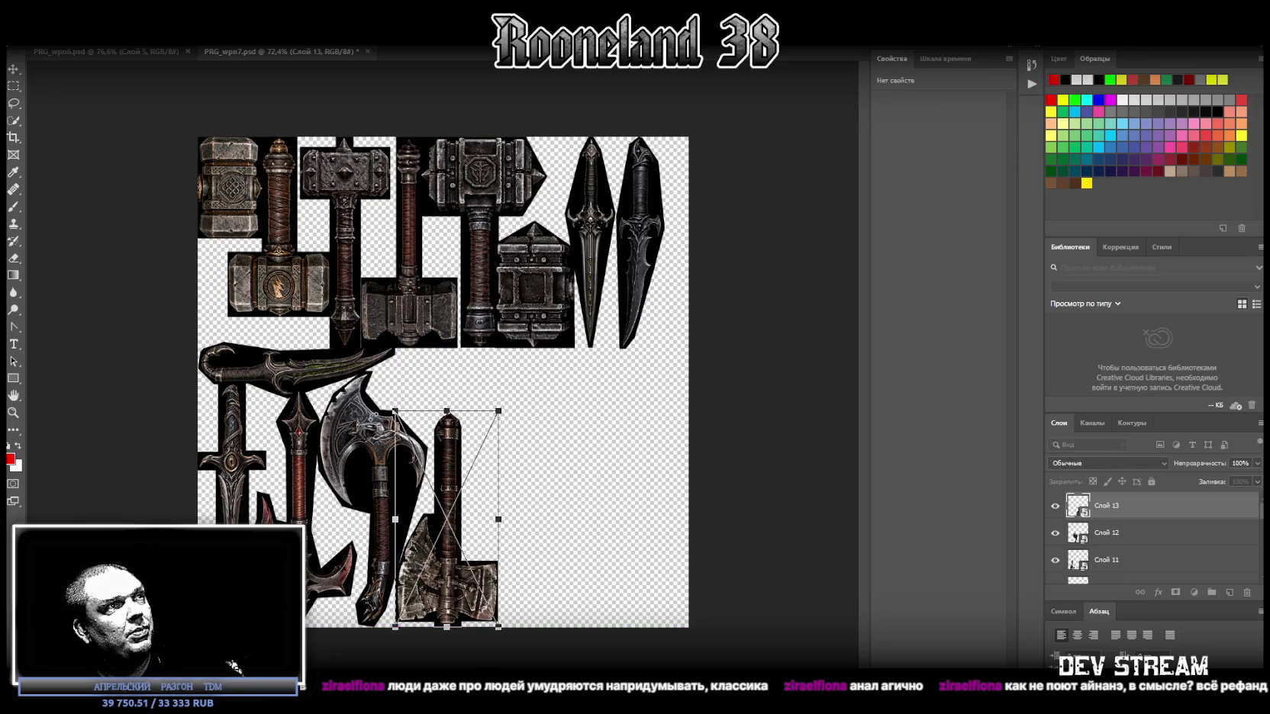
pyautogui.press('Return')
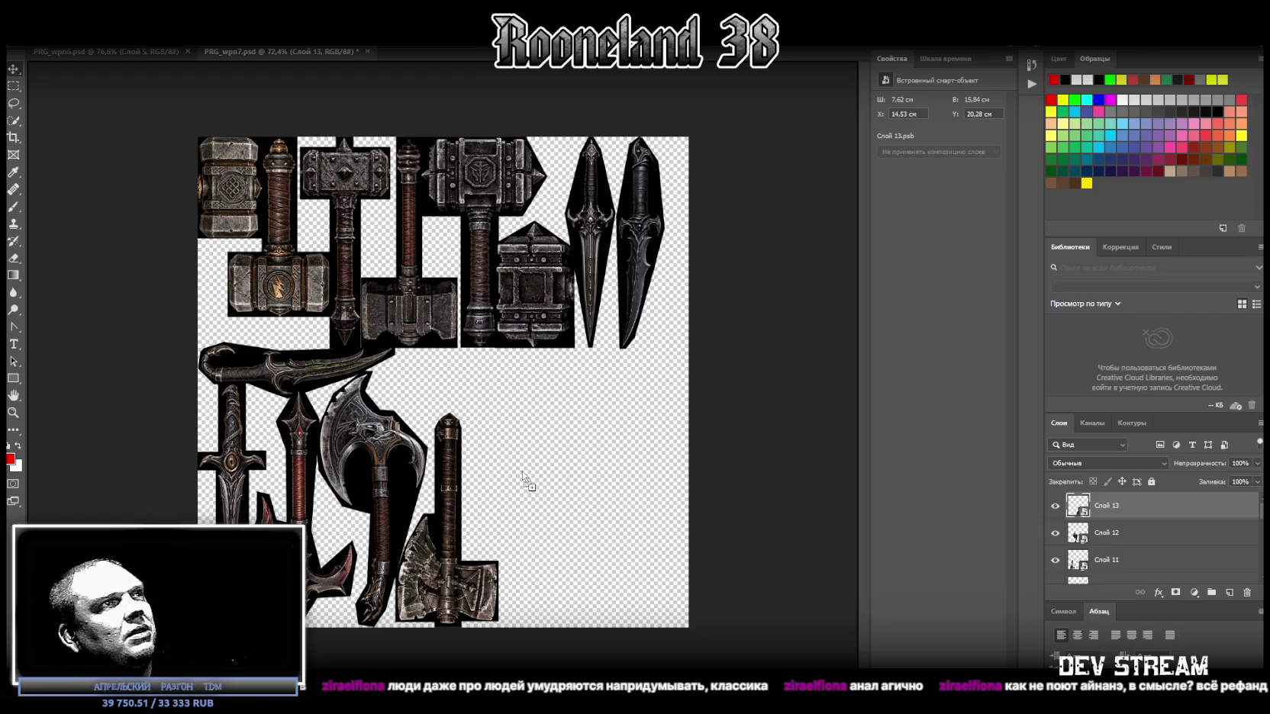
# Step: Place the twin-axe image and trace the left axe with the Polygonal Lasso Tool
pyautogui.moveTo(524, 481); pyautogui.dragTo(569, 536)
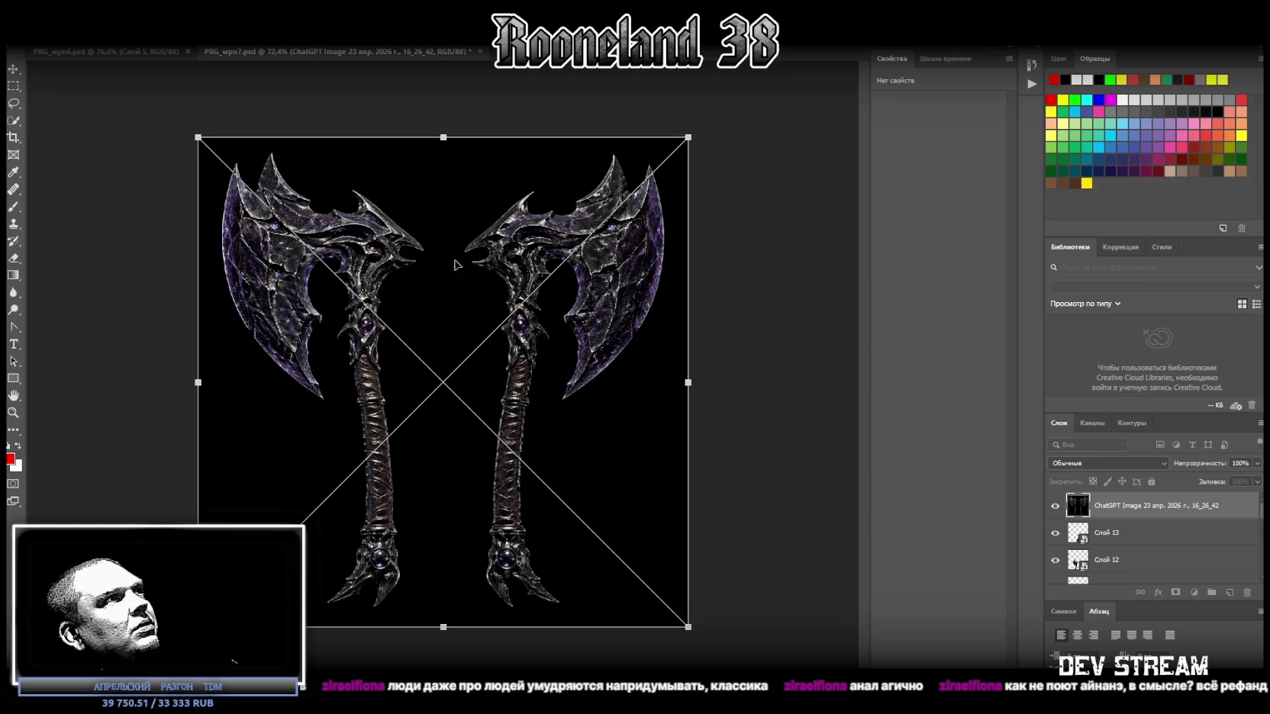
pyautogui.moveTo(14, 102); pyautogui.dragTo(69, 111)
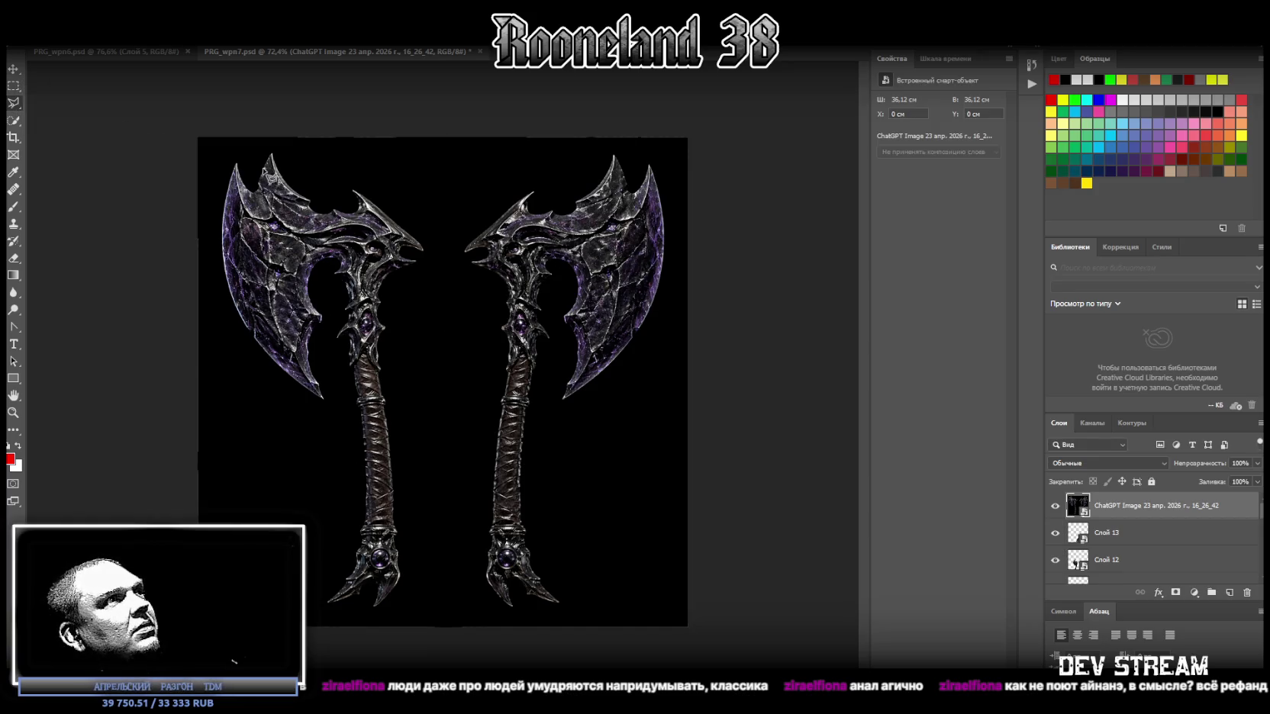
pyautogui.click(230, 154)
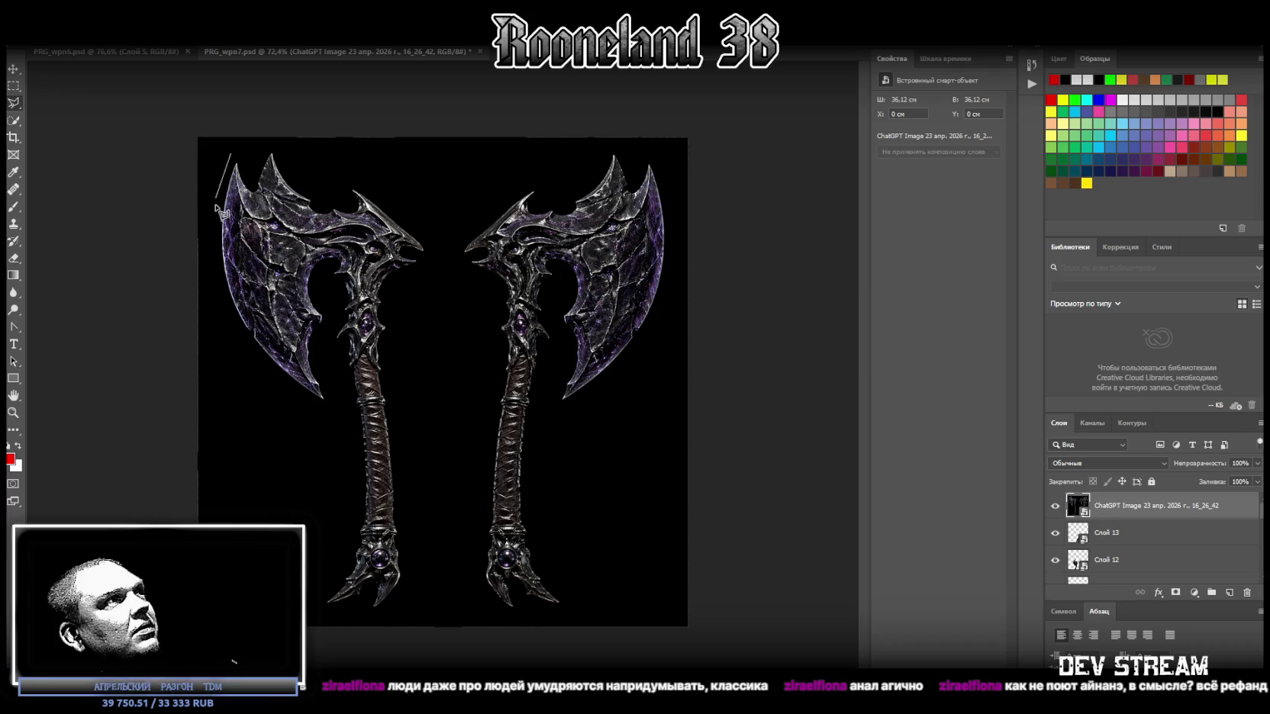
pyautogui.click(216, 217)
pyautogui.click(241, 332)
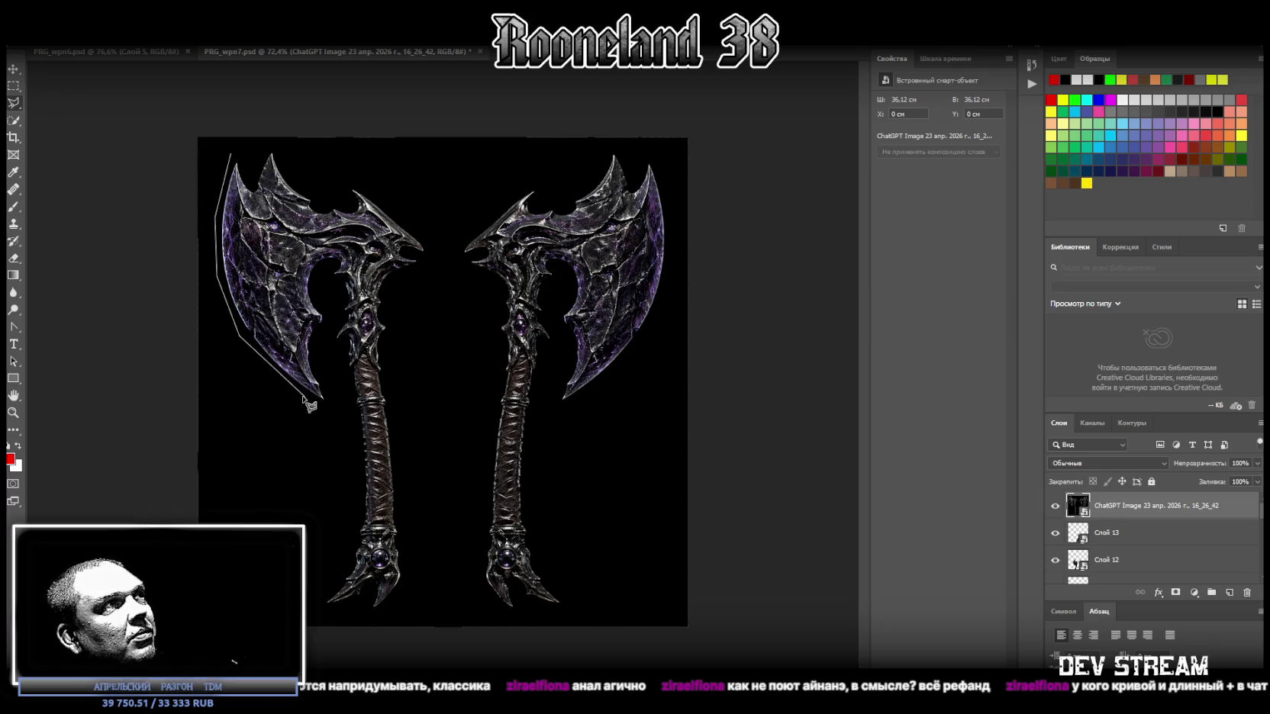
pyautogui.click(355, 439)
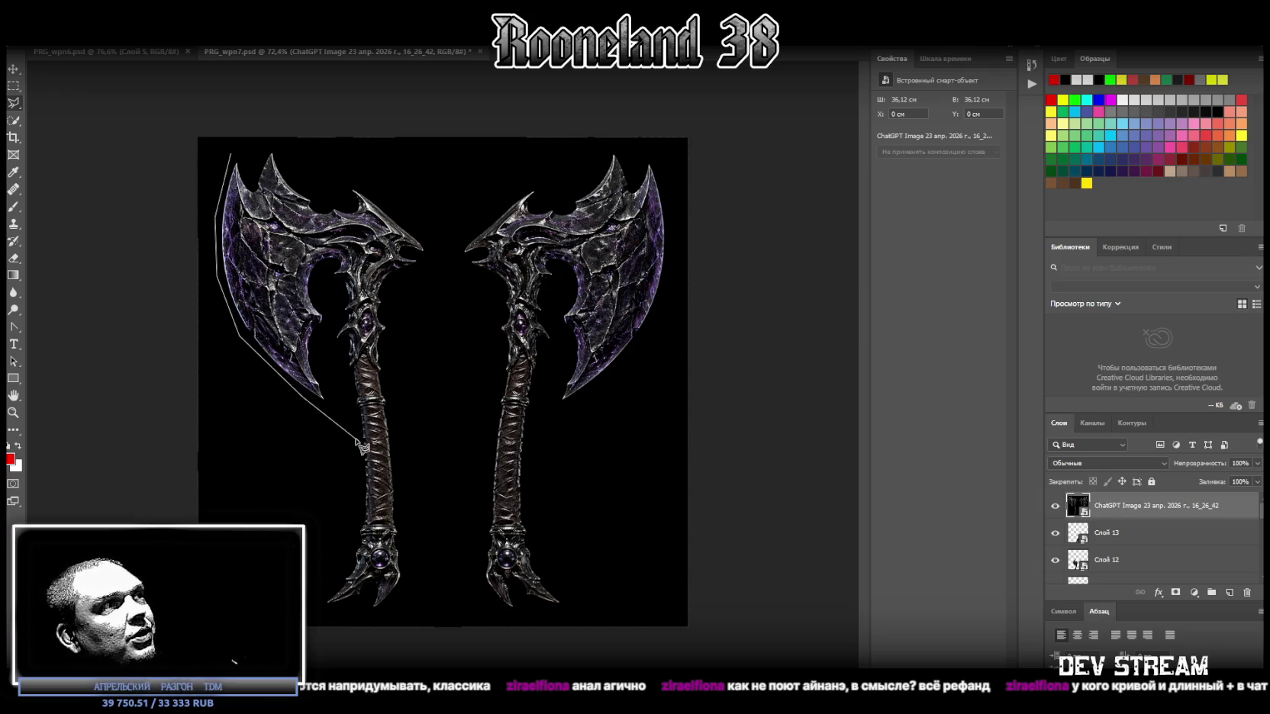
pyautogui.click(356, 537)
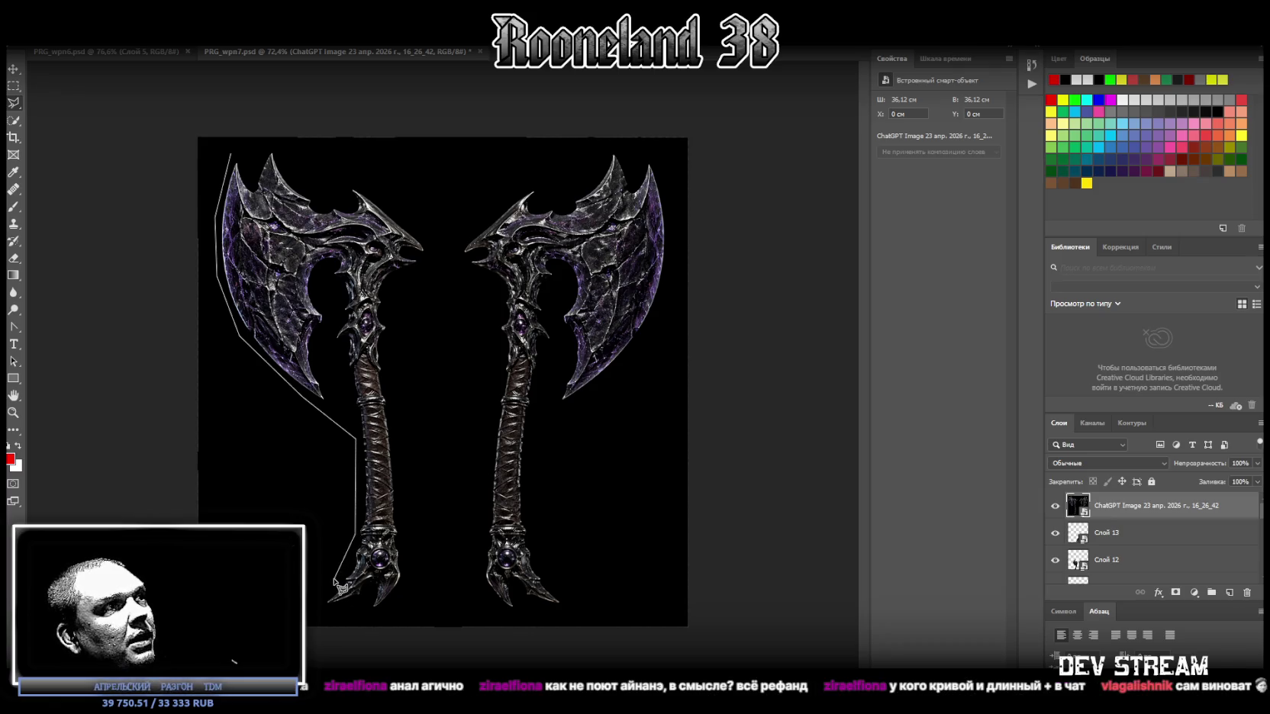
pyautogui.click(324, 612)
pyautogui.click(378, 614)
pyautogui.click(408, 574)
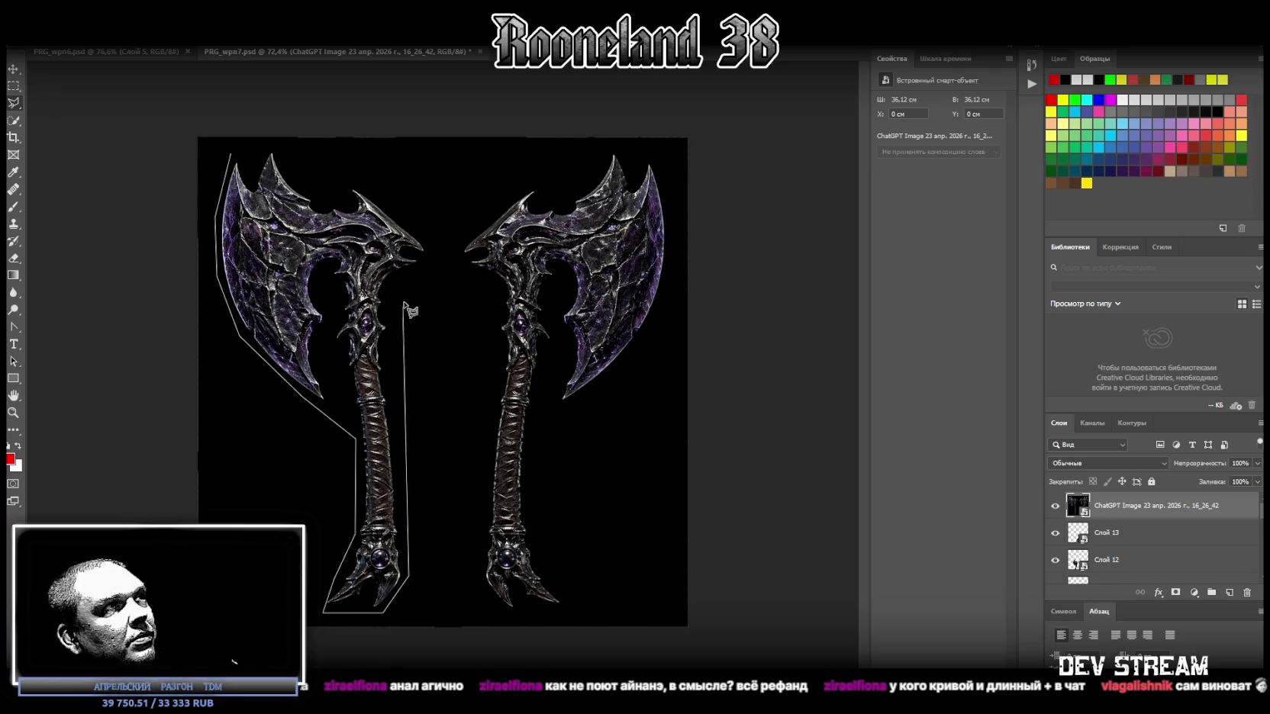
pyautogui.click(430, 243)
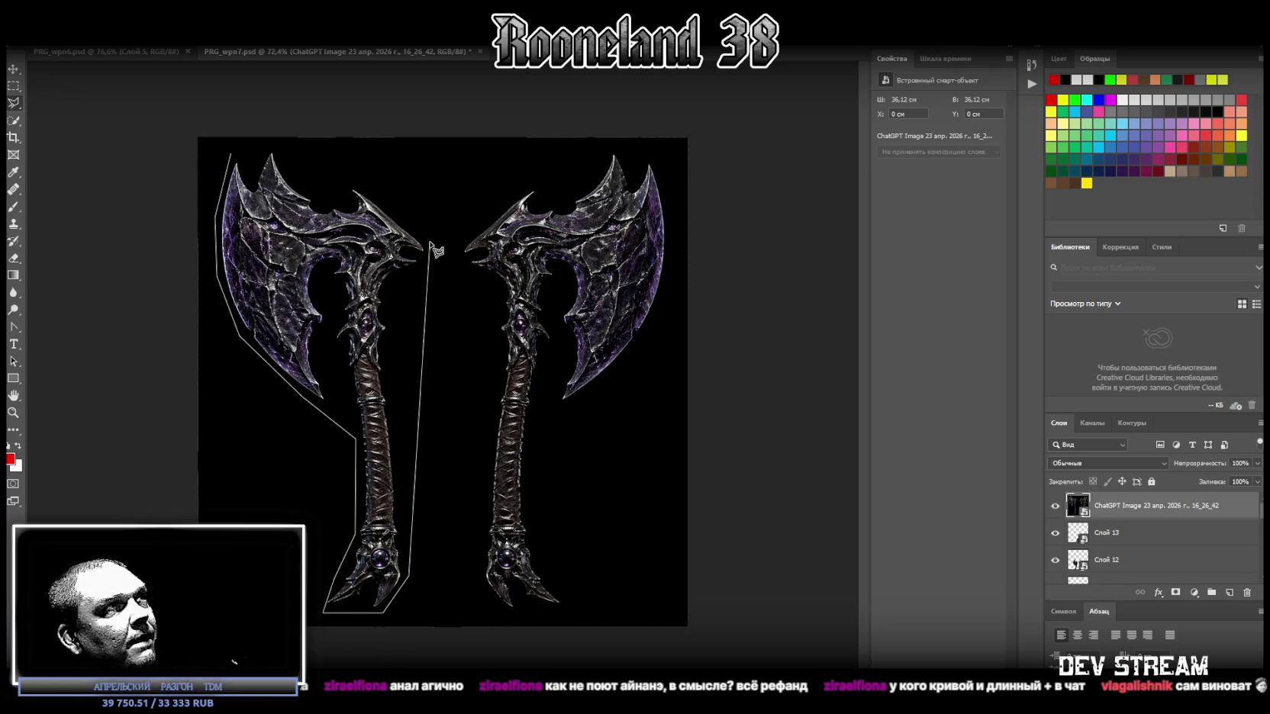
pyautogui.click(353, 185)
pyautogui.click(267, 144)
pyautogui.click(232, 152)
# Step: Copy the traced axe to its own layer via Layer via Copy and delete the twin-axe image layer
pyautogui.rightClick(346, 272)
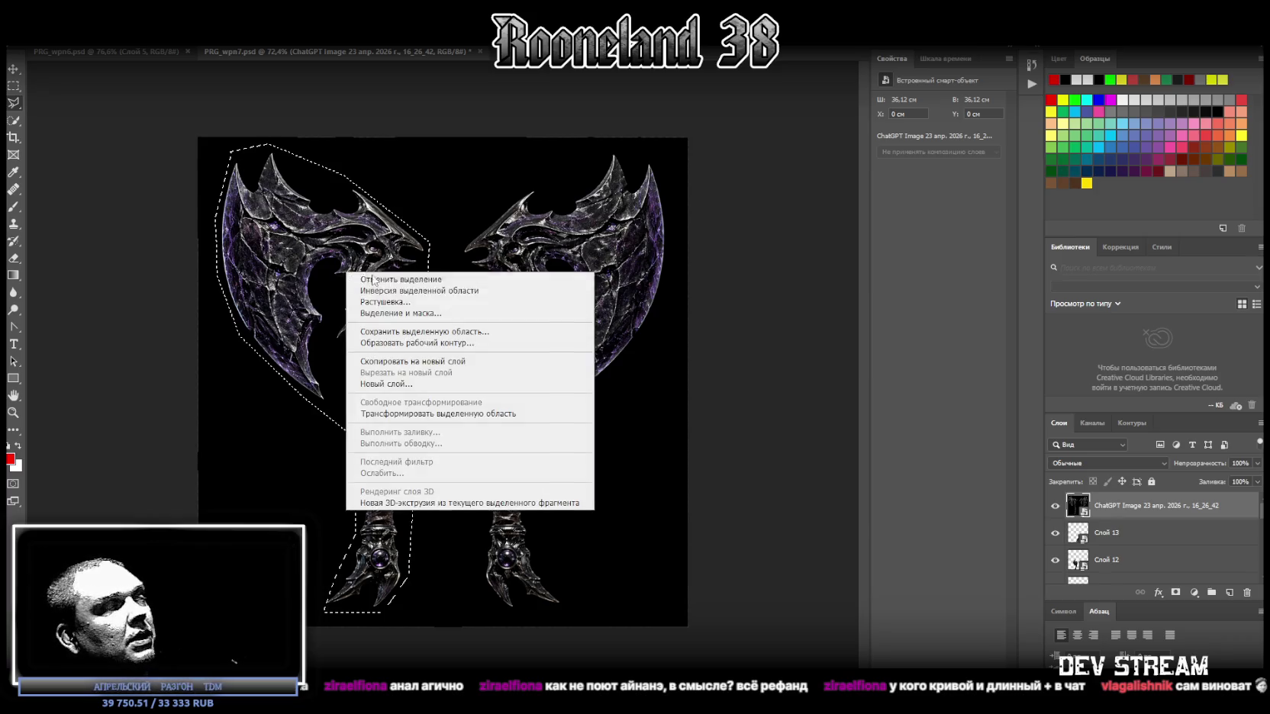
pyautogui.click(435, 361)
pyautogui.click(1116, 532)
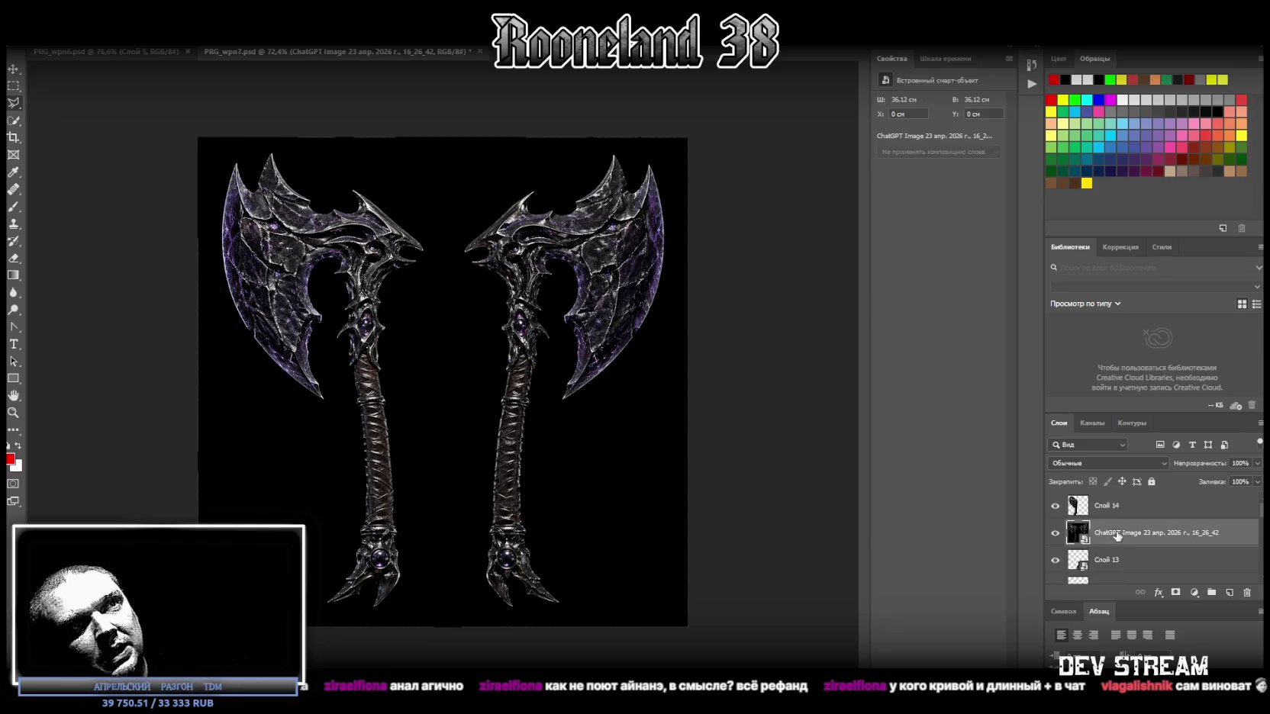
pyautogui.press('Delete')
# Step: Convert the cut-out purple axe layer into a smart object
pyautogui.rightClick(1108, 506)
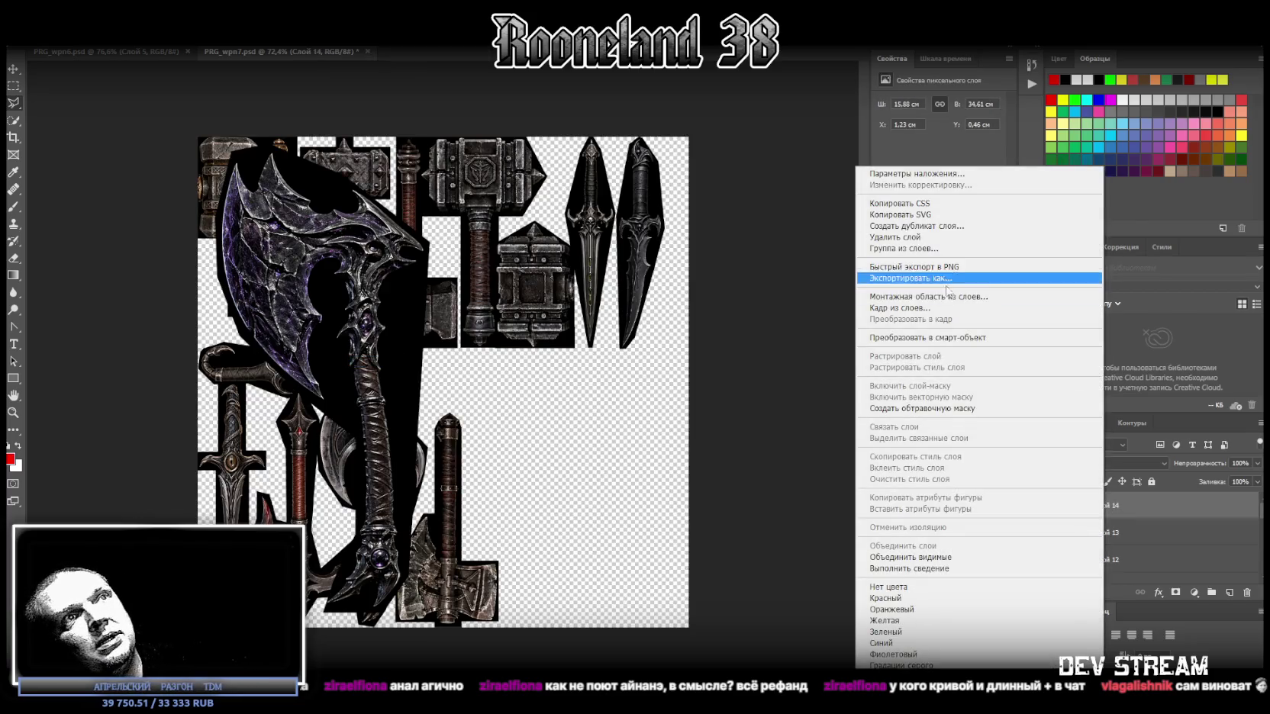
pyautogui.click(950, 296)
pyautogui.click(767, 238)
pyautogui.rightClick(1139, 517)
pyautogui.click(1007, 339)
# Step: Move the axe right and shrink it from the top and bottom, keeping it upright
pyautogui.hotkey('ctrl', 't')
pyautogui.moveTo(387, 257); pyautogui.dragTo(581, 273)
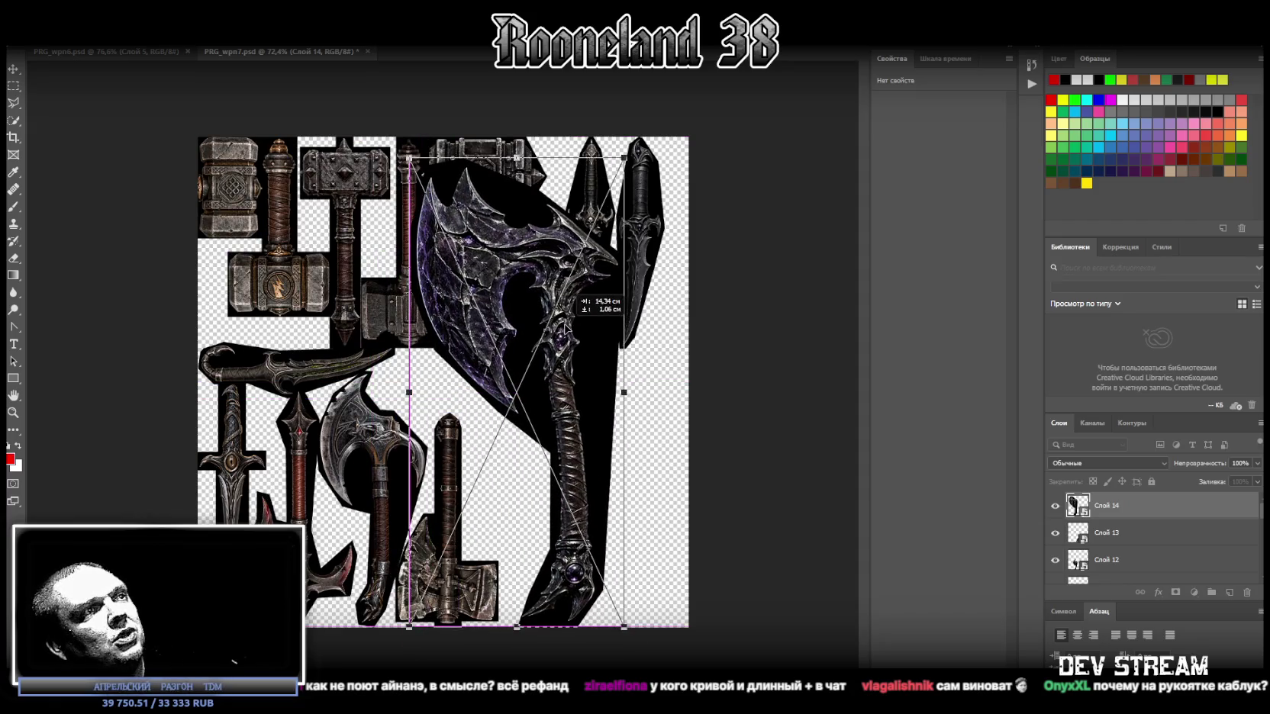
pyautogui.moveTo(517, 159); pyautogui.dragTo(511, 351)
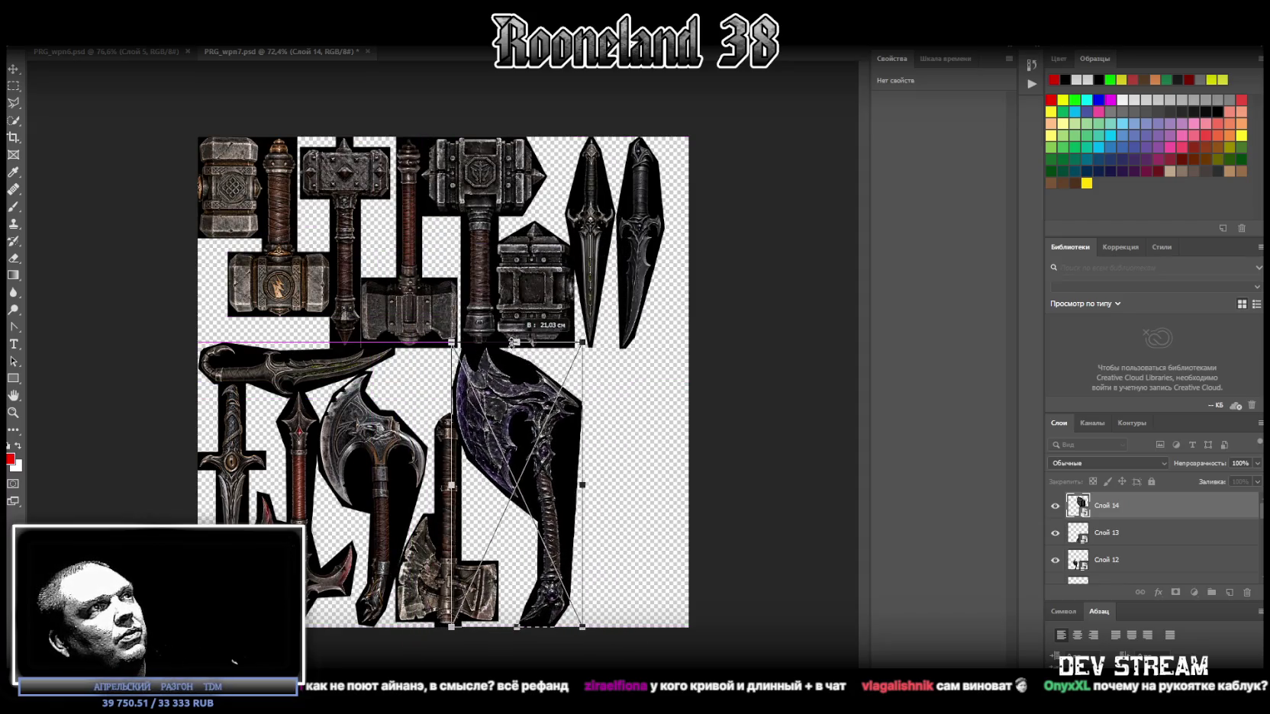
pyautogui.moveTo(538, 426); pyautogui.dragTo(542, 418)
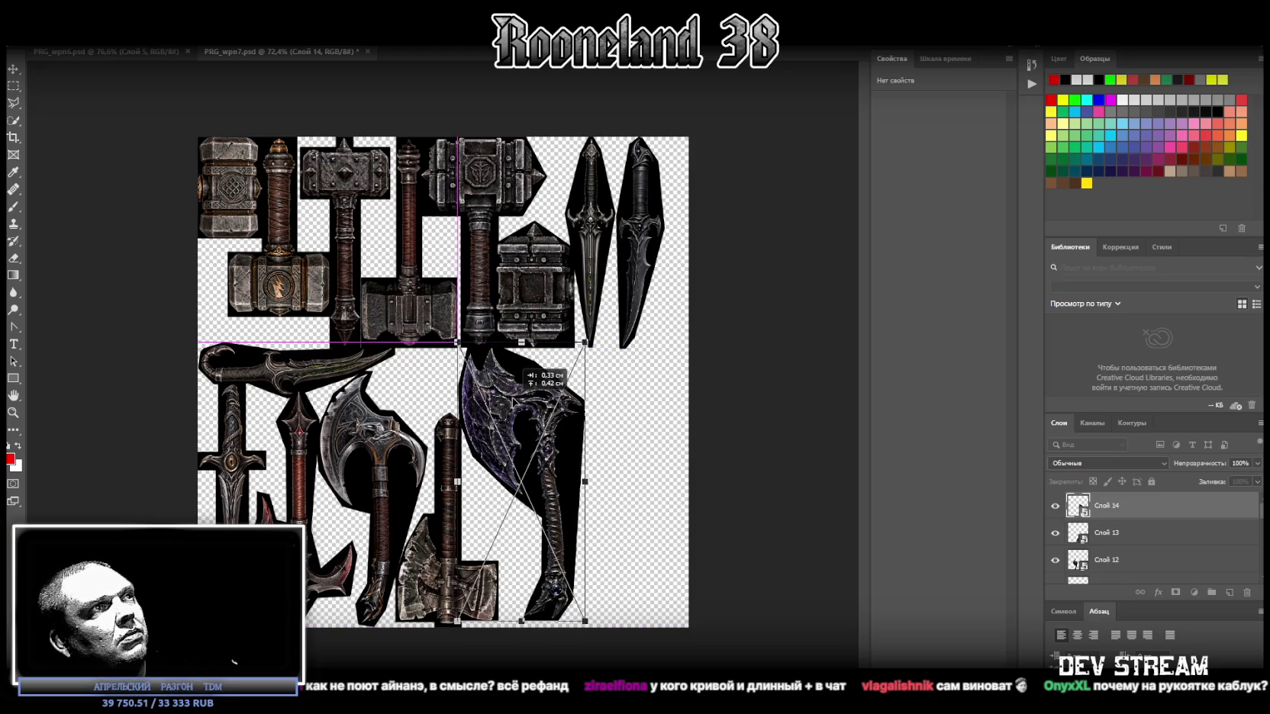
pyautogui.moveTo(522, 627); pyautogui.dragTo(521, 572)
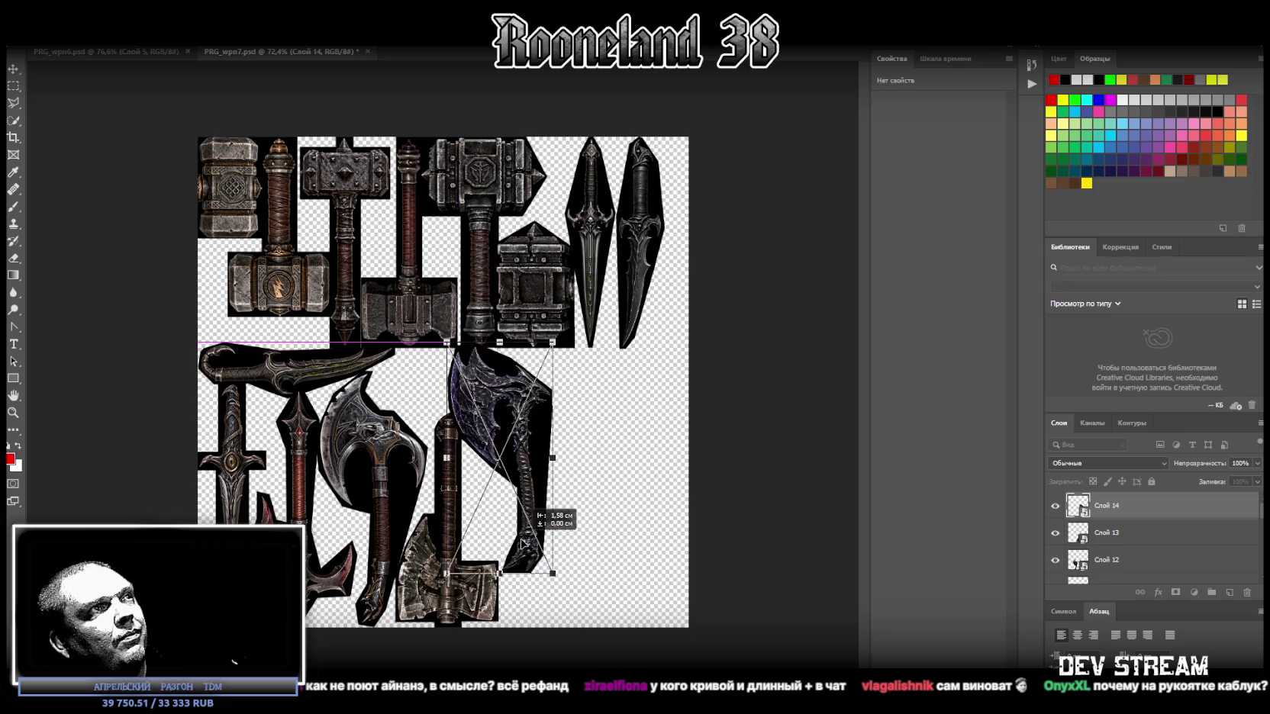
pyautogui.moveTo(580, 305); pyautogui.dragTo(610, 517)
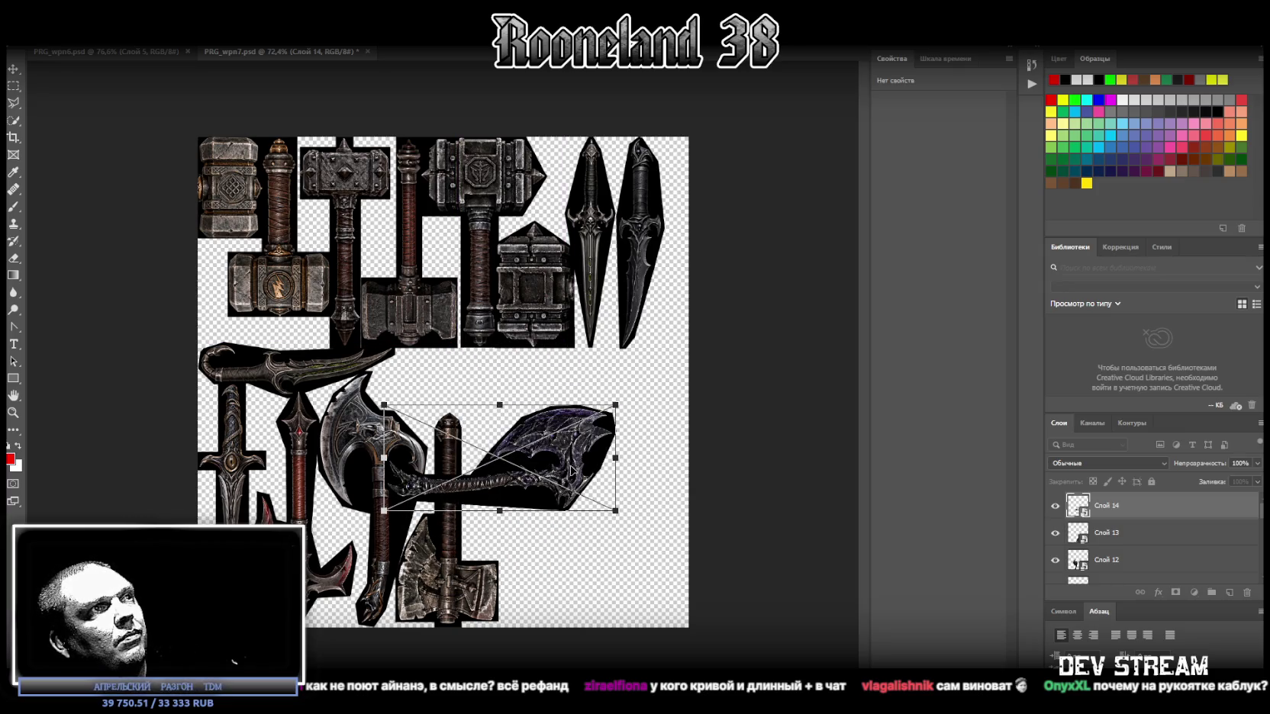
pyautogui.hotkey('ctrl', 'z')
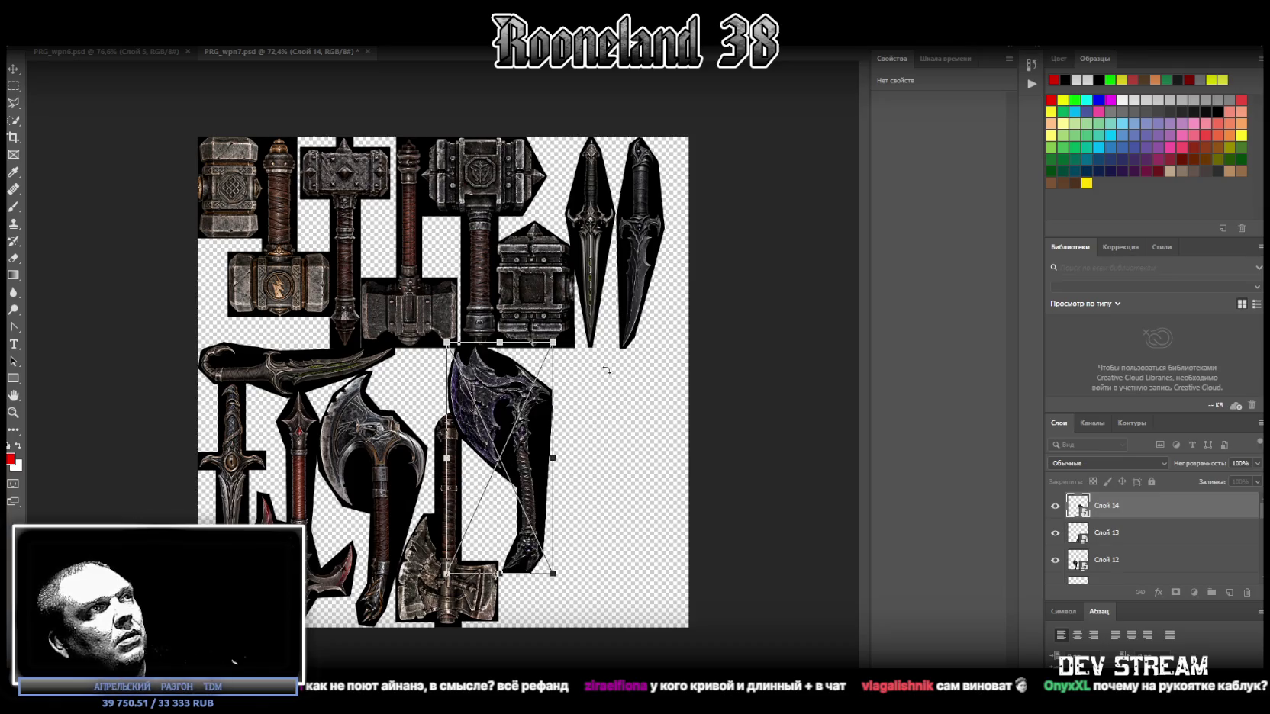
# Step: Enlarge the axe to fill the right-hand gap down to the sheet's bottom, tilted slightly
pyautogui.moveTo(535, 416); pyautogui.dragTo(636, 362)
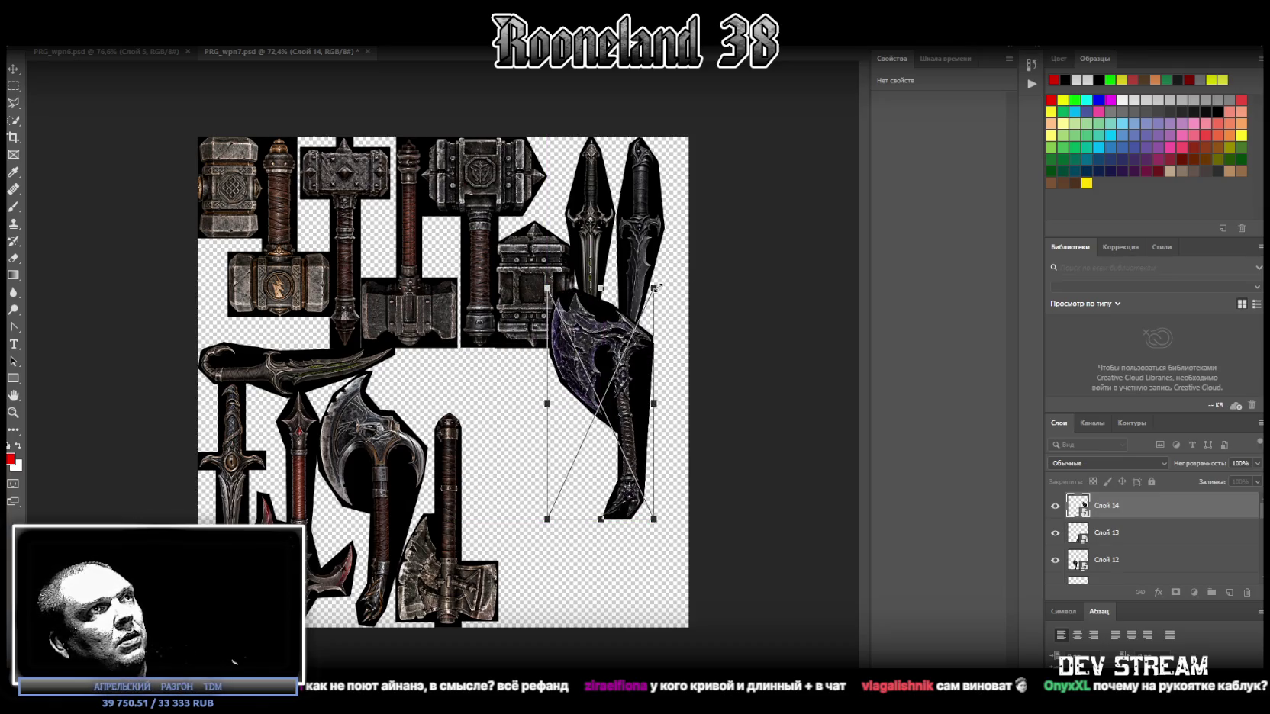
pyautogui.moveTo(601, 287); pyautogui.dragTo(601, 135)
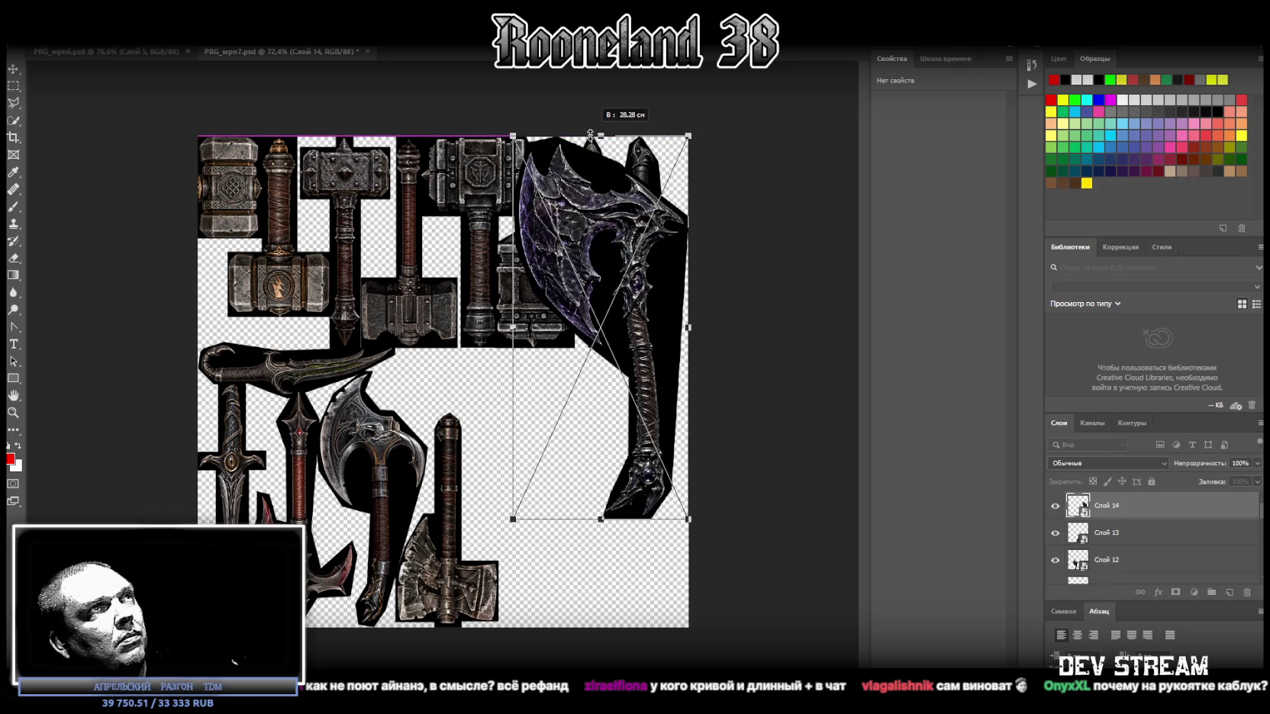
pyautogui.moveTo(605, 518); pyautogui.dragTo(600, 627)
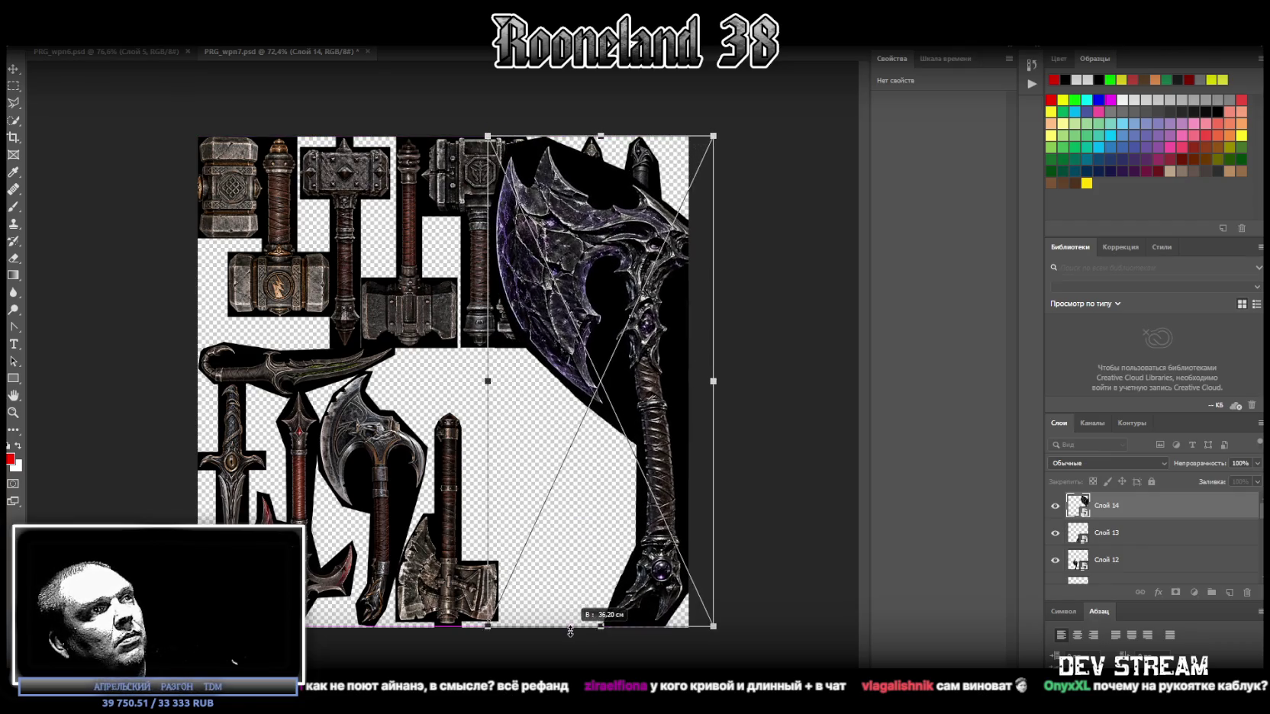
pyautogui.moveTo(750, 418)
pyautogui.mouseDown()
pyautogui.moveTo(760, 349)
pyautogui.moveTo(795, 333)
pyautogui.mouseUp()
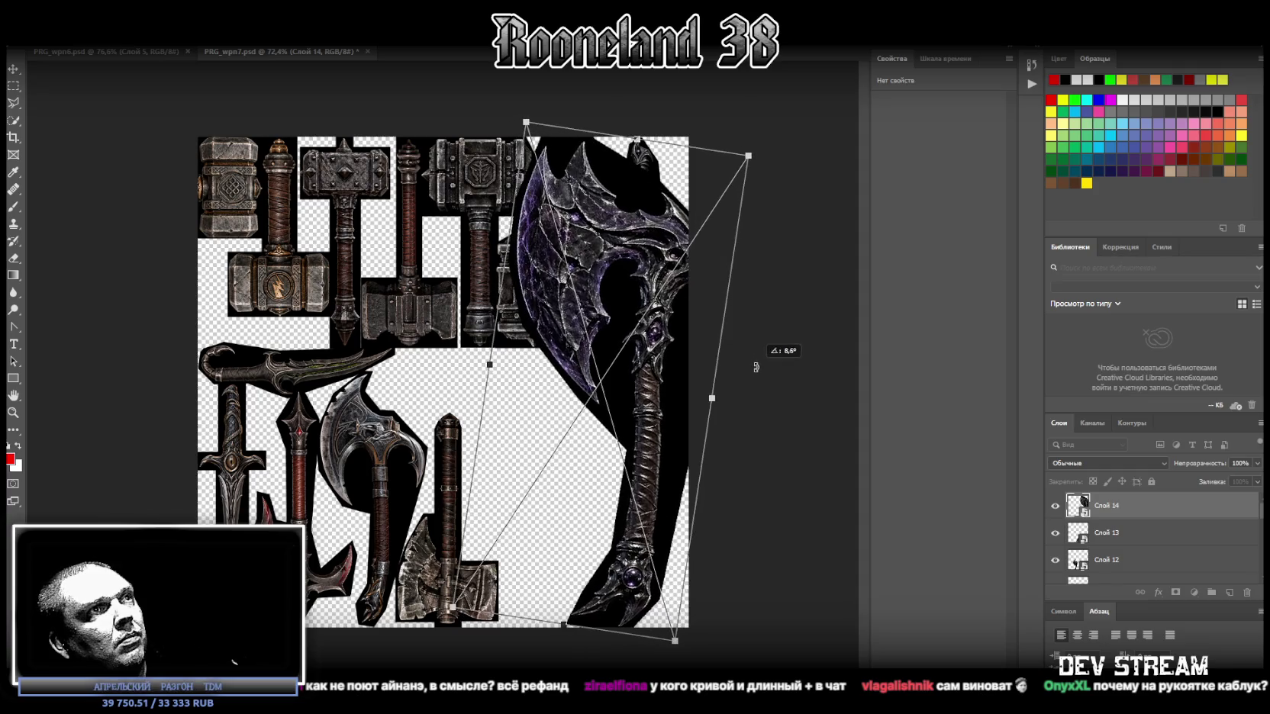
pyautogui.moveTo(678, 409); pyautogui.dragTo(701, 395)
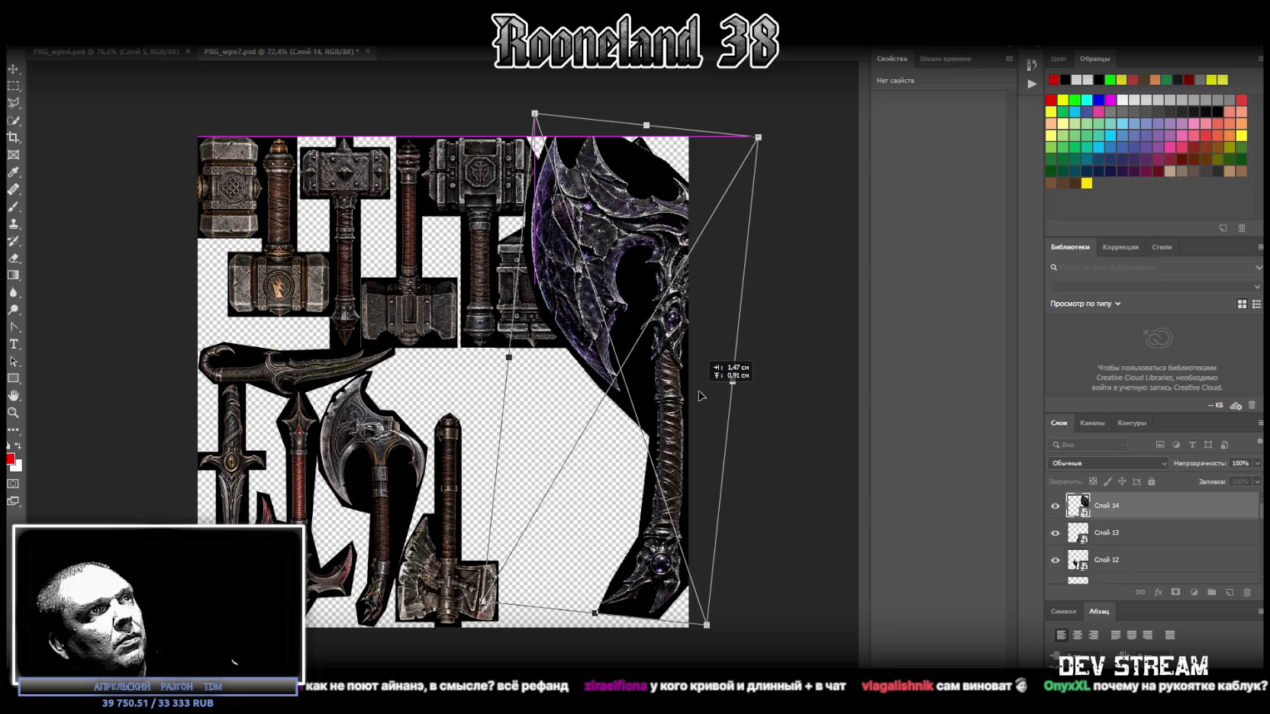
# Step: Commit the axe's size, then rasterize the layer and convert it back to a smart object
pyautogui.press('Return')
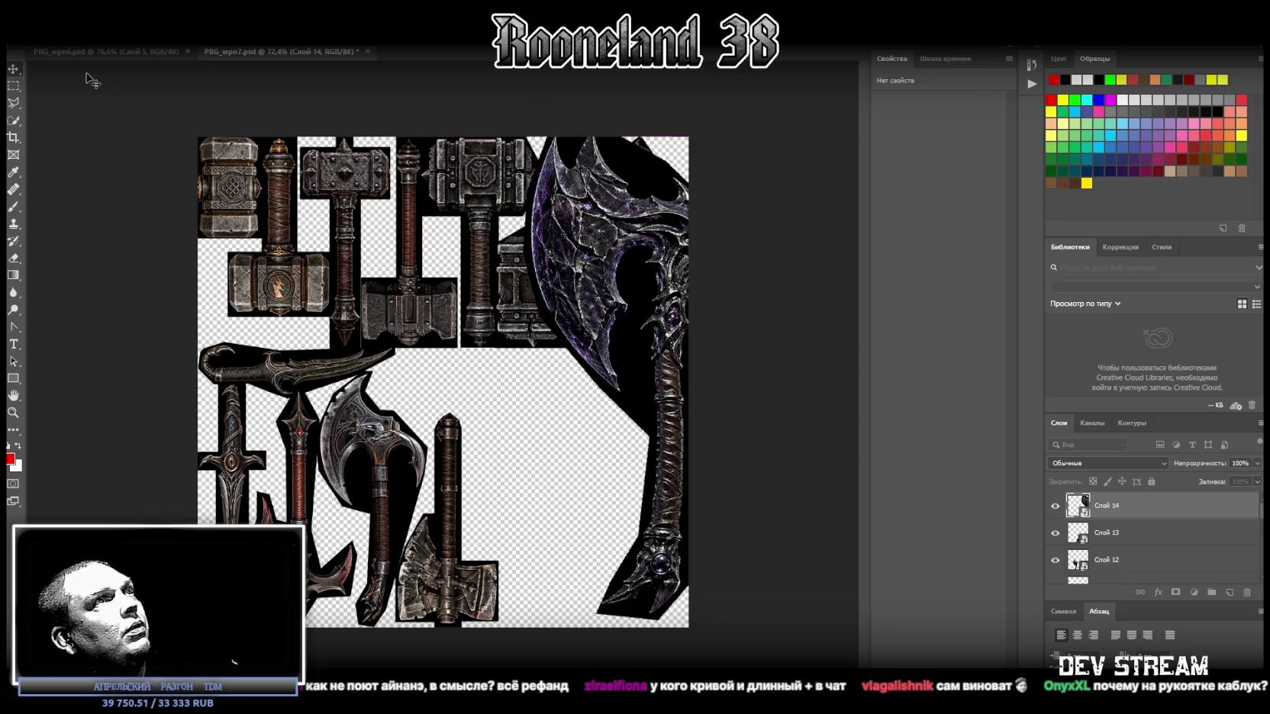
pyautogui.rightClick(583, 215)
pyautogui.rightClick(674, 375)
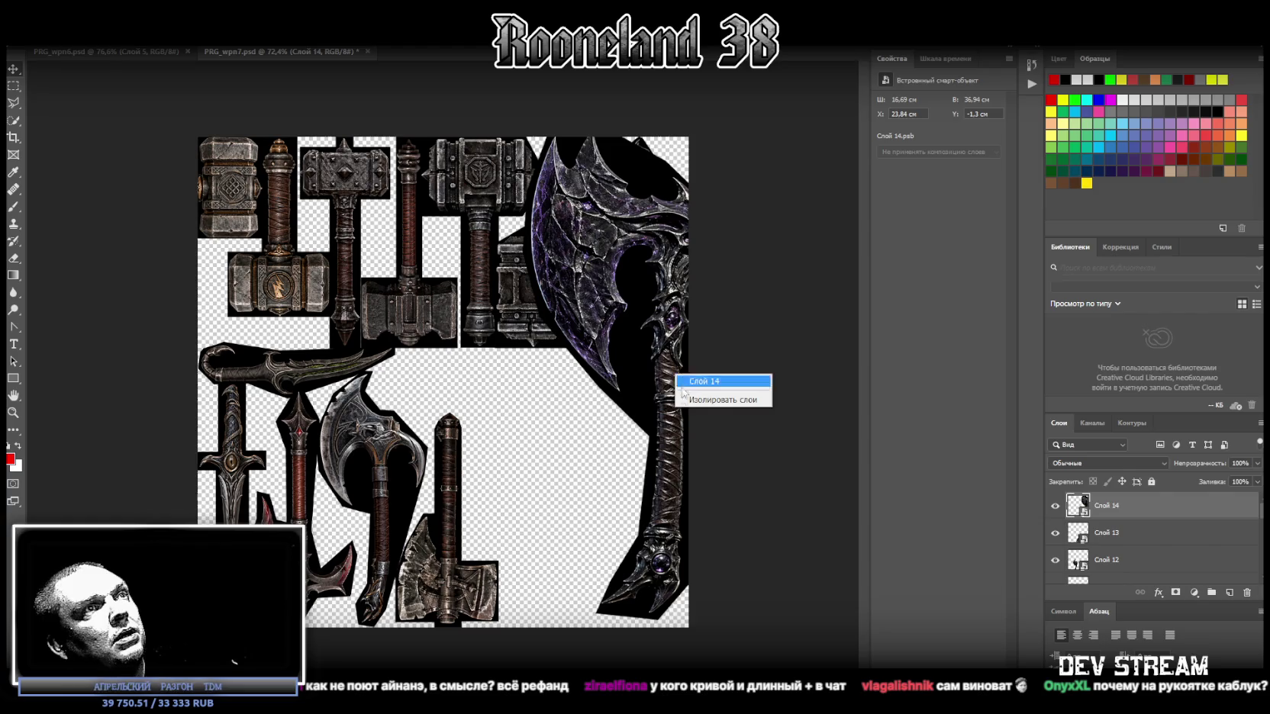
pyautogui.rightClick(1144, 507)
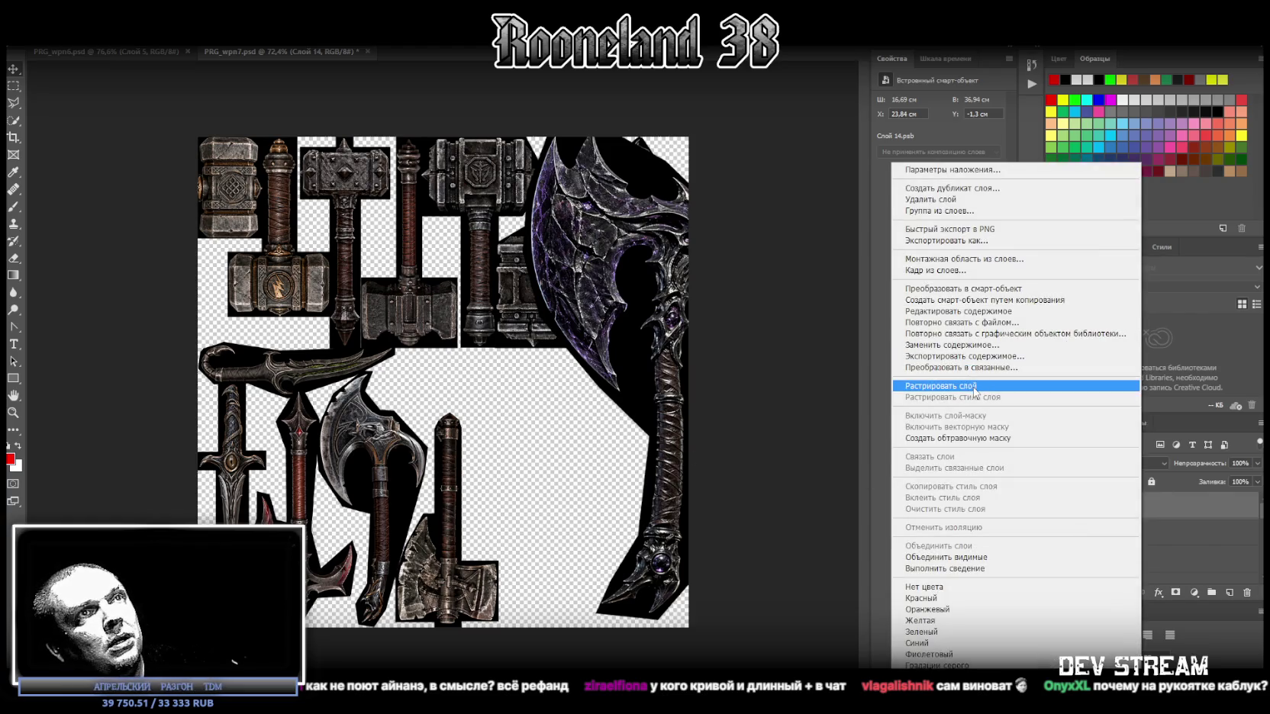
pyautogui.click(969, 386)
pyautogui.rightClick(1137, 508)
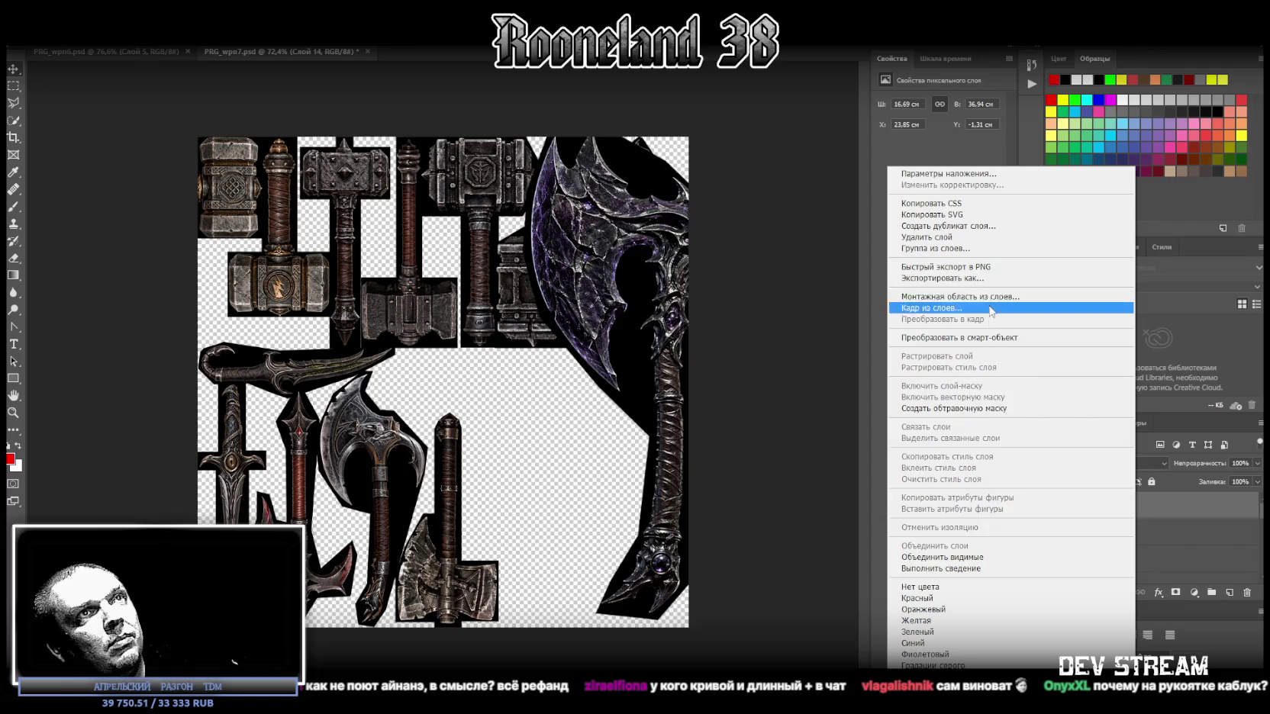
pyautogui.click(980, 337)
# Step: Rotate the axe sideways, flip it vertically, and shrink it to about 15.35 × 6.91 cm beneath the hammers
pyautogui.hotkey('ctrl', 't')
pyautogui.moveTo(650, 145); pyautogui.dragTo(580, 147)
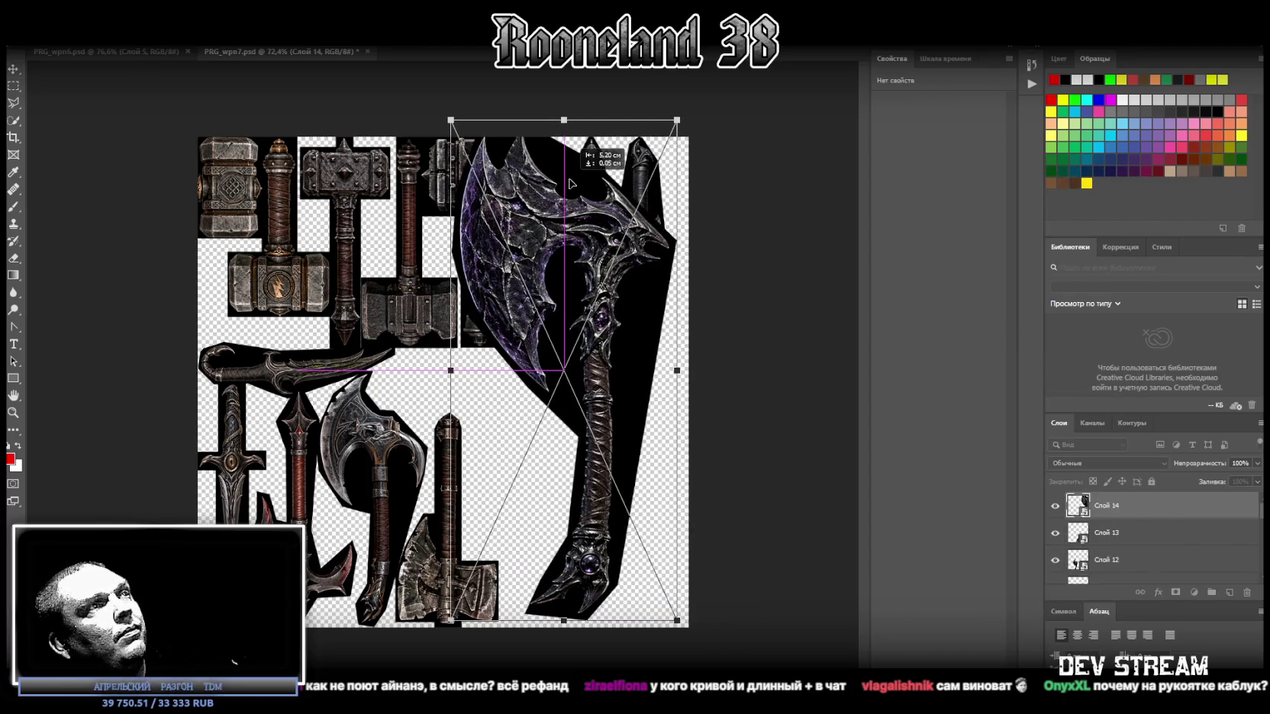
pyautogui.moveTo(706, 130)
pyautogui.mouseDown()
pyautogui.moveTo(745, 377)
pyautogui.moveTo(736, 424)
pyautogui.mouseUp()
pyautogui.rightClick(688, 369)
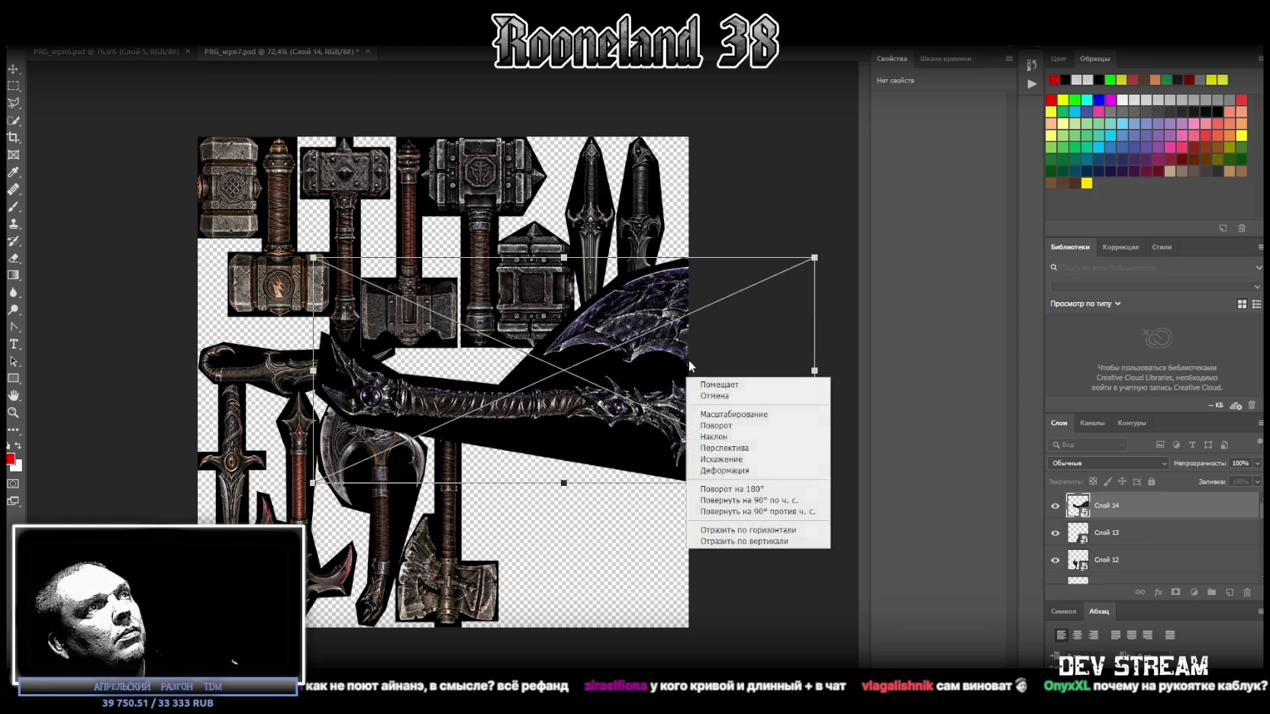
pyautogui.click(740, 541)
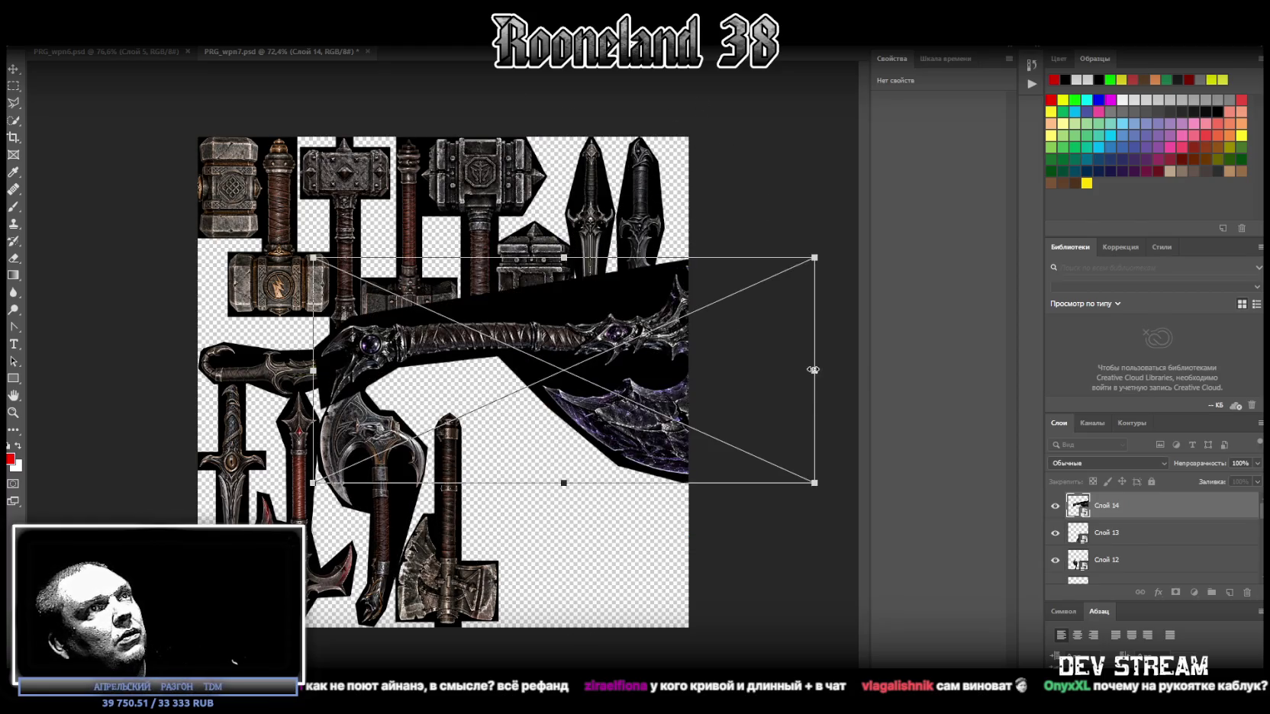
pyautogui.moveTo(814, 369); pyautogui.dragTo(657, 336)
pyautogui.moveTo(579, 347); pyautogui.dragTo(637, 419)
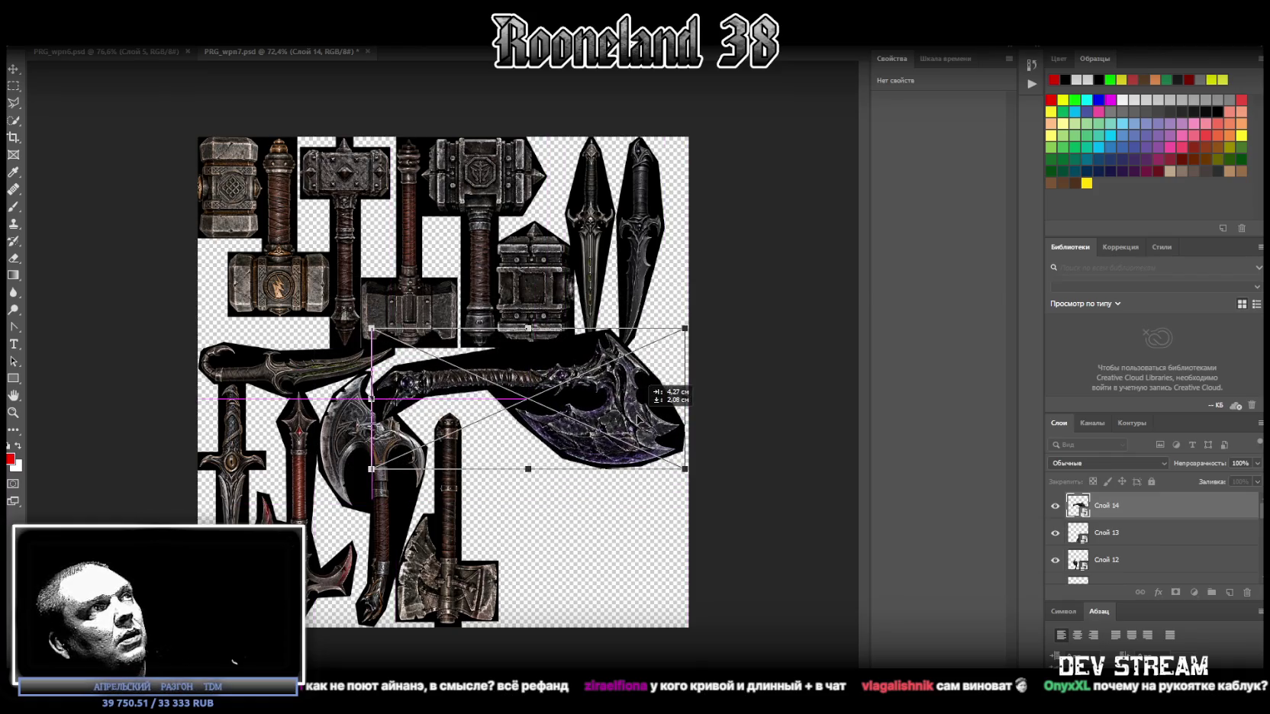
pyautogui.moveTo(631, 416)
pyautogui.mouseDown()
pyautogui.moveTo(575, 398)
pyautogui.moveTo(545, 409)
pyautogui.mouseUp()
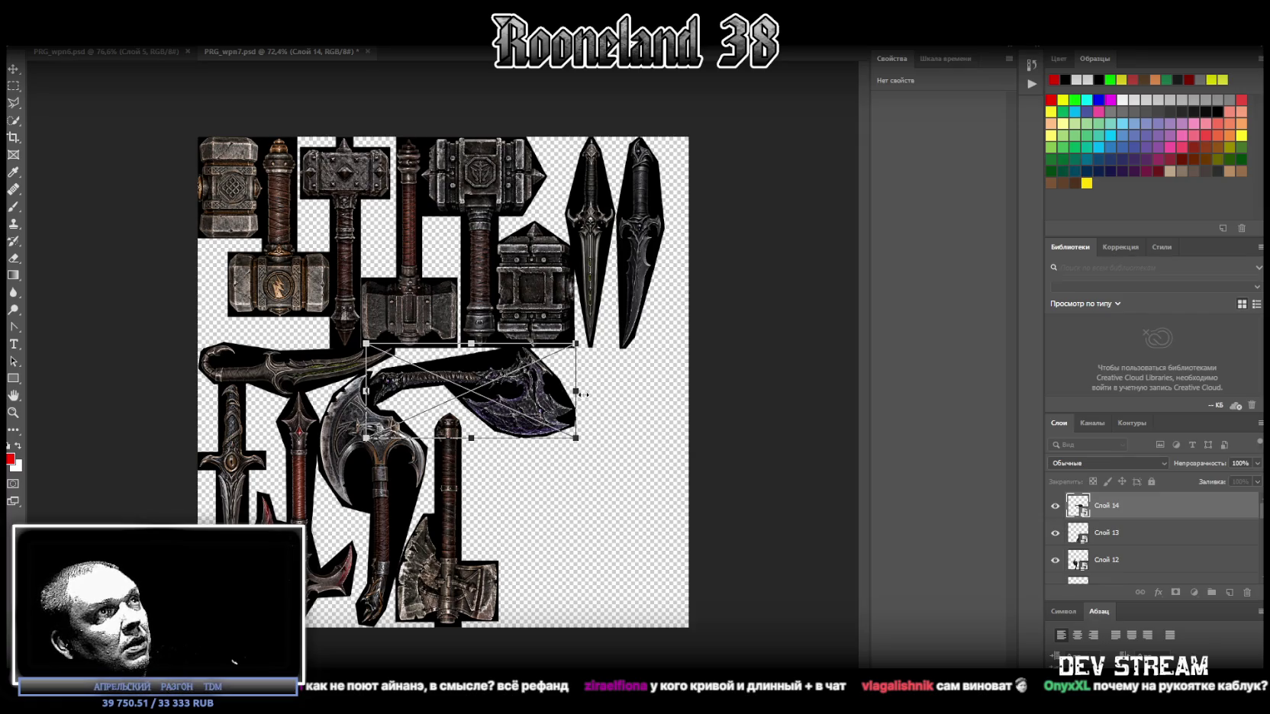
pyautogui.press('Return')
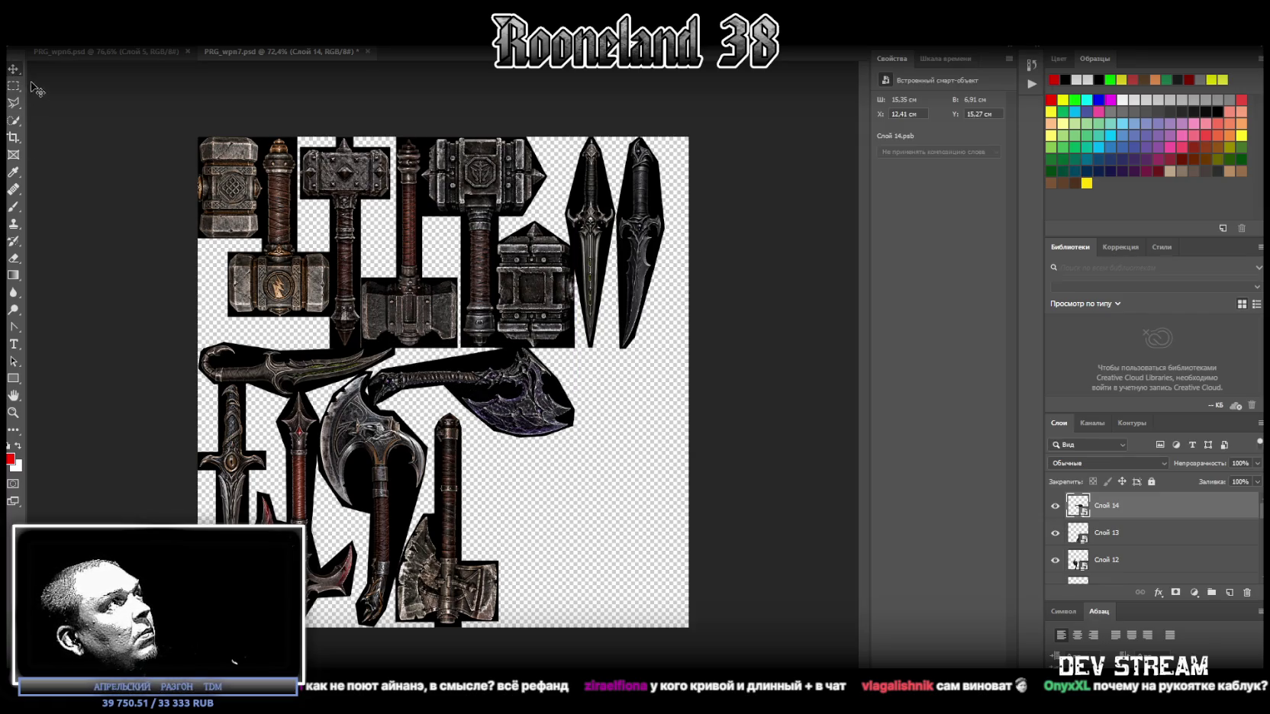
# Step: Zoom in to inspect the purple axe head on the sheet
pyautogui.click(13, 412)
pyautogui.moveTo(462, 419); pyautogui.dragTo(515, 414)
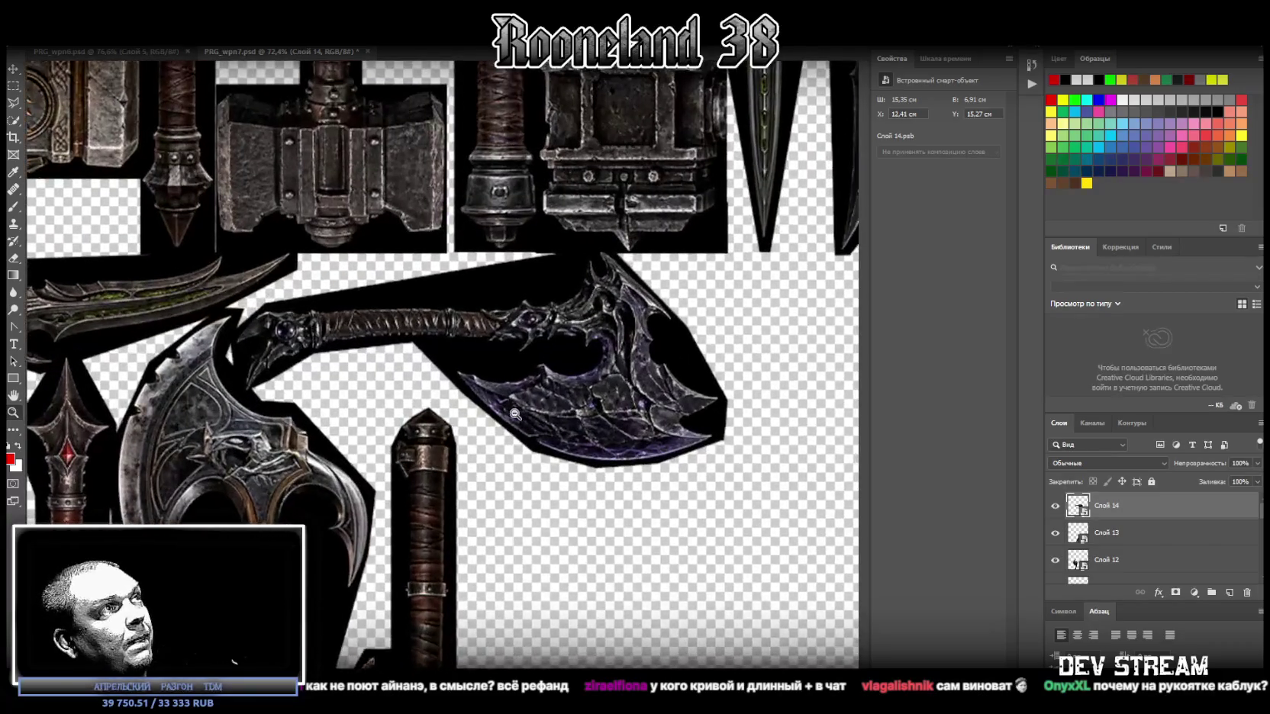
pyautogui.keyDown('alt'); pyautogui.click(515, 414); pyautogui.keyUp('alt')
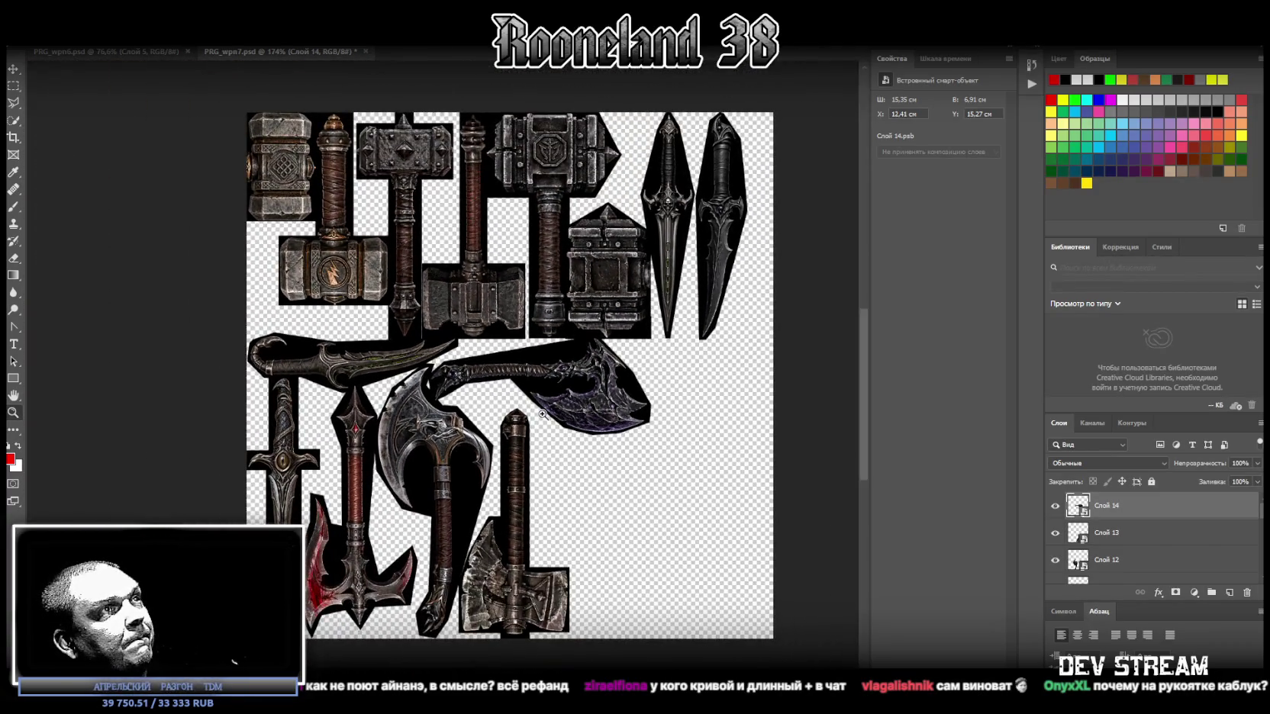
pyautogui.click(566, 410)
pyautogui.moveTo(567, 410)
pyautogui.mouseDown()
pyautogui.moveTo(615, 408)
pyautogui.moveTo(594, 416)
pyautogui.mouseUp()
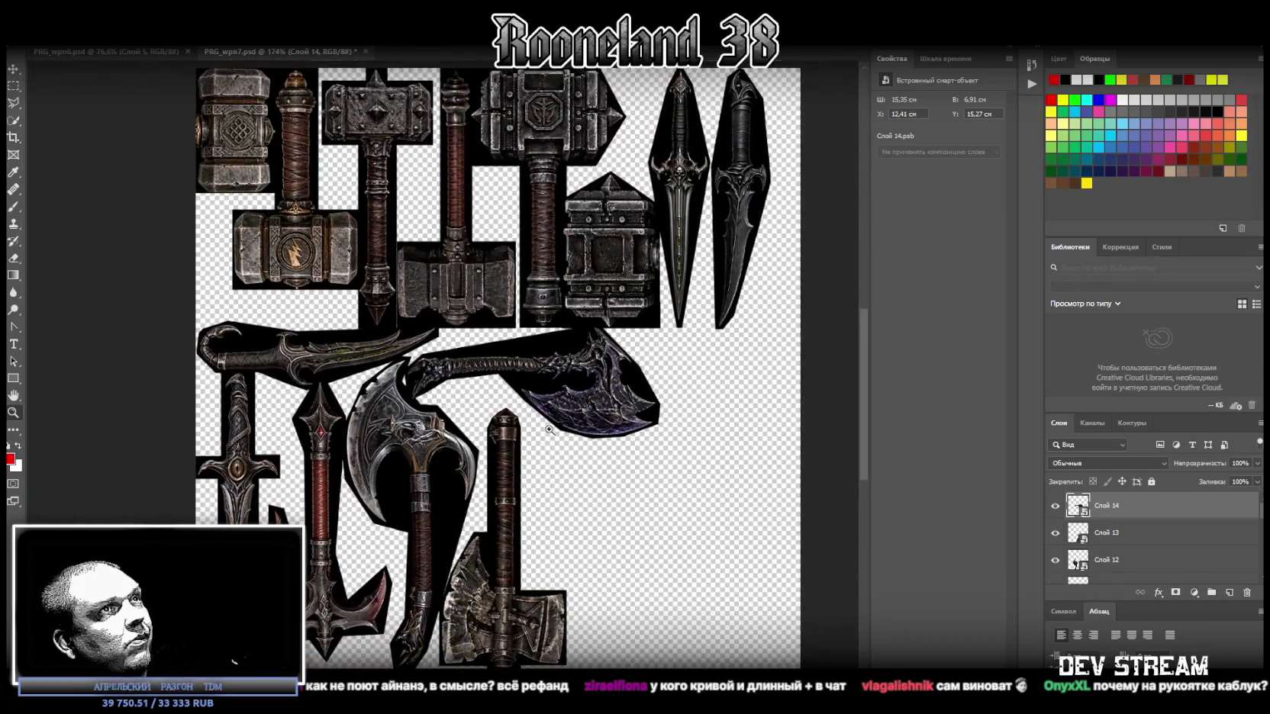
pyautogui.keyDown('alt'); pyautogui.scroll(-5, 549, 430); pyautogui.keyUp('alt')
pyautogui.keyDown('alt'); pyautogui.scroll(7, 551, 431); pyautogui.keyUp('alt')
pyautogui.keyDown('alt'); pyautogui.scroll(-2, 555, 431); pyautogui.keyUp('alt')
pyautogui.keyDown('alt'); pyautogui.scroll(-2, 555, 431); pyautogui.keyUp('alt')
pyautogui.keyDown('alt'); pyautogui.scroll(3, 553, 432); pyautogui.keyUp('alt')
pyautogui.keyDown('alt'); pyautogui.scroll(-2, 552, 432); pyautogui.keyUp('alt')
pyautogui.keyDown('alt'); pyautogui.scroll(2, 551, 432); pyautogui.keyUp('alt')
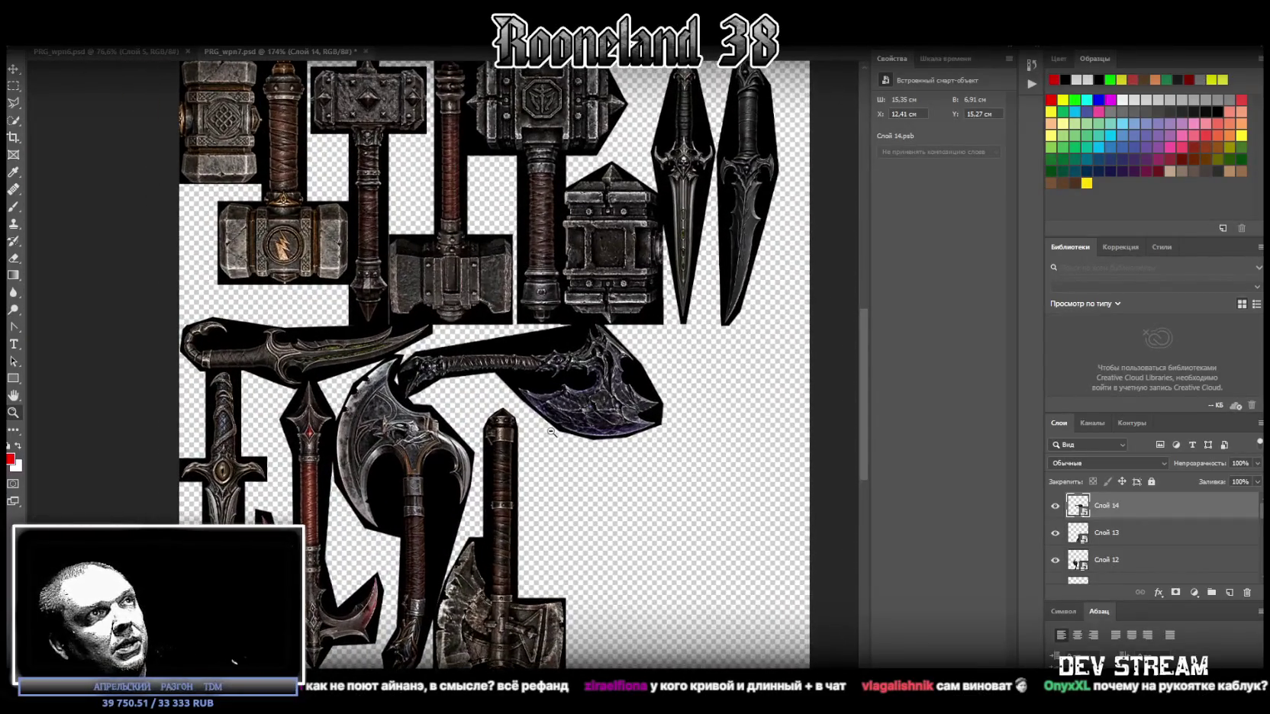
pyautogui.keyDown('alt'); pyautogui.scroll(-1, 551, 432); pyautogui.keyUp('alt')
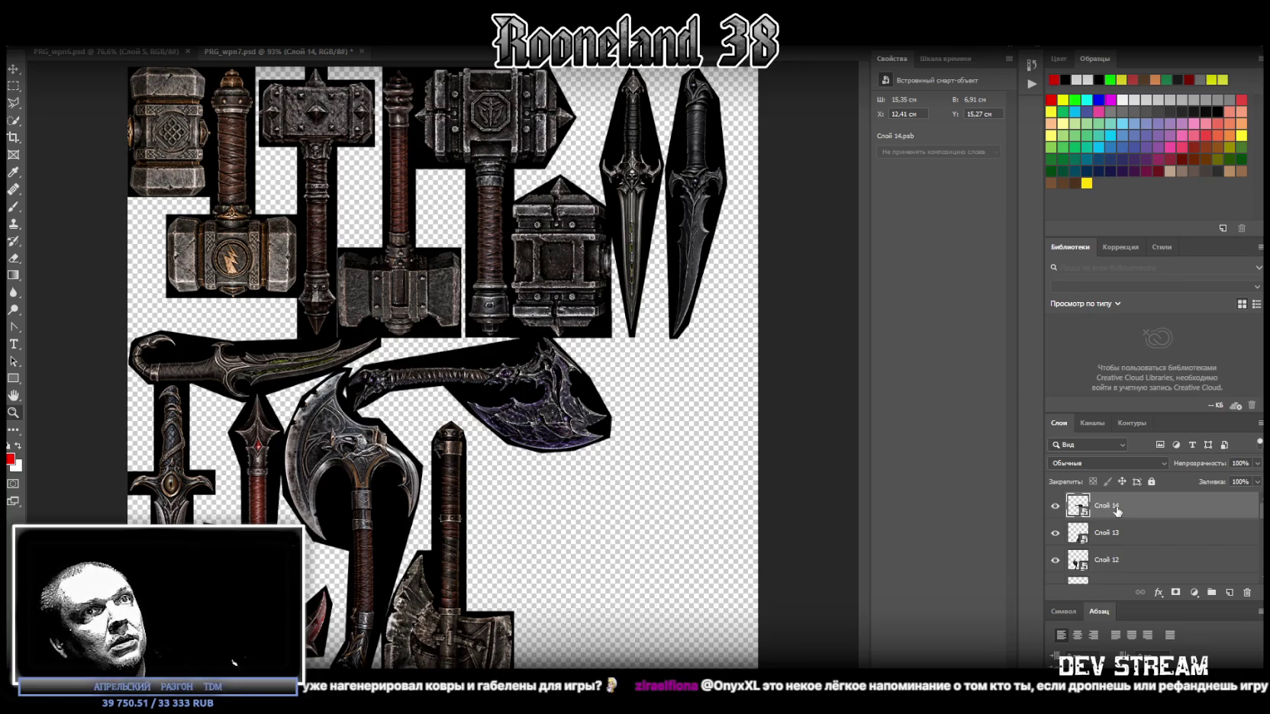
# Step: Rotate the axe upright, flip it horizontally, and enlarge it into the lower-right space
pyautogui.hotkey('ctrl', 't')
pyautogui.moveTo(634, 344); pyautogui.dragTo(478, 216)
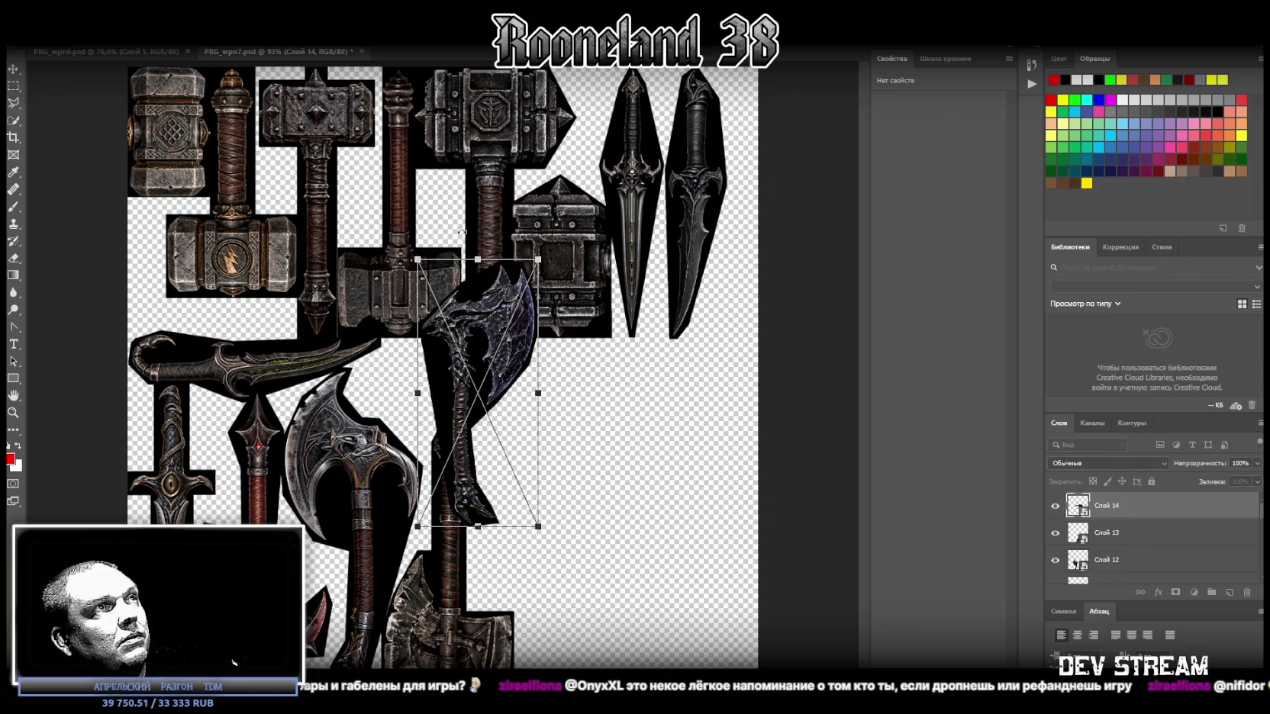
pyautogui.rightClick(478, 290)
pyautogui.click(553, 444)
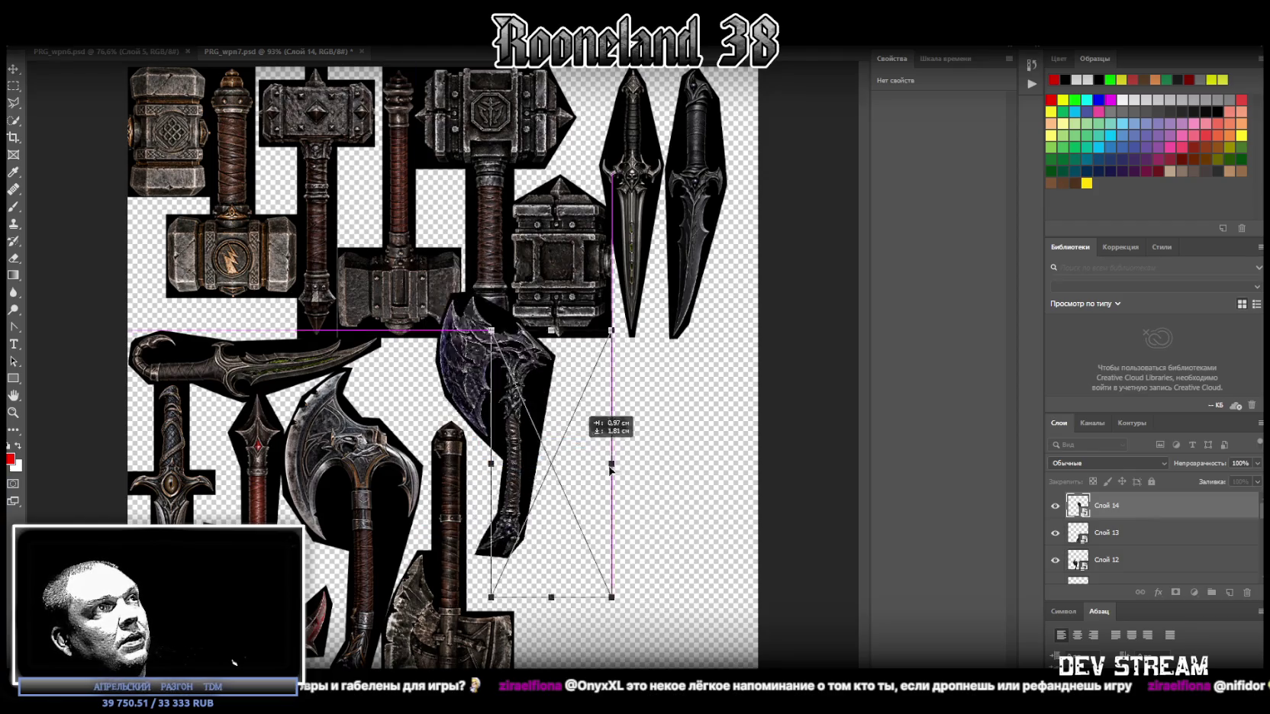
pyautogui.moveTo(518, 460); pyautogui.dragTo(592, 568)
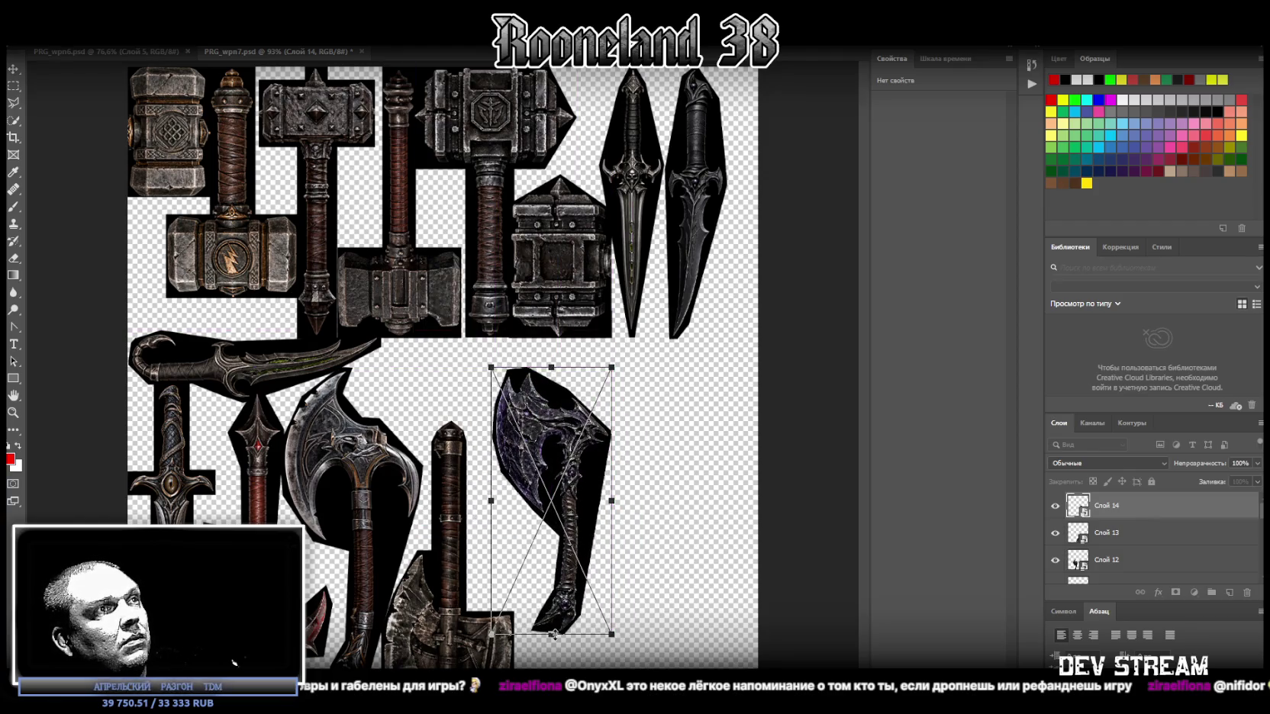
pyautogui.moveTo(554, 635); pyautogui.dragTo(551, 695)
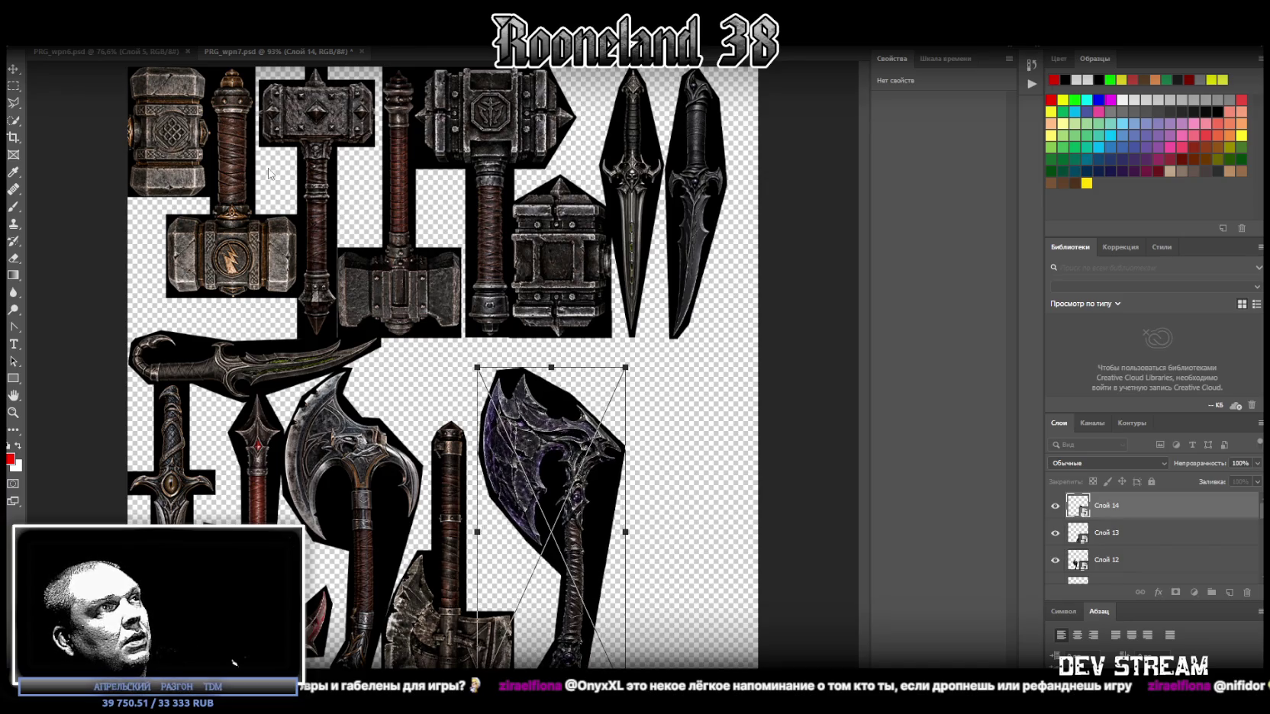
pyautogui.moveTo(591, 568); pyautogui.dragTo(581, 596)
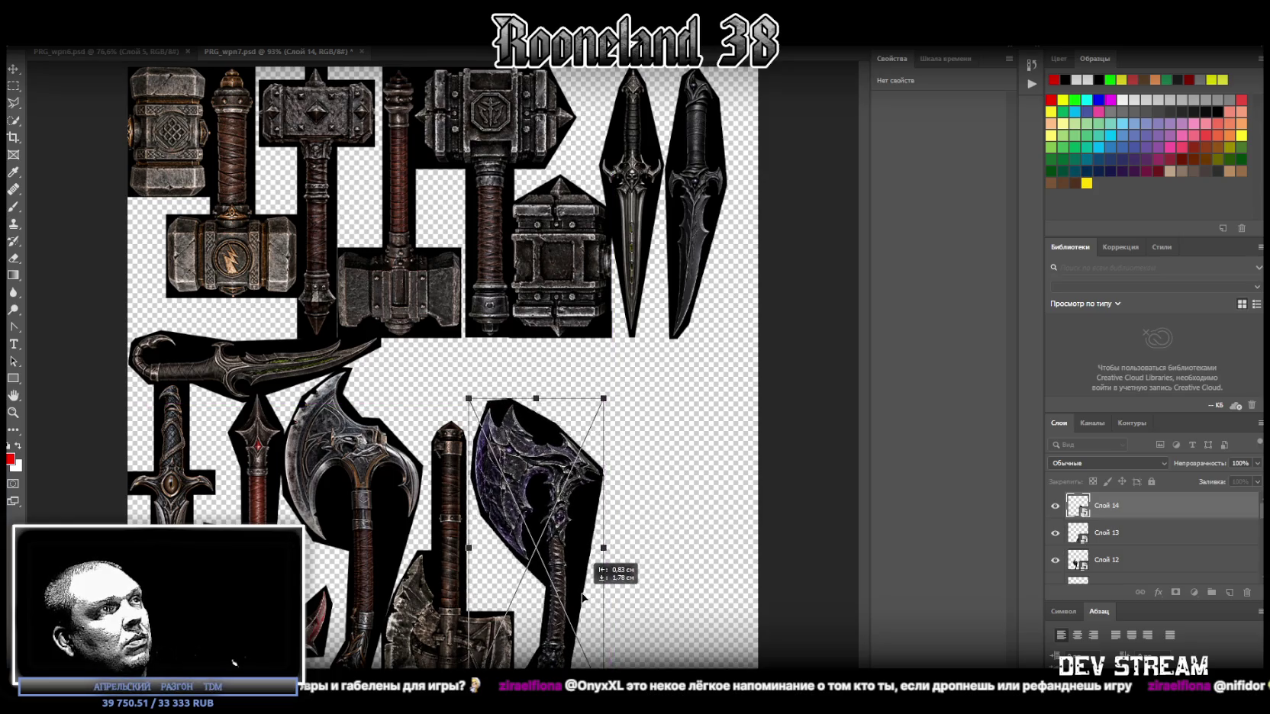
pyautogui.moveTo(581, 597); pyautogui.dragTo(582, 596)
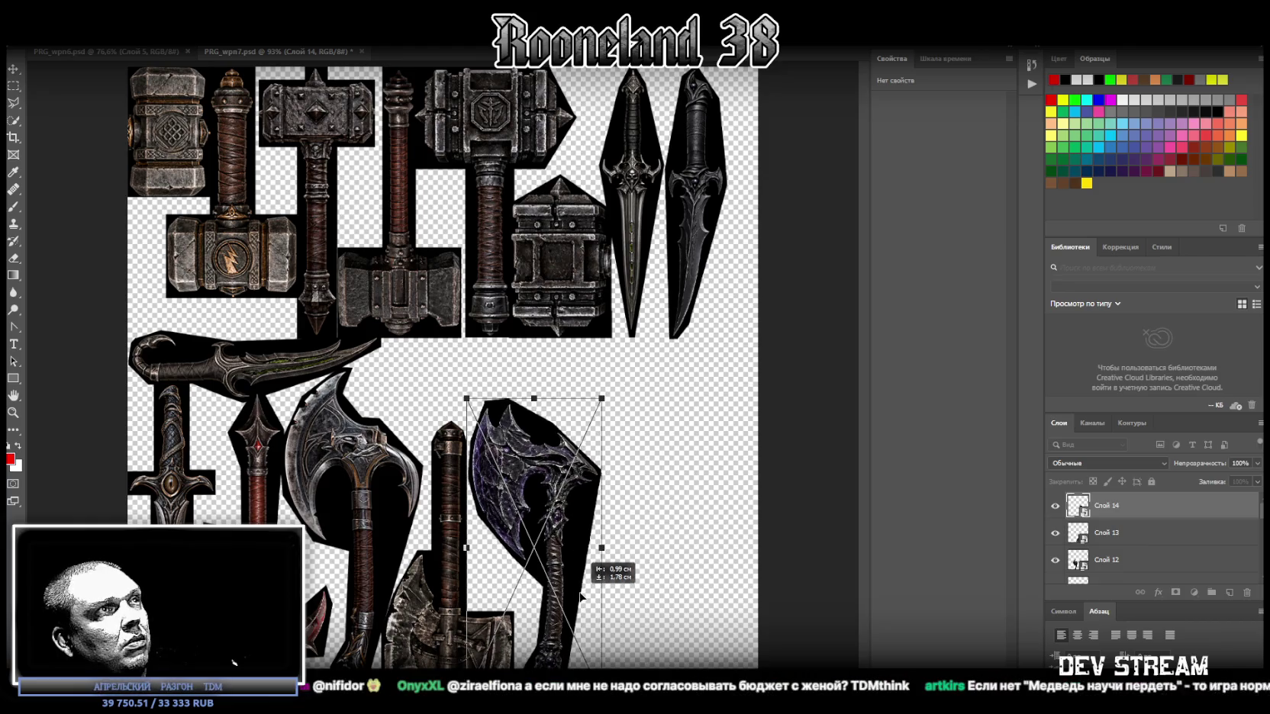
pyautogui.moveTo(581, 596); pyautogui.dragTo(580, 596)
pyautogui.press('Return')
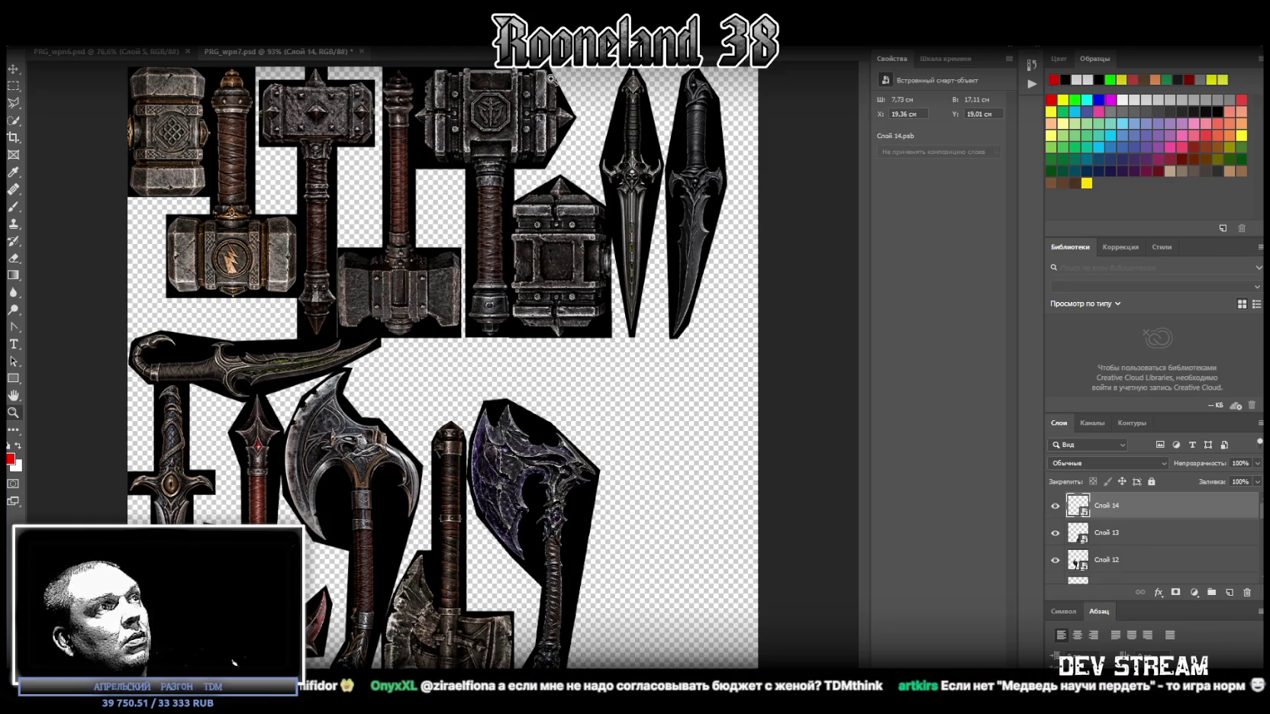
# Step: Select the Слой 12 and Слой 11 layers of the lower weapon group for moving
pyautogui.keyDown('shift'); pyautogui.click(1114, 533); pyautogui.keyUp('shift')
pyautogui.press('Delete')
pyautogui.keyDown('shift'); pyautogui.click(1114, 534); pyautogui.keyUp('shift')
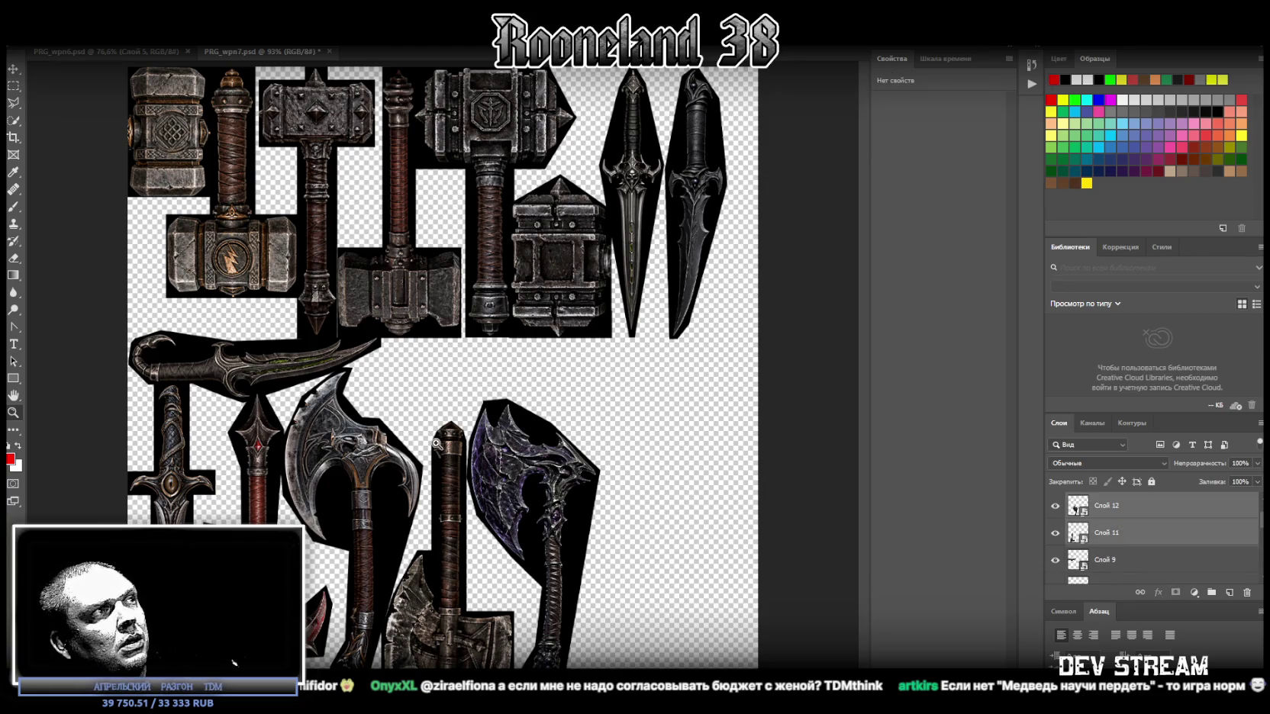
pyautogui.scroll(-1, 1148, 551)
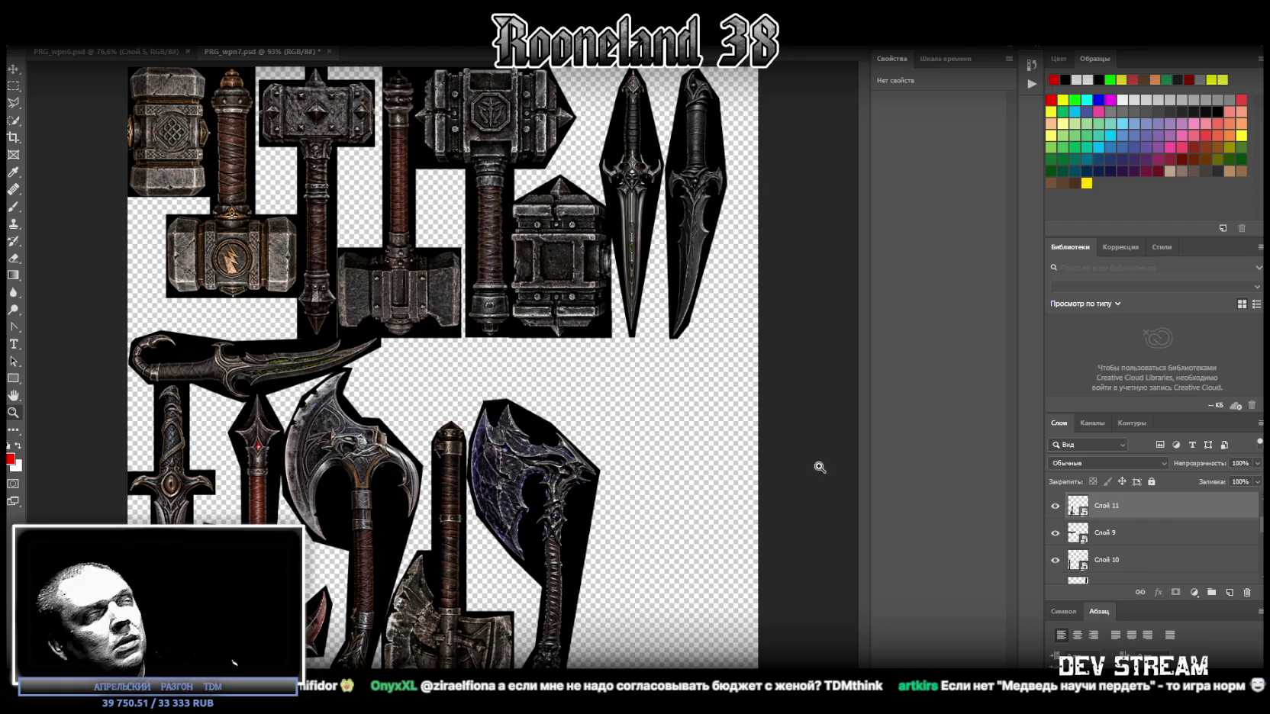
pyautogui.click(13, 69)
# Step: Shift the lower axes and spears right, and stand the curved dagger (Слой 9) vertically beside the sword
pyautogui.moveTo(541, 500); pyautogui.dragTo(696, 506)
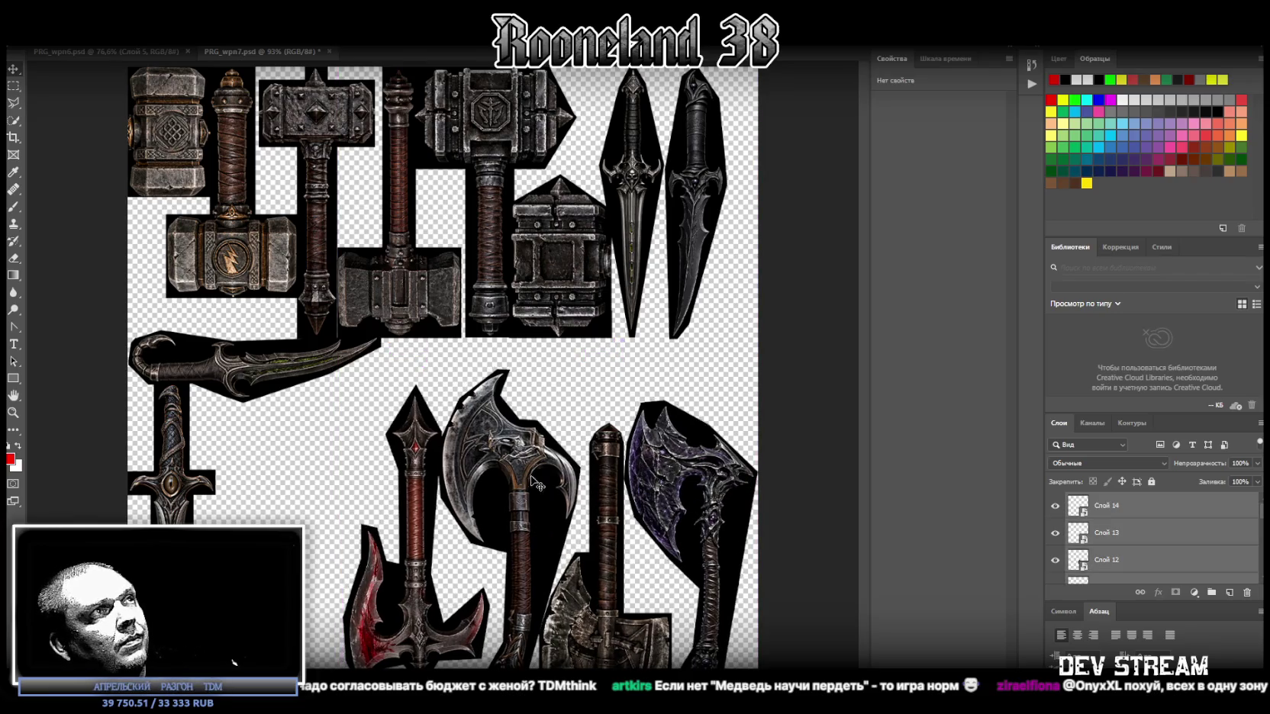
pyautogui.scroll(-1, 1143, 546)
pyautogui.click(1135, 560)
pyautogui.click(290, 374)
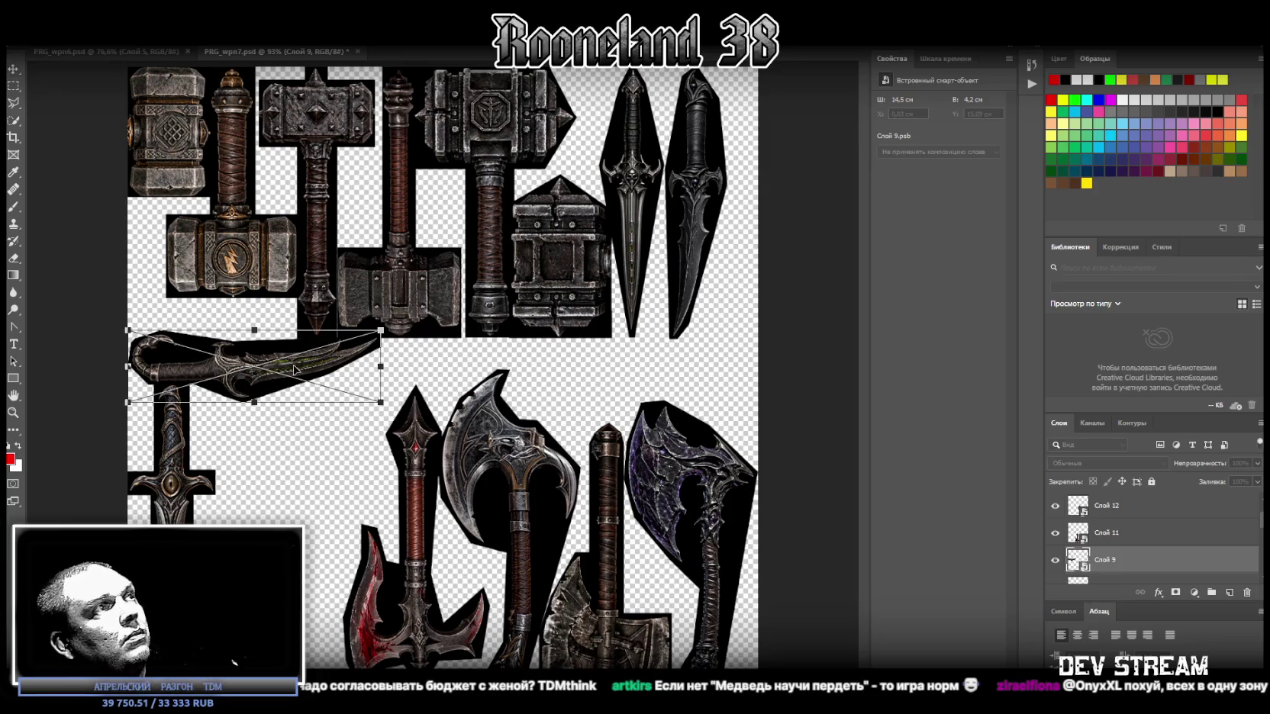
pyautogui.keyDown('shift'); pyautogui.moveTo(391, 299); pyautogui.dragTo(218, 263); pyautogui.keyUp('shift')
pyautogui.moveTo(256, 381); pyautogui.dragTo(261, 461)
pyautogui.keyDown('alt'); pyautogui.moveTo(295, 507); pyautogui.dragTo(304, 507); pyautogui.keyUp('alt')
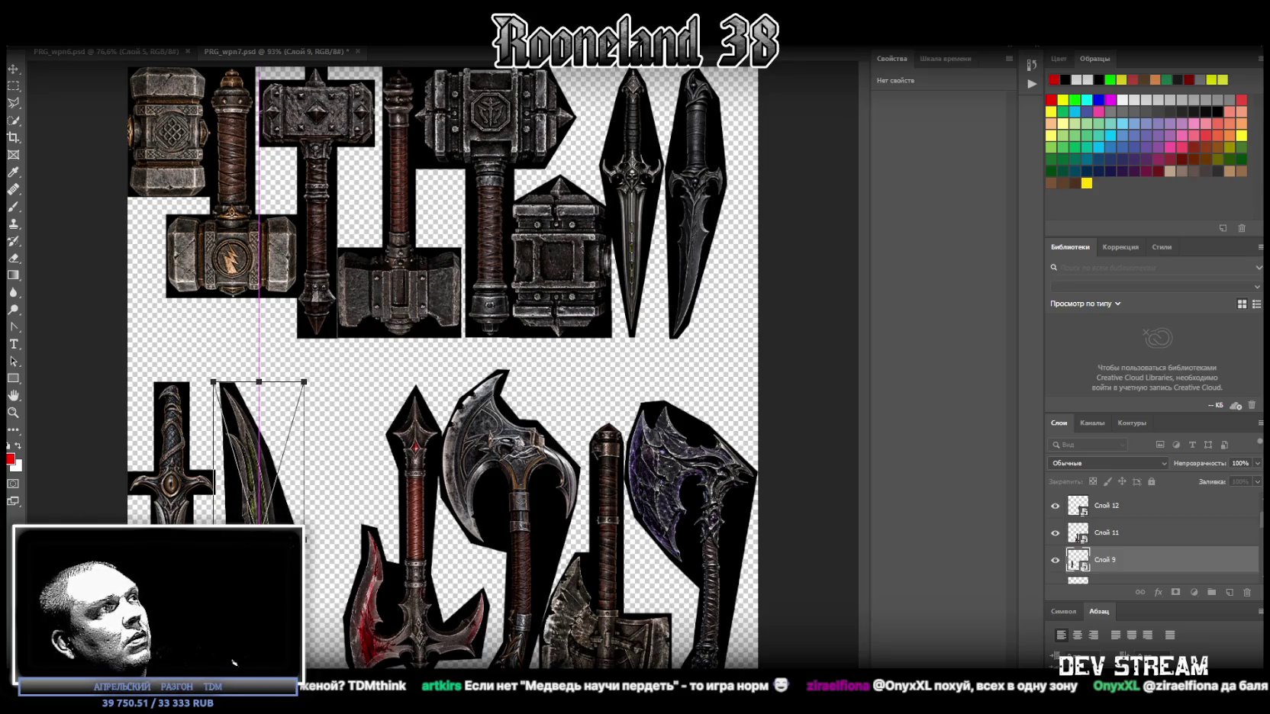
# Step: Flip the two lower-left daggers horizontally so they swap places
pyautogui.scroll(-1, 1114, 539)
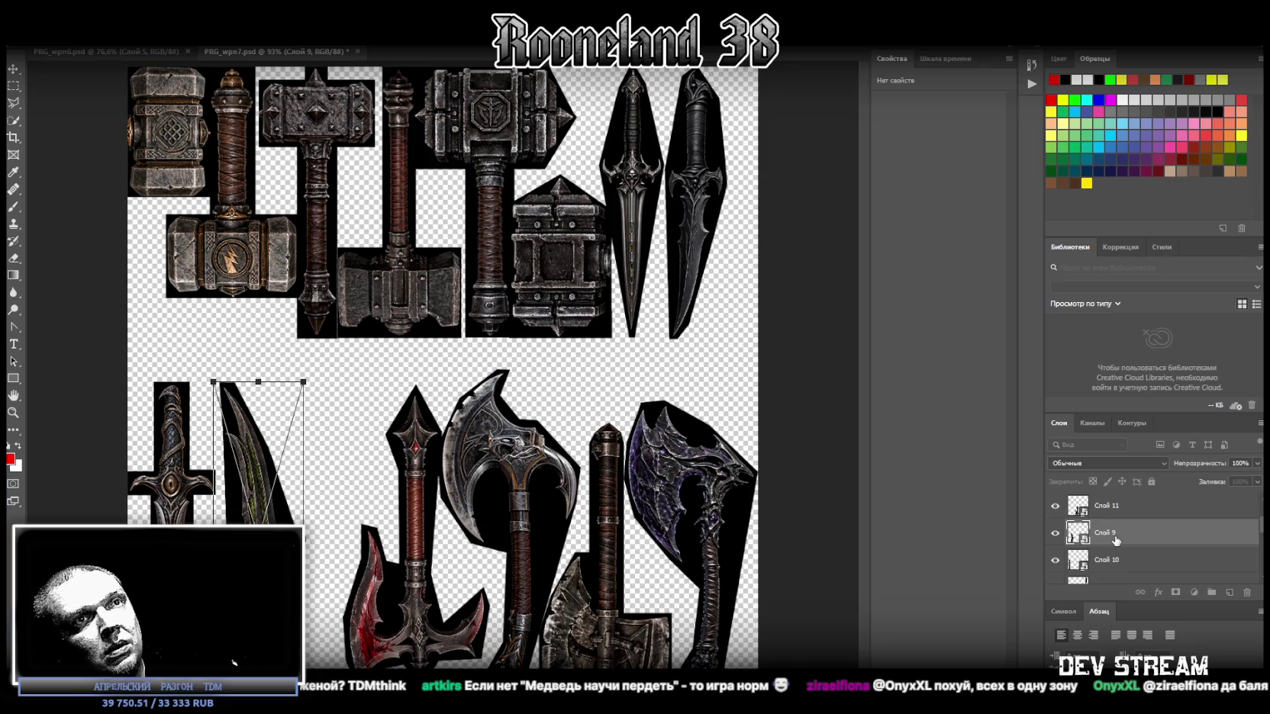
pyautogui.scroll(-1, 1114, 539)
pyautogui.keyDown('shift'); pyautogui.click(1106, 536); pyautogui.keyUp('shift')
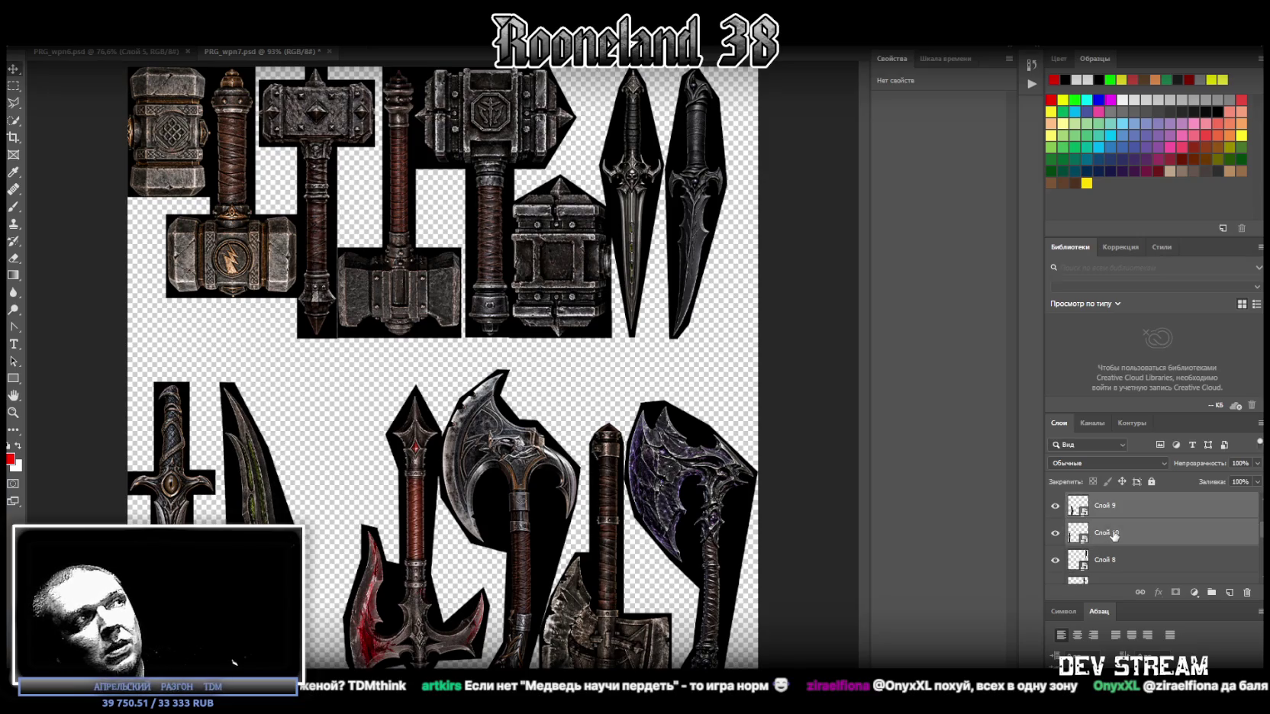
pyautogui.hotkey('ctrl', 't')
pyautogui.rightClick(249, 509)
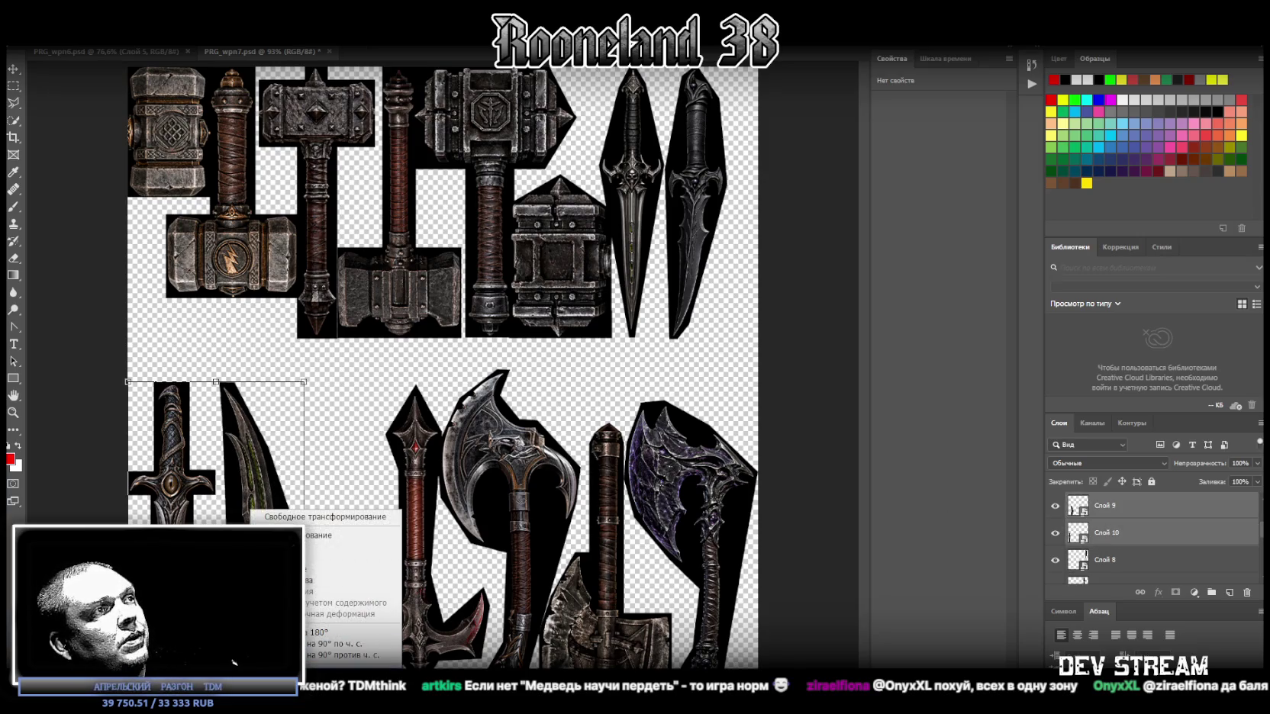
pyautogui.click(336, 672)
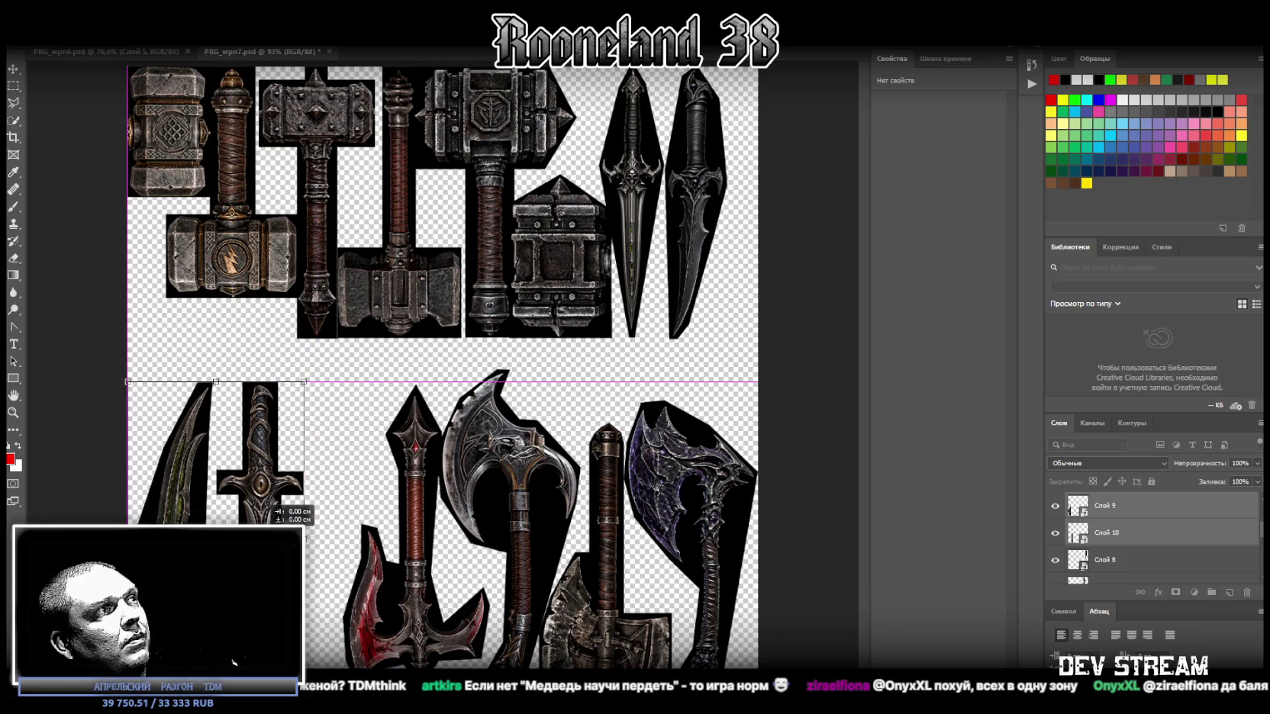
pyautogui.press('Return')
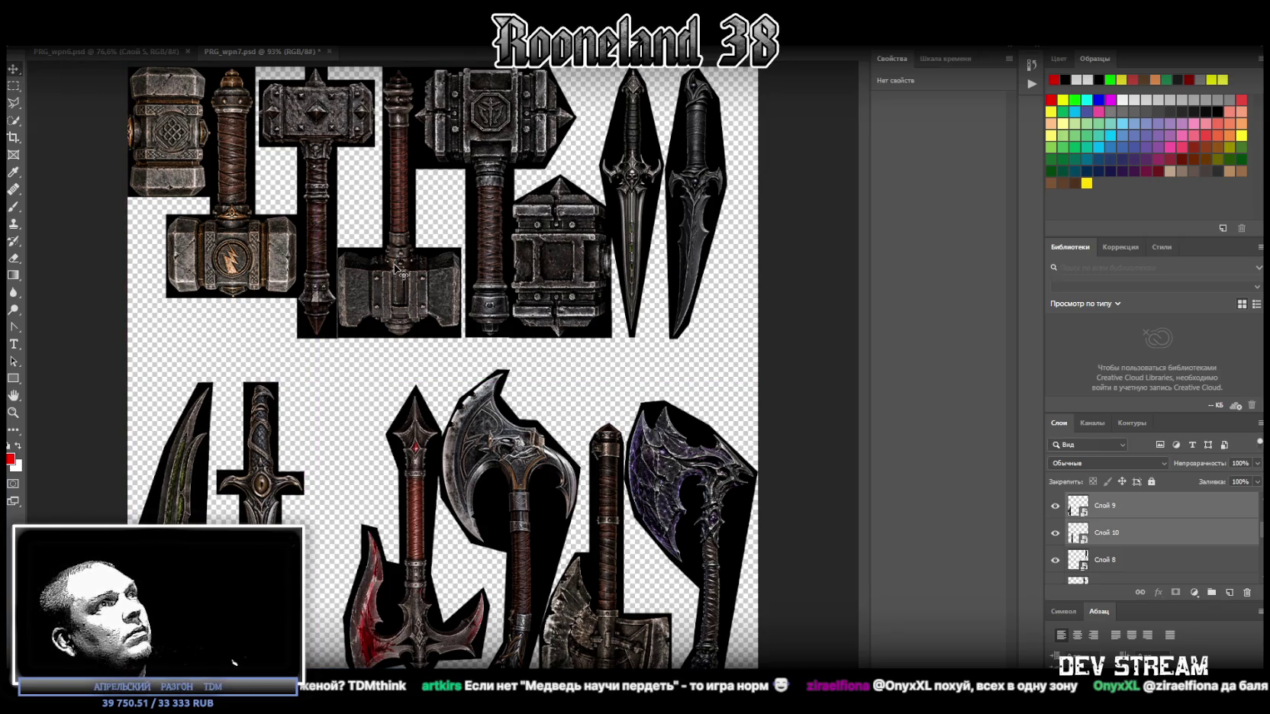
# Step: Select the two top-right dagger layers
pyautogui.scroll(-1, 1145, 527)
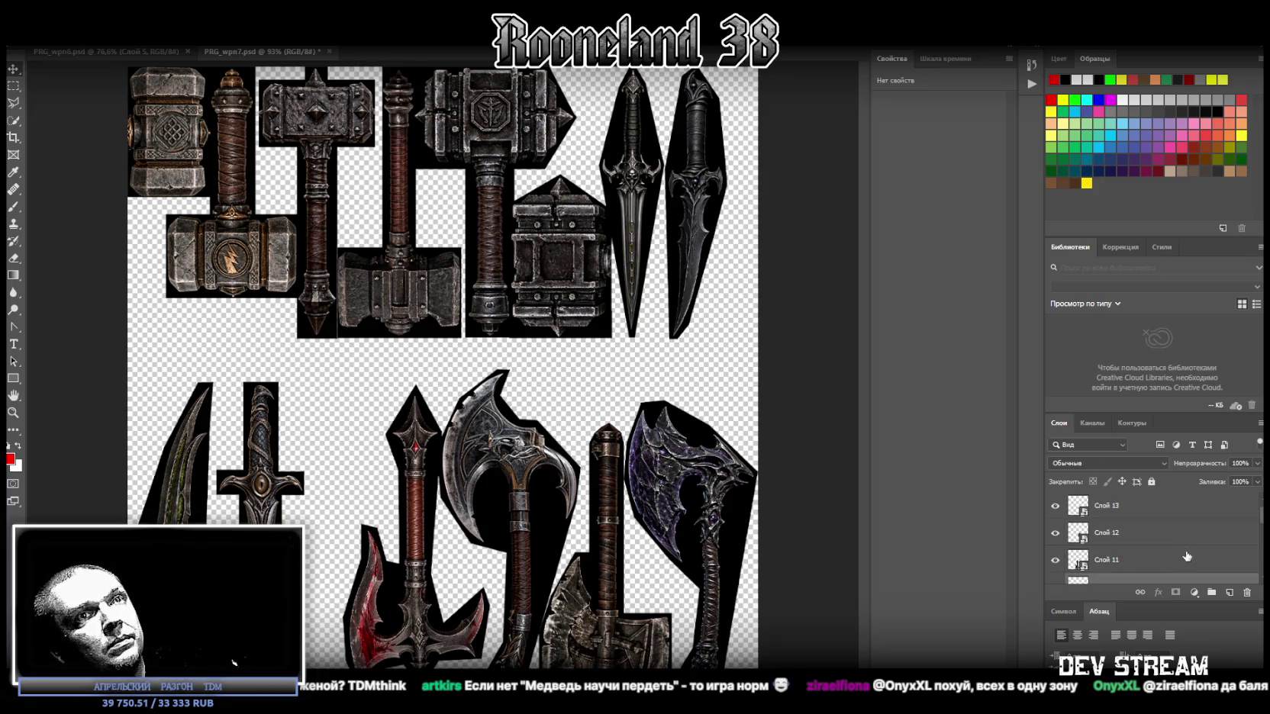
pyautogui.click(1160, 542)
pyautogui.keyDown('shift'); pyautogui.click(1161, 560); pyautogui.keyUp('shift')
# Step: Stretch the two top-right daggers down to the middle line and shift them slightly right
pyautogui.hotkey('ctrl', 't')
pyautogui.moveTo(662, 339); pyautogui.dragTo(654, 377)
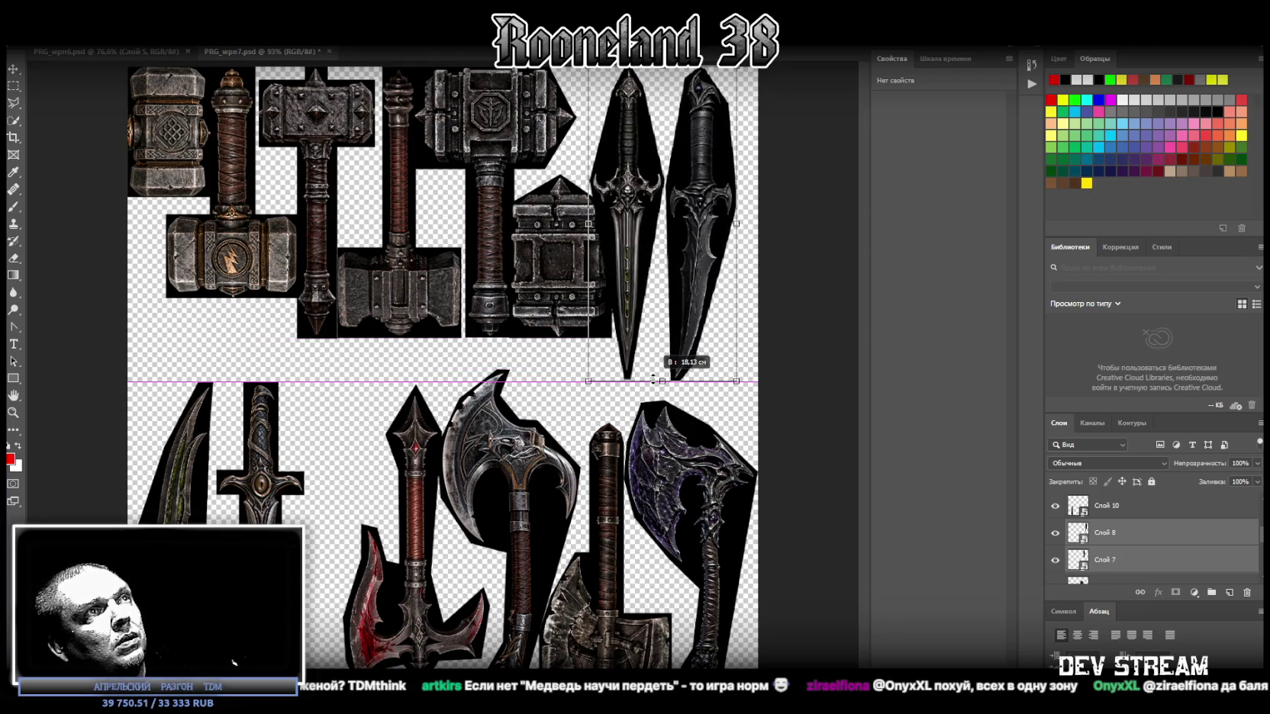
pyautogui.moveTo(694, 318); pyautogui.dragTo(708, 317)
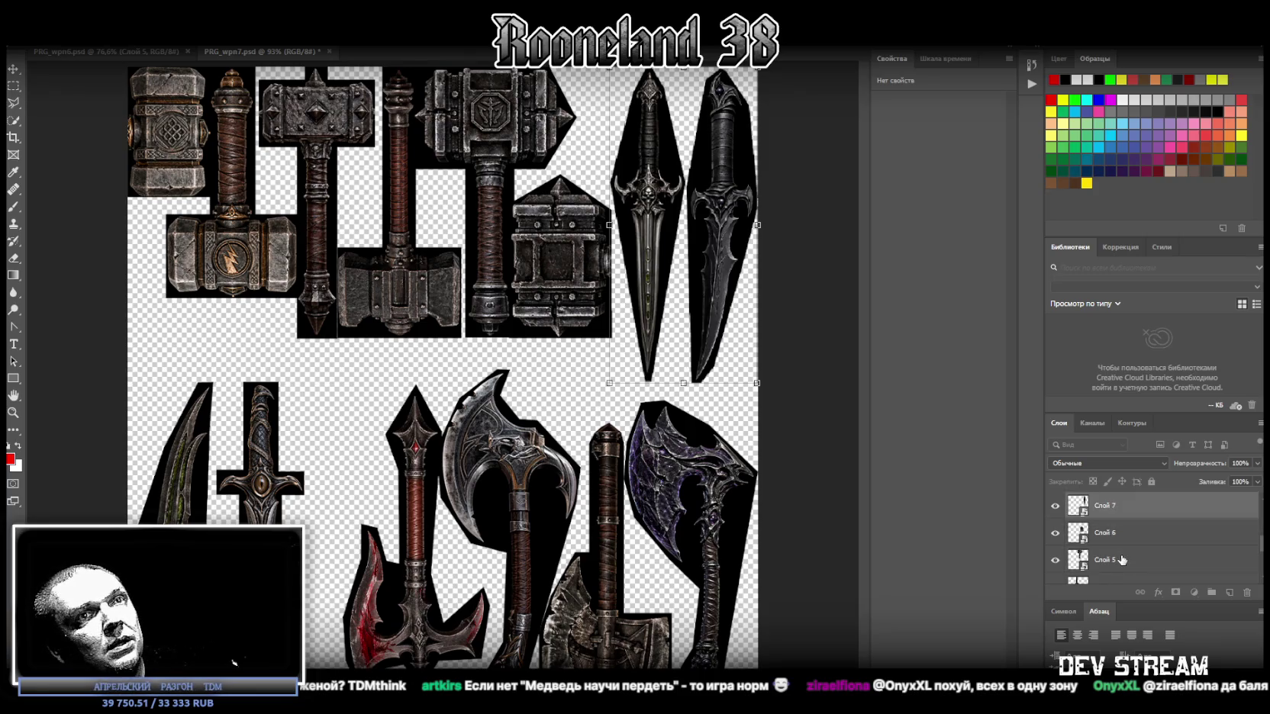
# Step: Move the cross dagger and the curved blade to the right
pyautogui.scroll(1, 1116, 516)
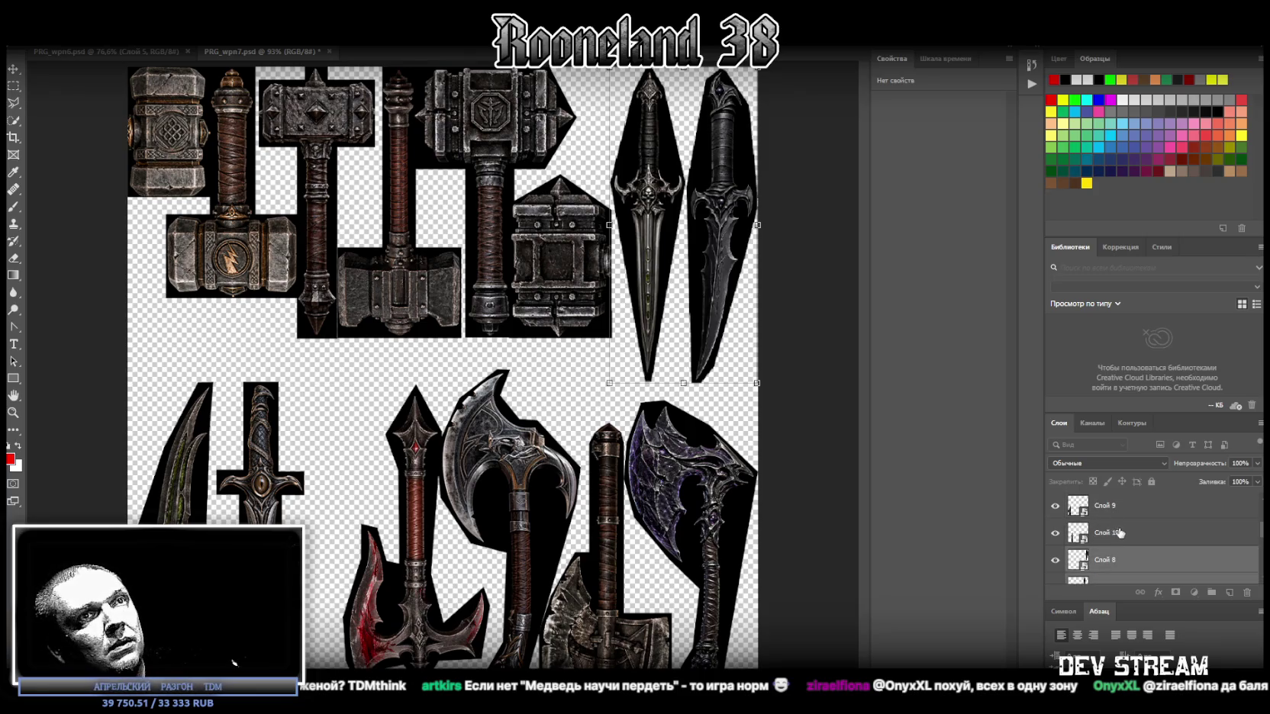
pyautogui.click(1110, 533)
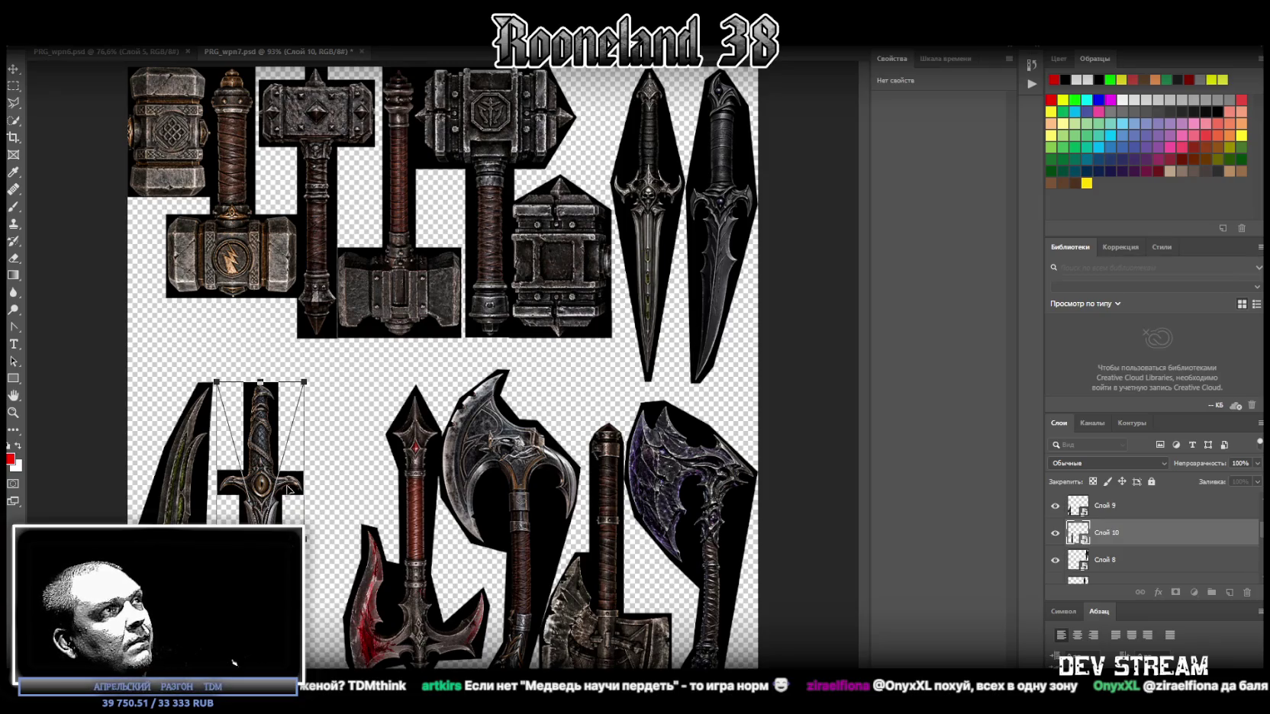
pyautogui.moveTo(288, 491); pyautogui.dragTo(344, 489)
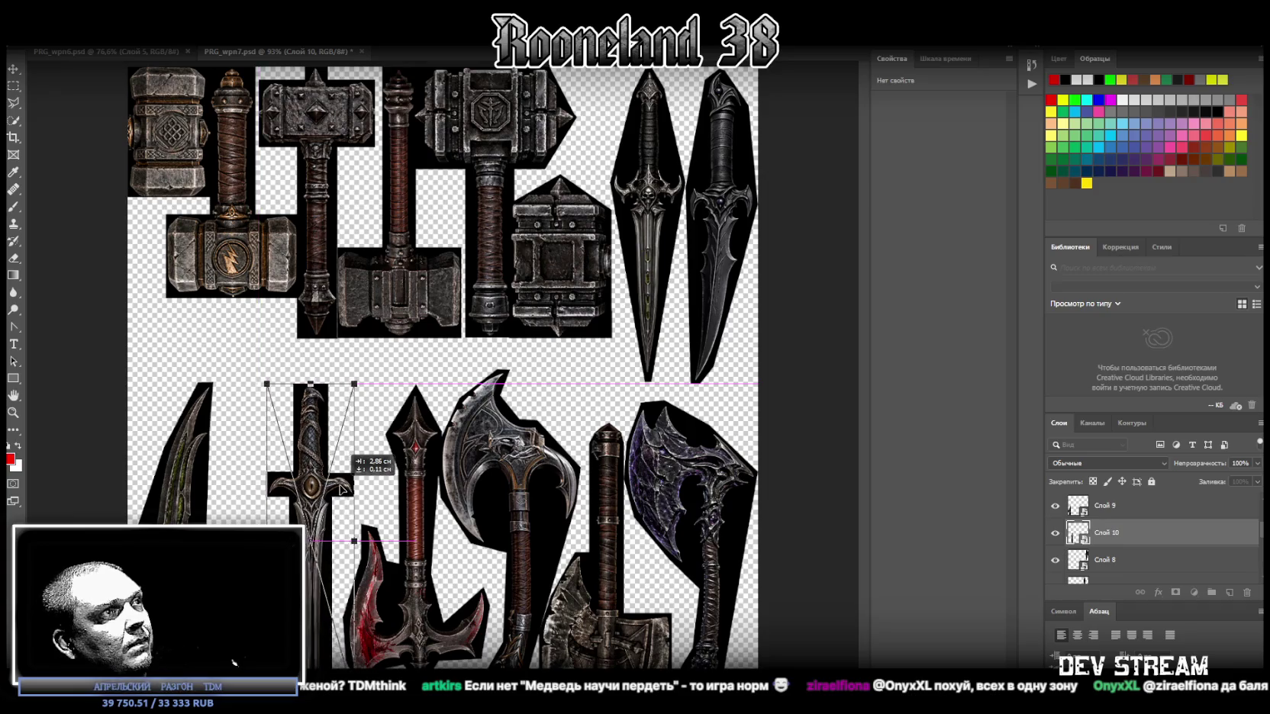
pyautogui.click(1118, 506)
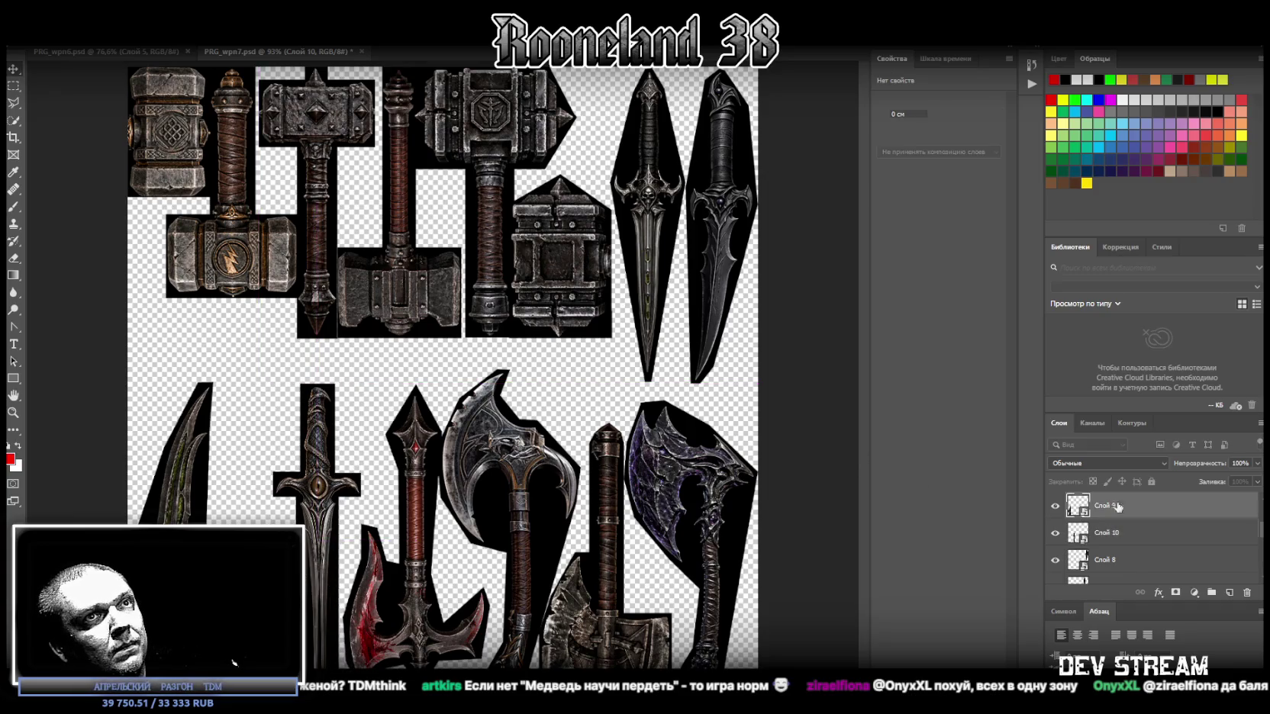
pyautogui.moveTo(174, 494); pyautogui.dragTo(242, 498)
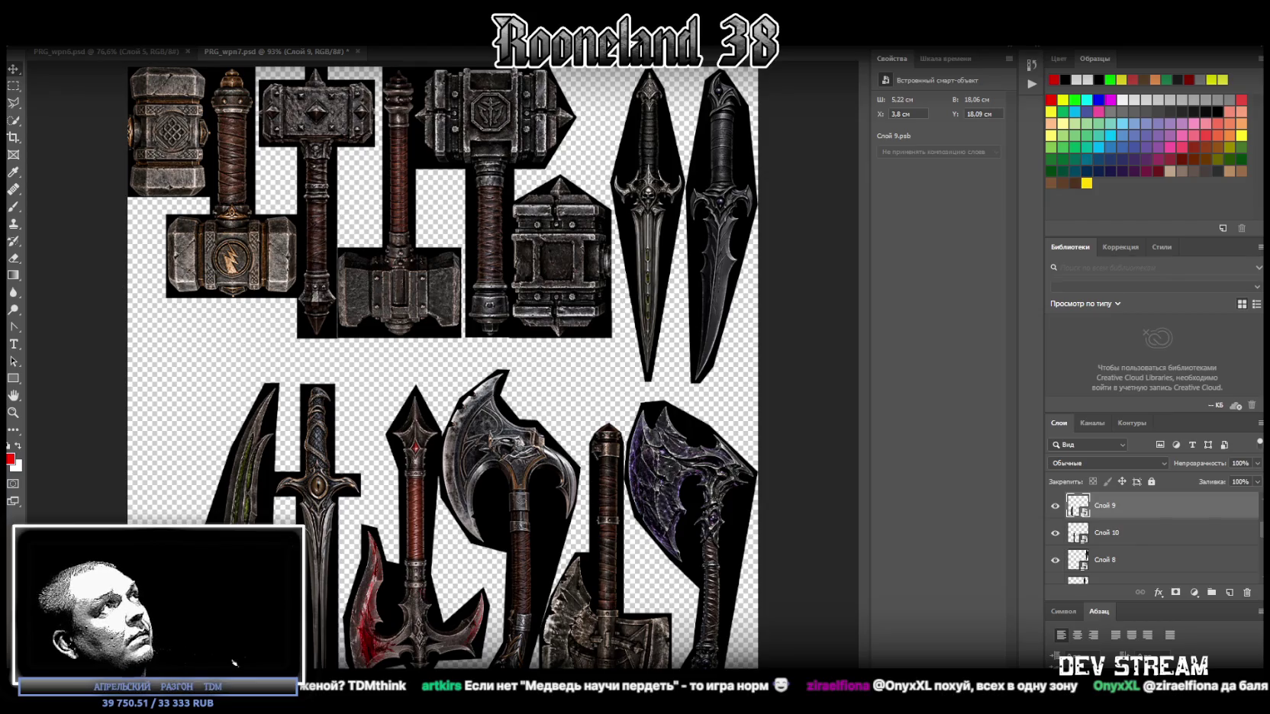
# Step: Move the rightmost top dagger into the lower-left corner of the sheet
pyautogui.scroll(3, 1250, 536)
pyautogui.scroll(-3, 1142, 558)
pyautogui.click(1135, 543)
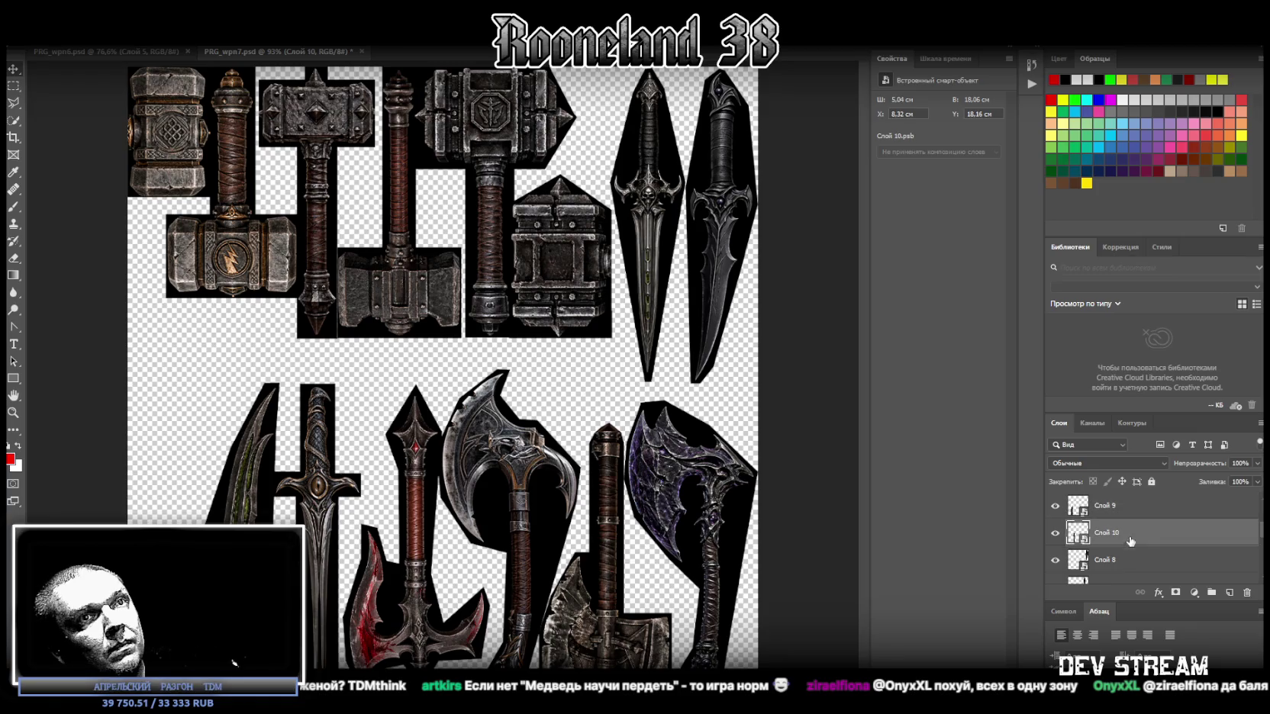
pyautogui.click(1132, 560)
pyautogui.hotkey('ctrl', 't')
pyautogui.moveTo(721, 227)
pyautogui.mouseDown()
pyautogui.moveTo(164, 534)
pyautogui.moveTo(186, 505)
pyautogui.mouseUp()
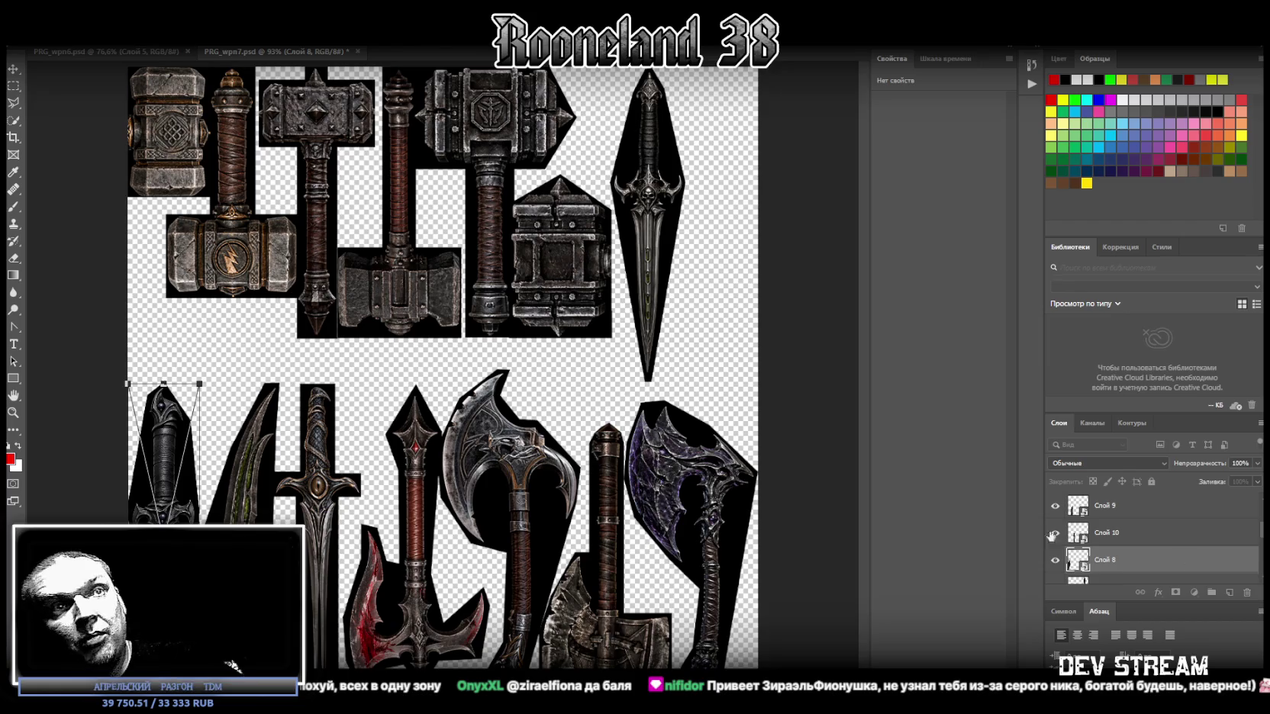
# Step: Move the Слой 7 dagger right and stretch it to 4.37 × 18.17 cm, reaching the middle line
pyautogui.click(1152, 537)
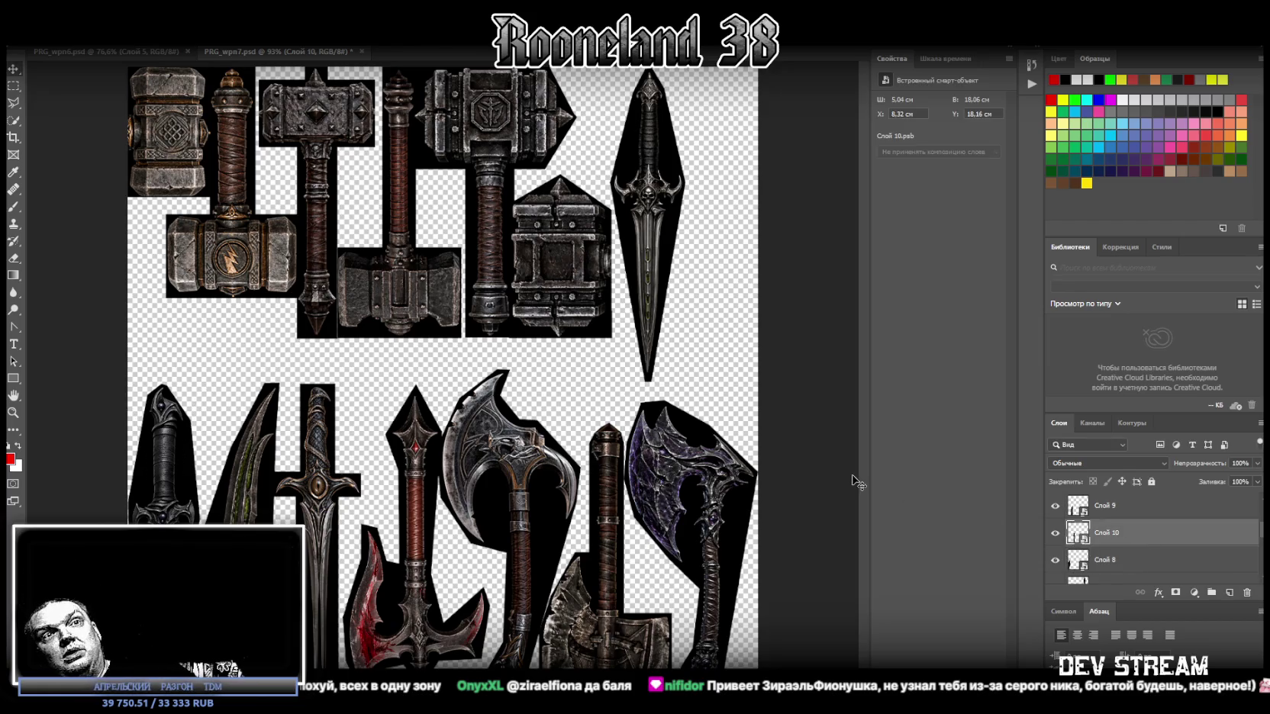
pyautogui.click(1133, 561)
pyautogui.scroll(-1, 1129, 561)
pyautogui.click(1125, 561)
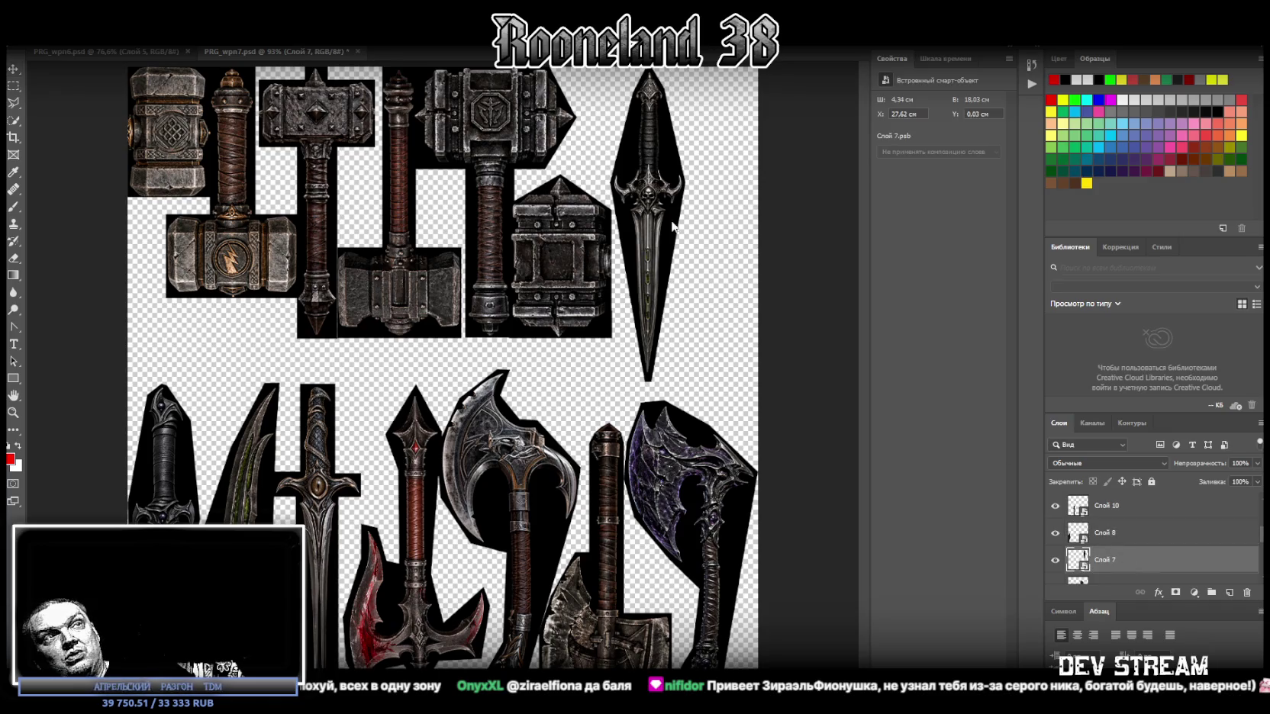
pyautogui.moveTo(674, 187); pyautogui.dragTo(745, 190)
pyautogui.moveTo(720, 379); pyautogui.dragTo(720, 381)
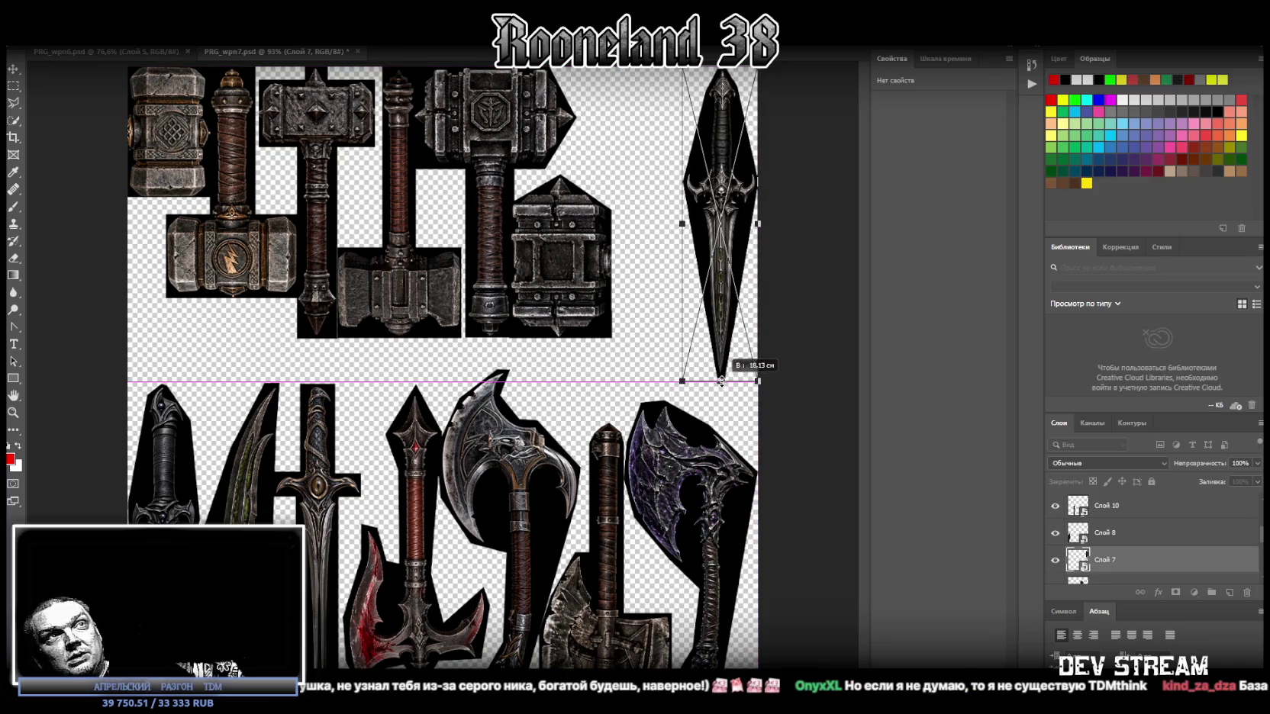
pyautogui.moveTo(718, 311); pyautogui.dragTo(718, 311)
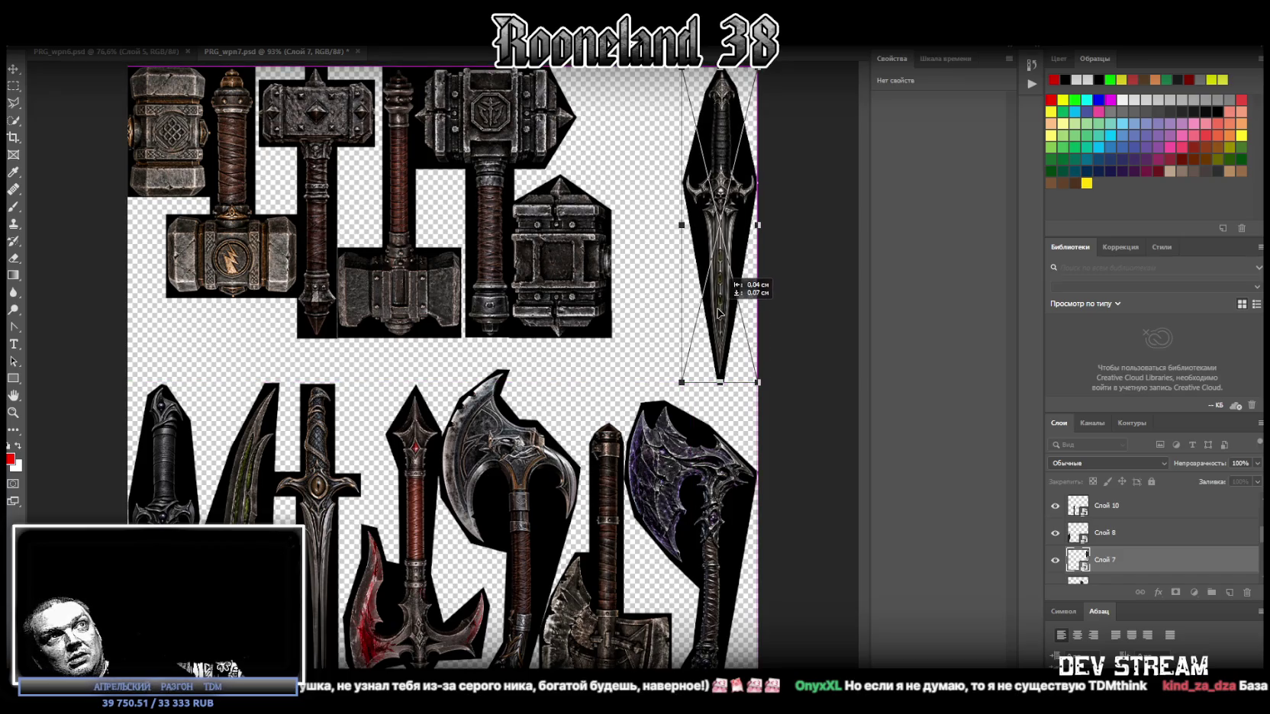
pyautogui.moveTo(720, 384); pyautogui.dragTo(720, 384)
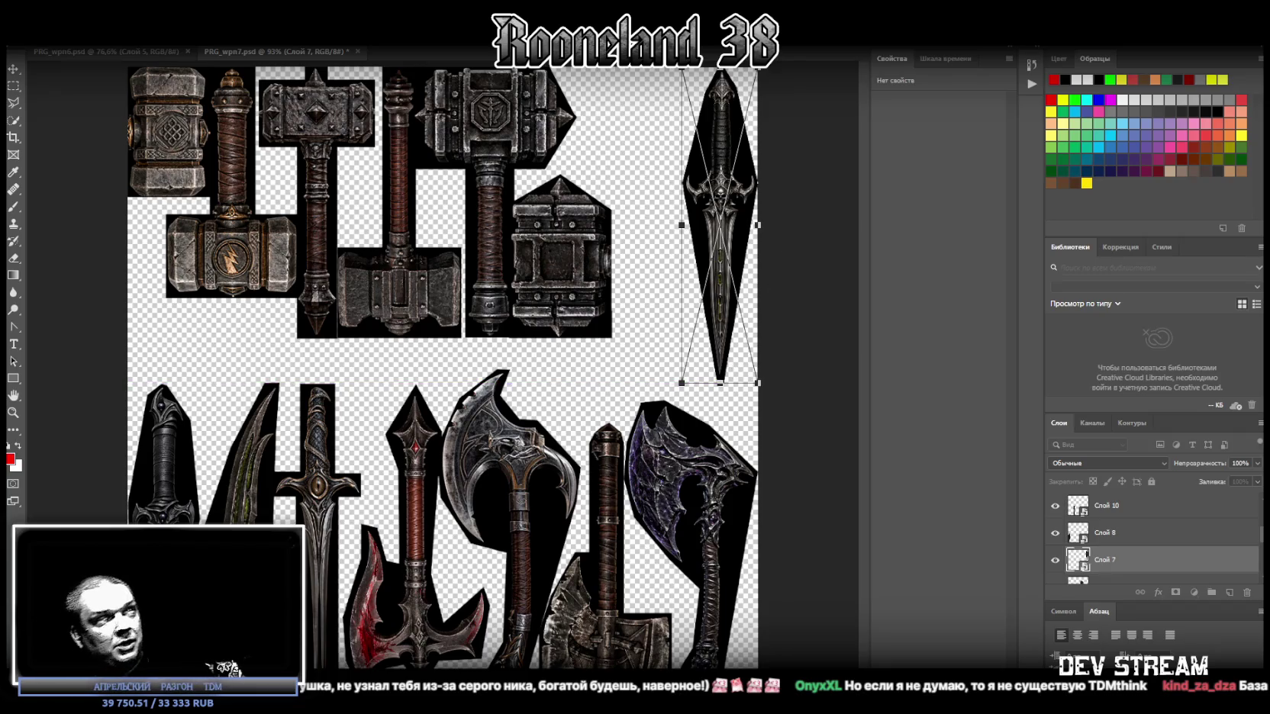
pyautogui.press('Return')
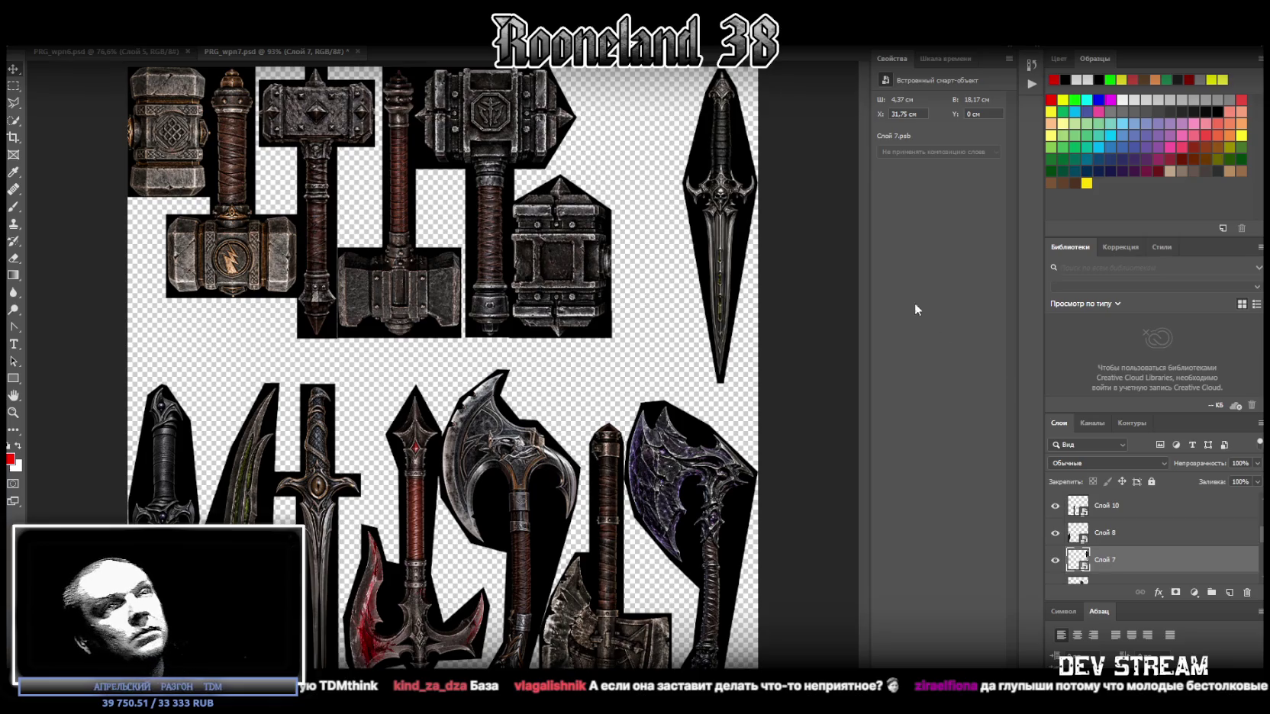
# Step: Select layers Слой 1–6, stretch the hammer group down to the middle line and shift it slightly right
pyautogui.scroll(-1, 1117, 553)
pyautogui.scroll(-1, 1119, 550)
pyautogui.click(1129, 538)
pyautogui.scroll(-3, 1141, 546)
pyautogui.scroll(-1, 1145, 556)
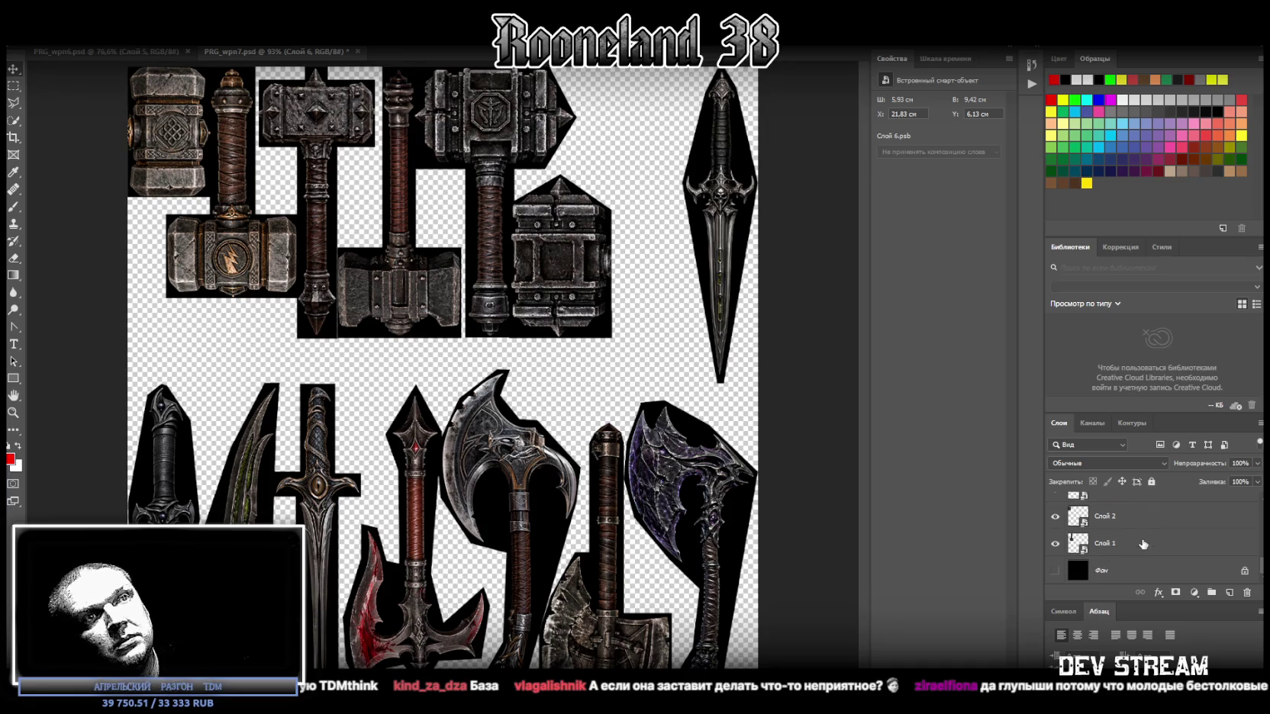
pyautogui.keyDown('shift'); pyautogui.click(1142, 549); pyautogui.keyUp('shift')
pyautogui.press('v')
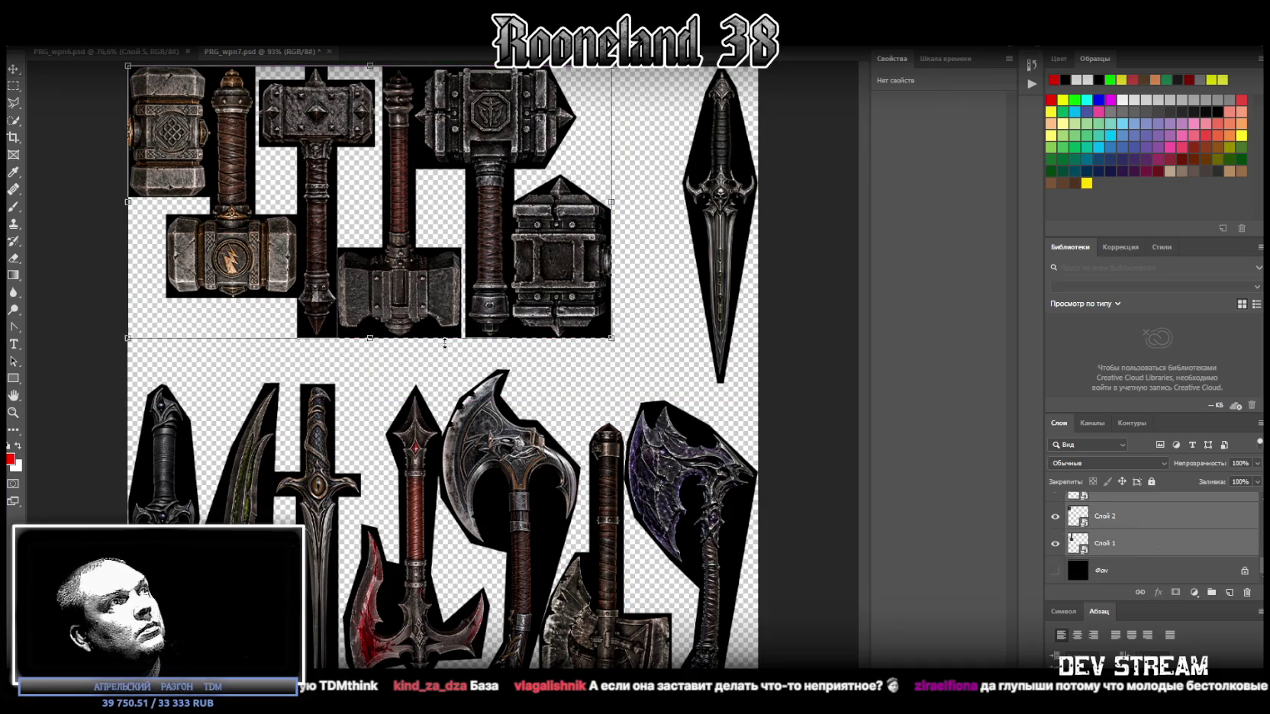
pyautogui.moveTo(371, 340); pyautogui.dragTo(377, 379)
pyautogui.moveTo(468, 301); pyautogui.dragTo(503, 297)
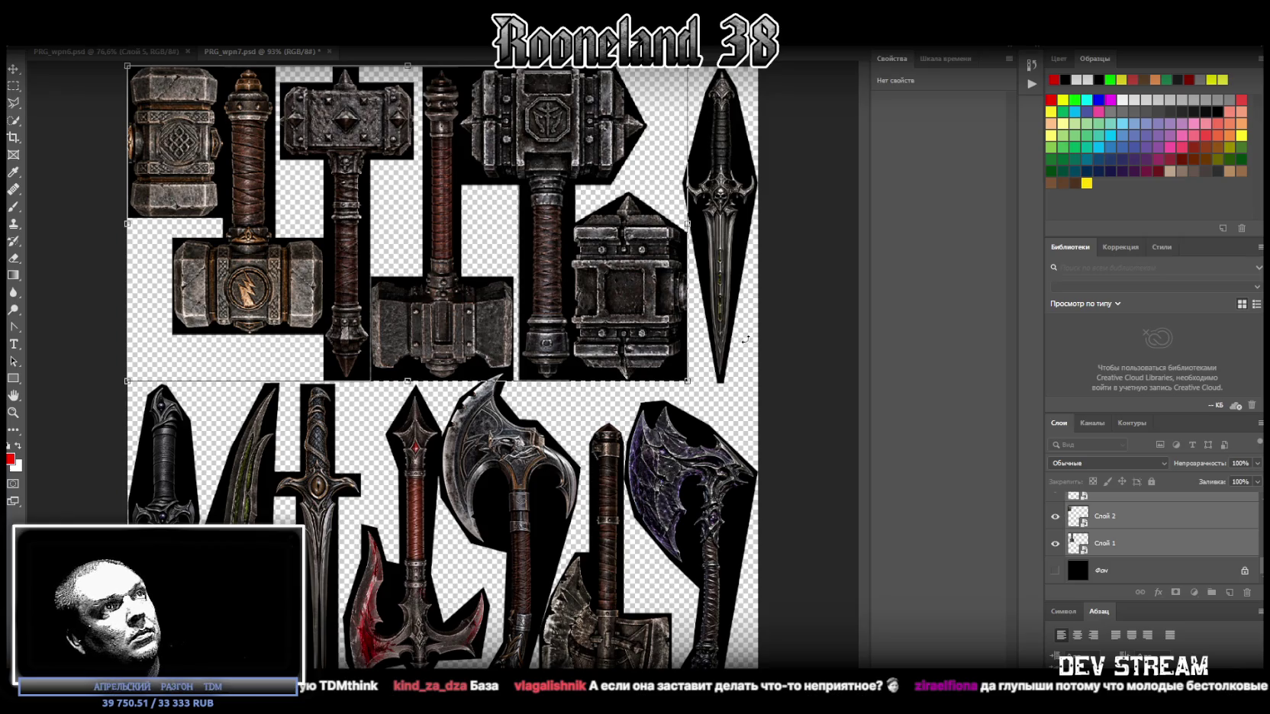
pyautogui.press('Return')
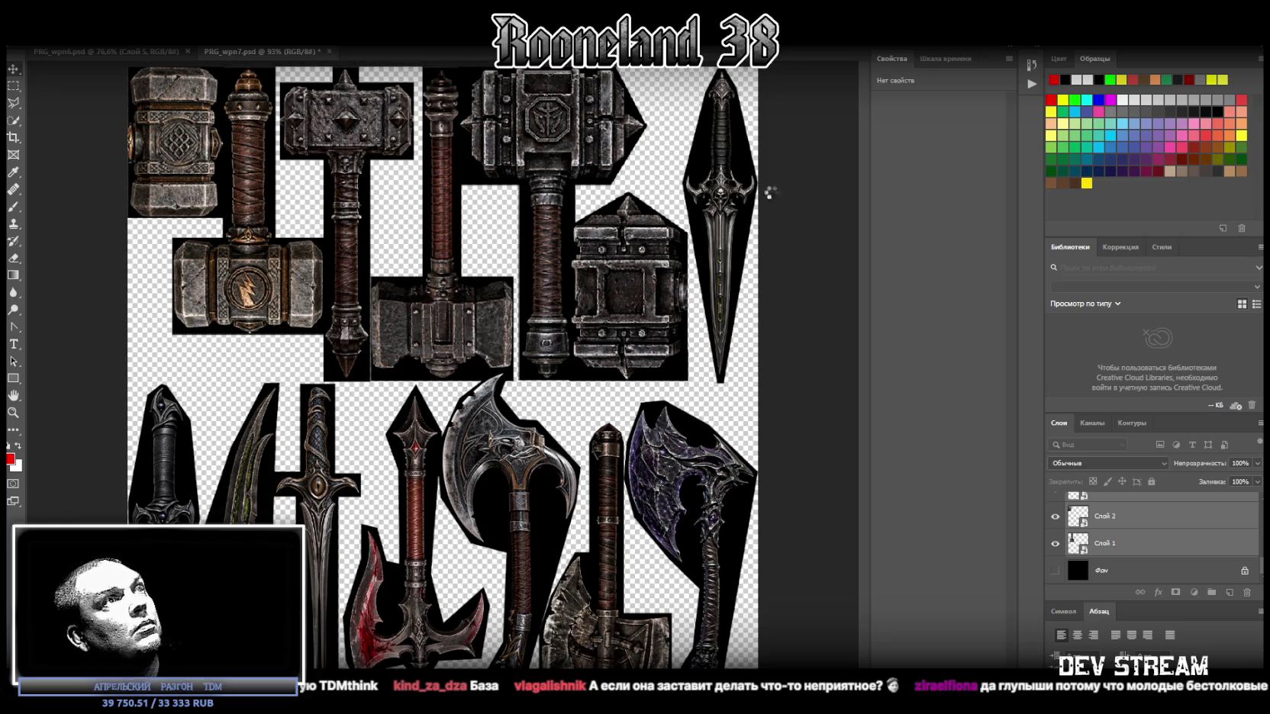
# Step: Turn on the black Фон background layer and use Save As to save the weapon atlas as a PNG
pyautogui.click(1054, 571)
pyautogui.click(35, 38)
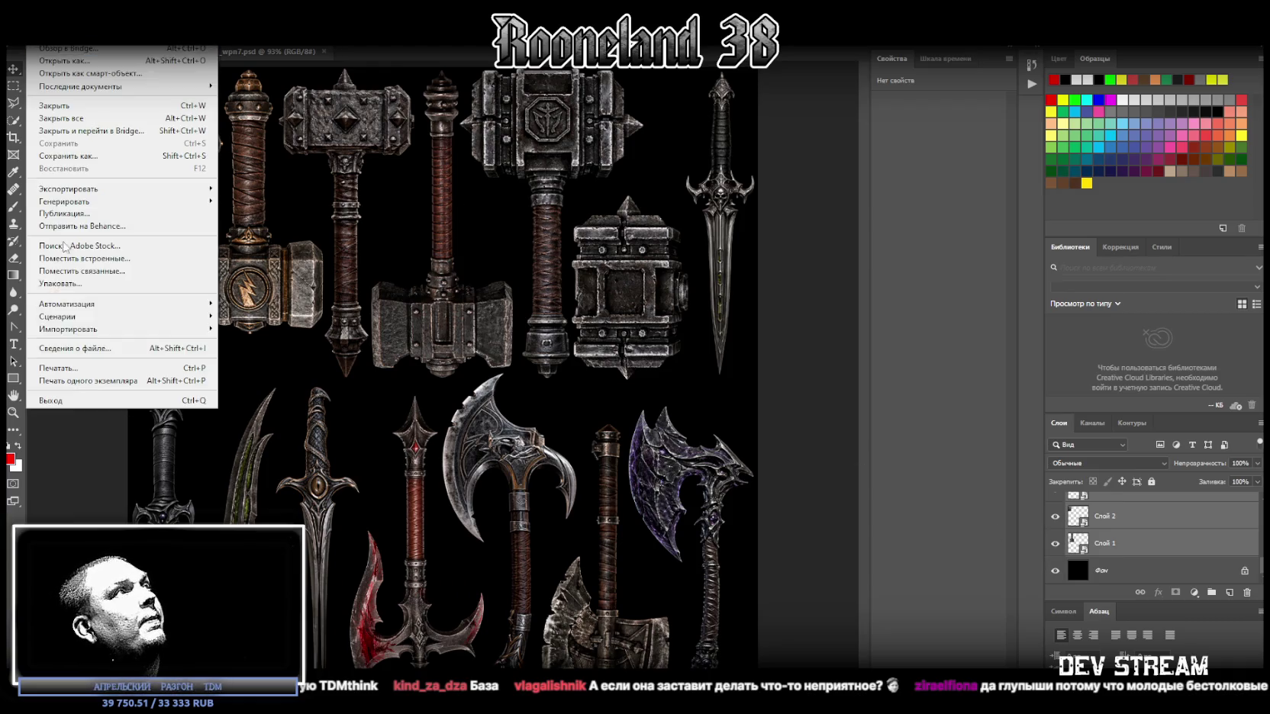
pyautogui.click(115, 155)
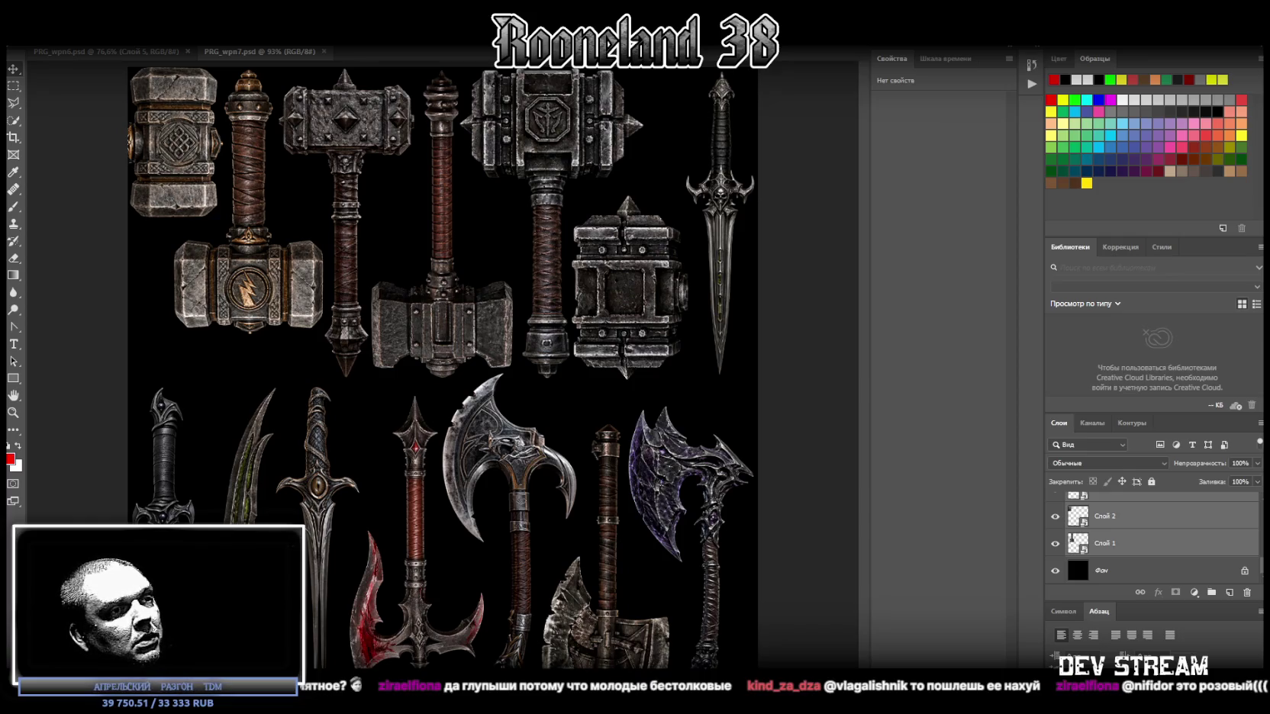
pyautogui.click(741, 217)
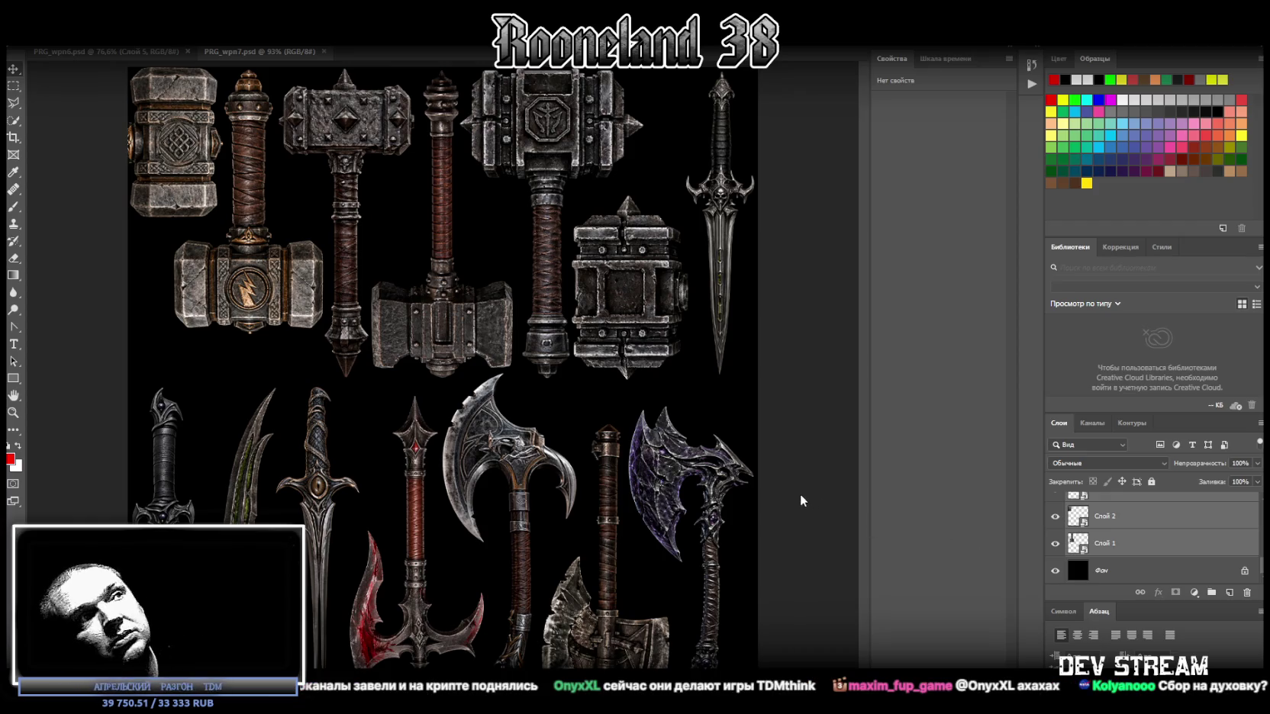
pyautogui.click(13, 412)
pyautogui.moveTo(582, 485); pyautogui.dragTo(546, 482)
pyautogui.click(499, 471)
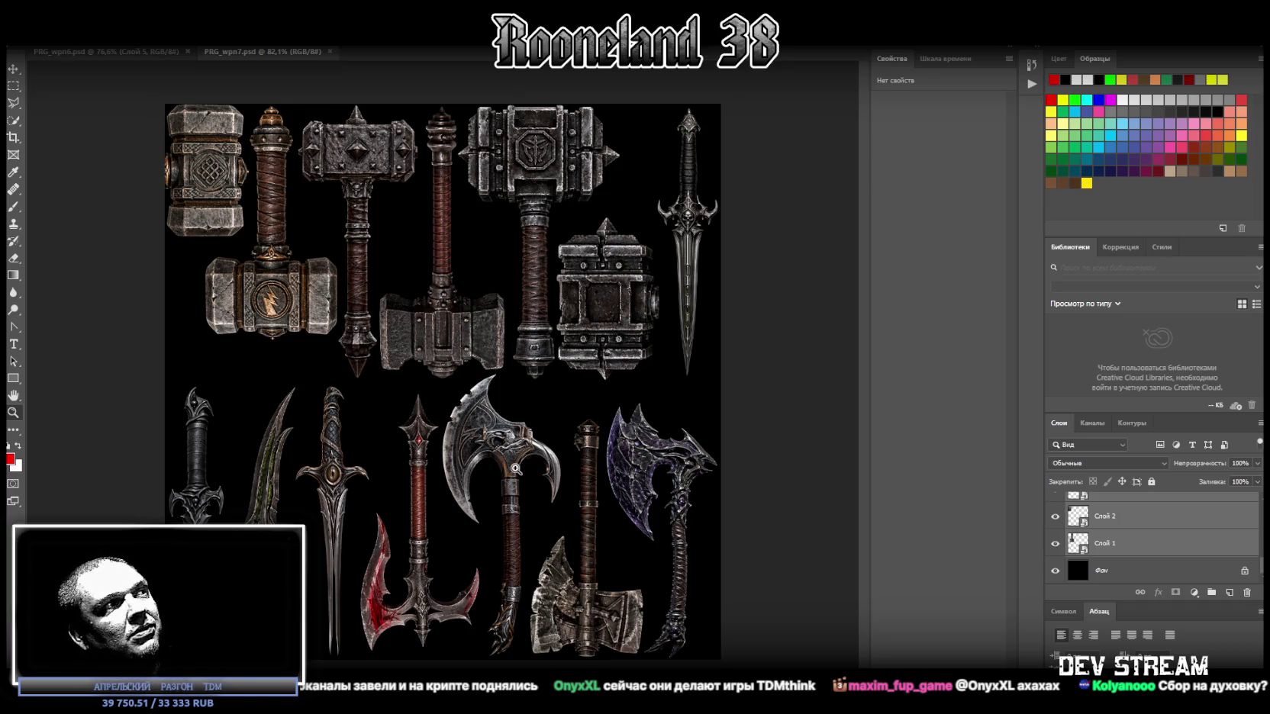
pyautogui.scroll(5, 1089, 527)
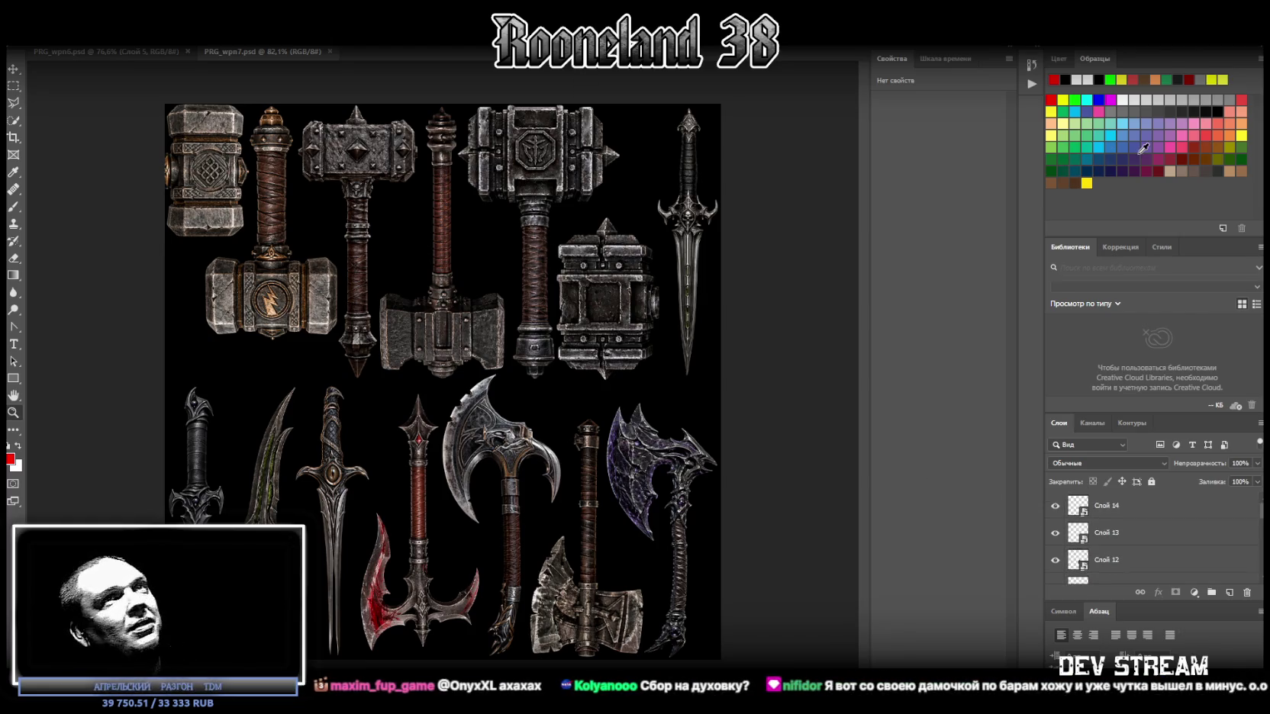
pyautogui.hotkey('alt', 'Tab')
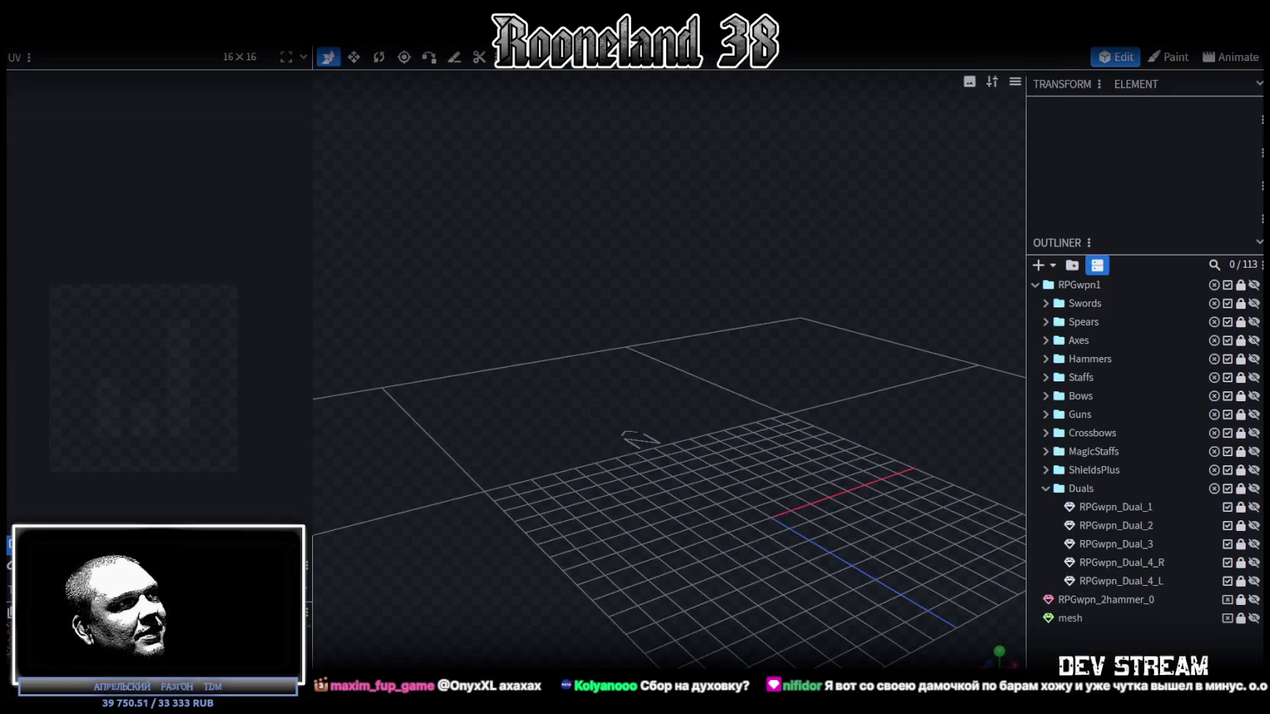
# Step: Enlarge the Textures list and import PRG_wpn7.png as a new texture
pyautogui.moveTo(197, 534); pyautogui.dragTo(197, 420)
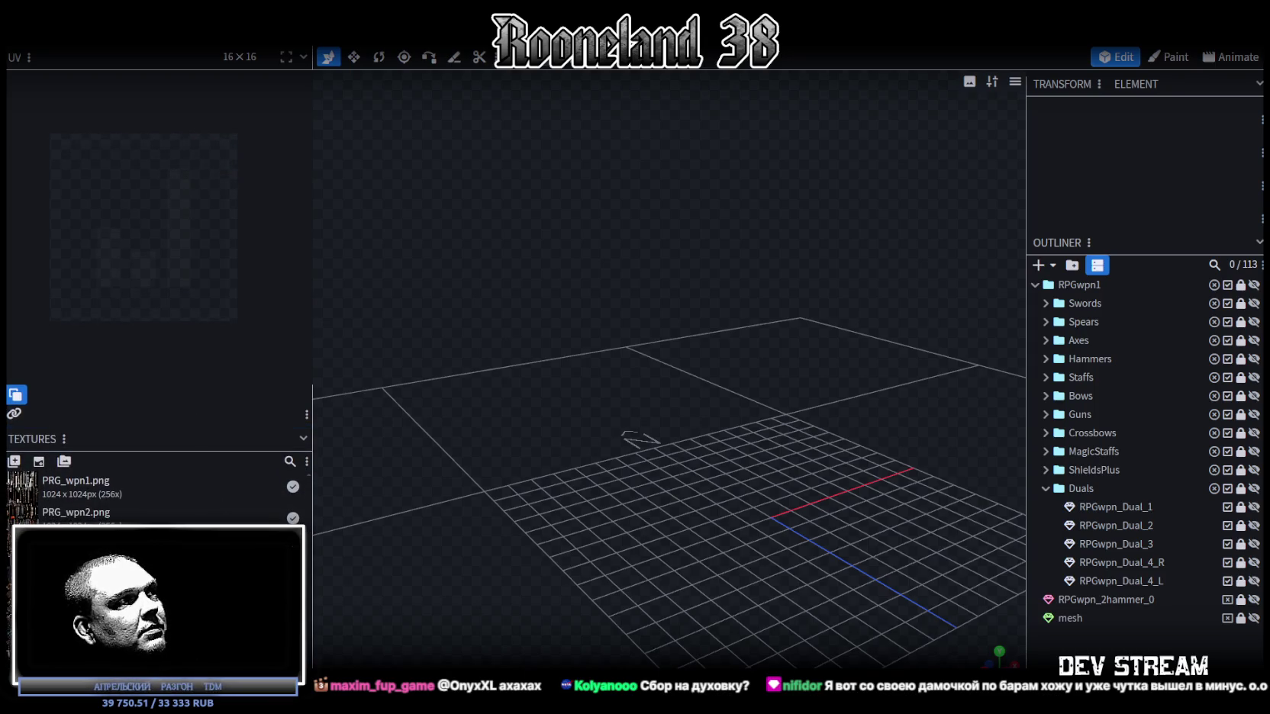
pyautogui.rightClick(69, 485)
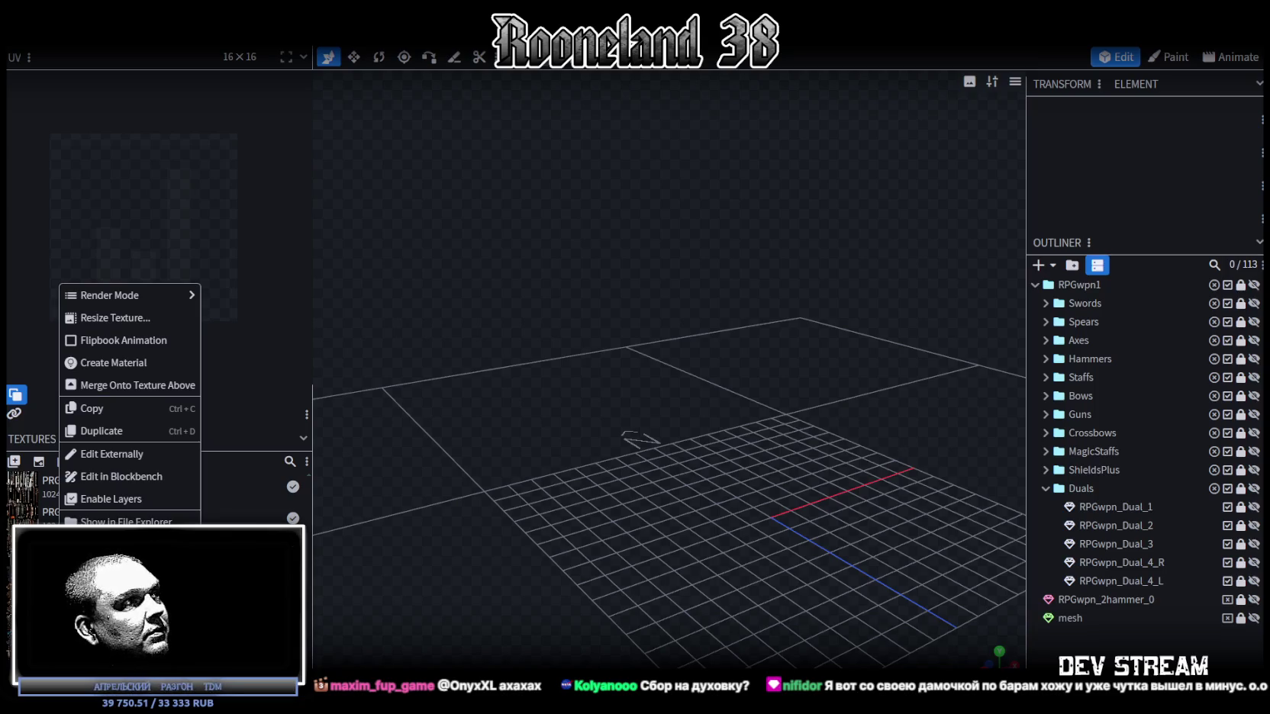
pyautogui.moveTo(0, 382); pyautogui.dragTo(366, 599)
pyautogui.click(591, 177)
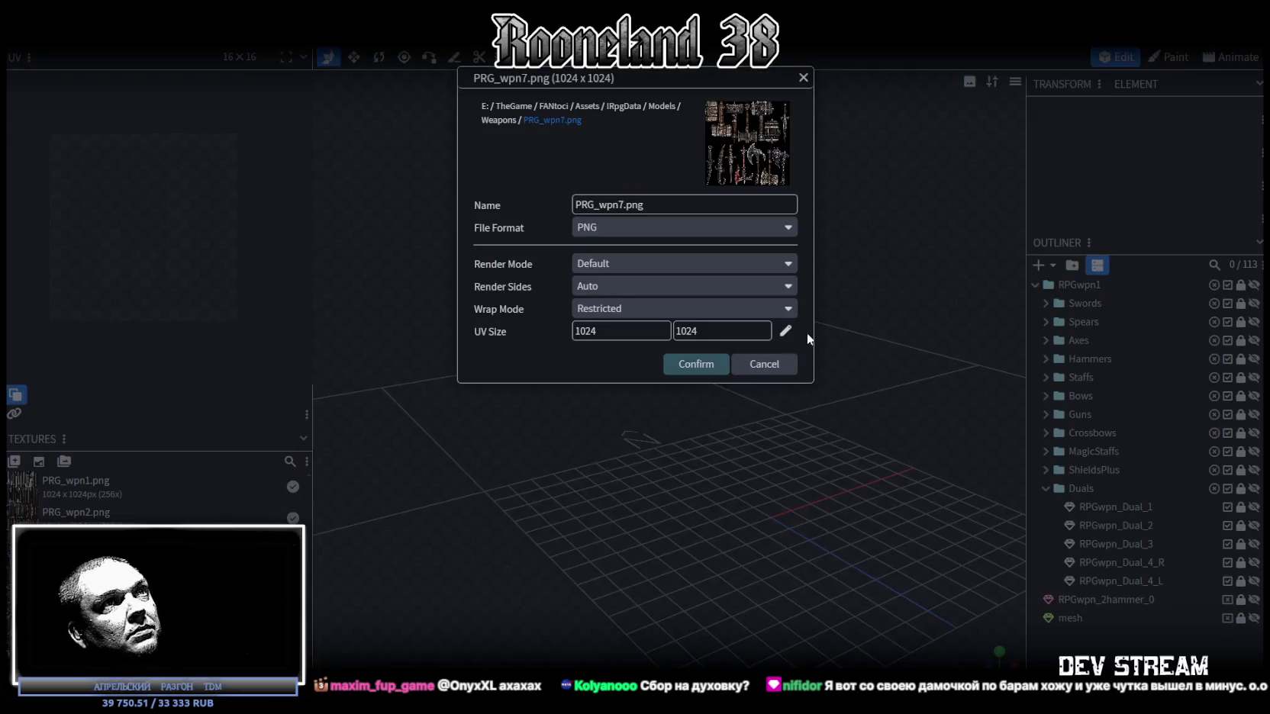
# Step: Edit PRG_wpn7.png's UV size in its texture properties and confirm
pyautogui.click(780, 336)
pyautogui.doubleClick(616, 582)
pyautogui.write('16')
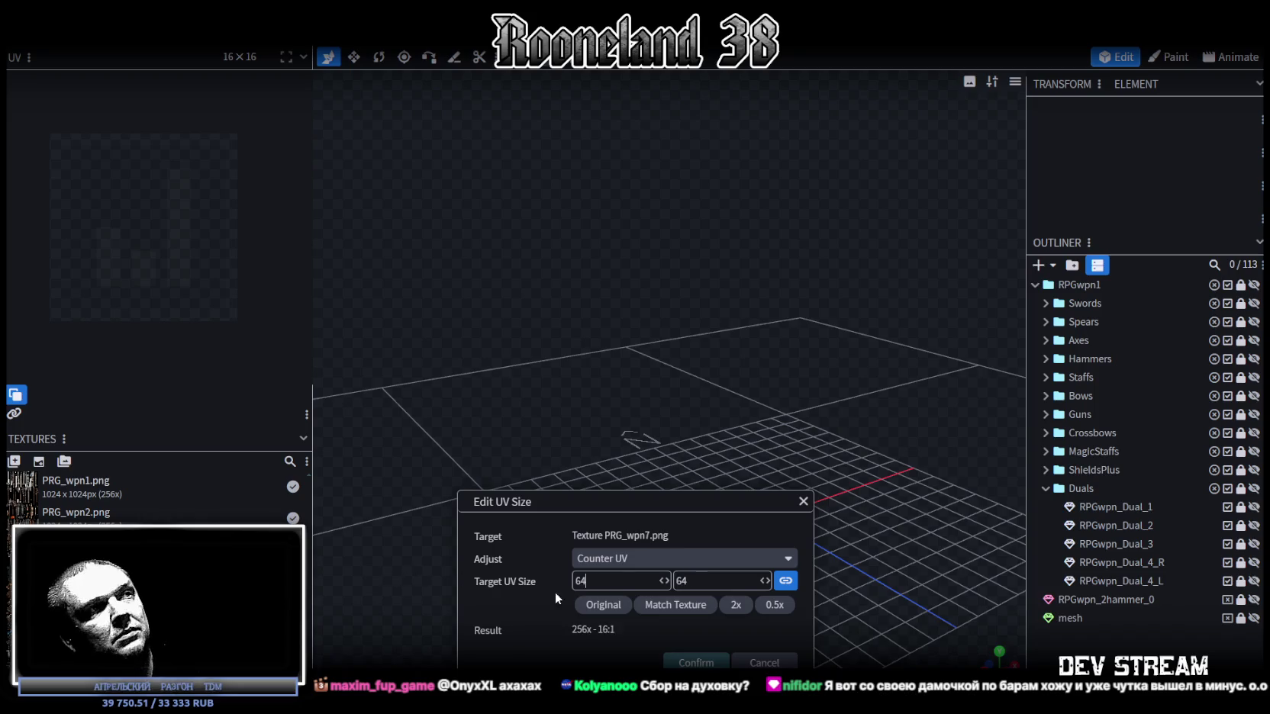
pyautogui.click(696, 662)
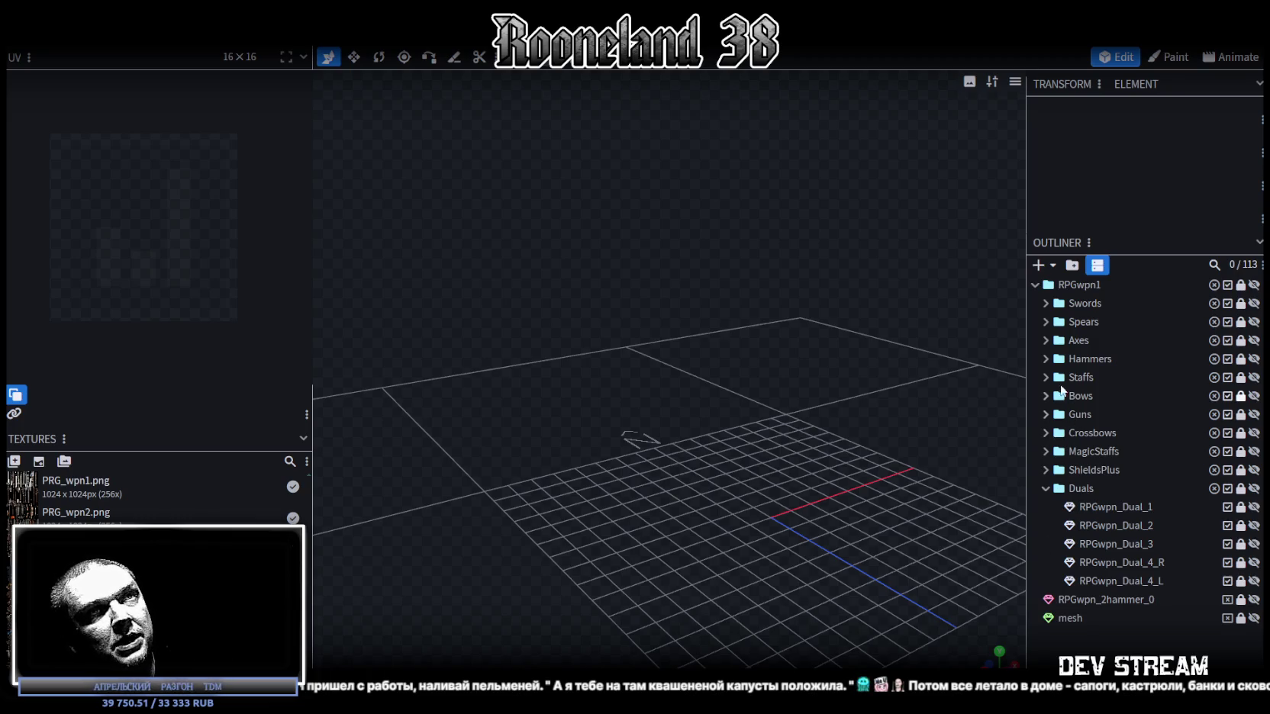
# Step: Duplicate the RPGwpn_Shield_W_3 hammer from ShieldsPlus and place the copy in Duals below RPGwpn_Dual_4_L
pyautogui.click(1047, 469)
pyautogui.scroll(-3, 1168, 480)
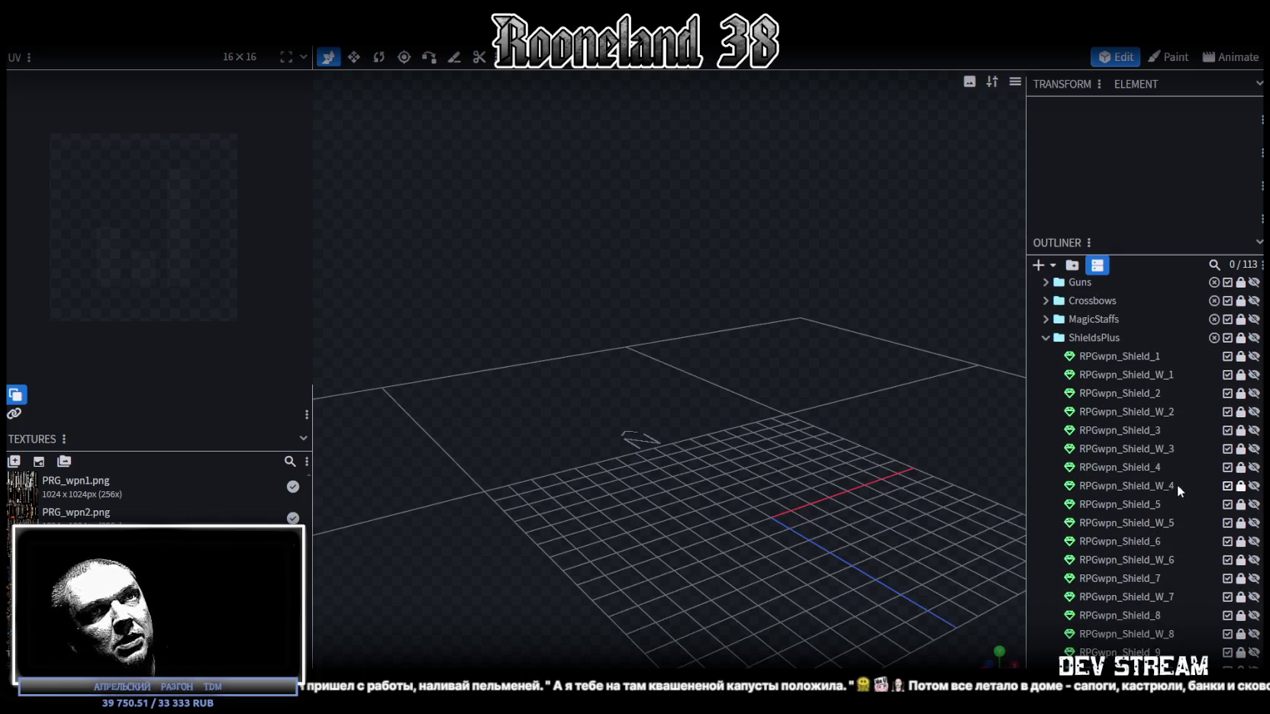
pyautogui.click(1254, 450)
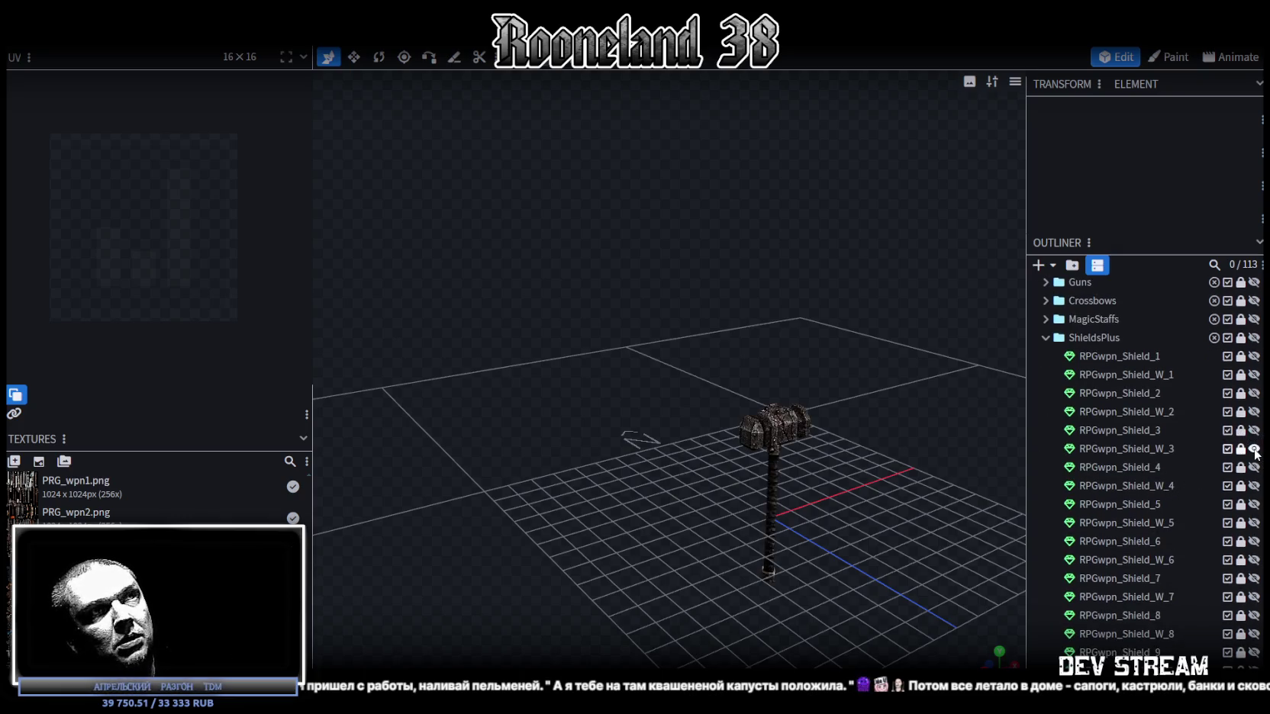
pyautogui.hotkey('ctrl', 'v')
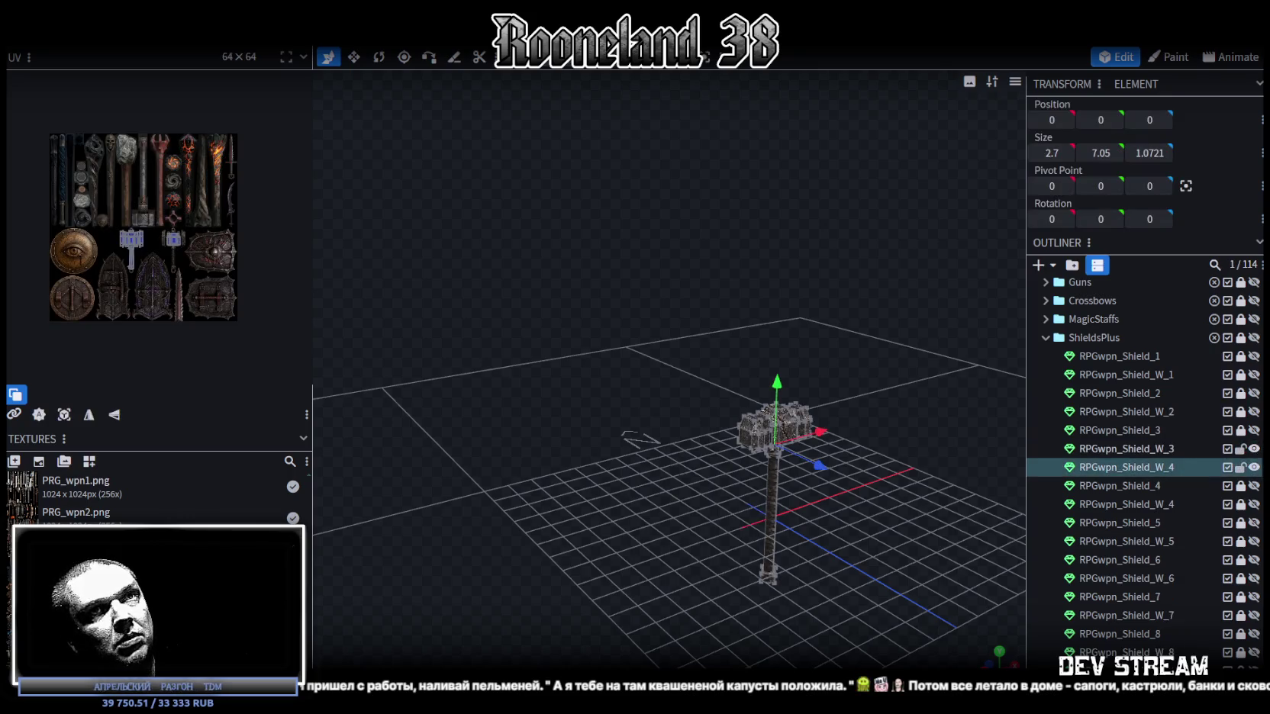
pyautogui.moveTo(1136, 467); pyautogui.dragTo(1079, 581)
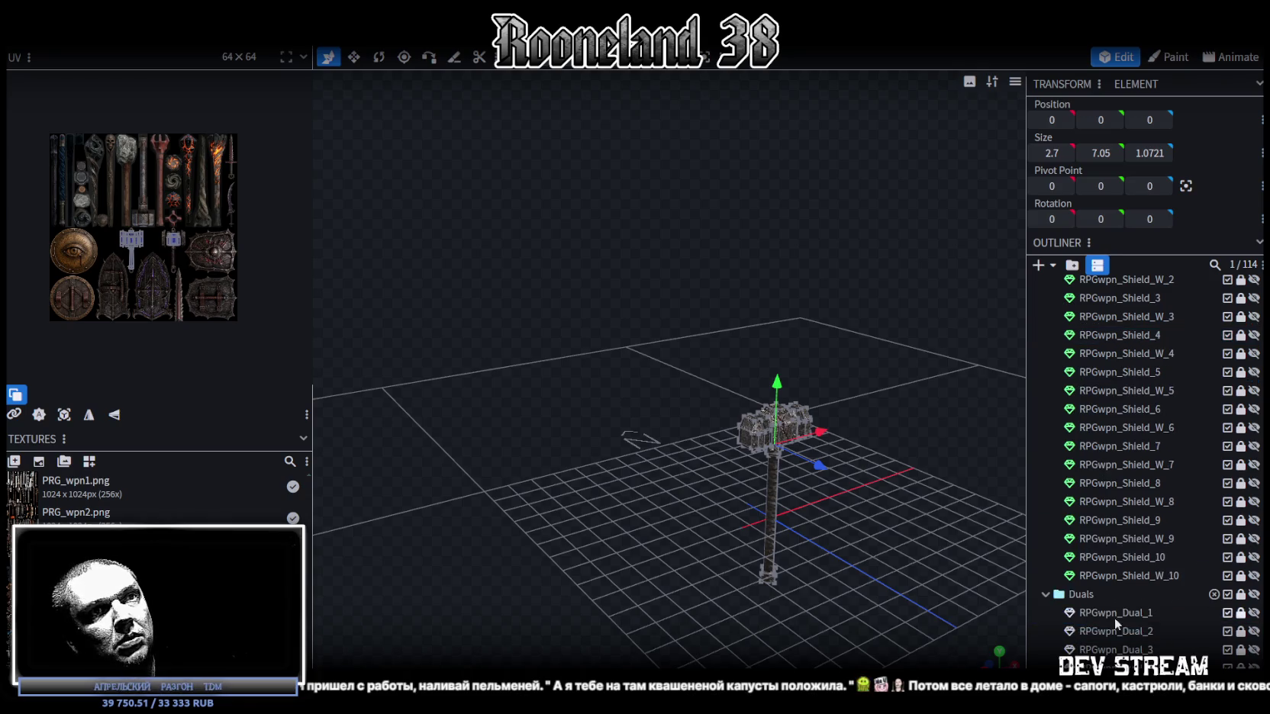
pyautogui.moveTo(1077, 581); pyautogui.dragTo(1115, 619)
# Step: Rename the hammer copy to RPGwpn_Dual_5, keeping RPGwpn_Dual_4_L locked
pyautogui.click(1240, 528)
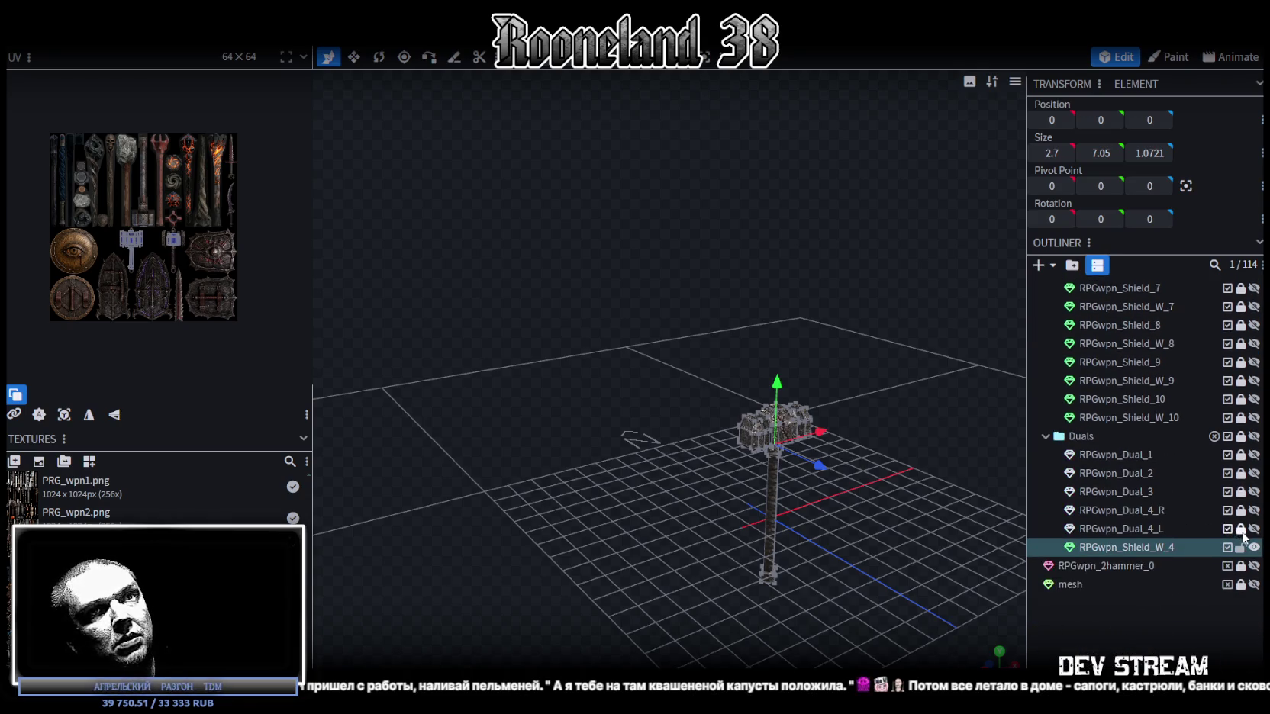
pyautogui.click(1147, 530)
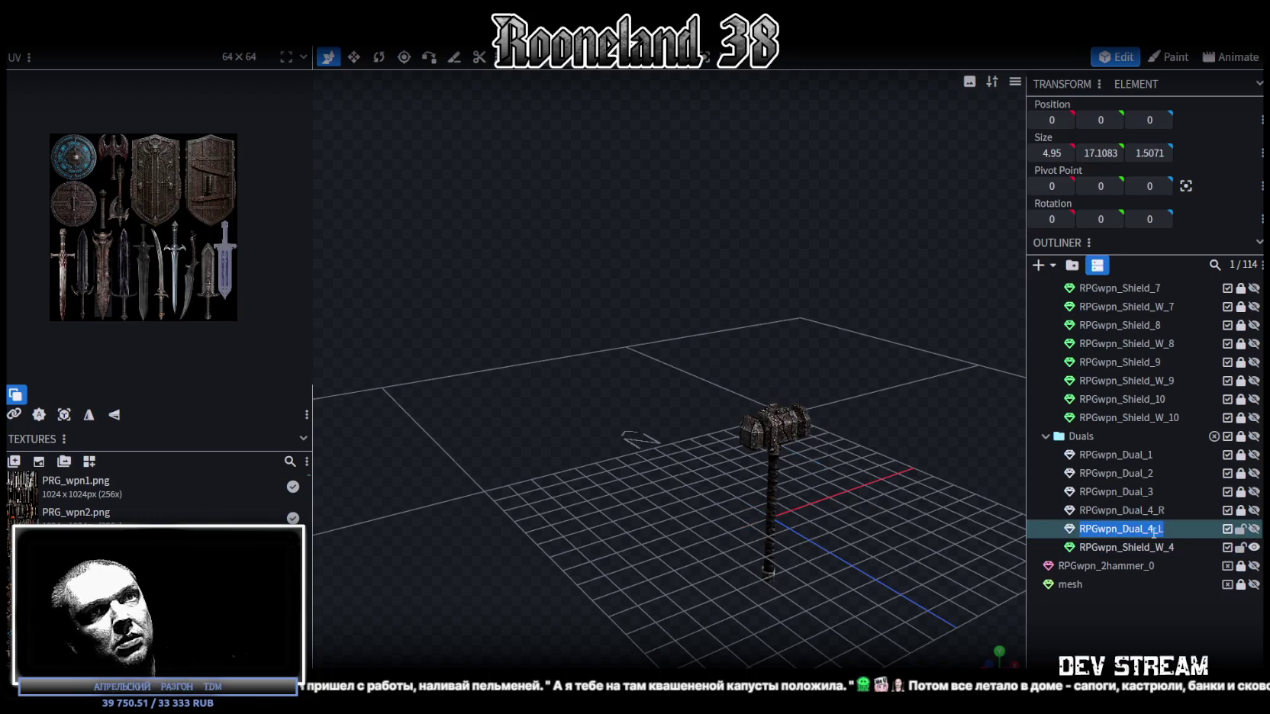
pyautogui.doubleClick(1171, 547)
pyautogui.write('RPGwpn_Dual_4_L')
pyautogui.moveTo(1165, 547); pyautogui.dragTo(1141, 547)
pyautogui.write('5')
pyautogui.press('Return')
pyautogui.click(1163, 532)
pyautogui.click(1241, 528)
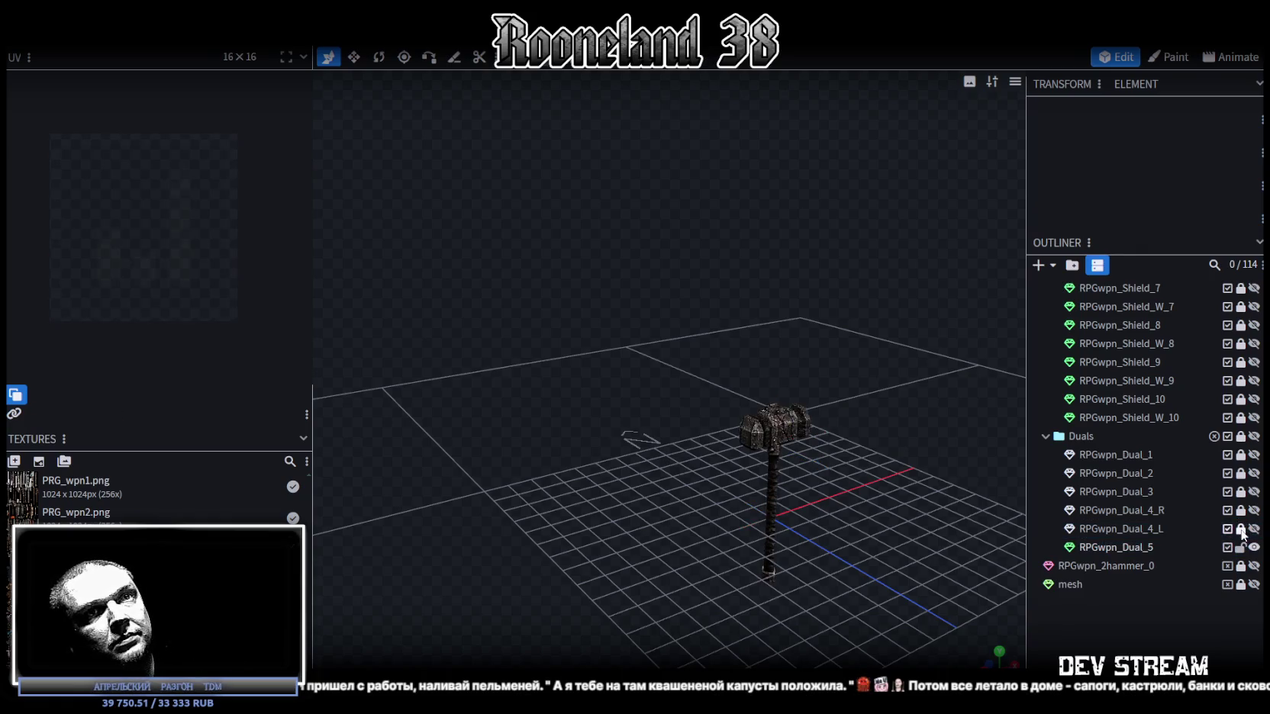
pyautogui.click(1137, 548)
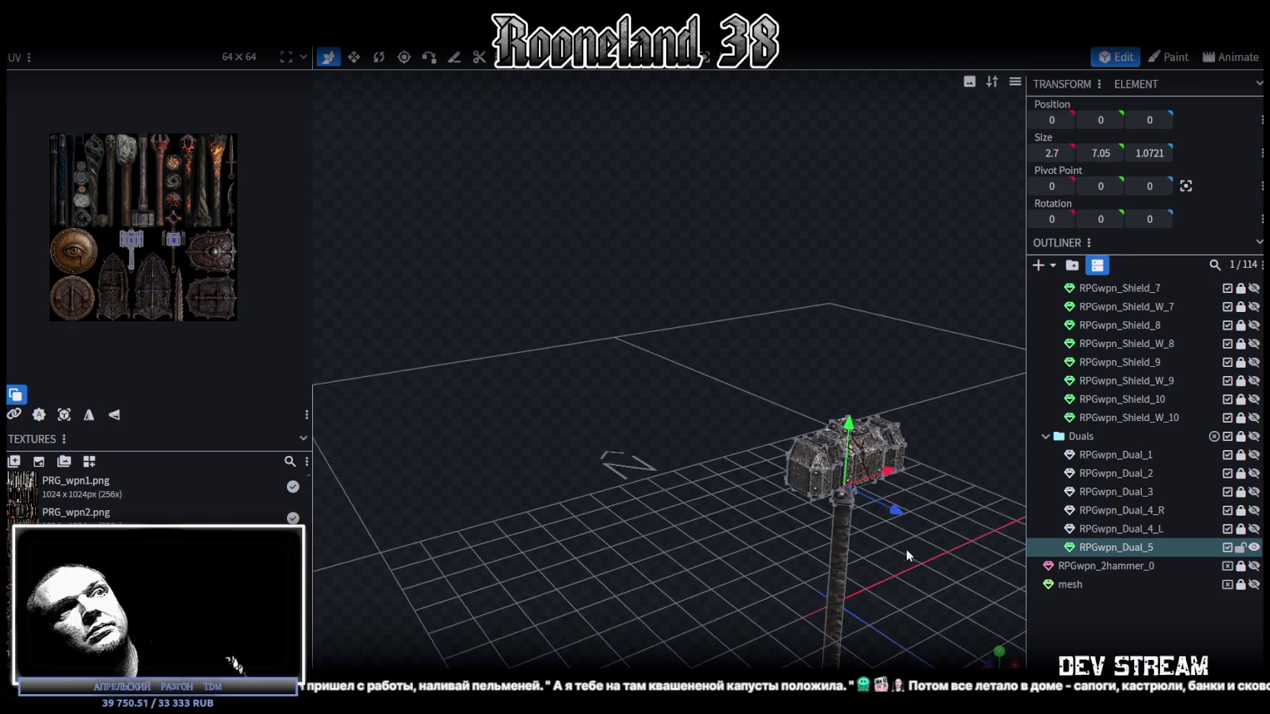
# Step: Zoom in on the new hammer, switch to Face mode and select all RPGwpn_Dual_5 faces
pyautogui.scroll(3, 906, 549)
pyautogui.moveTo(906, 548); pyautogui.dragTo(710, 386, button='right')
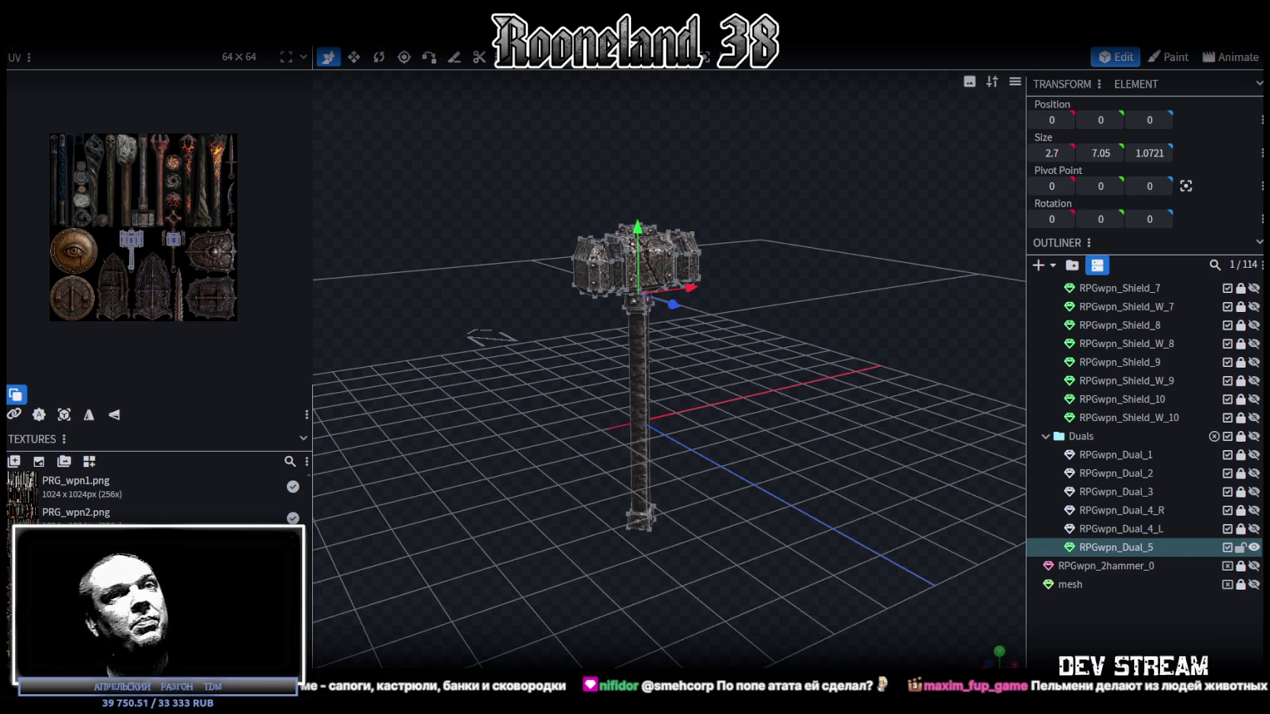
pyautogui.press('3')
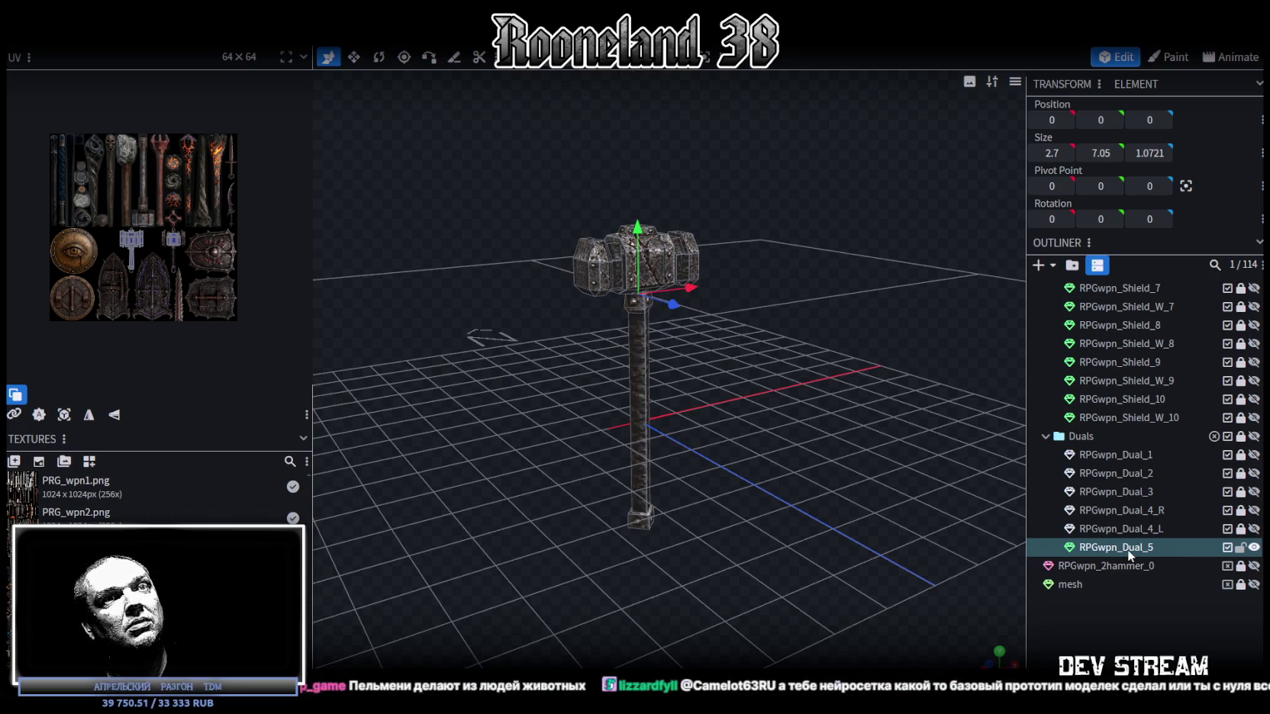
pyautogui.click(1127, 549)
pyautogui.rightClick(1128, 548)
pyautogui.moveTo(1022, 426)
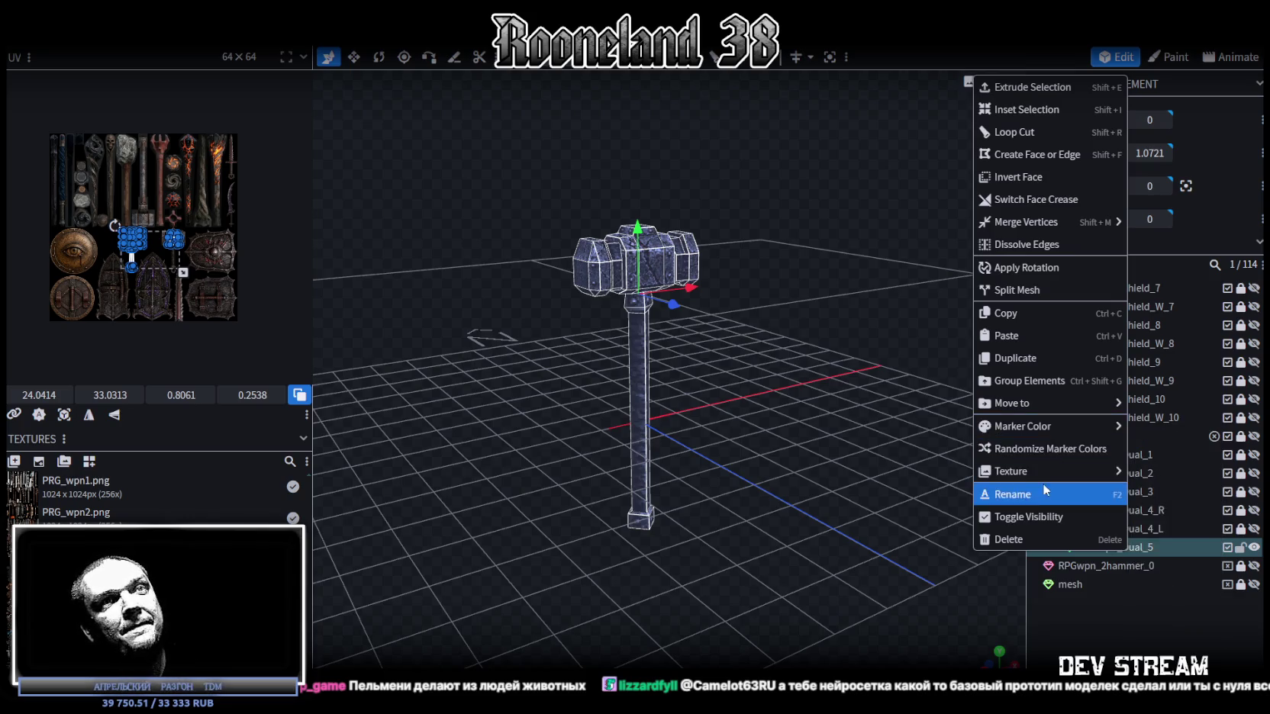
# Step: Assign the hammers-and-axes texture to RPGwpn_Dual_5 and widen the UV editing area
pyautogui.click(1168, 611)
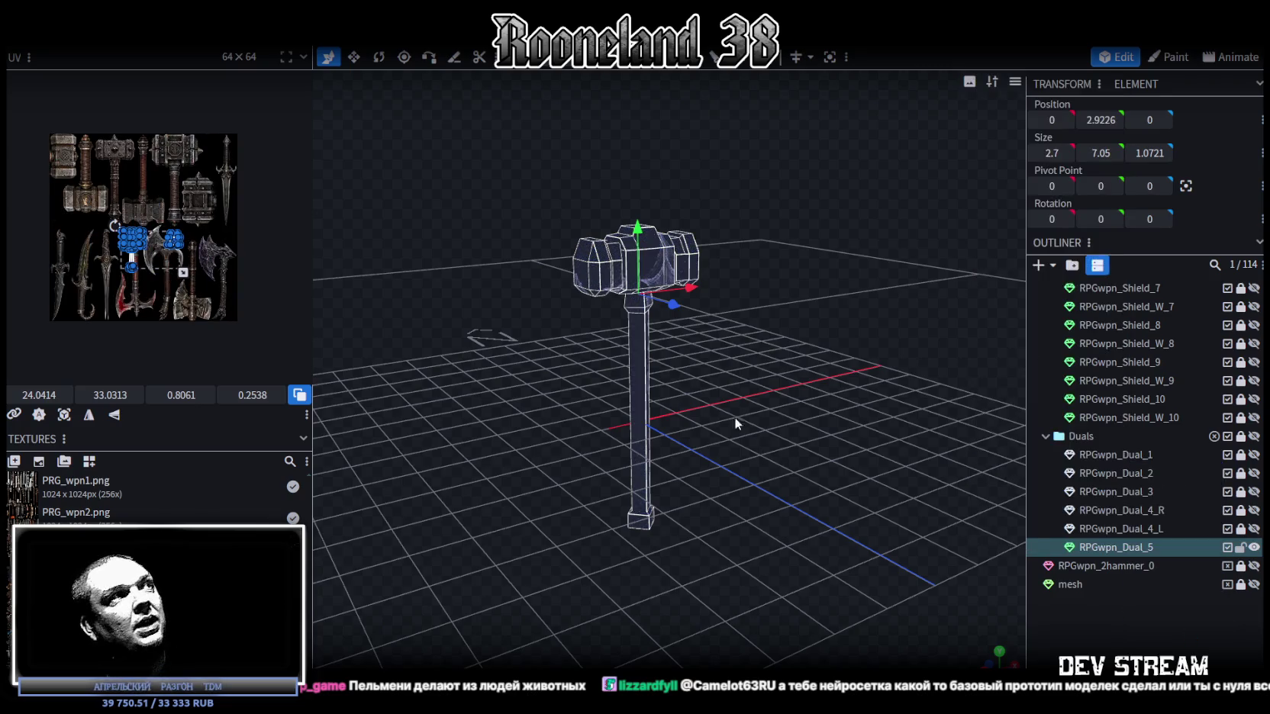
pyautogui.scroll(2, 173, 262)
pyautogui.scroll(2, 172, 262)
pyautogui.scroll(-3, 171, 237)
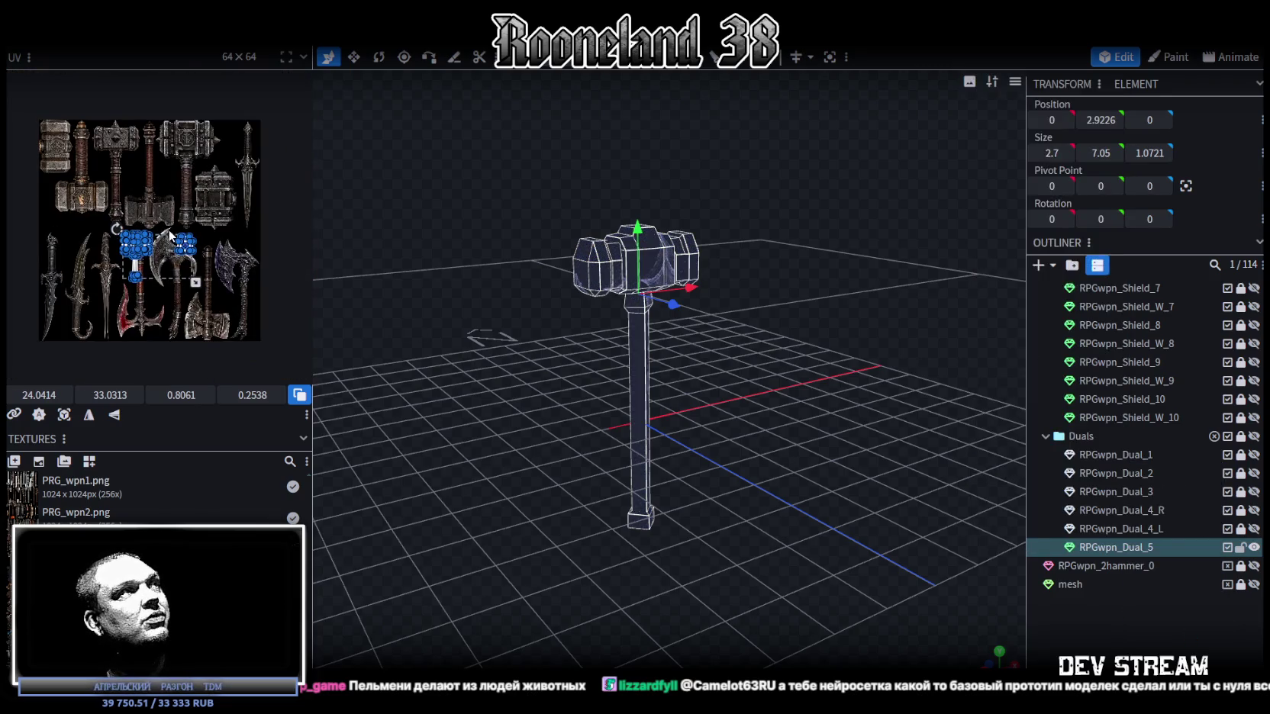
pyautogui.moveTo(315, 154); pyautogui.dragTo(393, 156)
pyautogui.moveTo(777, 409)
pyautogui.mouseDown()
pyautogui.moveTo(754, 392)
pyautogui.moveTo(769, 387)
pyautogui.mouseUp()
pyautogui.moveTo(611, 371)
pyautogui.mouseDown()
pyautogui.moveTo(645, 394)
pyautogui.moveTo(588, 382)
pyautogui.moveTo(593, 436)
pyautogui.moveTo(629, 399)
pyautogui.moveTo(575, 404)
pyautogui.mouseUp()
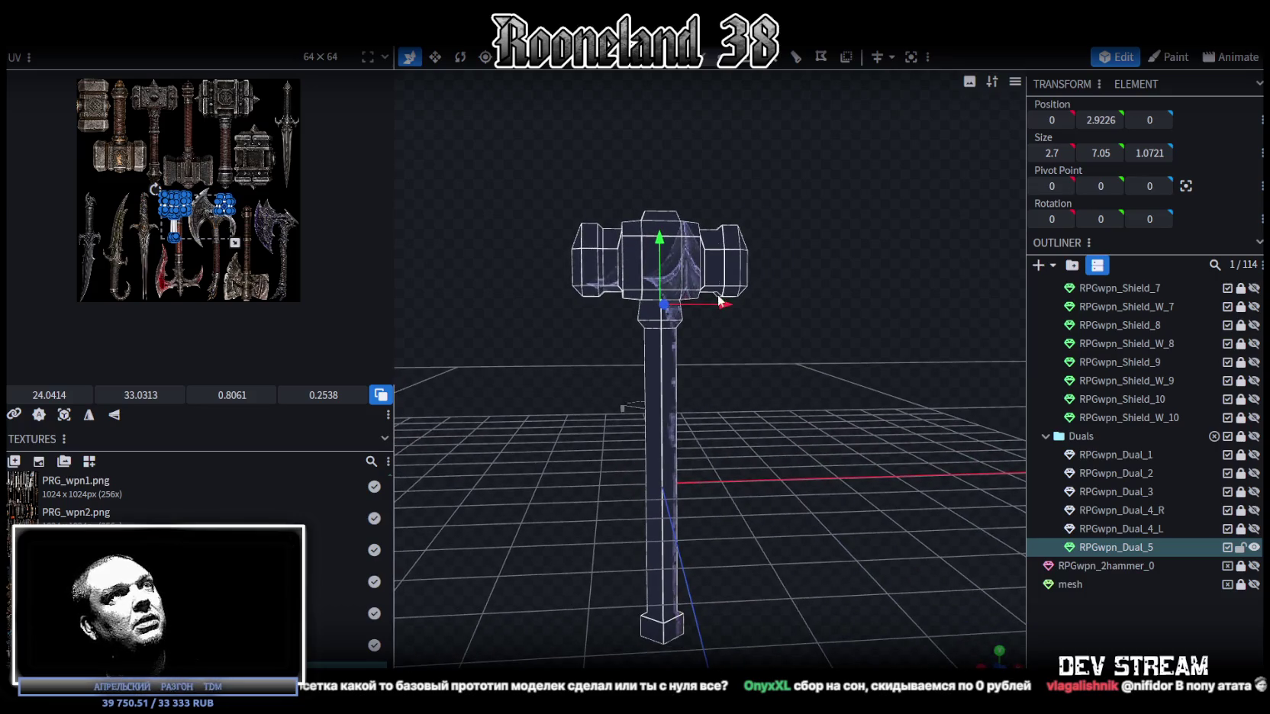
# Step: In vertex mode, select the handle and lower it to about Y -1.408
pyautogui.press('4')
pyautogui.moveTo(729, 390)
pyautogui.mouseDown()
pyautogui.moveTo(706, 328)
pyautogui.moveTo(717, 385)
pyautogui.moveTo(726, 379)
pyautogui.moveTo(702, 393)
pyautogui.moveTo(694, 379)
pyautogui.moveTo(738, 382)
pyautogui.moveTo(728, 396)
pyautogui.moveTo(717, 386)
pyautogui.mouseUp()
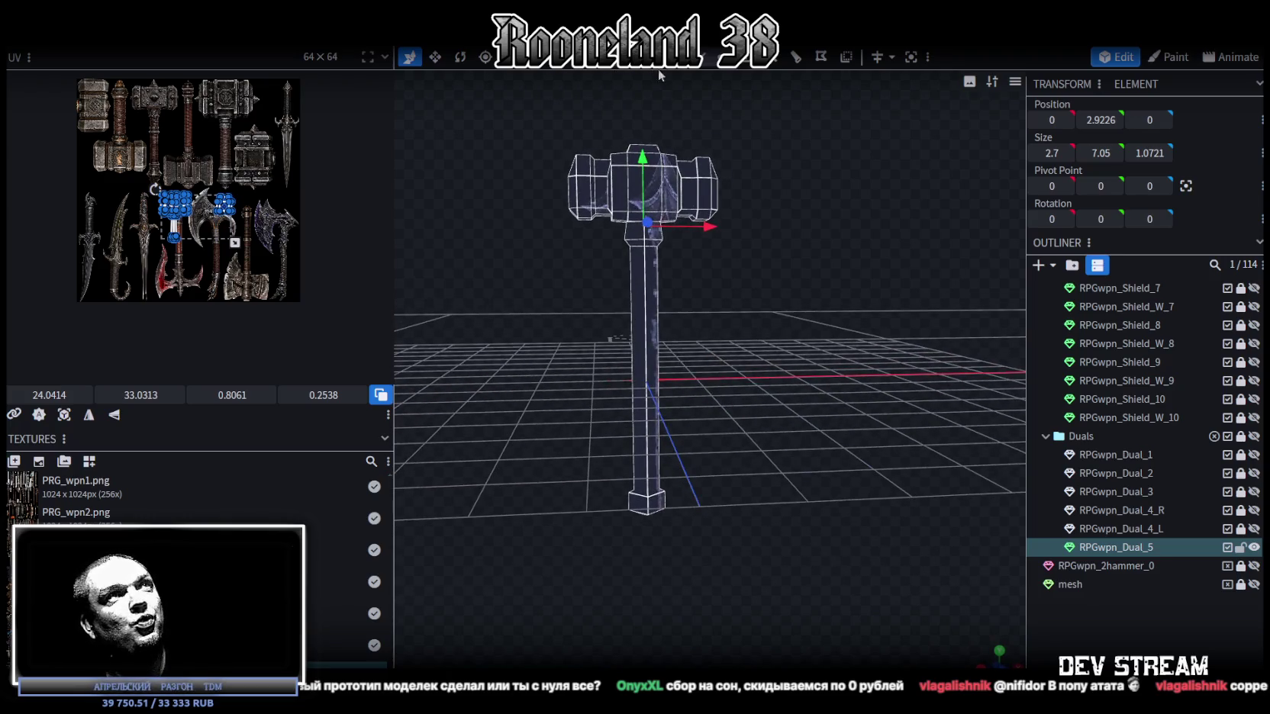
pyautogui.click(653, 302)
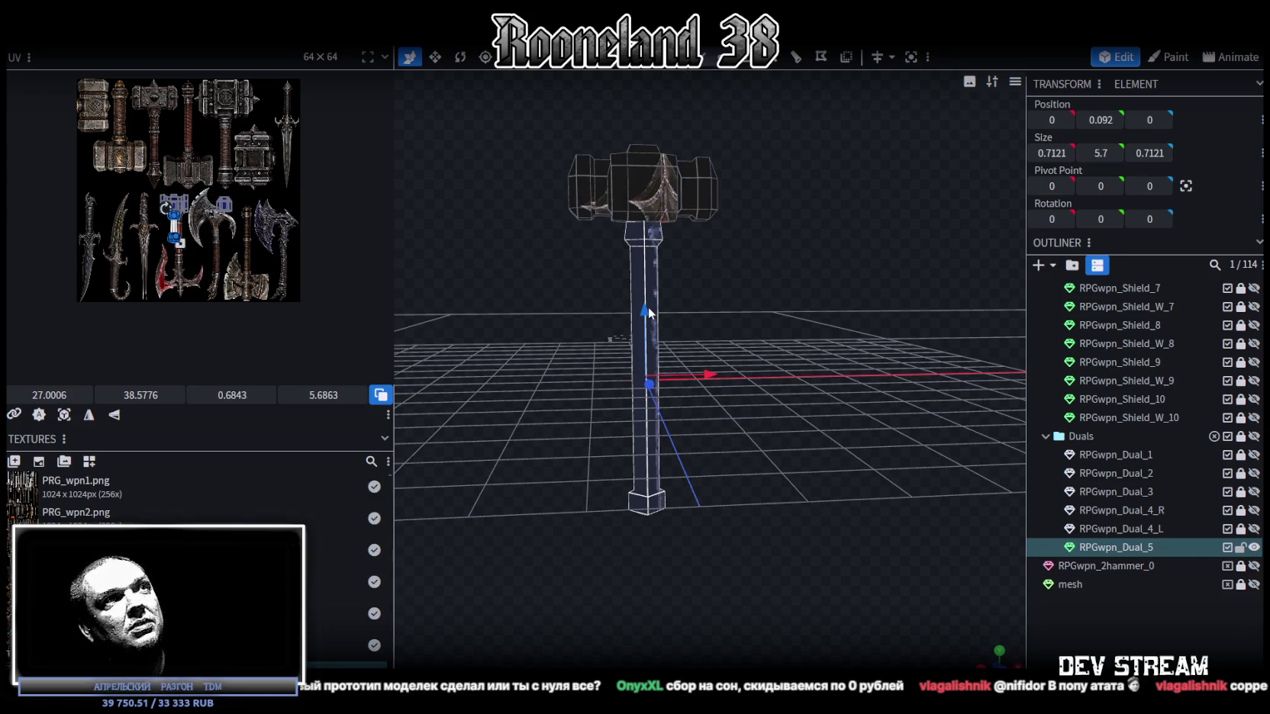
pyautogui.click(648, 306)
pyautogui.moveTo(647, 307)
pyautogui.mouseDown()
pyautogui.moveTo(654, 396)
pyautogui.moveTo(771, 325)
pyautogui.mouseUp()
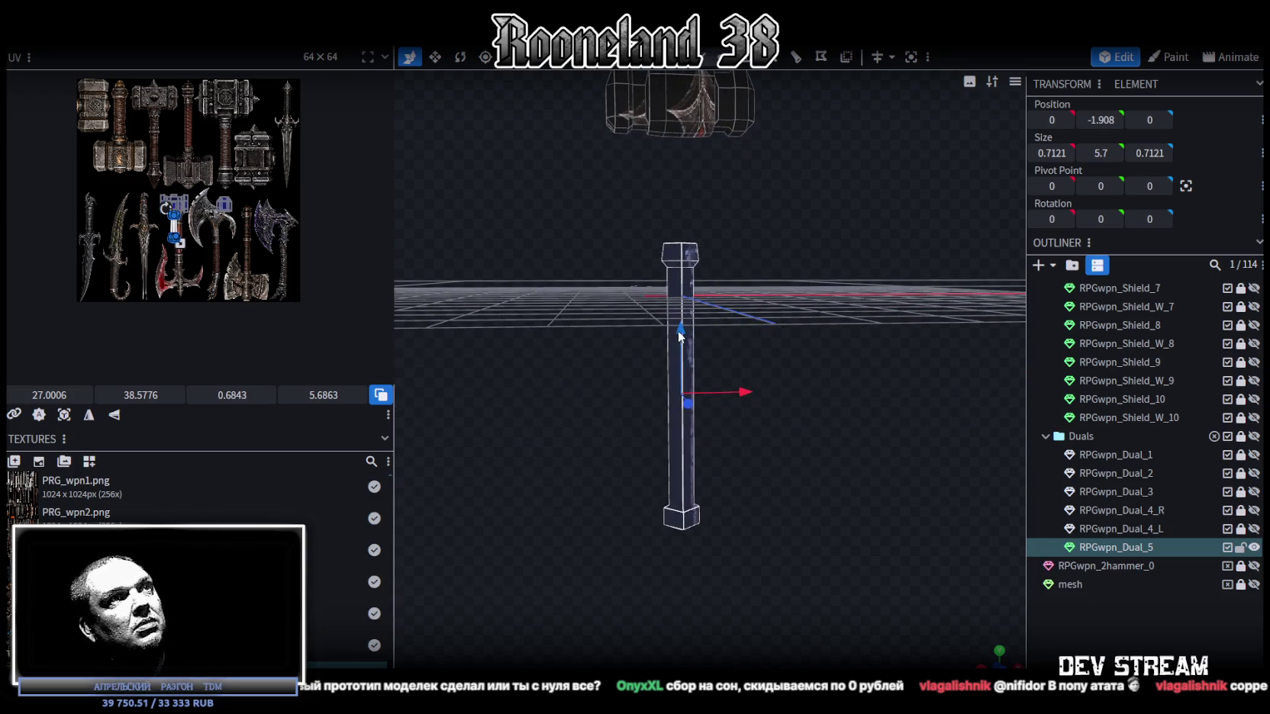
pyautogui.moveTo(681, 339); pyautogui.dragTo(682, 305)
pyautogui.moveTo(784, 353)
pyautogui.mouseDown()
pyautogui.moveTo(686, 302)
pyautogui.moveTo(748, 308)
pyautogui.moveTo(746, 263)
pyautogui.moveTo(759, 321)
pyautogui.mouseUp()
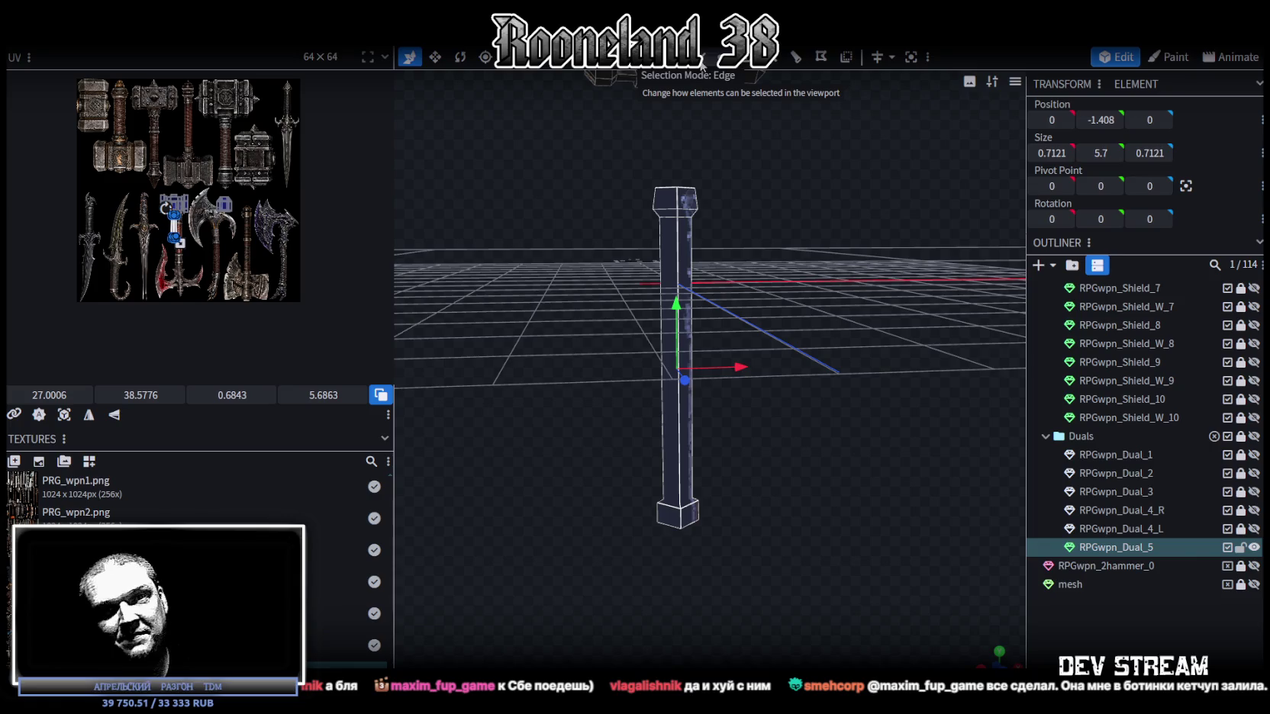
# Step: Adjust the handle's bottom vertices and select the long pillar part of the handle
pyautogui.click(747, 418)
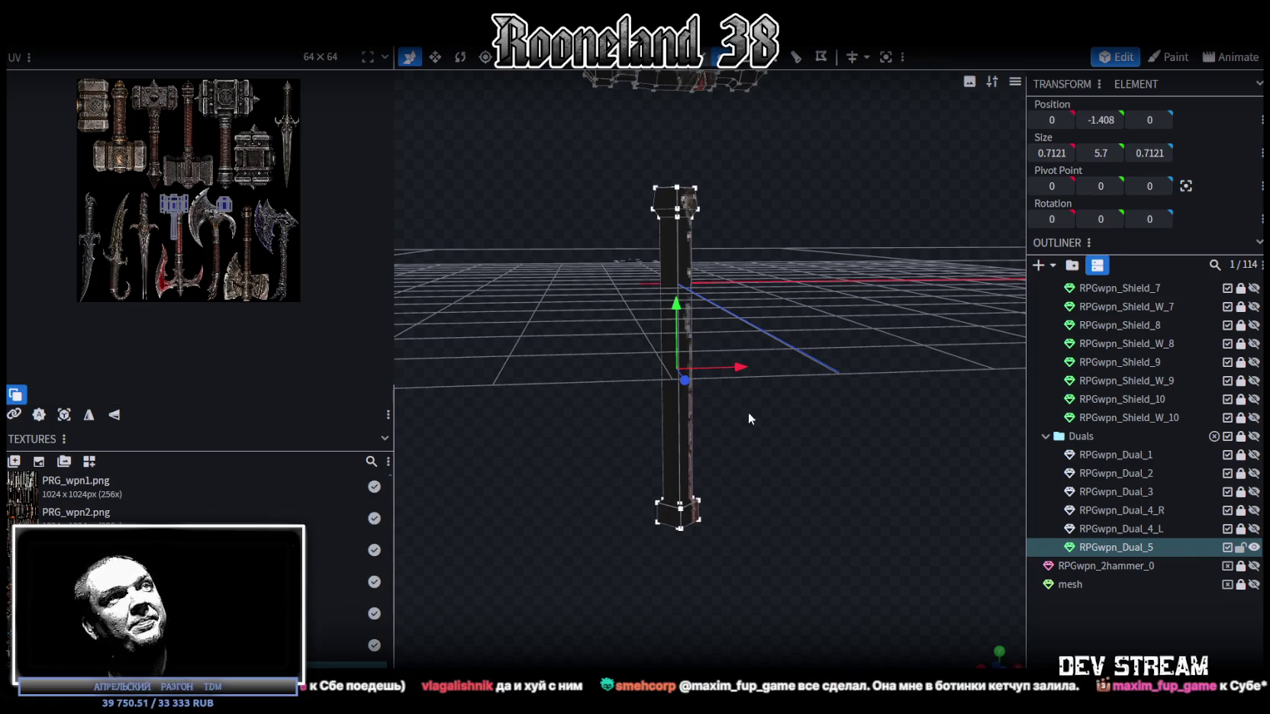
pyautogui.moveTo(661, 511); pyautogui.dragTo(823, 432)
pyautogui.moveTo(676, 454); pyautogui.dragTo(717, 271)
pyautogui.scroll(3, 839, 374)
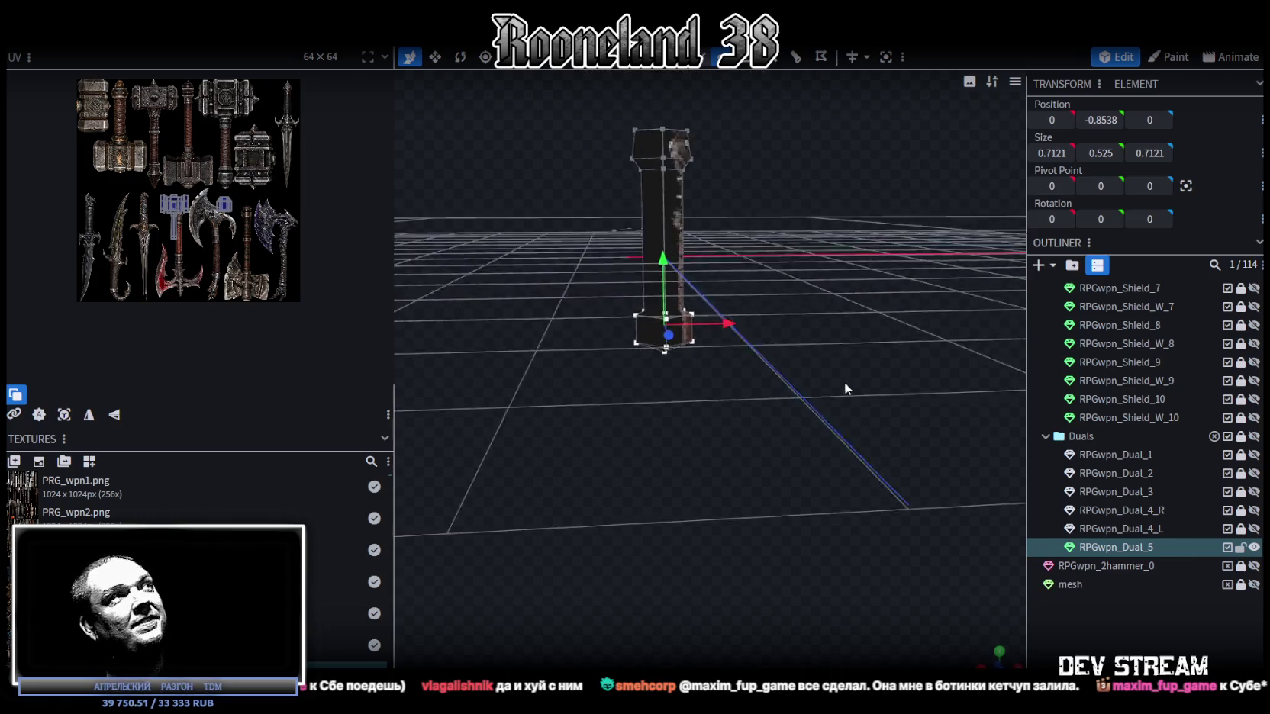
pyautogui.moveTo(668, 263); pyautogui.dragTo(675, 293)
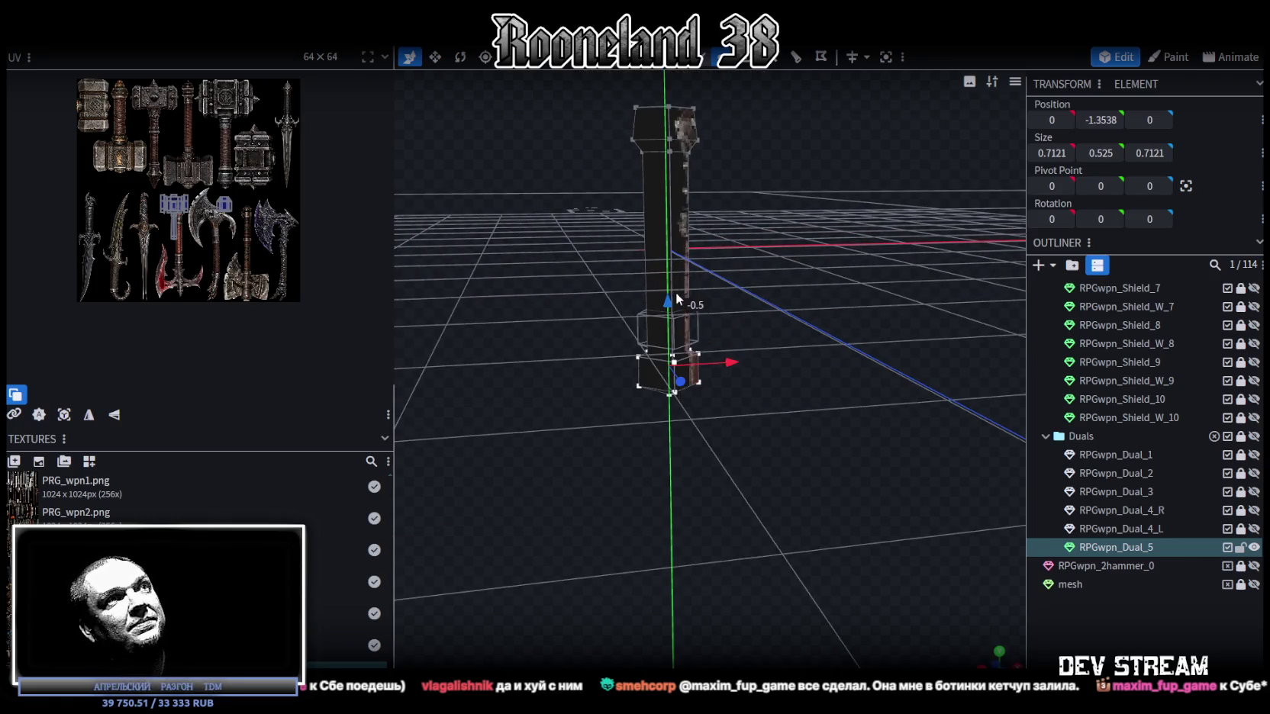
pyautogui.moveTo(791, 275); pyautogui.dragTo(757, 70)
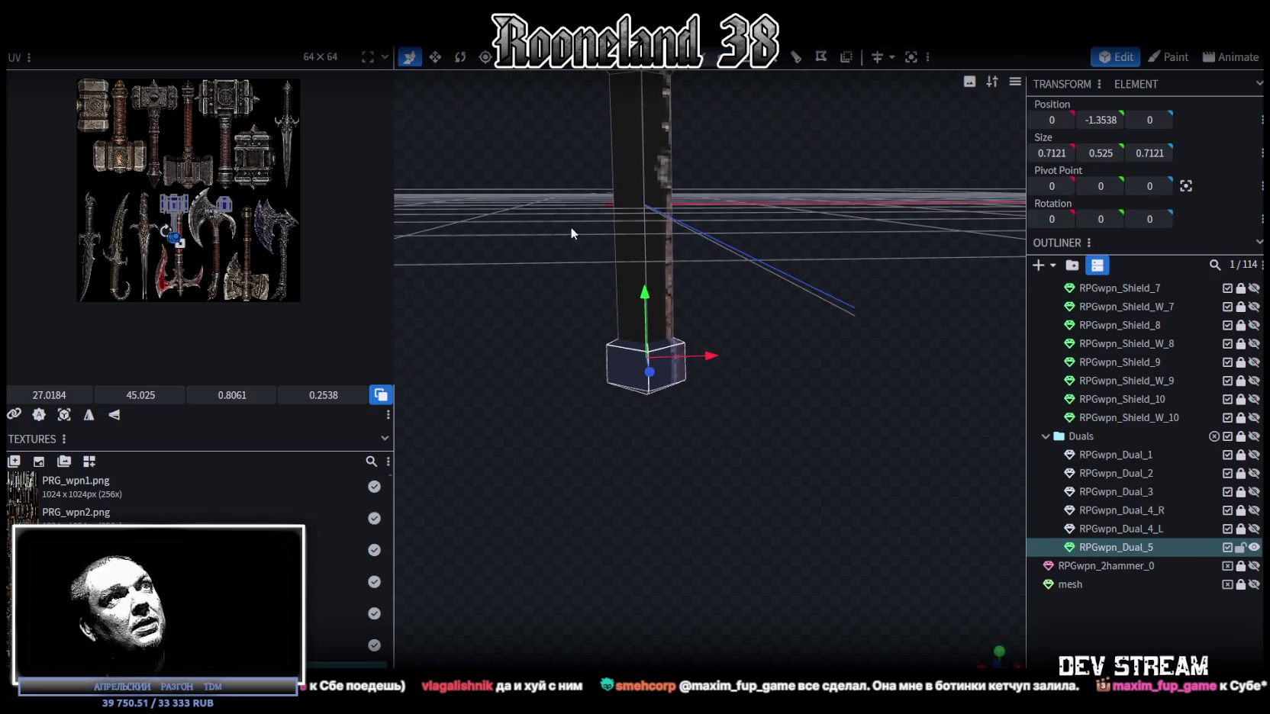
pyautogui.click(649, 251)
pyautogui.moveTo(777, 286)
pyautogui.mouseDown()
pyautogui.moveTo(770, 362)
pyautogui.moveTo(771, 345)
pyautogui.mouseUp()
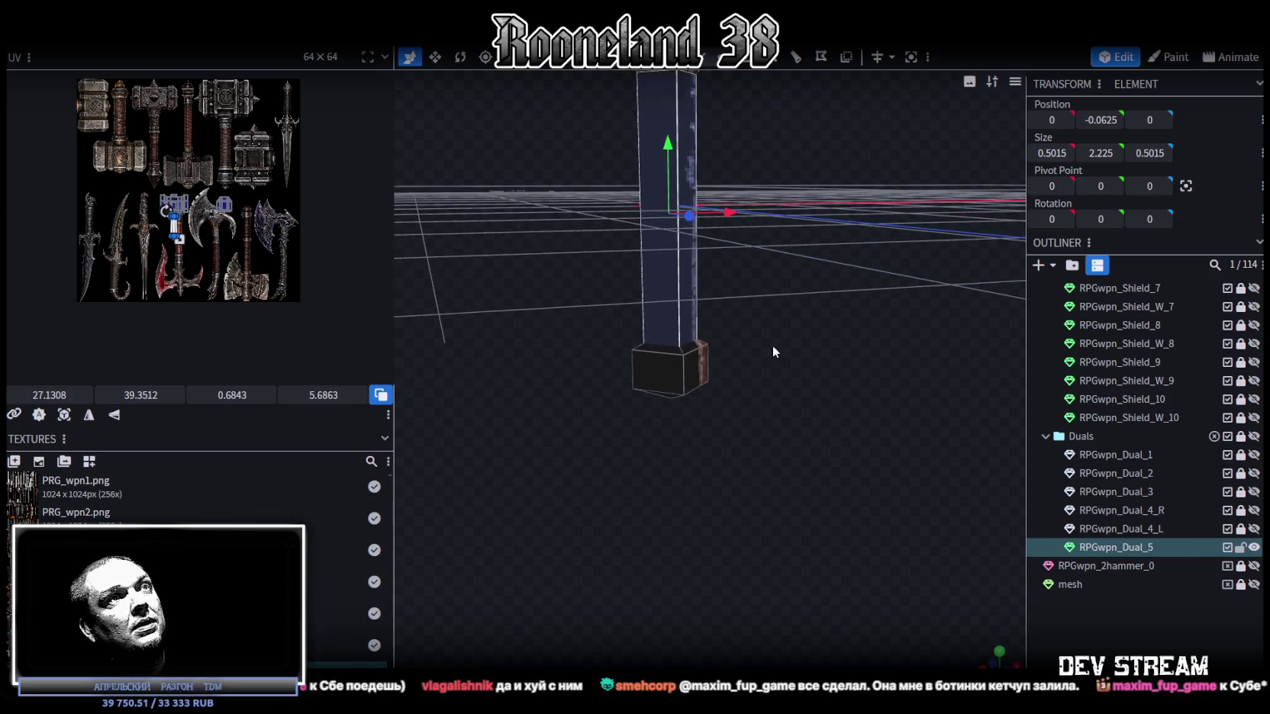
# Step: Split the pillar into its own mesh and lower its bottom vertex ring
pyautogui.rightClick(650, 314)
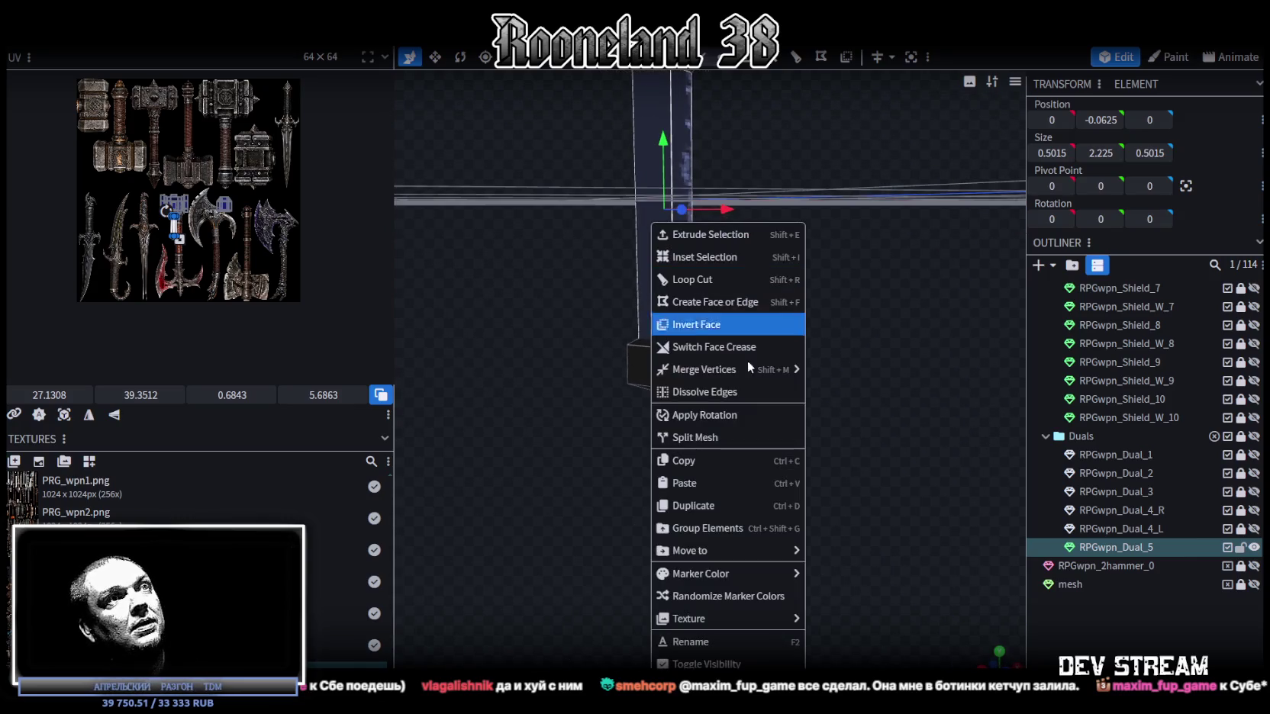
pyautogui.click(708, 438)
pyautogui.moveTo(756, 363); pyautogui.dragTo(751, 359)
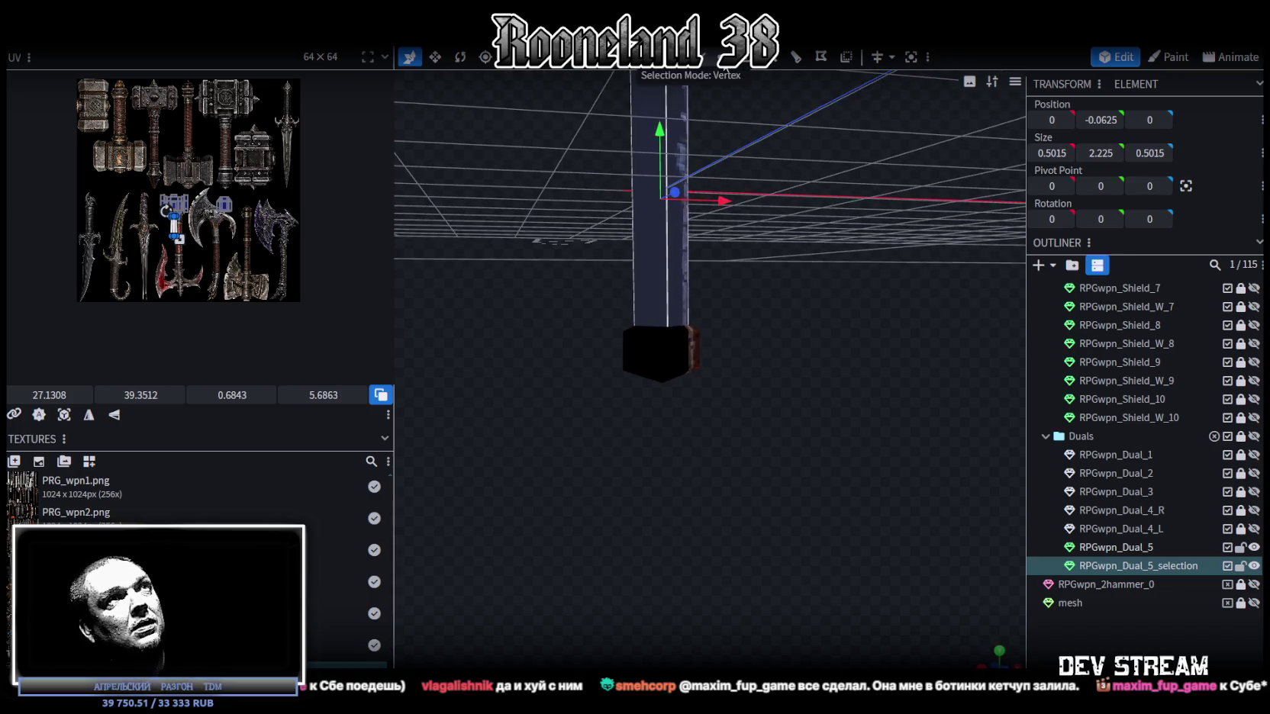
pyautogui.moveTo(585, 367); pyautogui.dragTo(781, 280)
pyautogui.moveTo(659, 260); pyautogui.dragTo(660, 326)
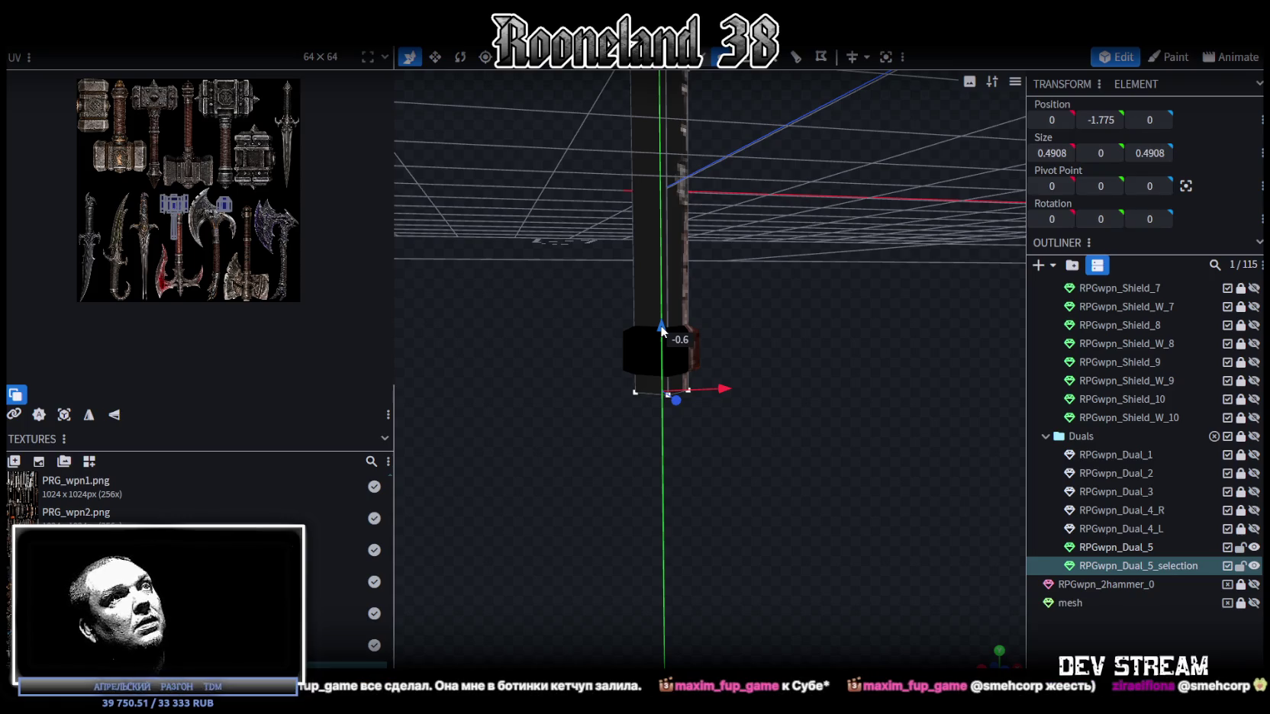
pyautogui.moveTo(660, 327); pyautogui.dragTo(786, 295, button='middle')
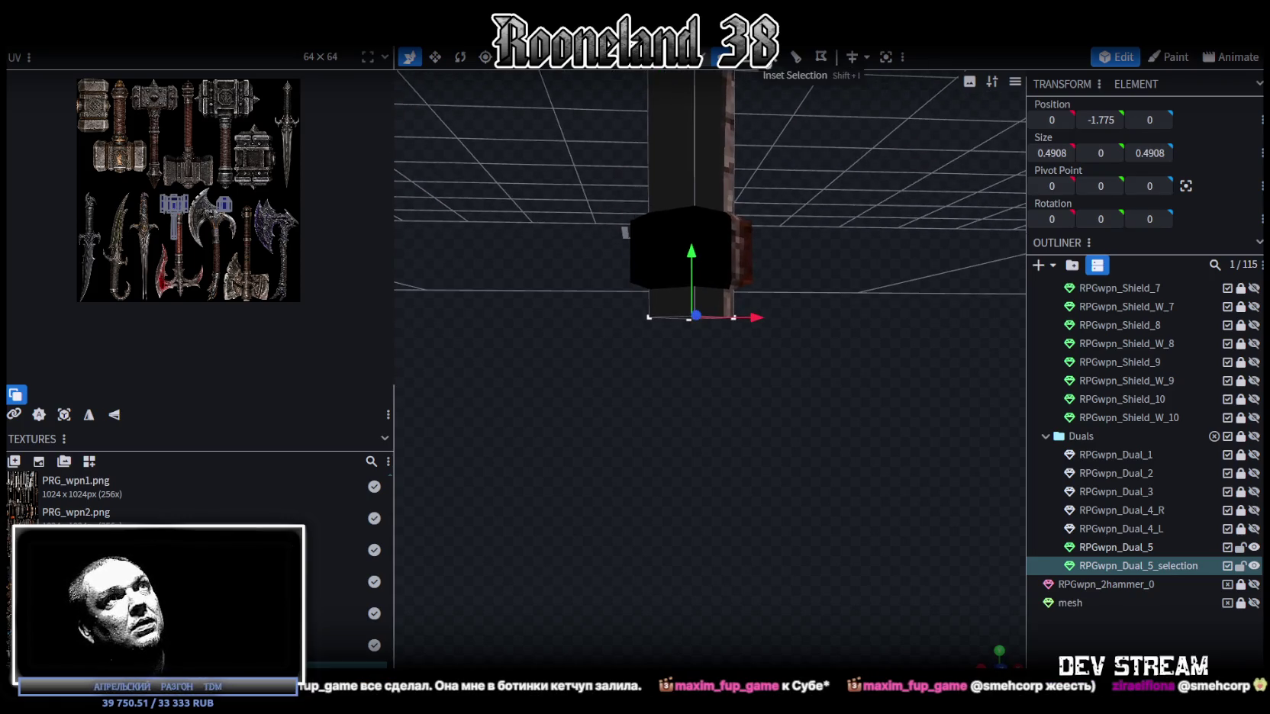
# Step: Extrude the bottom face by 1 and merge its vertices into a raised cone point
pyautogui.press('e')
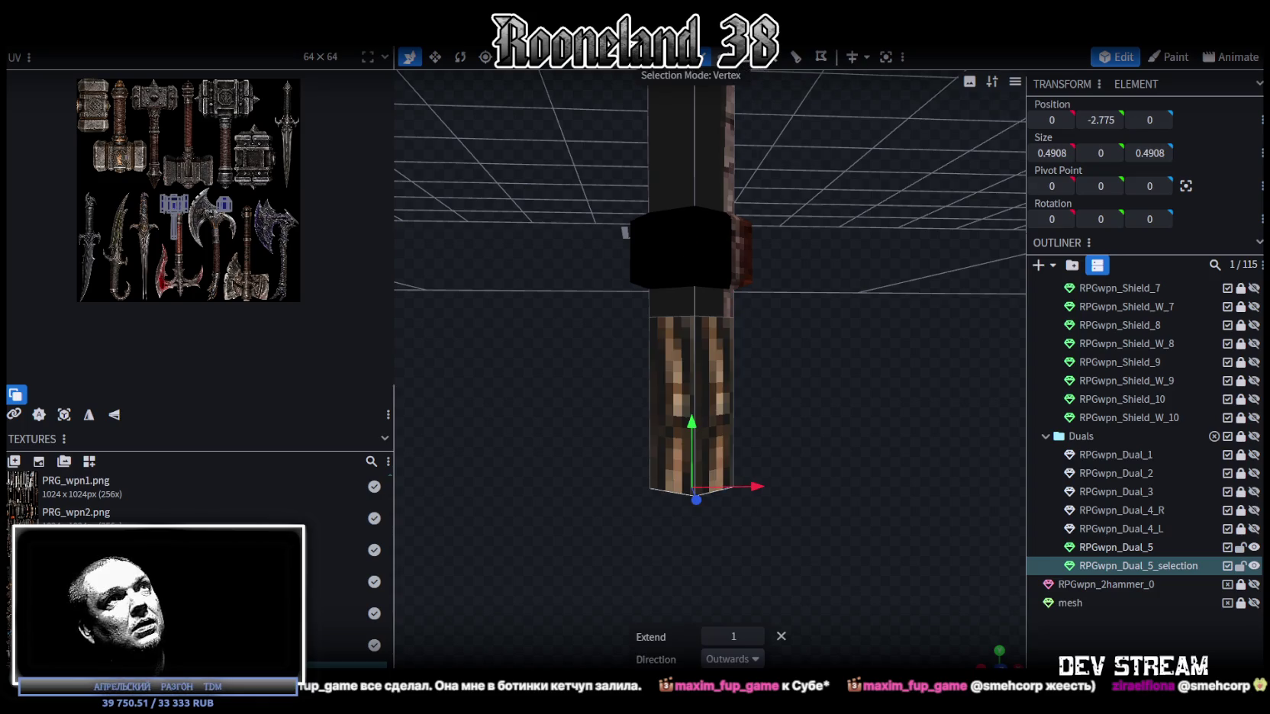
pyautogui.rightClick(731, 489)
pyautogui.moveTo(821, 203)
pyautogui.click(946, 188)
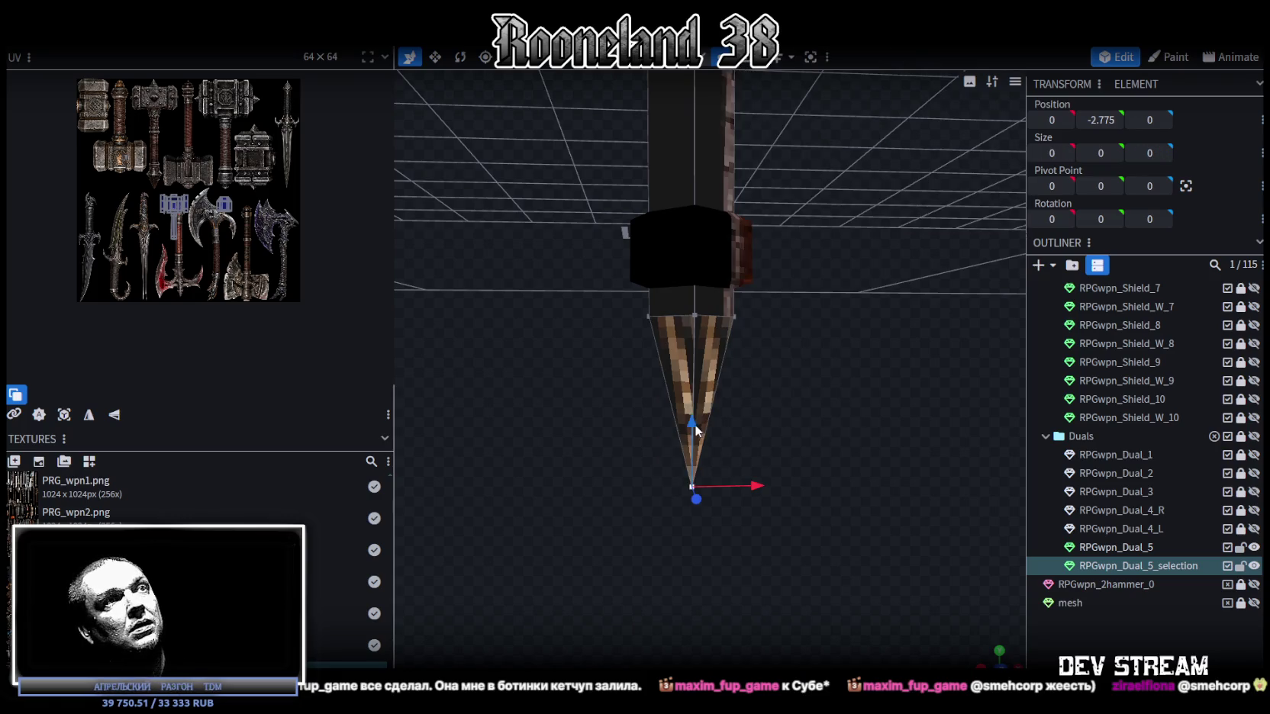
pyautogui.moveTo(695, 425); pyautogui.dragTo(696, 321)
pyautogui.moveTo(818, 395)
pyautogui.mouseDown()
pyautogui.moveTo(803, 409)
pyautogui.moveTo(824, 461)
pyautogui.moveTo(790, 401)
pyautogui.moveTo(791, 337)
pyautogui.mouseUp()
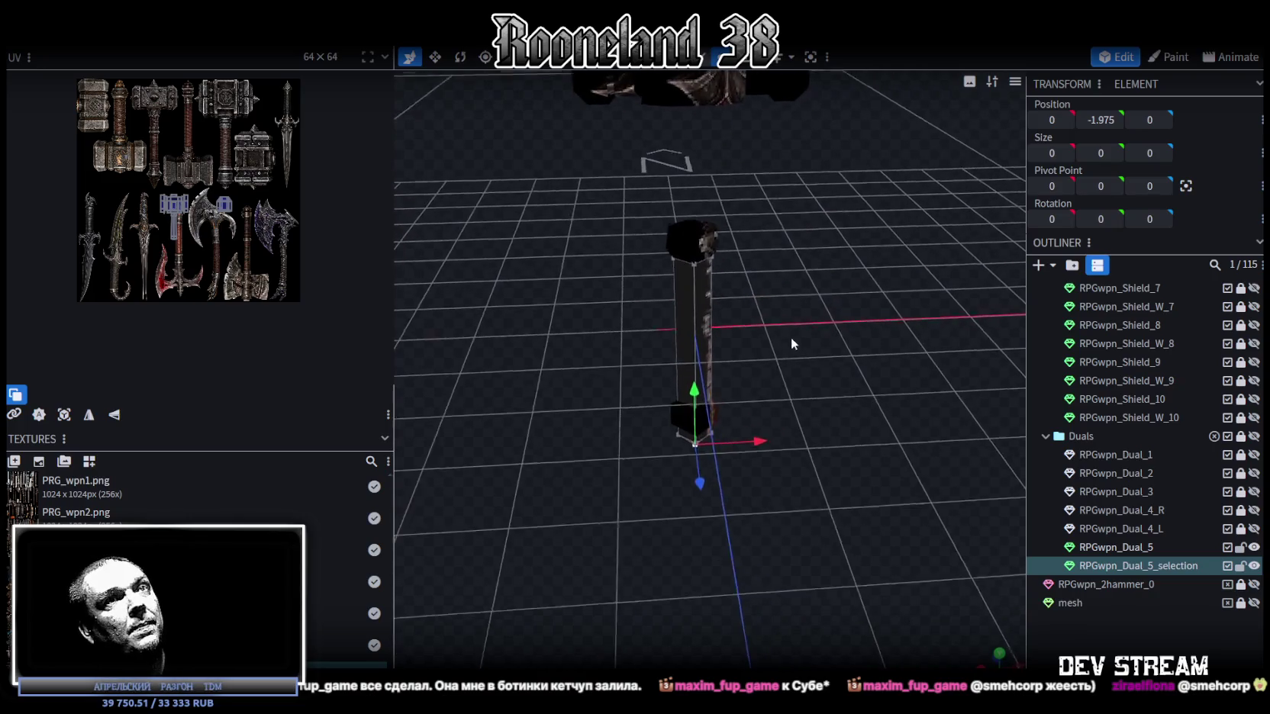
# Step: Merge RPGwpn_Dual_5_selection back into RPGwpn_Dual_5 and view the handle from the front
pyautogui.click(1128, 547)
pyautogui.keyDown('ctrl'); pyautogui.click(1134, 565); pyautogui.keyUp('ctrl')
pyautogui.rightClick(1135, 565)
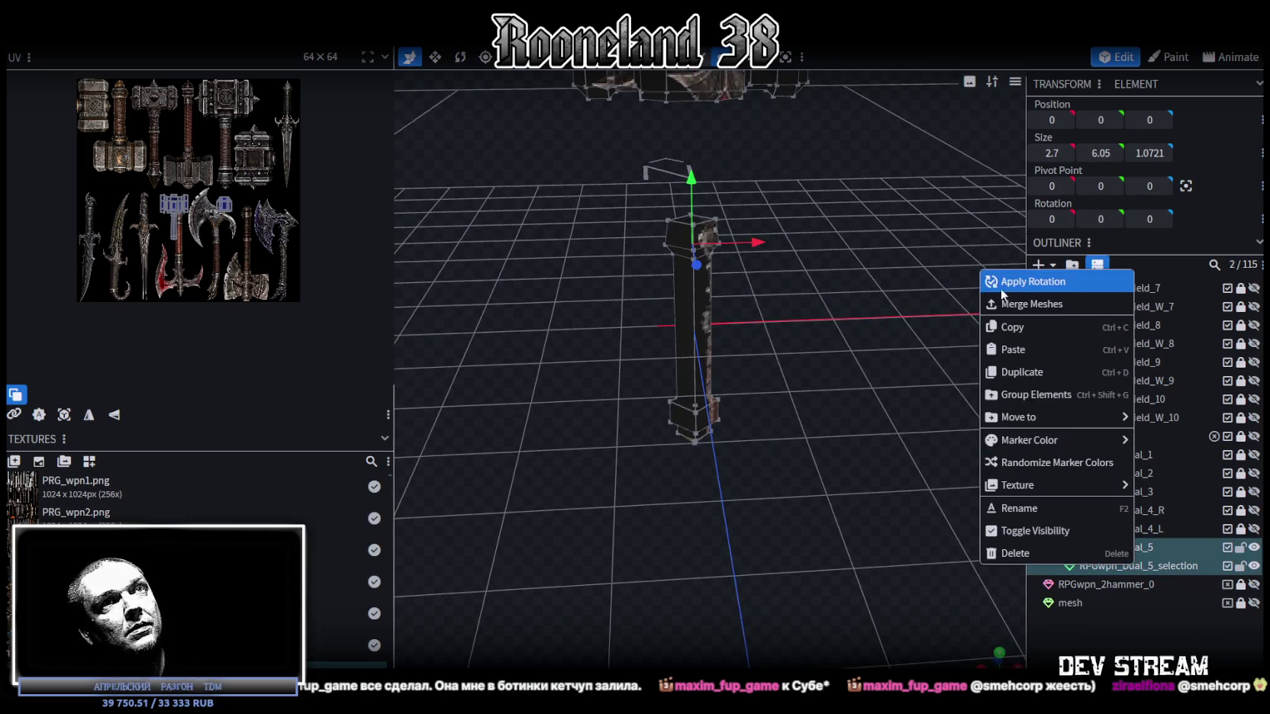
pyautogui.click(999, 304)
pyautogui.moveTo(998, 304); pyautogui.dragTo(797, 219)
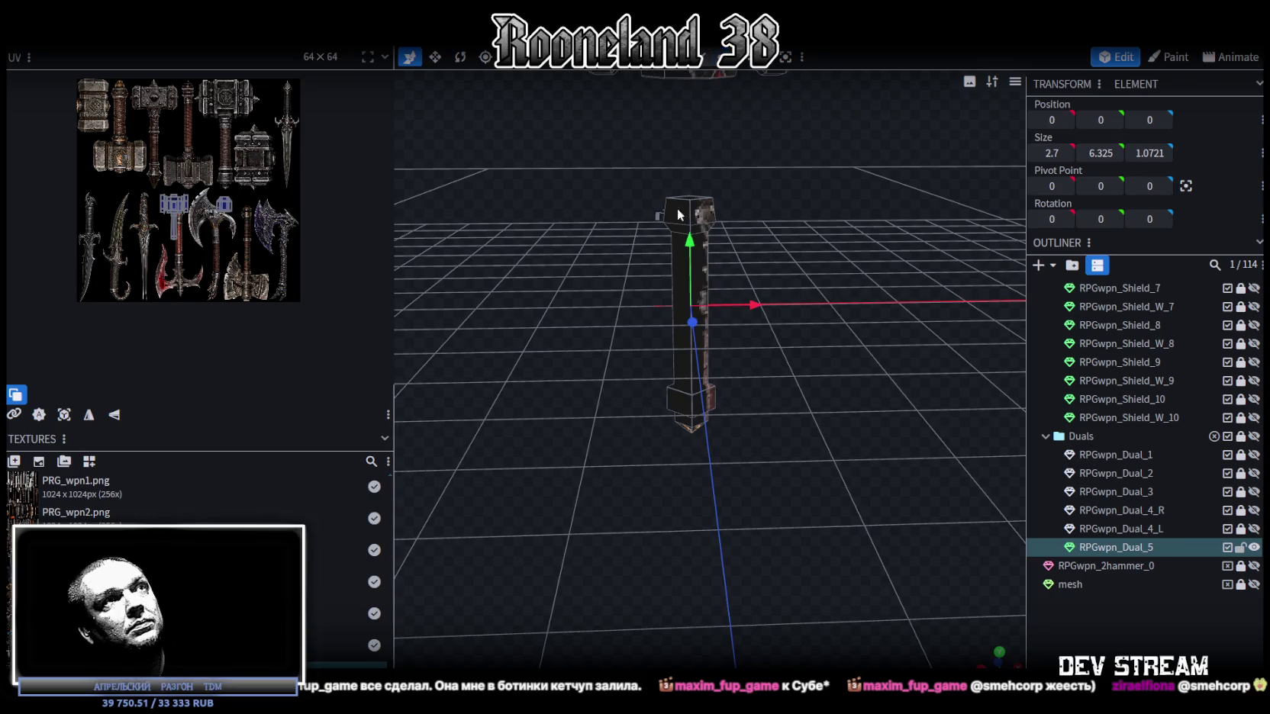
pyautogui.moveTo(599, 180)
pyautogui.mouseDown()
pyautogui.moveTo(799, 529)
pyautogui.moveTo(870, 526)
pyautogui.mouseUp()
pyautogui.press('KP_1')
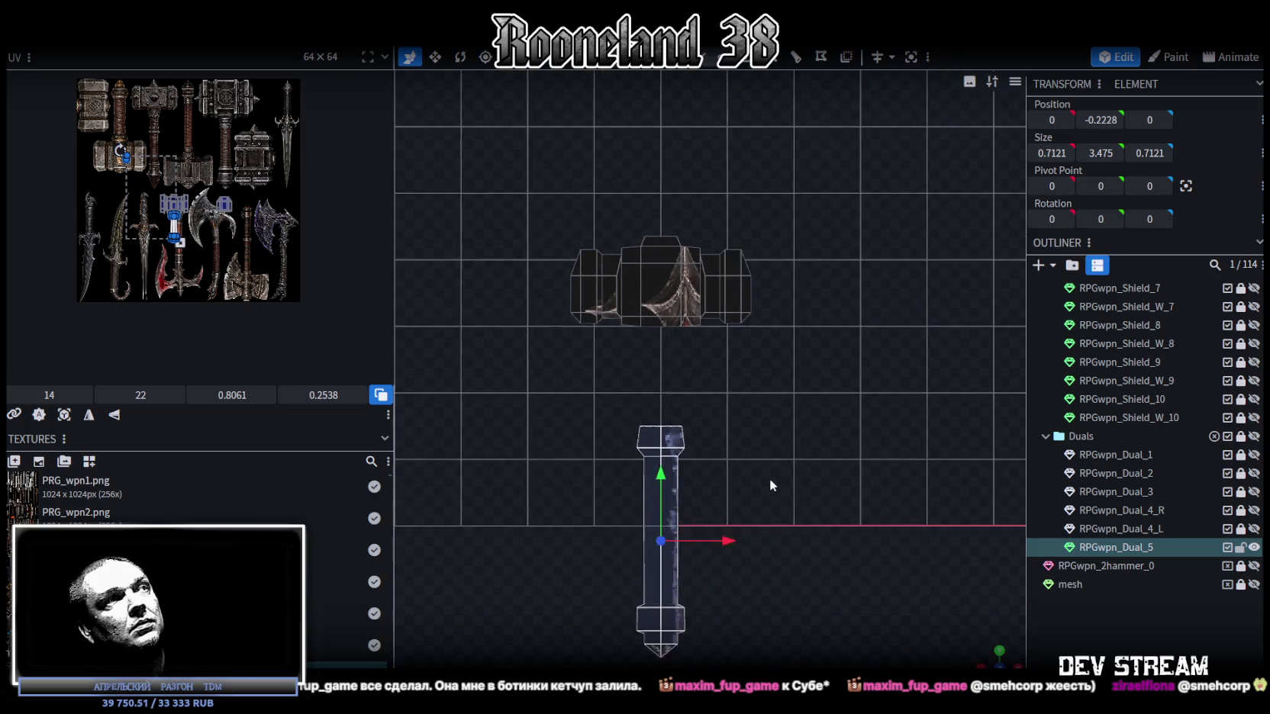
# Step: Mirror the handle's UV mapping, widen the UV area and move the island onto the top cap
pyautogui.click(64, 415)
pyautogui.click(112, 417)
pyautogui.scroll(3, 116, 119)
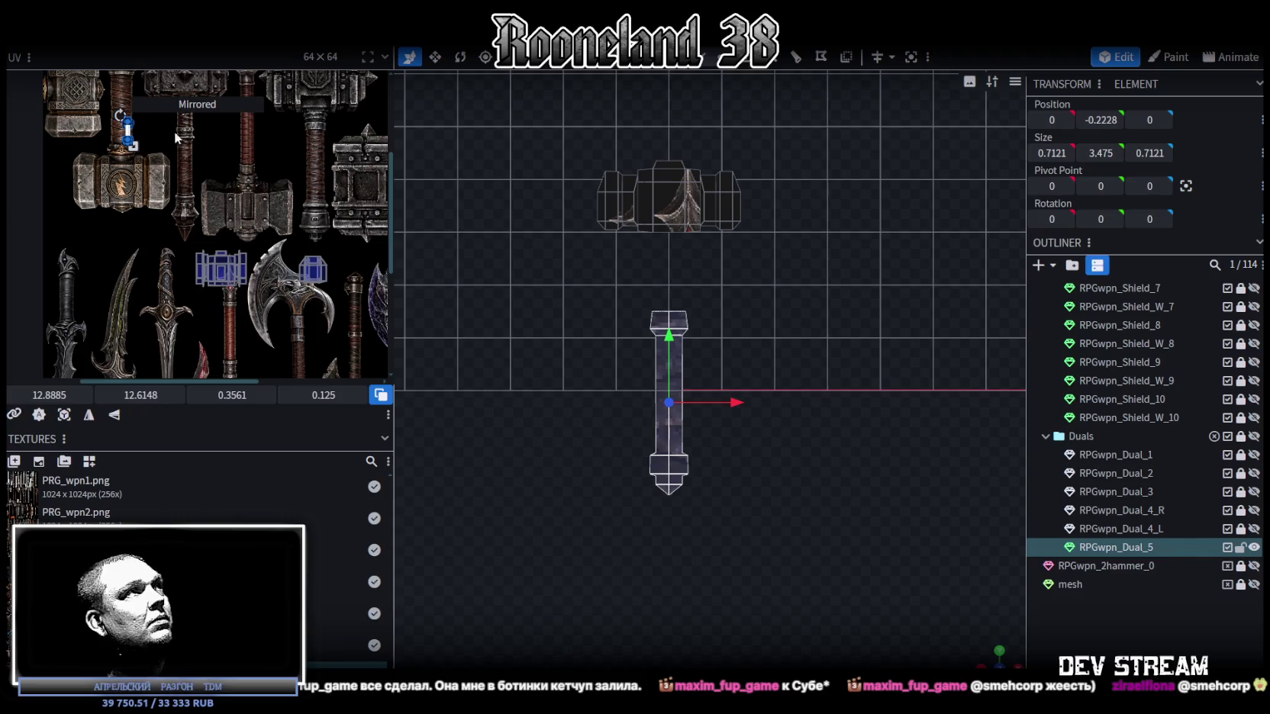
pyautogui.scroll(3, 183, 164)
pyautogui.hscroll(-1, 290, 205)
pyautogui.moveTo(394, 155); pyautogui.dragTo(538, 171)
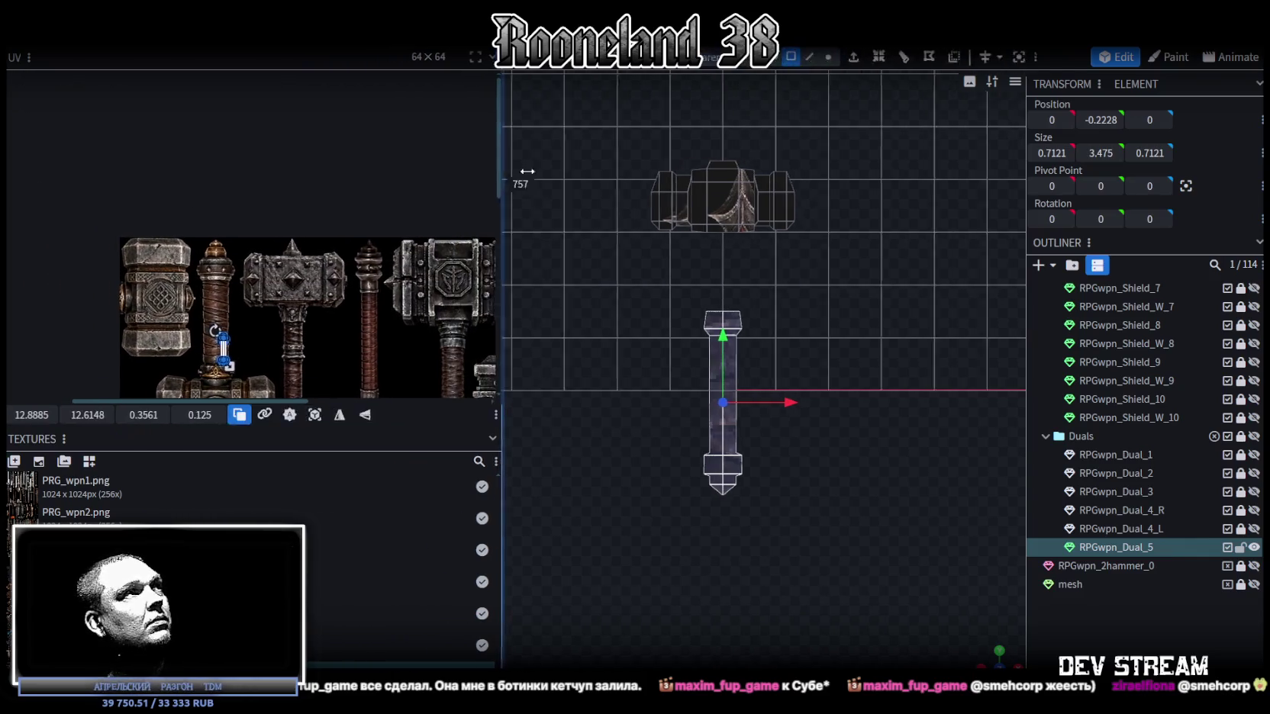
pyautogui.scroll(1, 308, 296)
pyautogui.moveTo(194, 382); pyautogui.dragTo(186, 262)
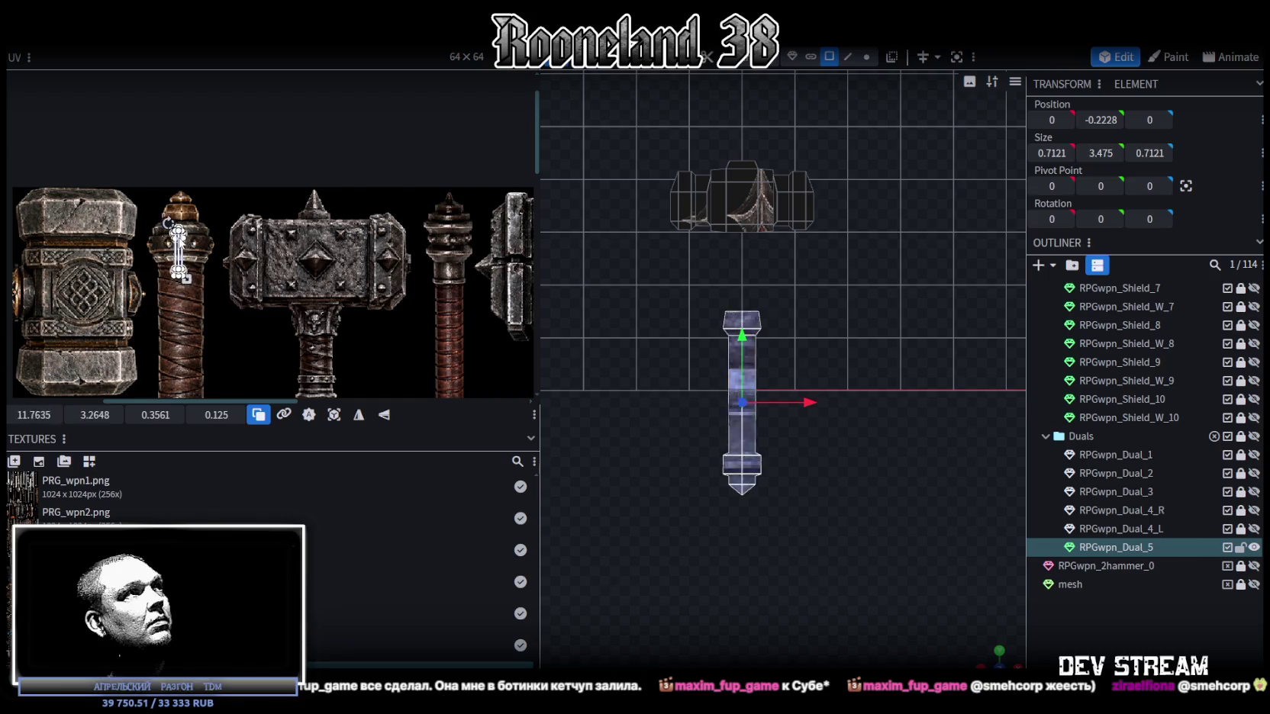
pyautogui.scroll(3, 186, 262)
pyautogui.moveTo(256, 306); pyautogui.dragTo(224, 245)
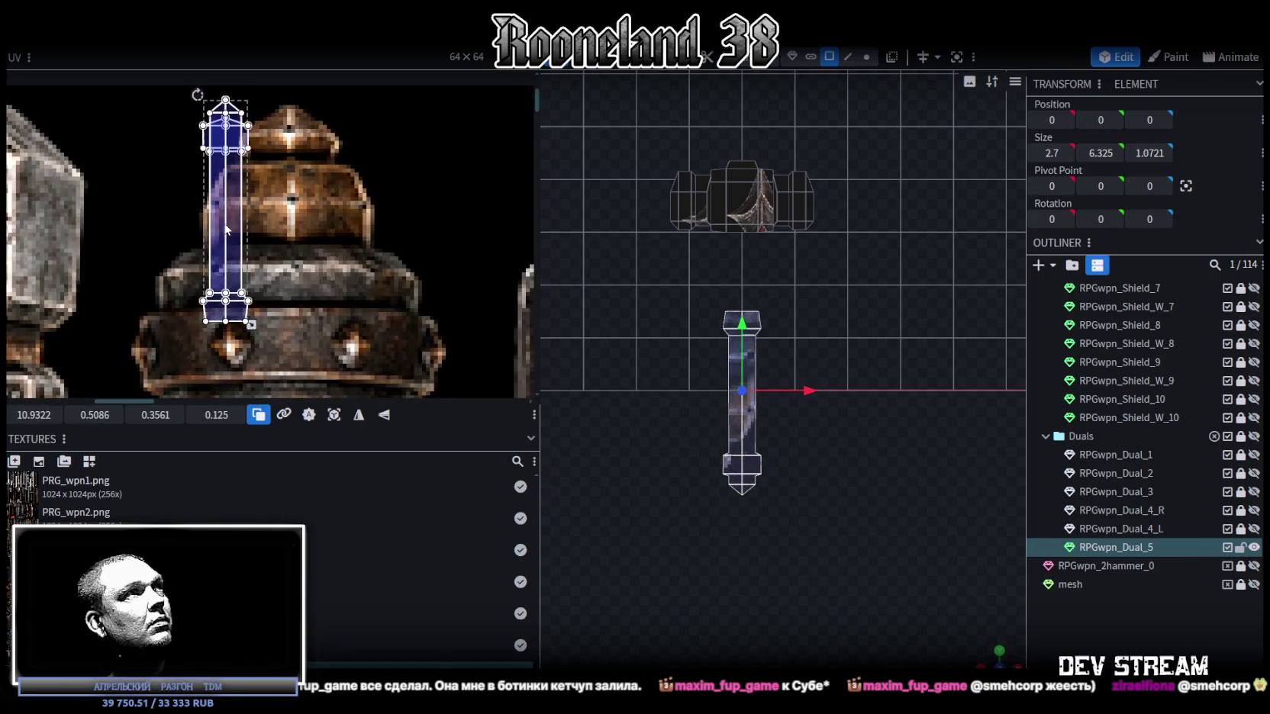
# Step: Stretch the handle's UV island along the handle texture, widening it to 2.0123
pyautogui.scroll(-3, 224, 245)
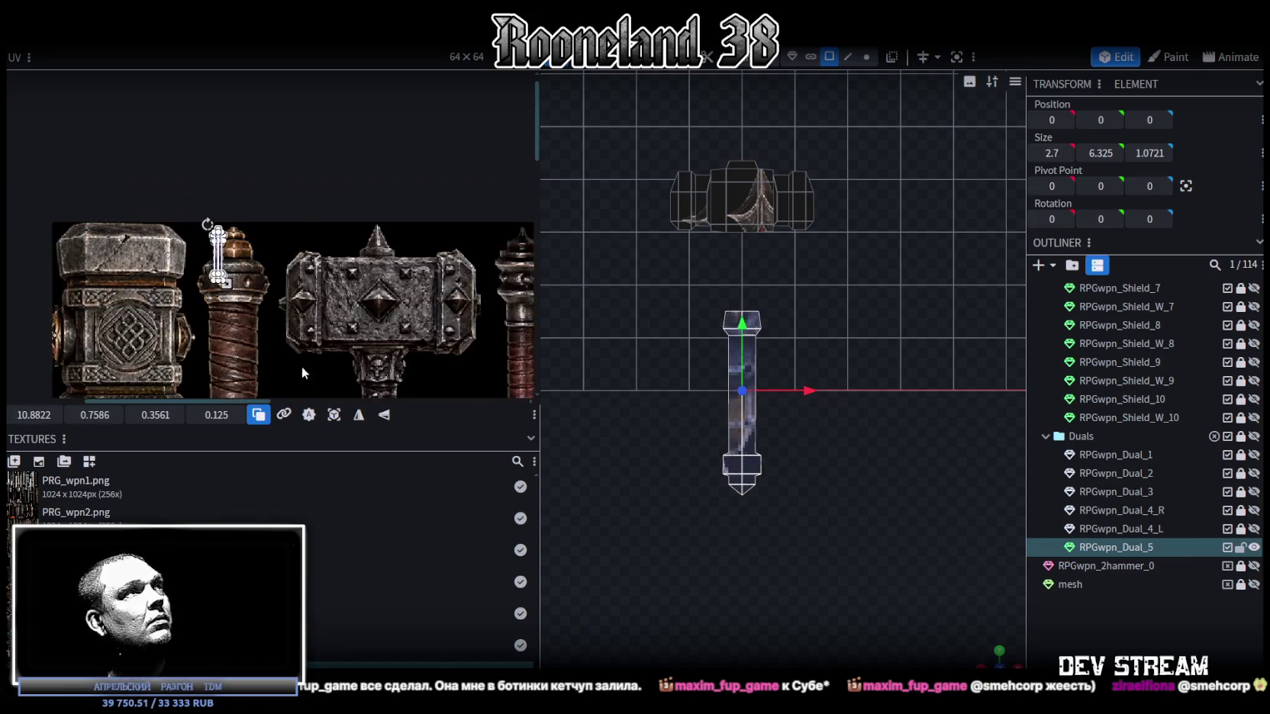
pyautogui.scroll(1, 285, 203)
pyautogui.moveTo(216, 151); pyautogui.dragTo(256, 247)
pyautogui.scroll(3, 183, 297)
pyautogui.moveTo(249, 315); pyautogui.dragTo(267, 256, button='middle')
pyautogui.moveTo(247, 239); pyautogui.dragTo(226, 242)
pyautogui.moveTo(310, 340); pyautogui.dragTo(320, 342)
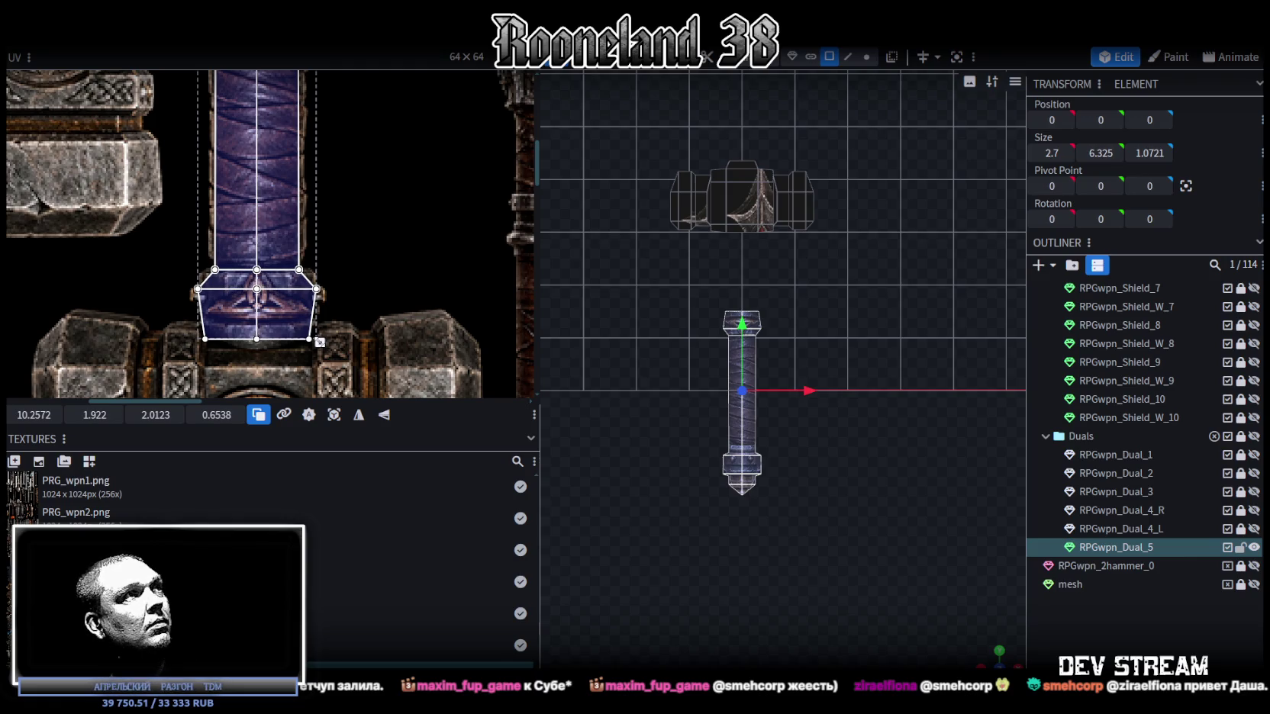
pyautogui.moveTo(320, 344); pyautogui.dragTo(320, 345)
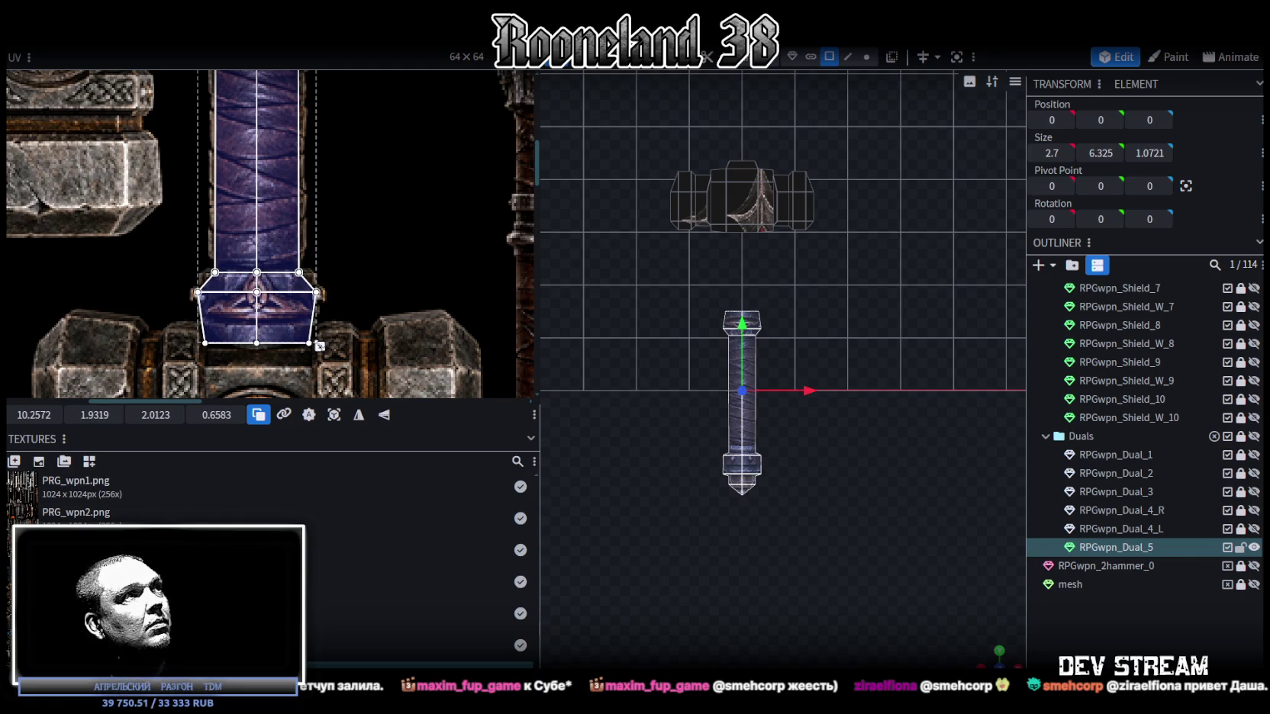
pyautogui.scroll(2, 273, 346)
pyautogui.scroll(2, 281, 361)
# Step: Extend the guard face's UV box downward on the handle texture
pyautogui.click(241, 287)
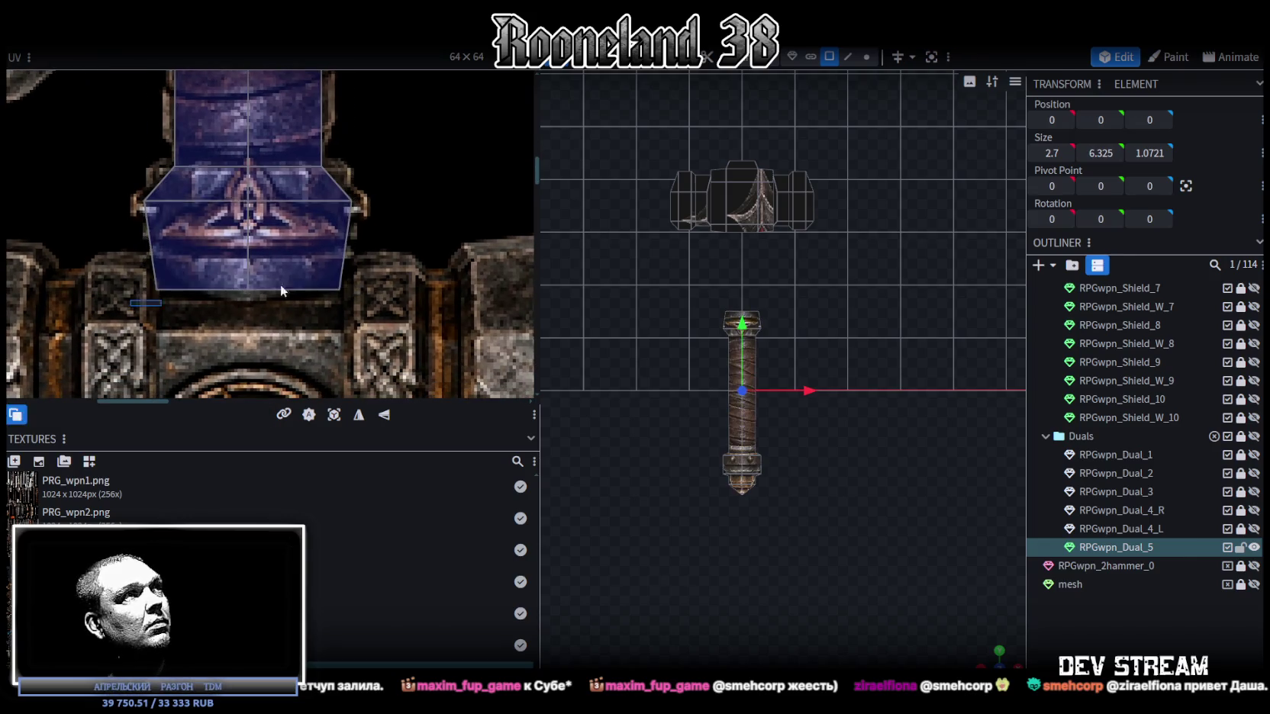
pyautogui.moveTo(103, 414); pyautogui.dragTo(115, 414)
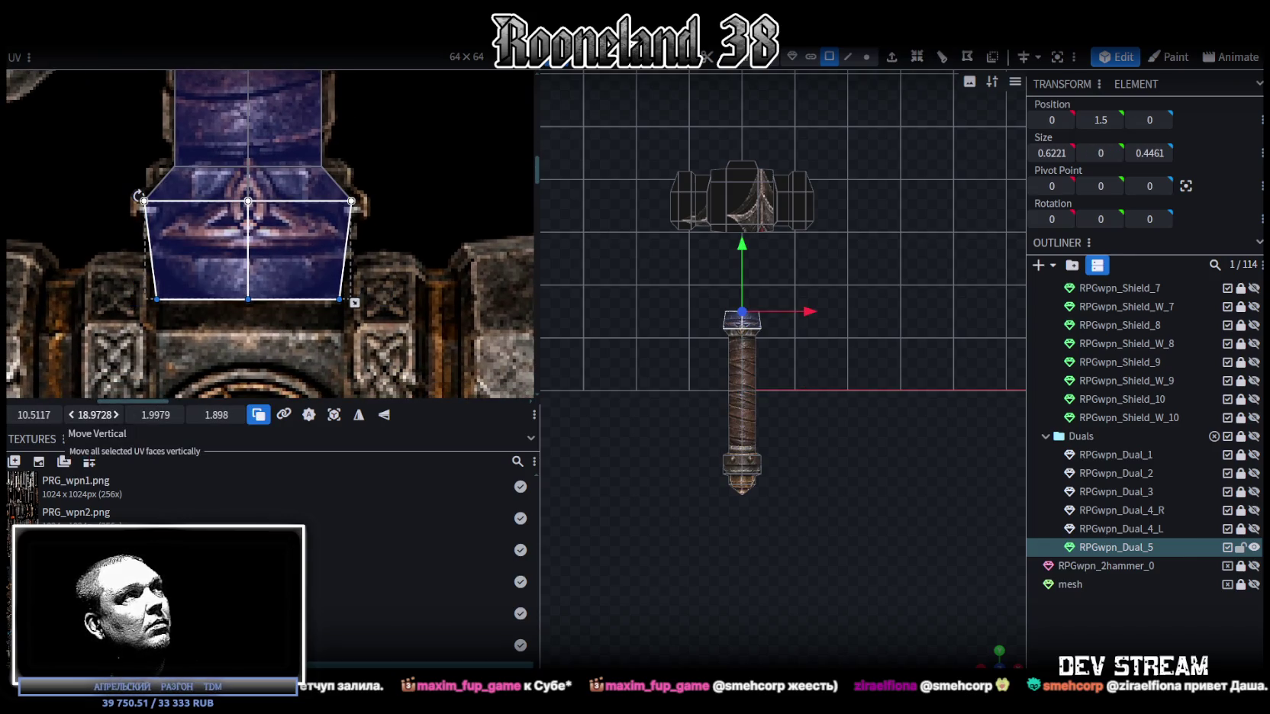
pyautogui.scroll(-2, 263, 285)
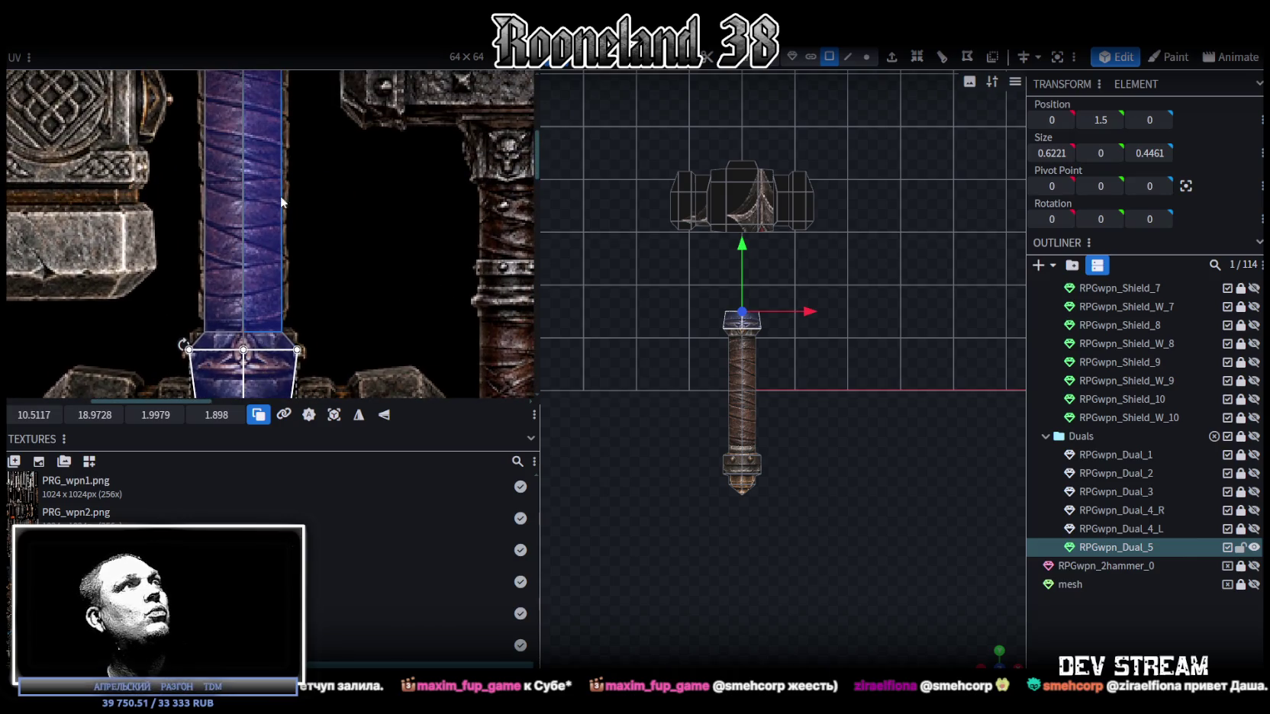
pyautogui.scroll(2, 281, 202)
pyautogui.scroll(1, 293, 243)
pyautogui.scroll(1, 293, 242)
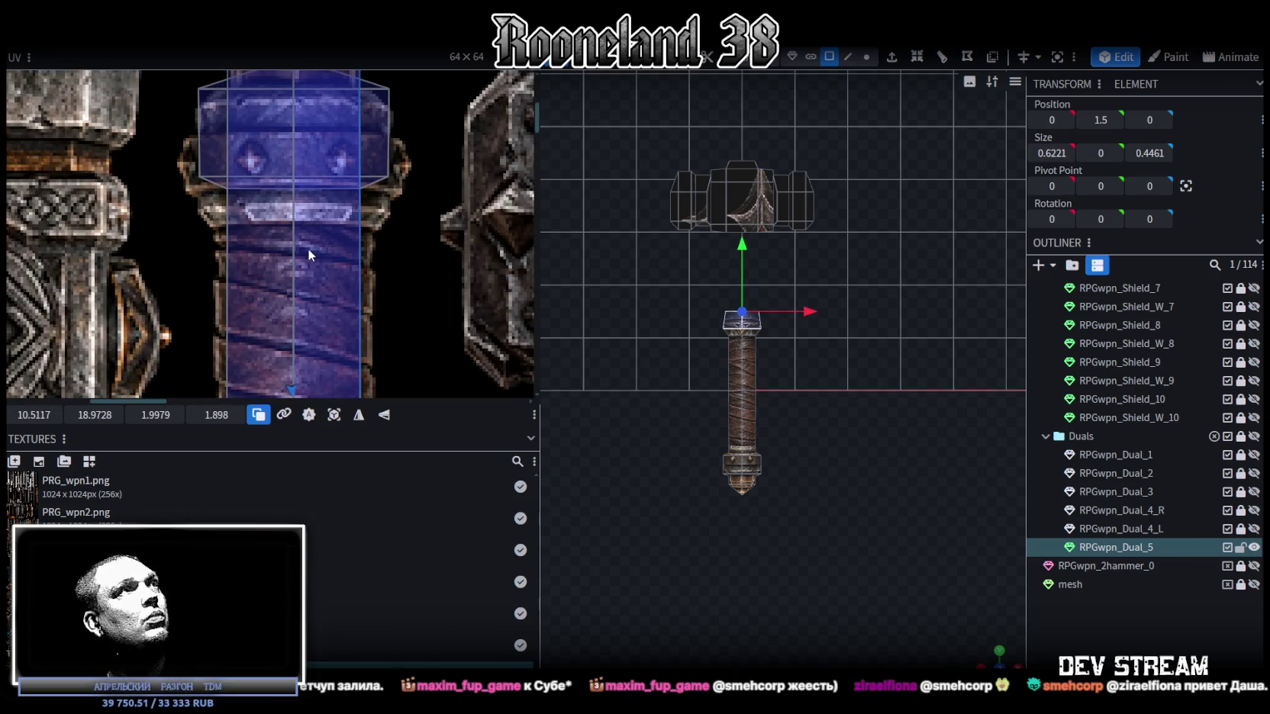
pyautogui.moveTo(307, 248); pyautogui.dragTo(297, 351, button='middle')
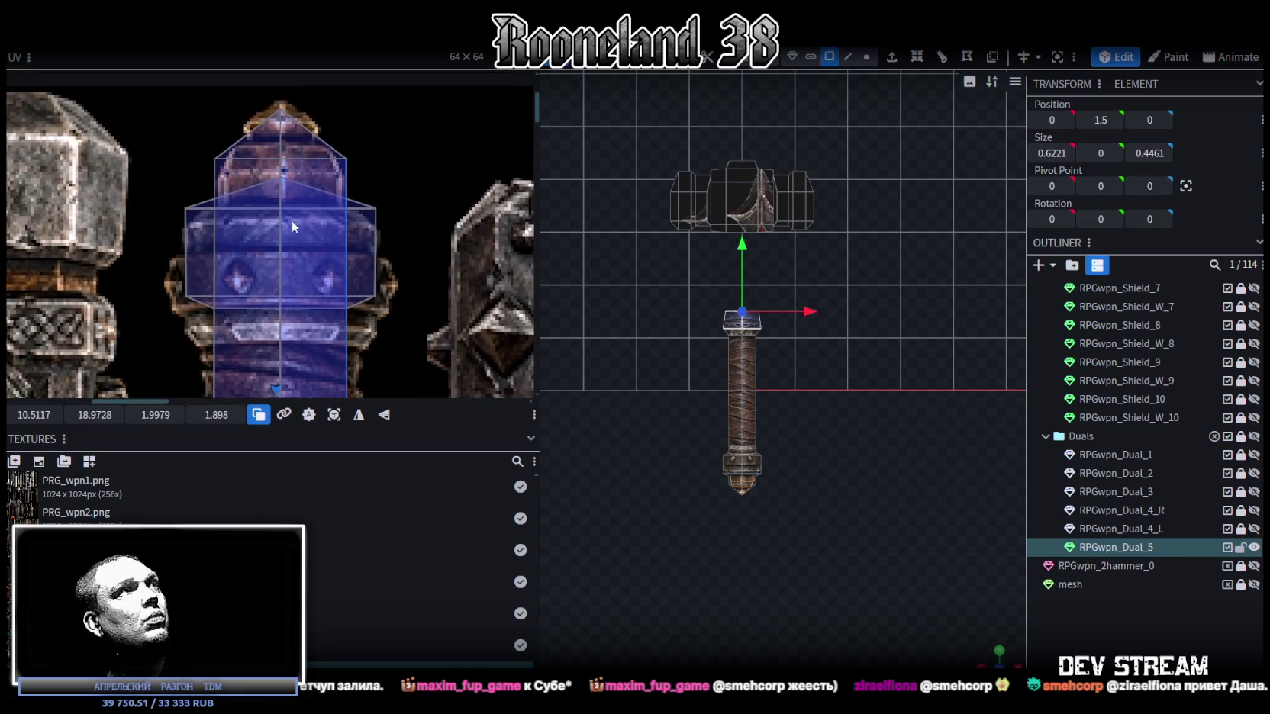
pyautogui.scroll(-2, 245, 174)
pyautogui.scroll(2, 265, 195)
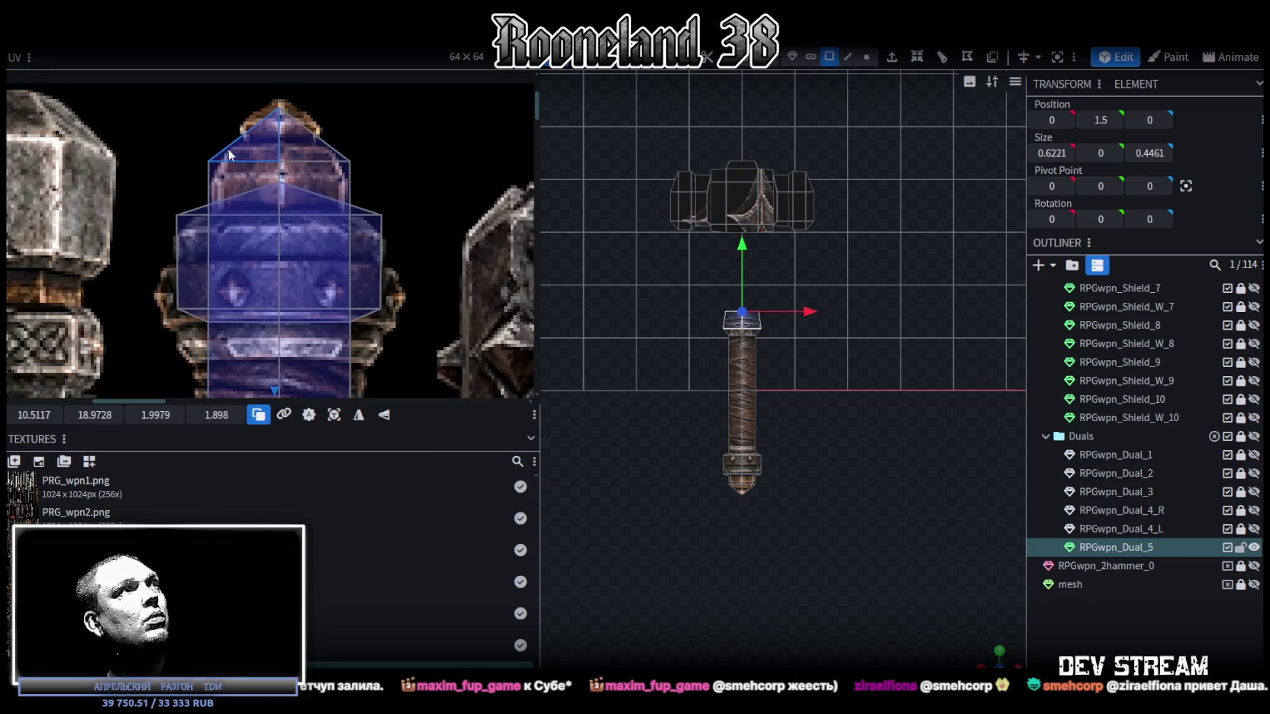
# Step: Slide the cone-tip face's UVs down onto the cap texture
pyautogui.click(222, 175)
pyautogui.click(225, 176)
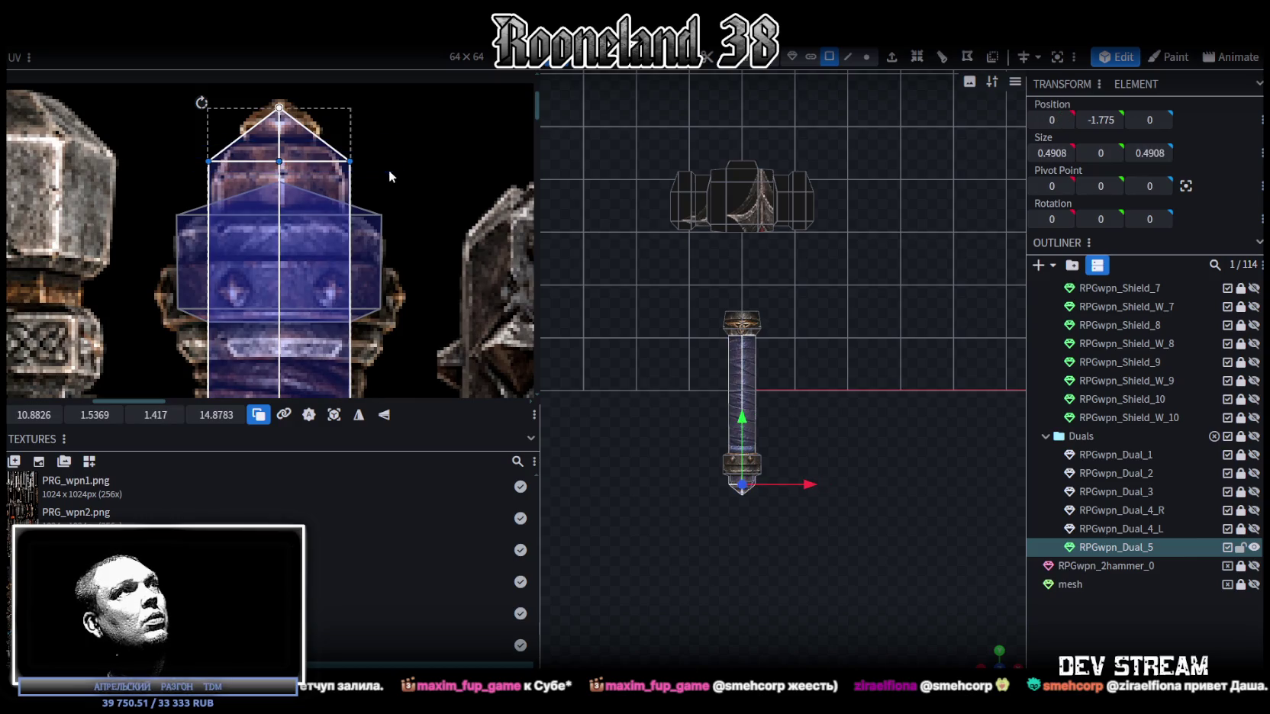
pyautogui.moveTo(95, 414); pyautogui.dragTo(129, 414)
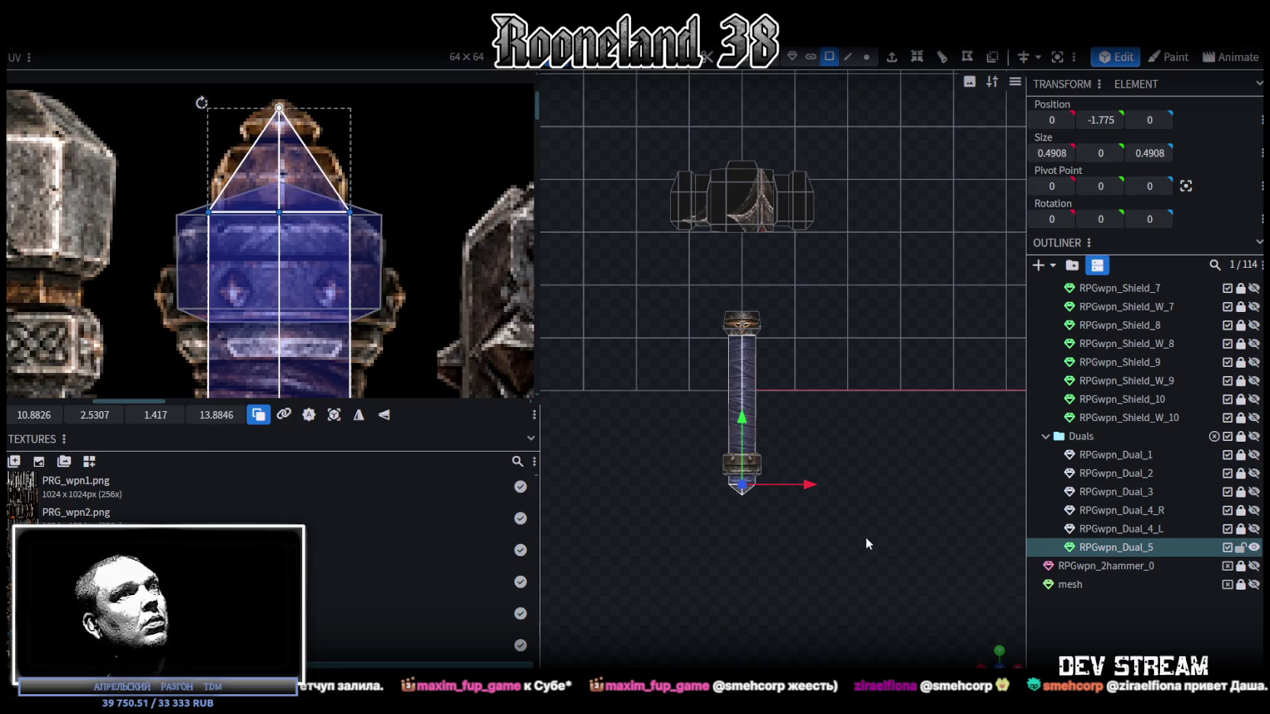
pyautogui.scroll(3, 866, 536)
pyautogui.scroll(3, 808, 519)
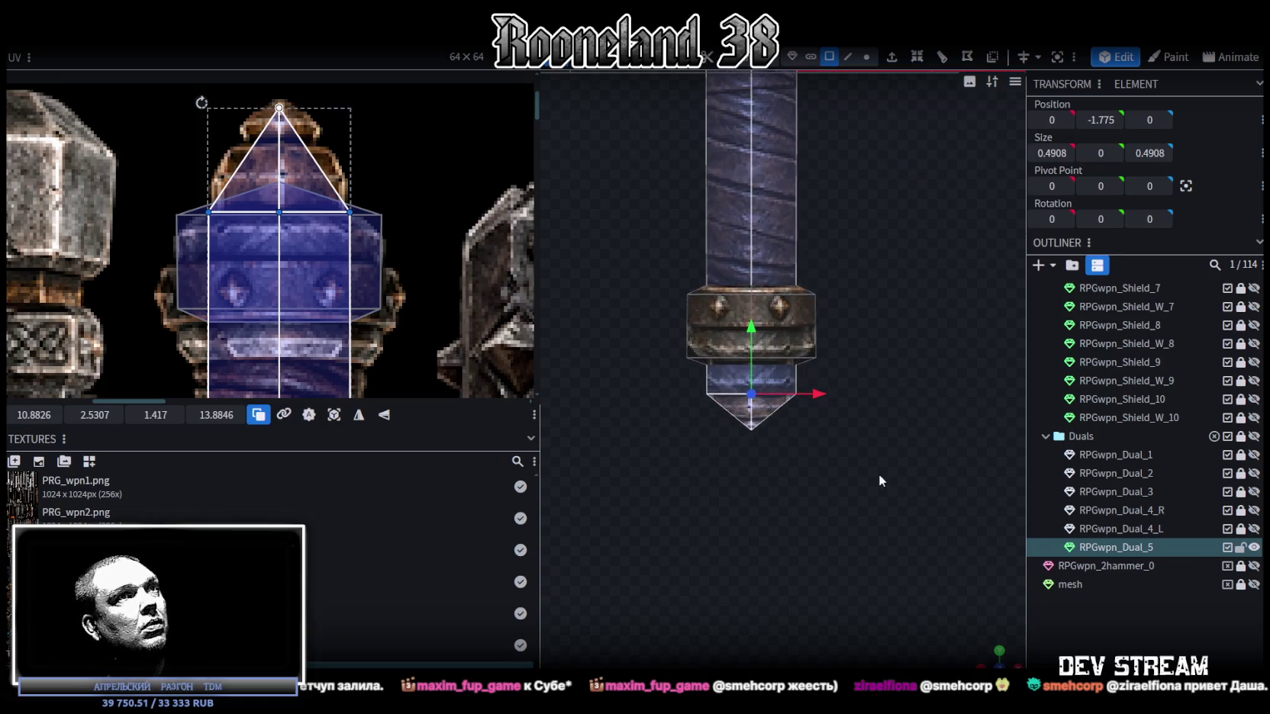
pyautogui.scroll(2, 841, 415)
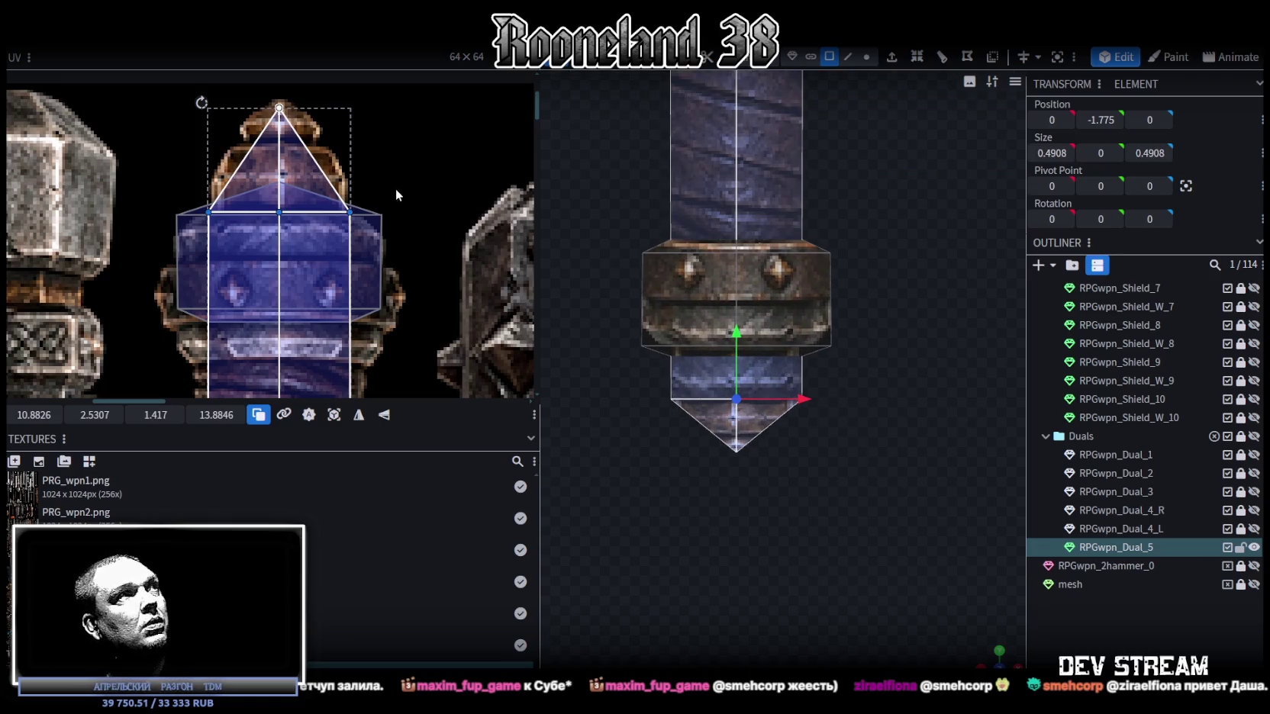
# Step: Select the guard collar as a connected cluster and move it up the handle
pyautogui.click(870, 58)
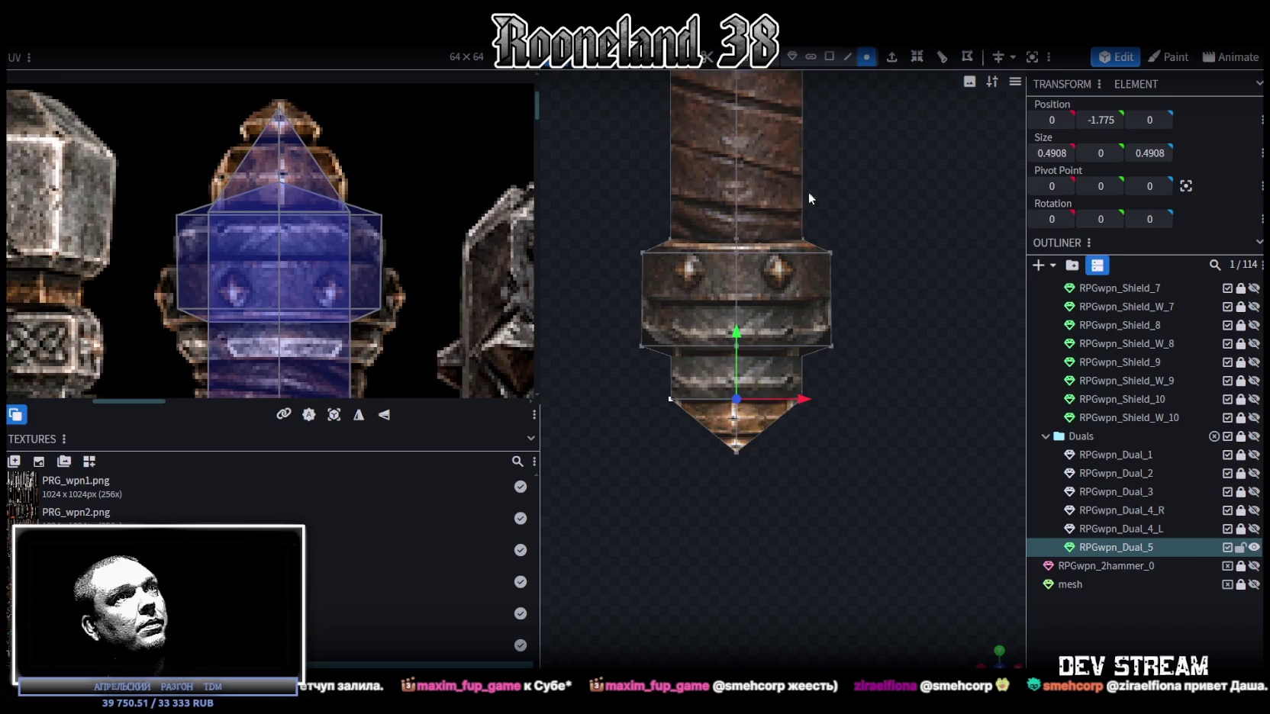
pyautogui.click(812, 58)
pyautogui.click(805, 302)
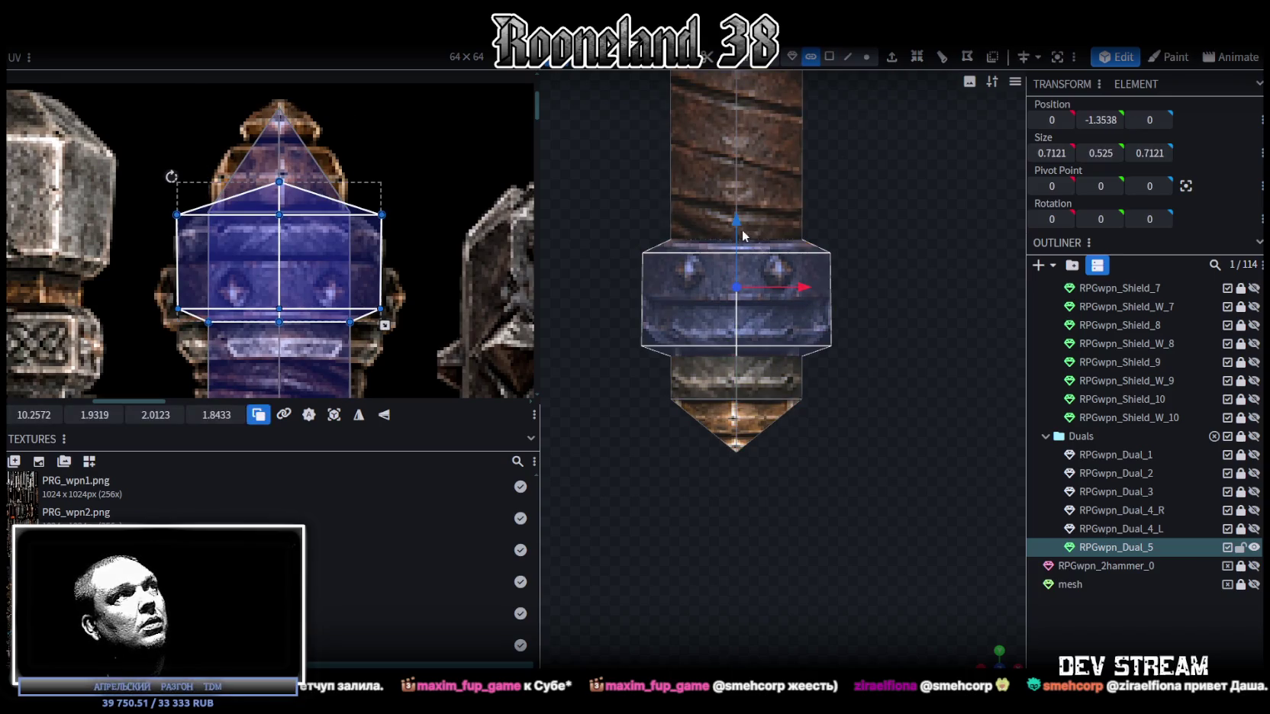
pyautogui.scroll(-1, 790, 255)
pyautogui.moveTo(852, 275); pyautogui.dragTo(786, 401, button='right')
pyautogui.moveTo(785, 340); pyautogui.dragTo(785, 116)
pyautogui.moveTo(878, 347); pyautogui.dragTo(877, 288, button='right')
# Step: Select the tip's bottom vertices and pull the point further down
pyautogui.click(807, 344)
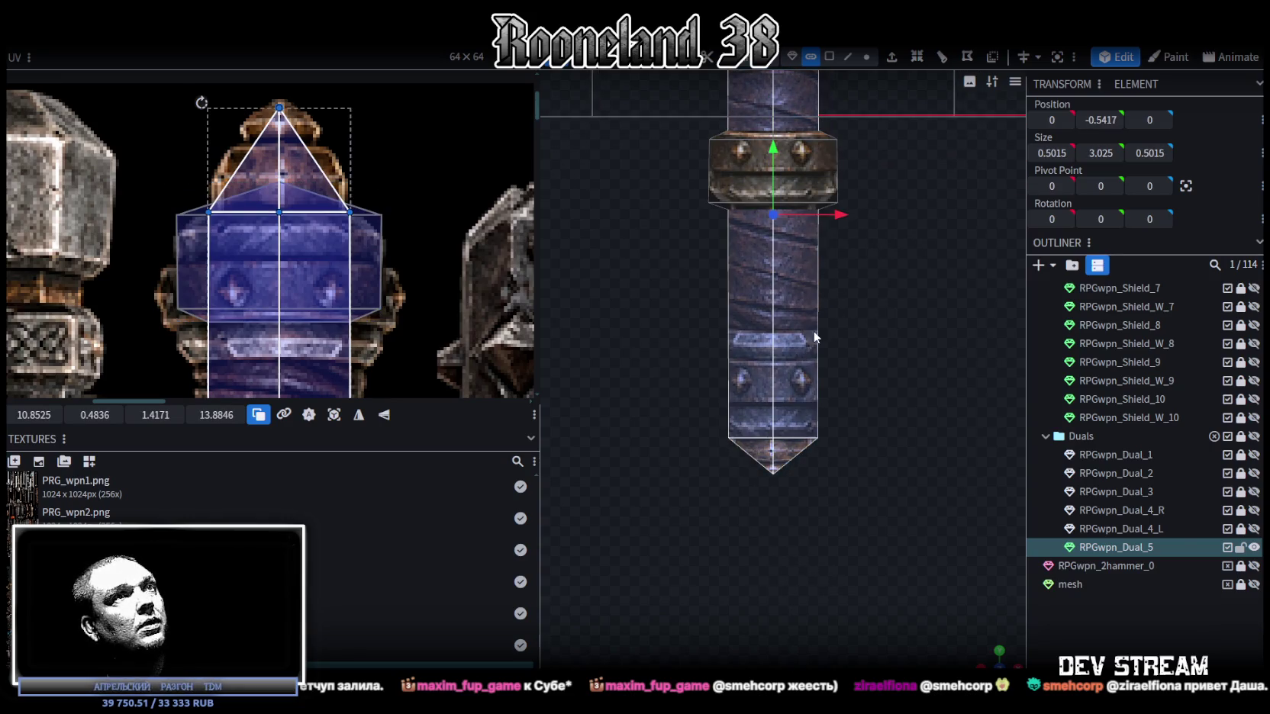
pyautogui.click(867, 58)
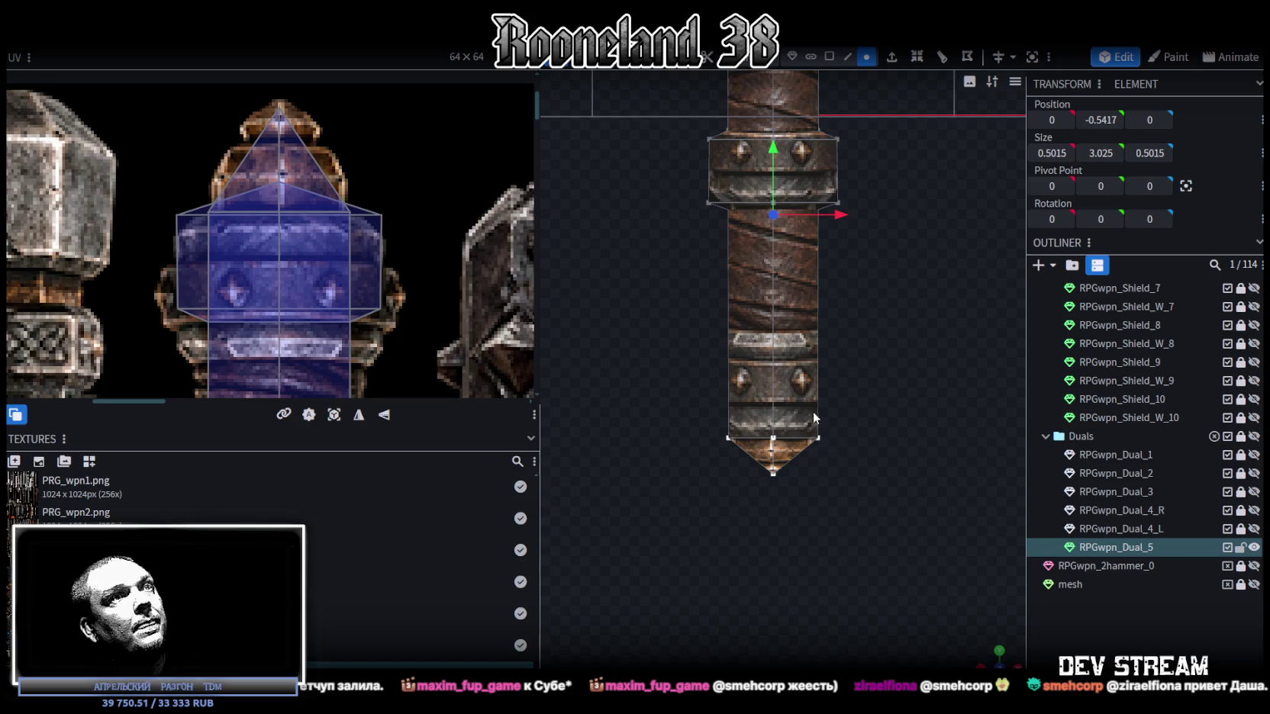
pyautogui.moveTo(835, 433); pyautogui.dragTo(869, 442)
pyautogui.moveTo(869, 442); pyautogui.dragTo(791, 424, button='right')
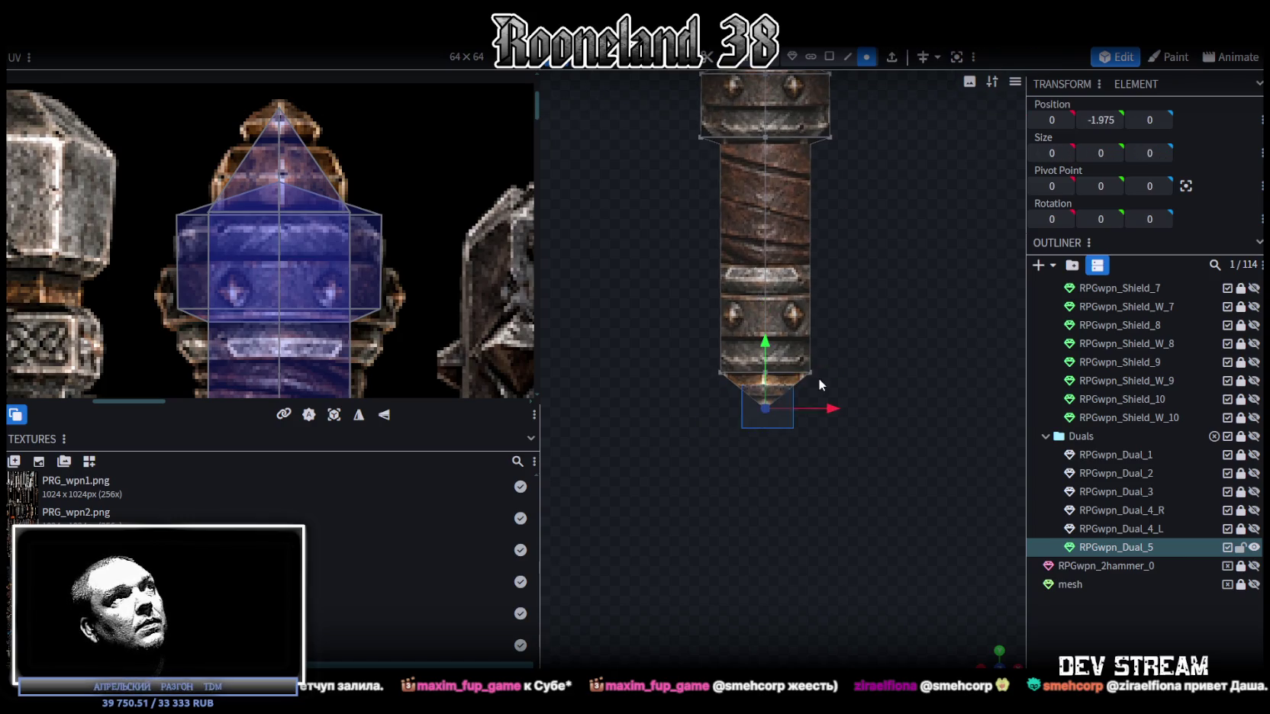
pyautogui.moveTo(766, 339); pyautogui.dragTo(769, 377)
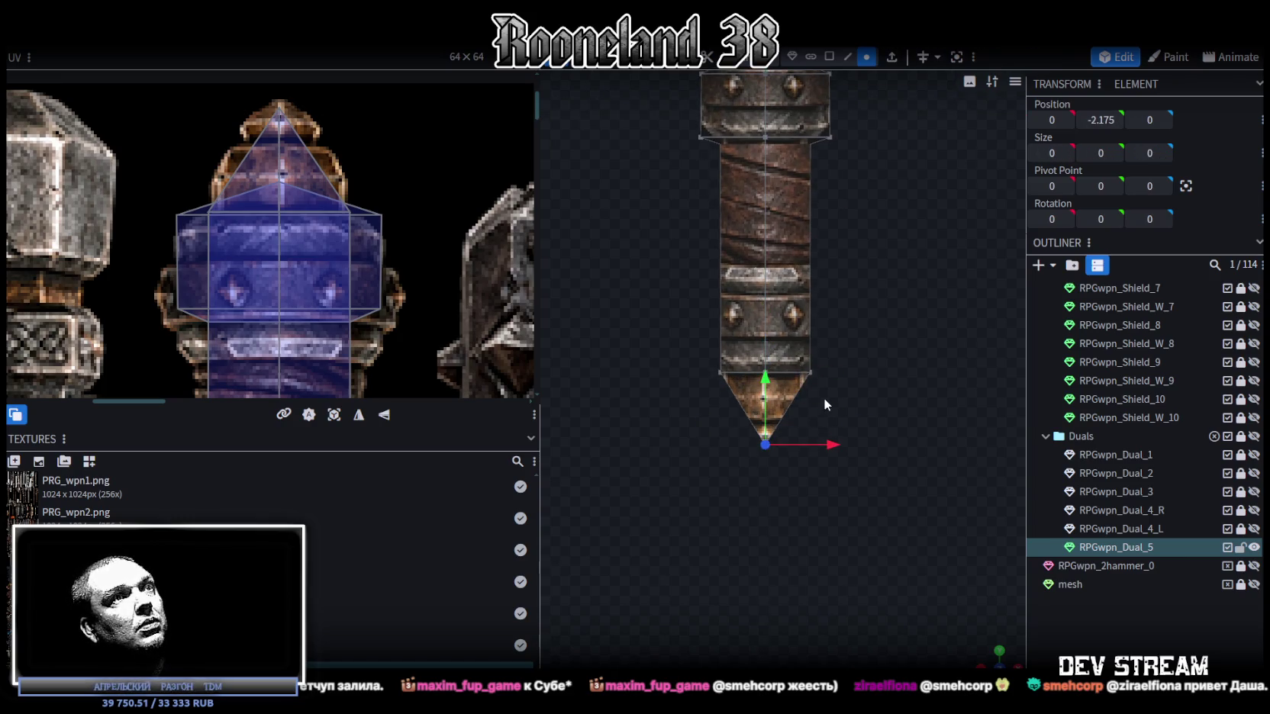
pyautogui.moveTo(824, 403); pyautogui.dragTo(824, 303, button='right')
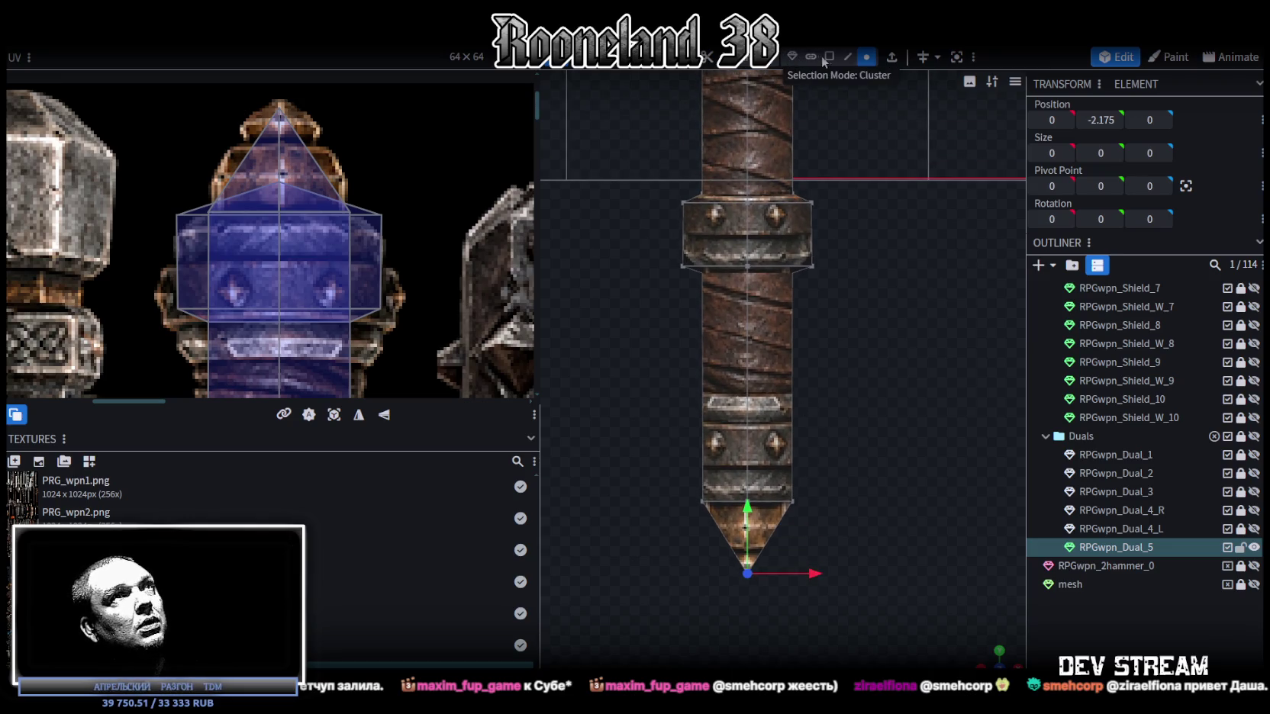
pyautogui.click(776, 249)
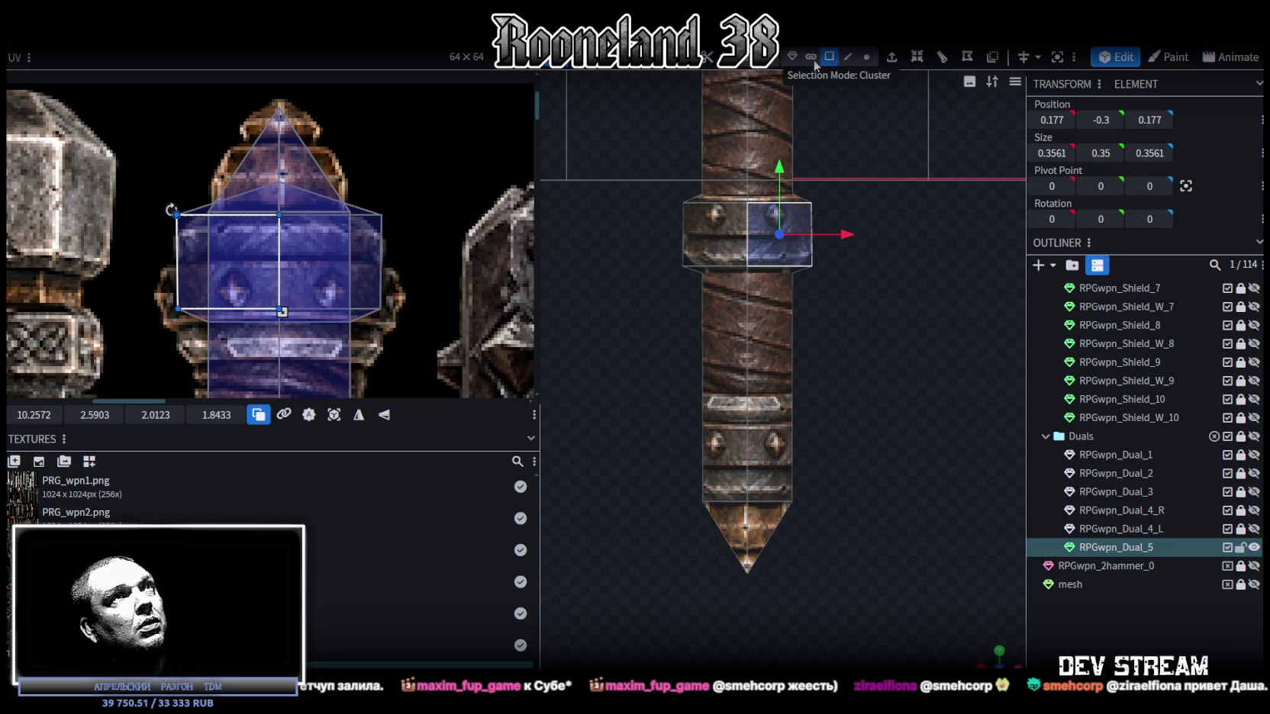
# Step: Move and resize the guard ring's UV box onto the studded metal band
pyautogui.doubleClick(768, 260)
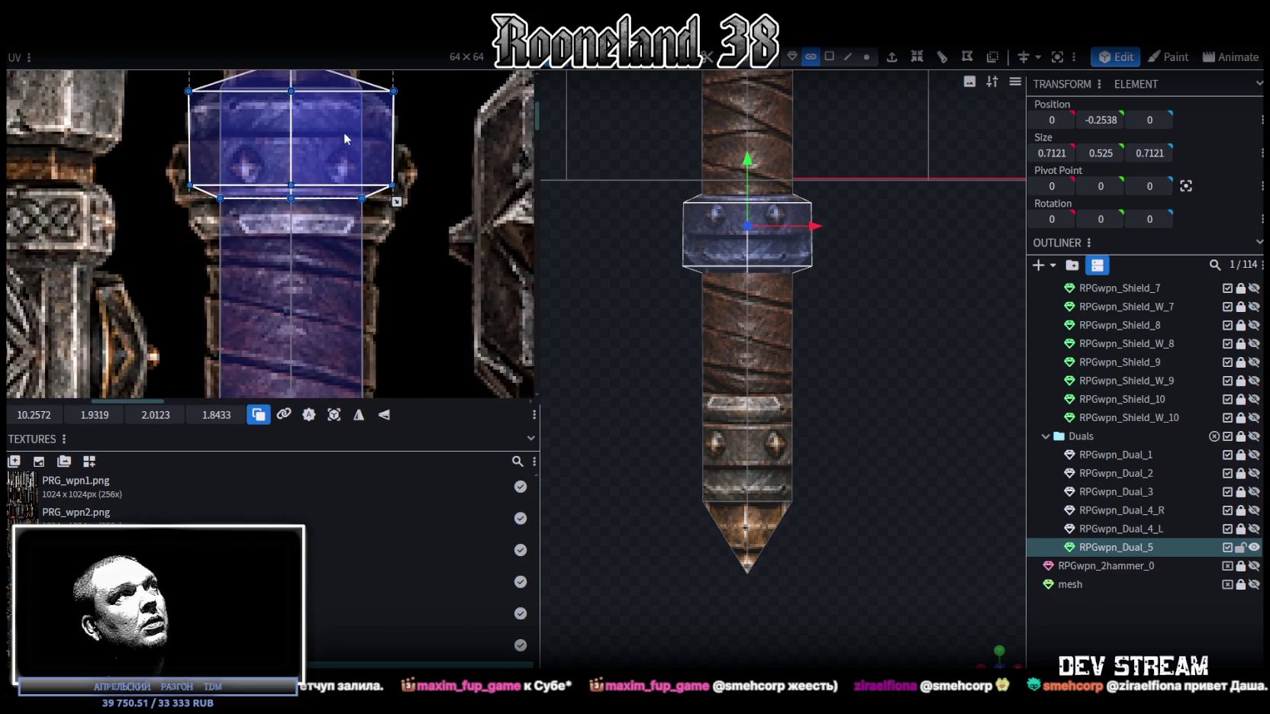
pyautogui.moveTo(341, 179); pyautogui.dragTo(348, 155)
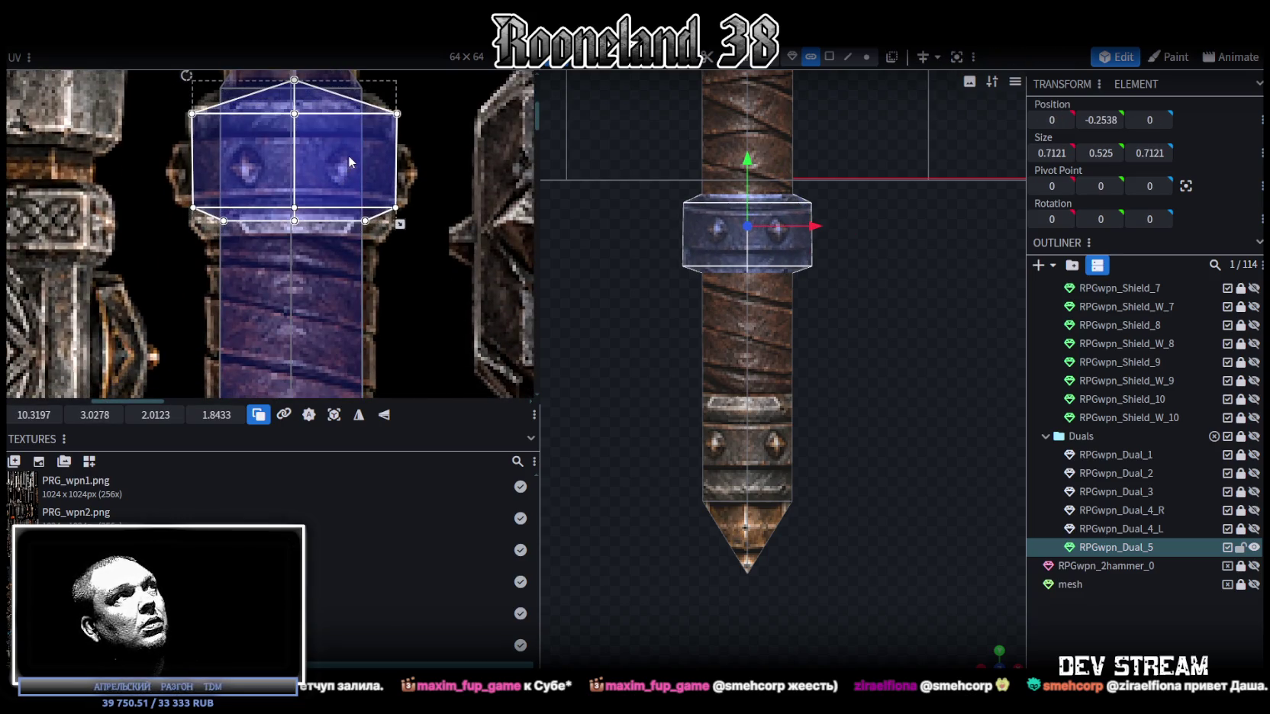
pyautogui.moveTo(400, 224); pyautogui.dragTo(394, 233)
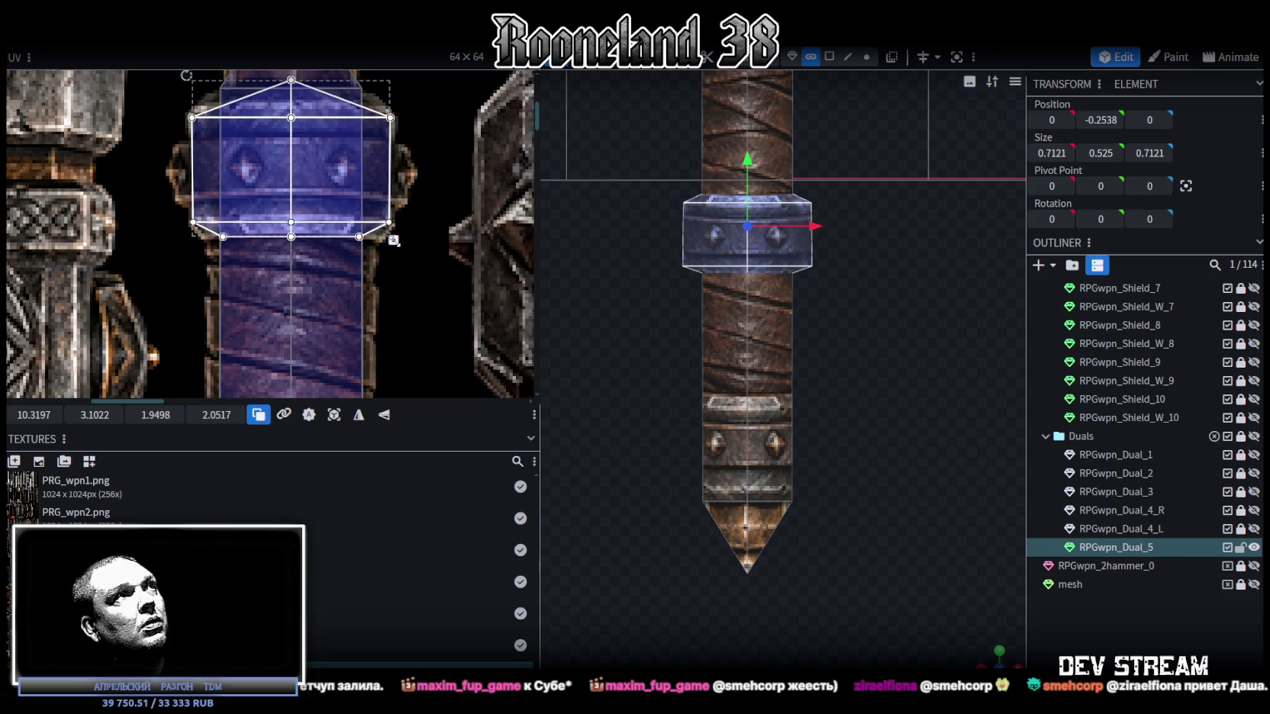
pyautogui.moveTo(413, 204); pyautogui.dragTo(420, 254, button='middle')
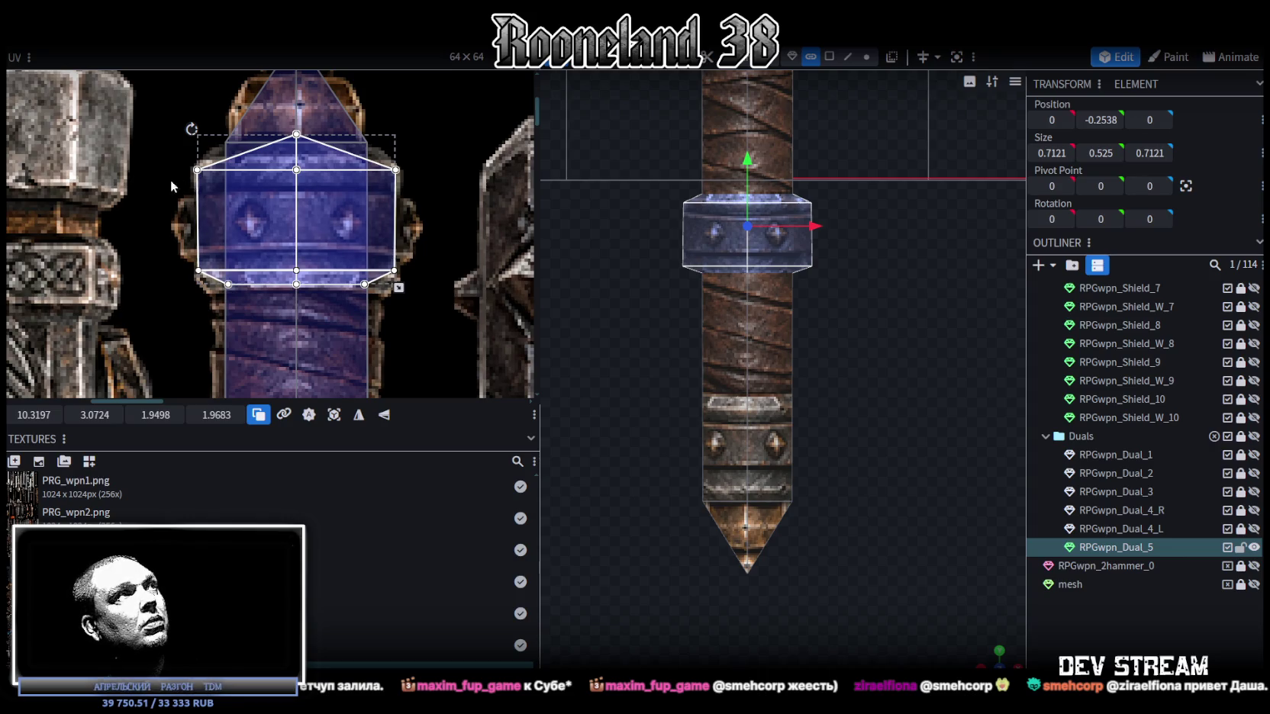
# Step: Adjust the ring's UV vertex rows so the band shows chamfered top and bottom edges
pyautogui.moveTo(174, 186); pyautogui.dragTo(432, 163)
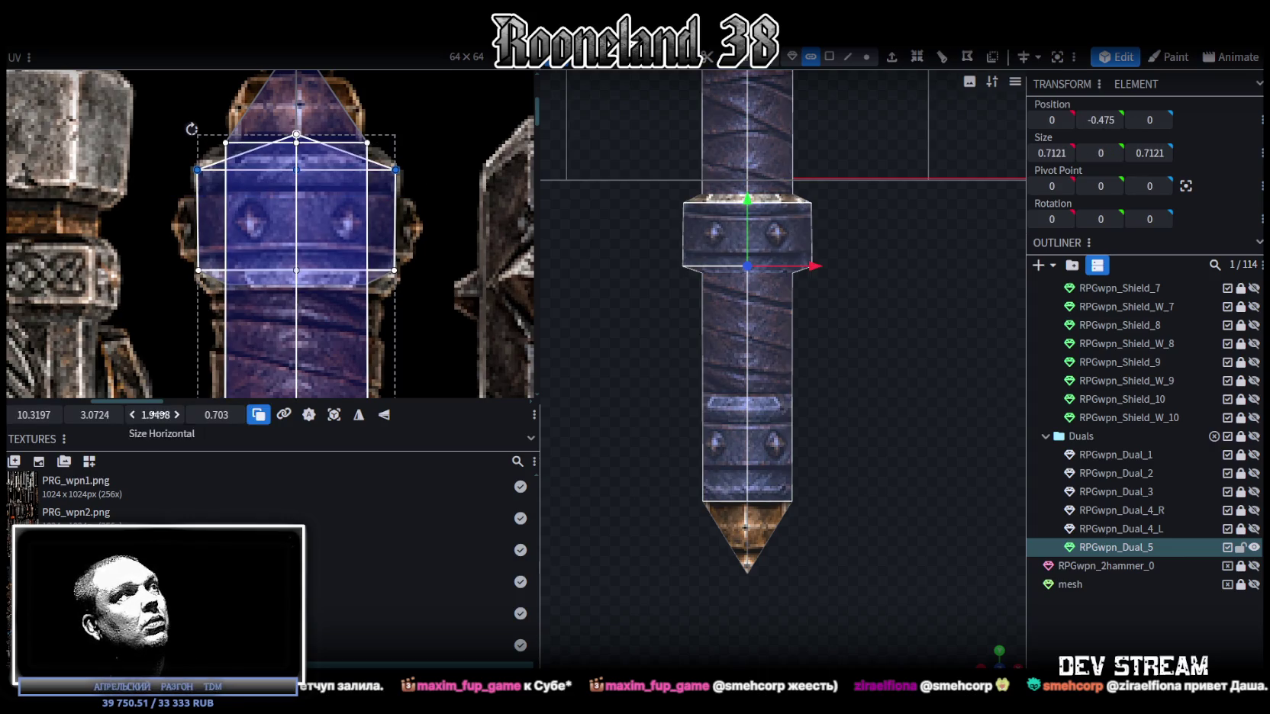
pyautogui.moveTo(94, 415); pyautogui.dragTo(114, 415)
pyautogui.moveTo(119, 229); pyautogui.dragTo(442, 273)
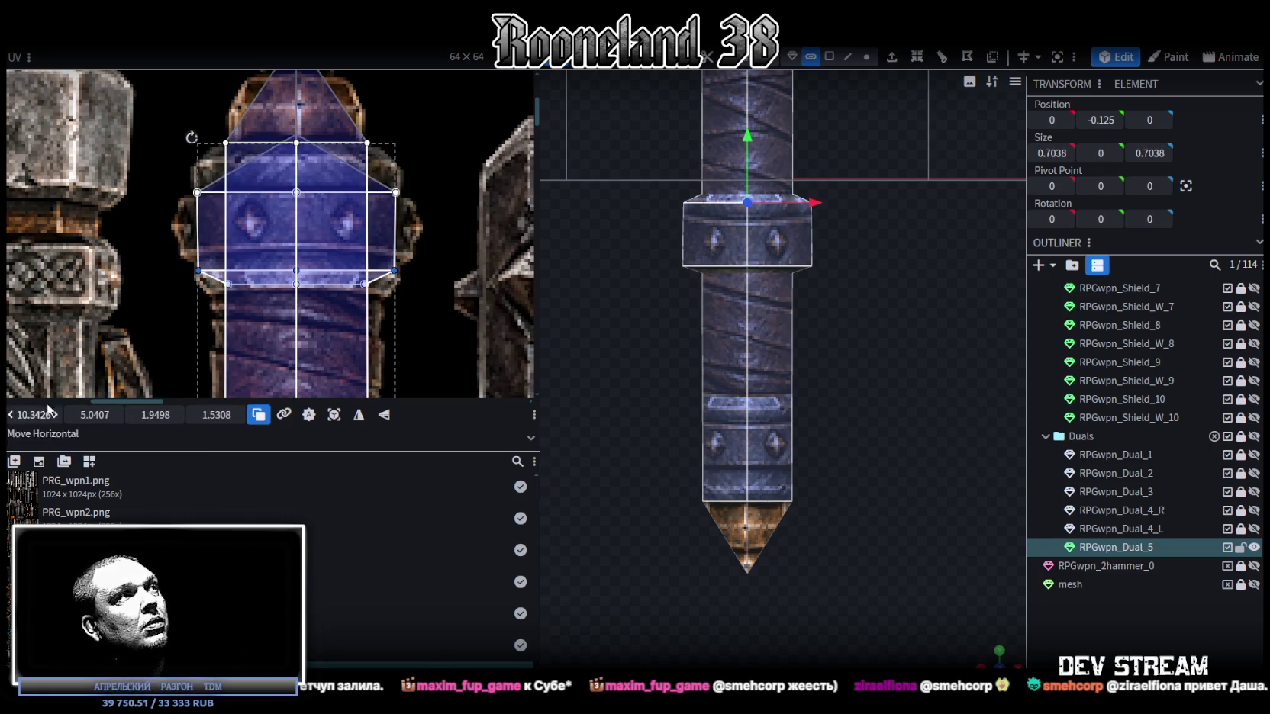
pyautogui.moveTo(97, 415); pyautogui.dragTo(91, 415)
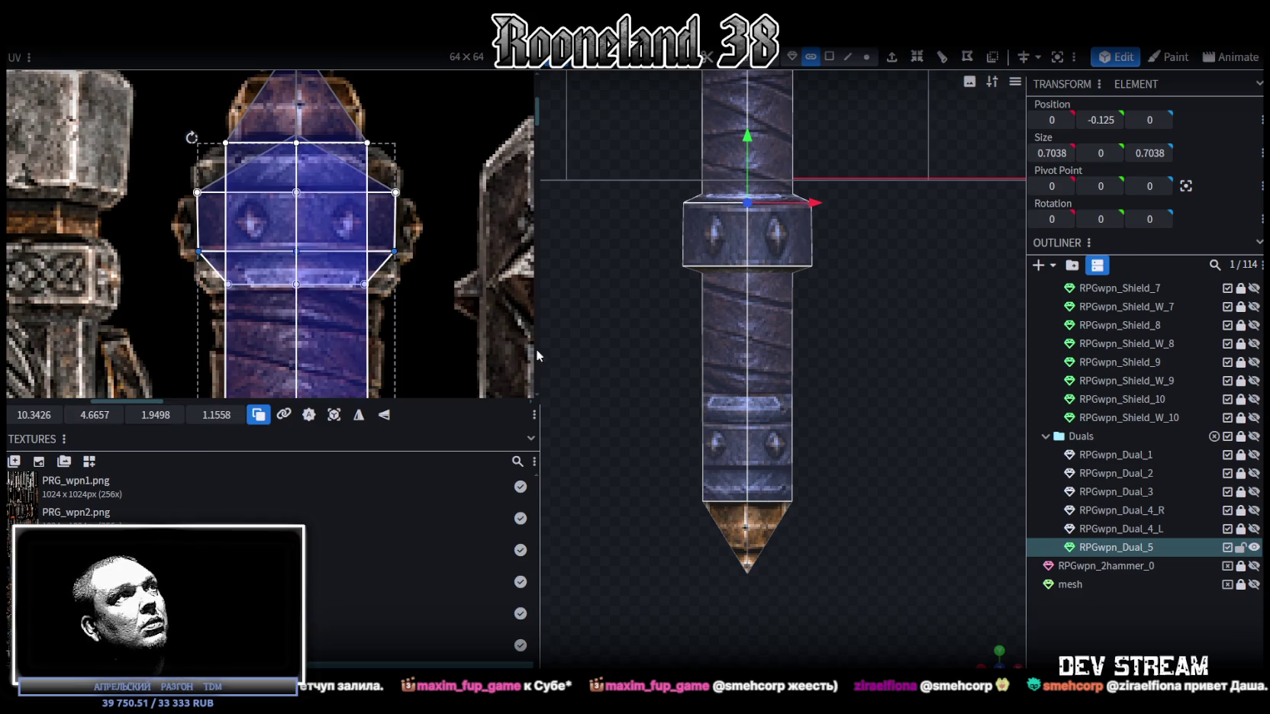
pyautogui.scroll(2, 867, 372)
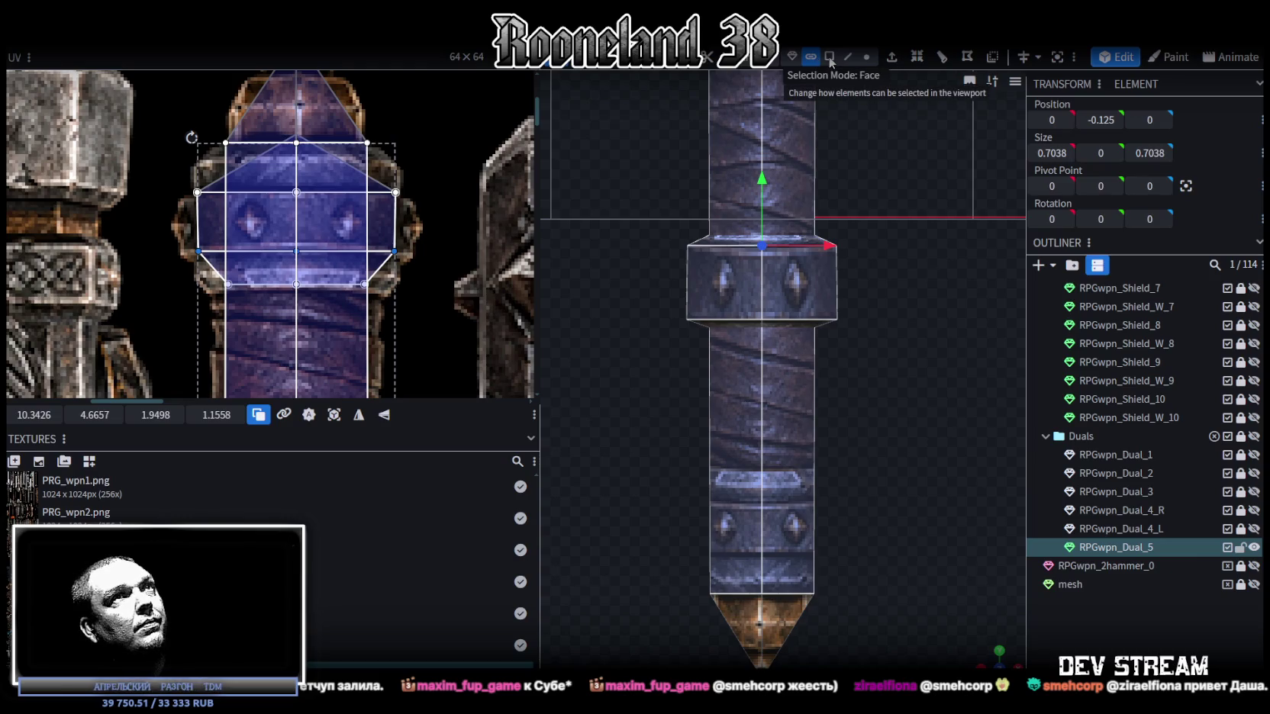
# Step: Resize the studded ring's height, trying values between 0.15 and 0.65
pyautogui.click(729, 301)
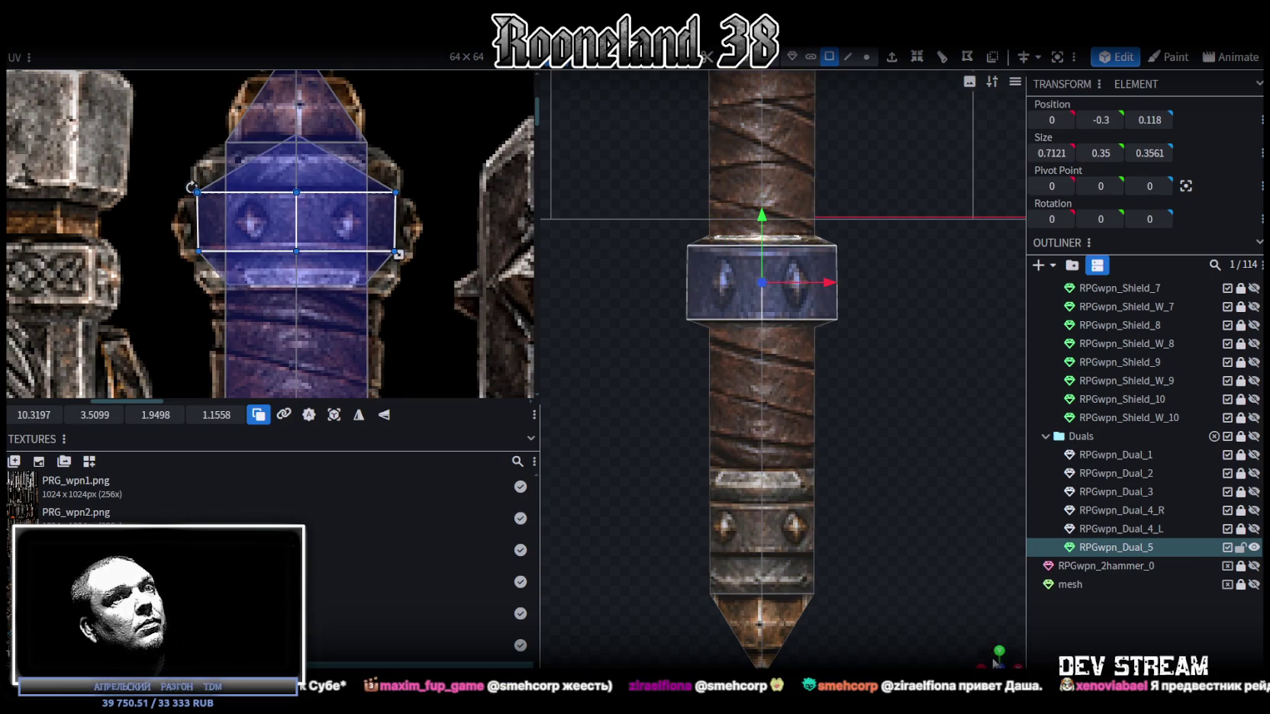
pyautogui.moveTo(839, 320); pyautogui.dragTo(916, 326)
pyautogui.moveTo(848, 298)
pyautogui.mouseDown()
pyautogui.moveTo(757, 419)
pyautogui.moveTo(937, 424)
pyautogui.moveTo(823, 271)
pyautogui.mouseUp()
pyautogui.moveTo(765, 208); pyautogui.dragTo(766, 252)
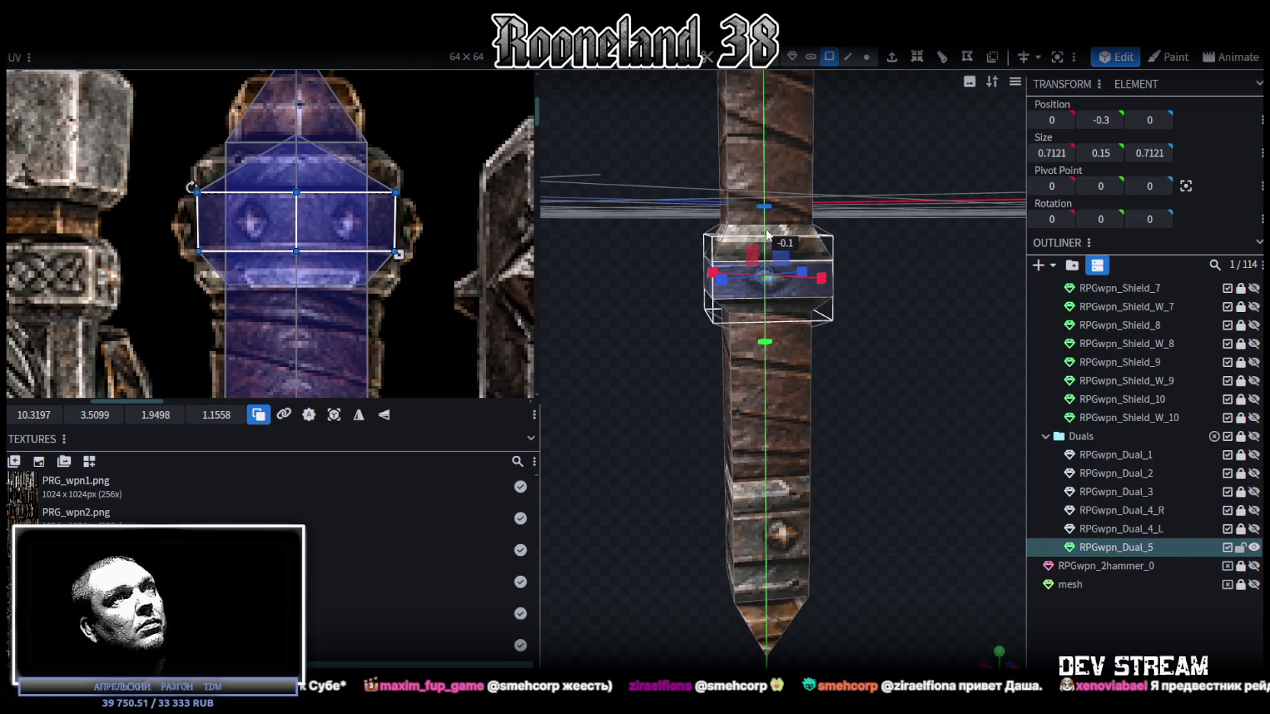
pyautogui.moveTo(629, 454); pyautogui.dragTo(783, 262)
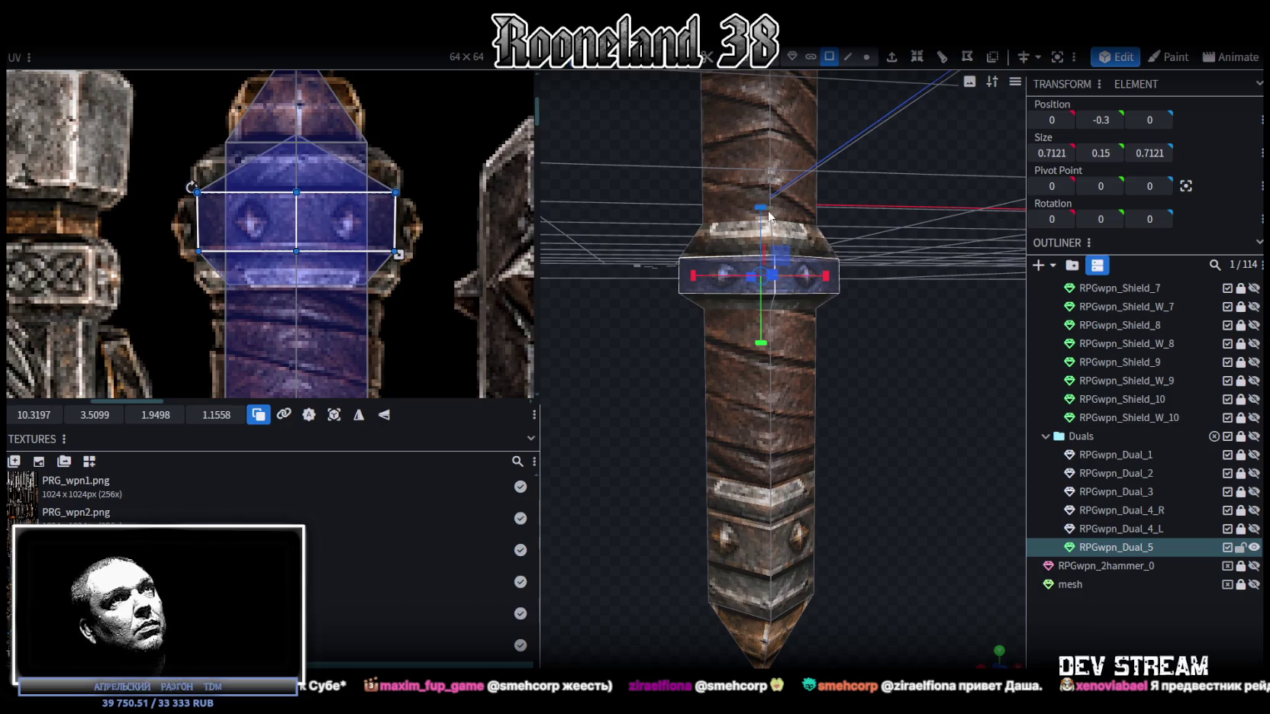
pyautogui.moveTo(764, 183); pyautogui.dragTo(762, 183)
pyautogui.moveTo(761, 233); pyautogui.dragTo(762, 259)
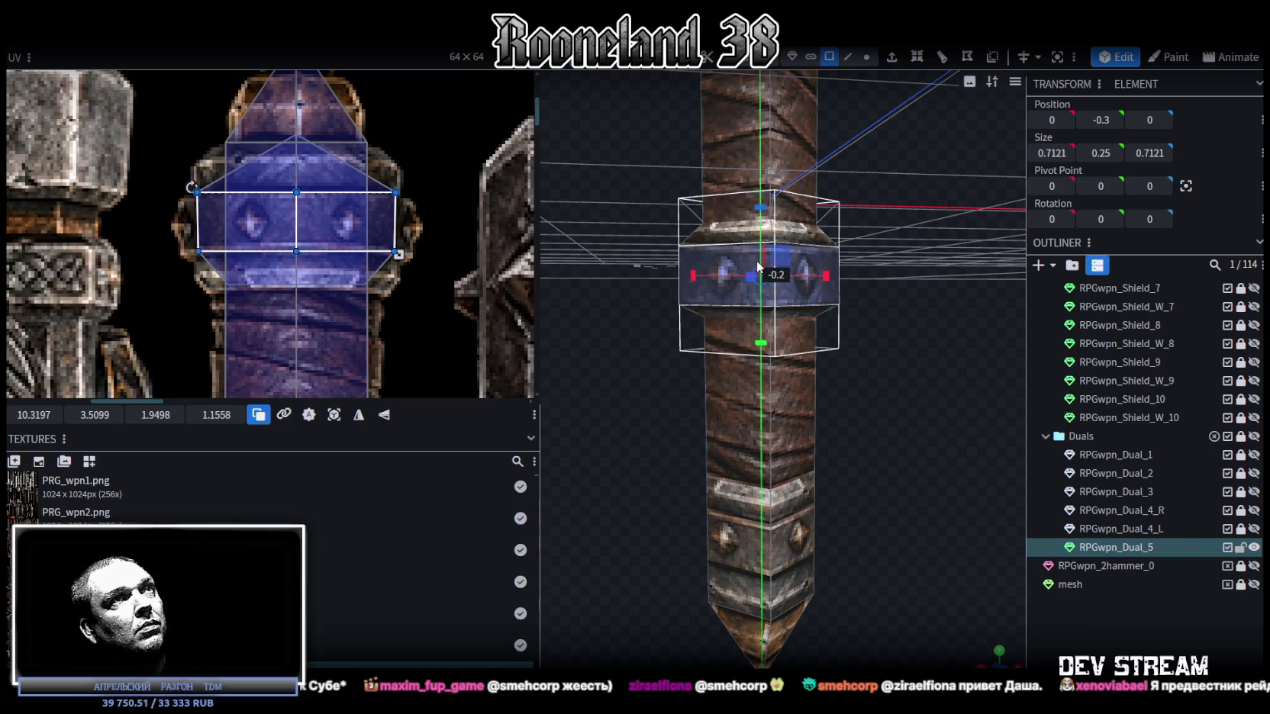
pyautogui.moveTo(709, 359); pyautogui.dragTo(661, 393)
pyautogui.moveTo(807, 291)
pyautogui.mouseDown()
pyautogui.moveTo(897, 365)
pyautogui.moveTo(805, 273)
pyautogui.moveTo(766, 480)
pyautogui.mouseUp()
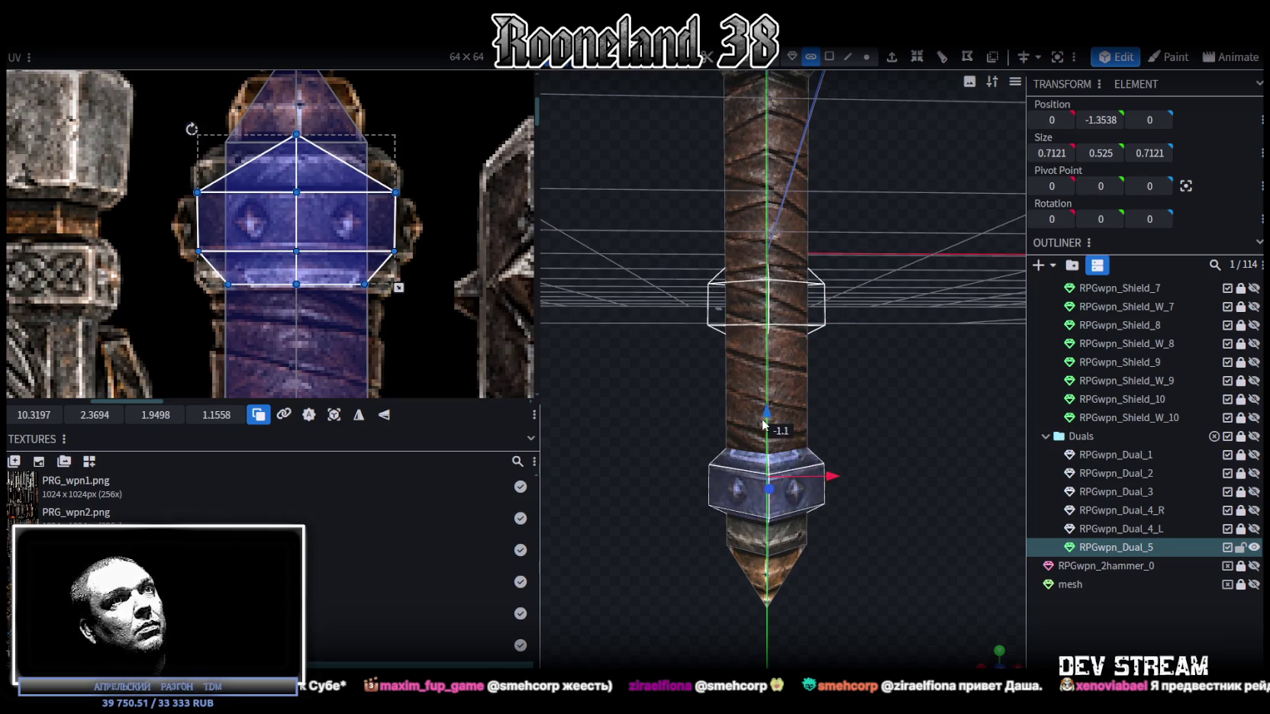
# Step: Move the ring down the handle and trim its height to 0.625
pyautogui.moveTo(896, 394)
pyautogui.mouseDown()
pyautogui.moveTo(913, 405)
pyautogui.moveTo(863, 331)
pyautogui.mouseUp()
pyautogui.scroll(3, 913, 405)
pyautogui.moveTo(751, 362); pyautogui.dragTo(753, 308)
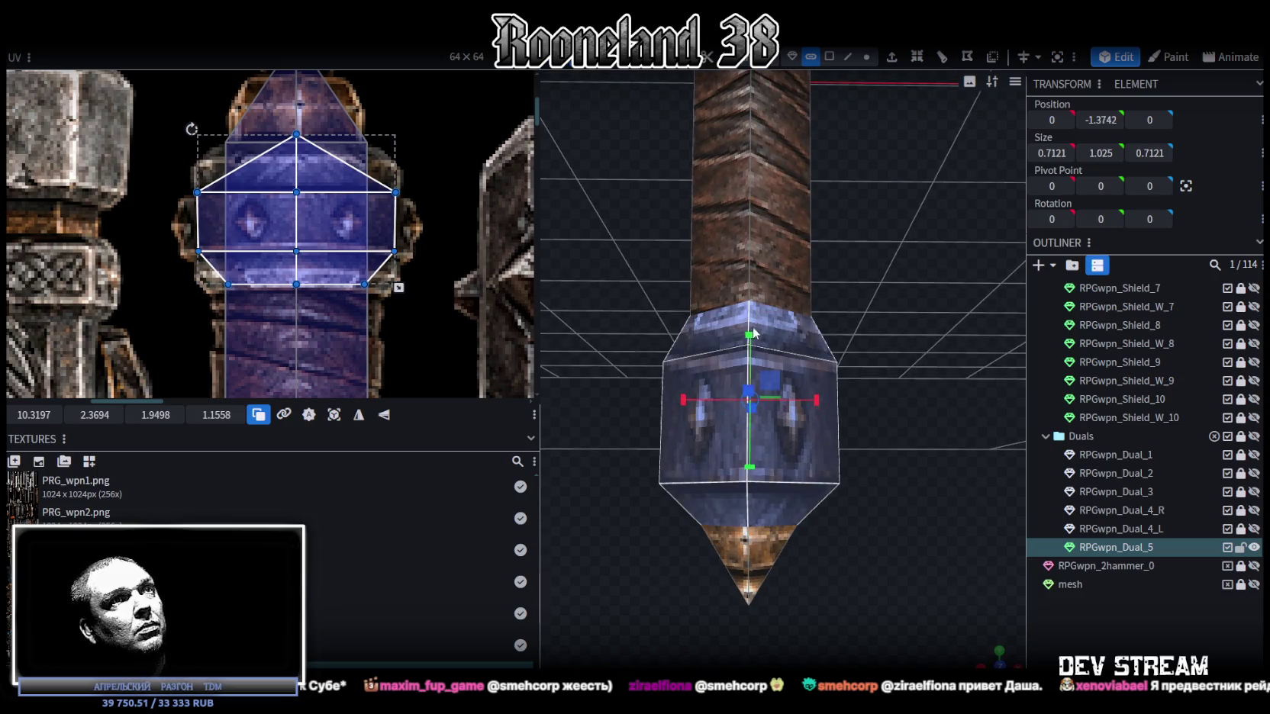
pyautogui.hotkey('ctrl', 'z')
pyautogui.hotkey('ctrl', 'y')
pyautogui.moveTo(753, 347)
pyautogui.mouseDown()
pyautogui.moveTo(750, 365)
pyautogui.moveTo(858, 371)
pyautogui.moveTo(851, 383)
pyautogui.moveTo(754, 351)
pyautogui.moveTo(752, 367)
pyautogui.mouseUp()
pyautogui.press('v')
pyautogui.moveTo(880, 388)
pyautogui.mouseDown()
pyautogui.moveTo(778, 370)
pyautogui.moveTo(756, 298)
pyautogui.moveTo(756, 360)
pyautogui.moveTo(765, 298)
pyautogui.moveTo(759, 372)
pyautogui.mouseUp()
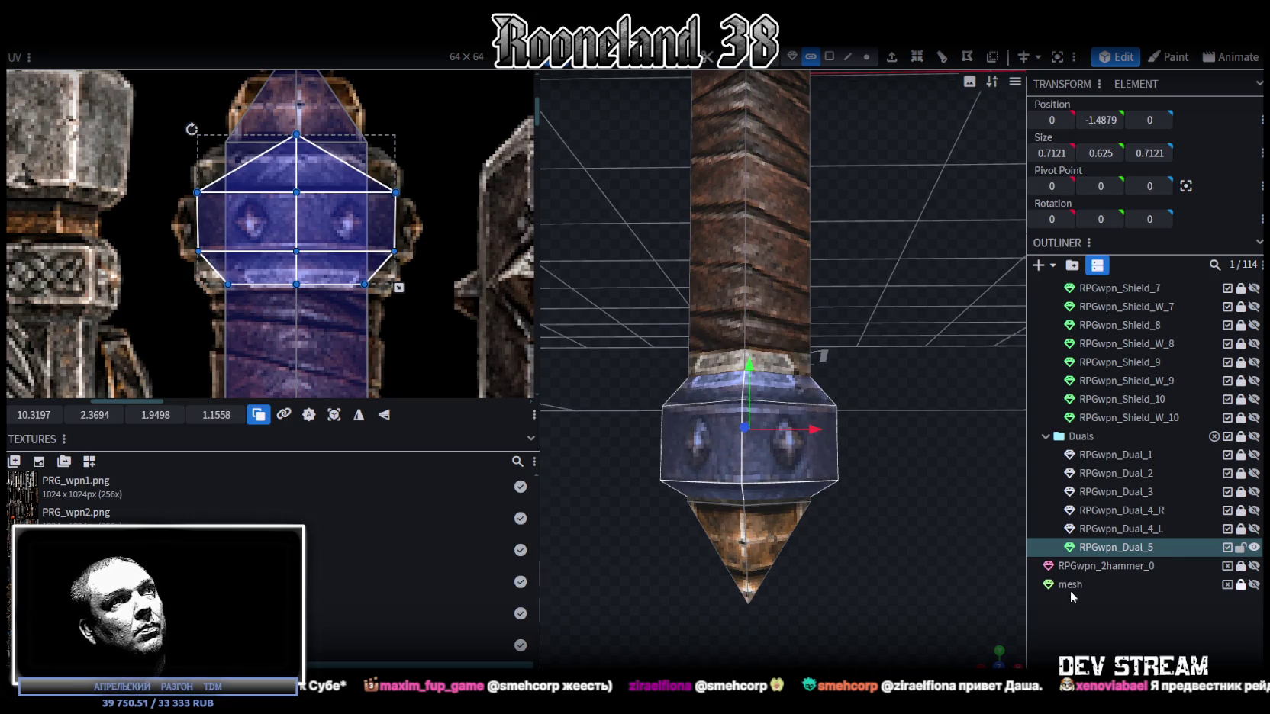
# Step: Settle the ring at Y -1.4379, just above the pointed tip
pyautogui.moveTo(751, 367); pyautogui.dragTo(752, 328)
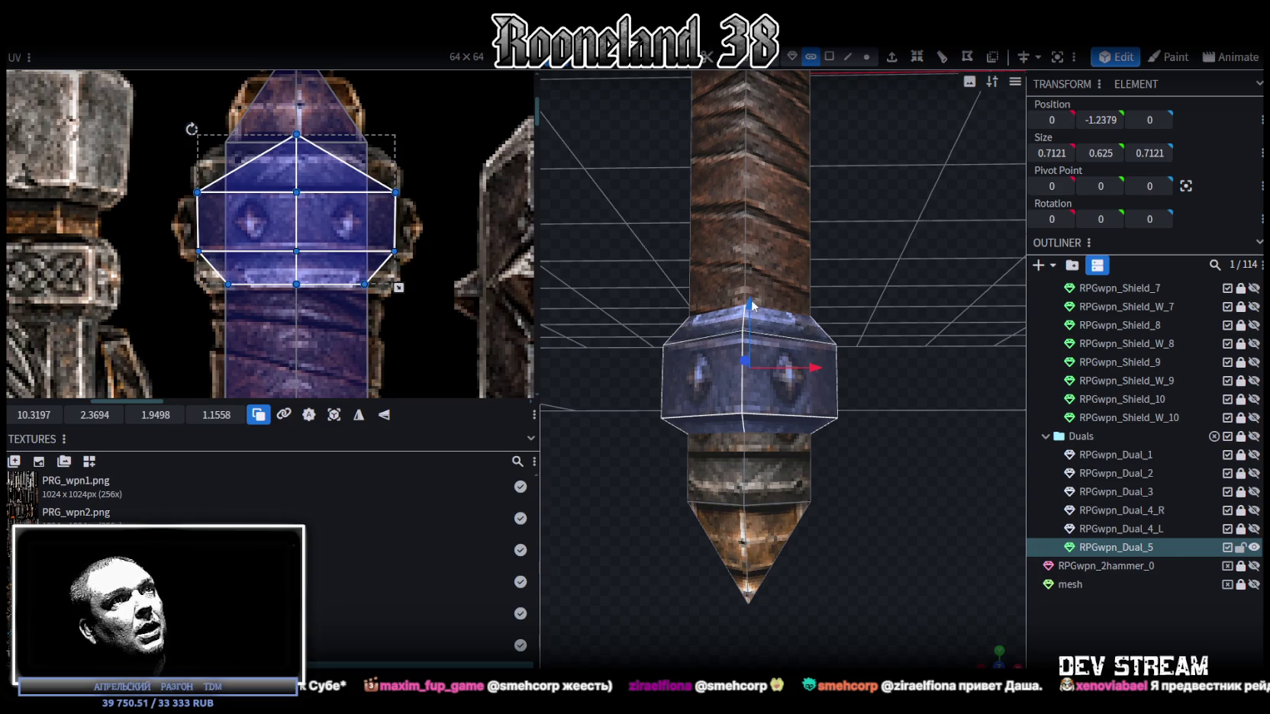
pyautogui.moveTo(751, 301); pyautogui.dragTo(748, 366)
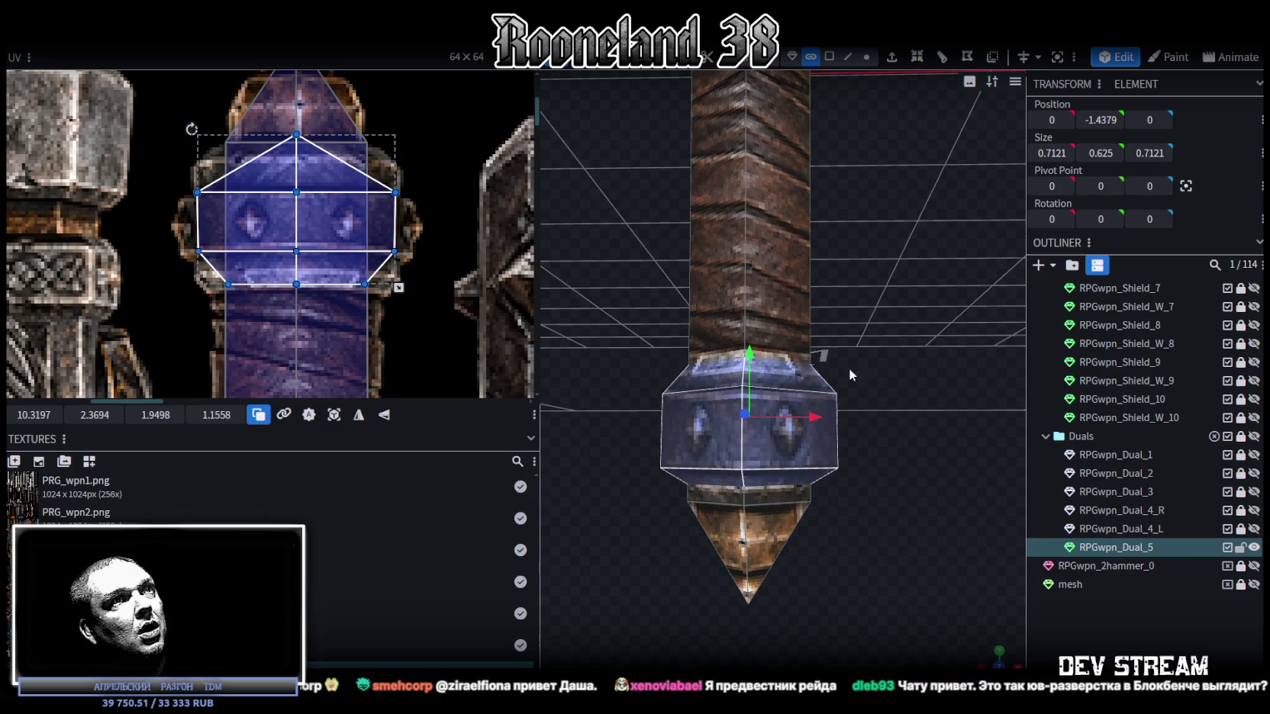
pyautogui.click(894, 457)
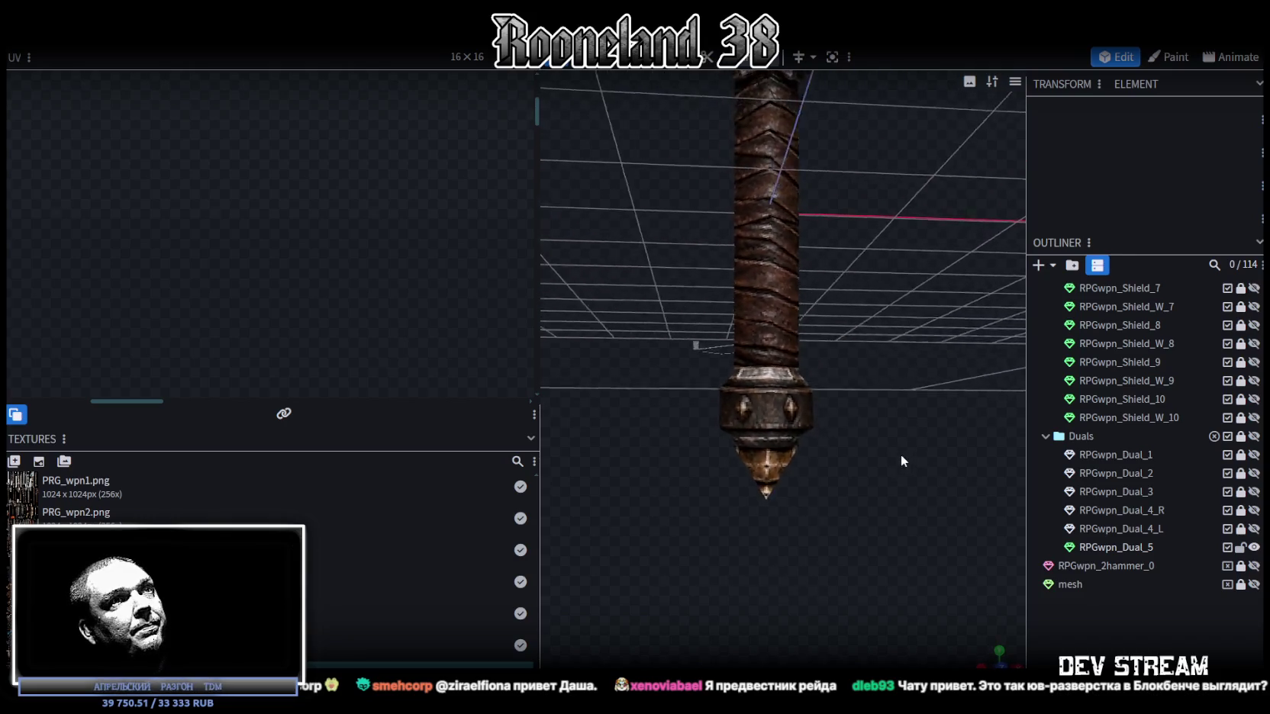
# Step: Try moving the cone-shaped tip, then undo the change
pyautogui.moveTo(893, 456); pyautogui.dragTo(778, 474)
pyautogui.click(778, 474)
pyautogui.scroll(5, 791, 393)
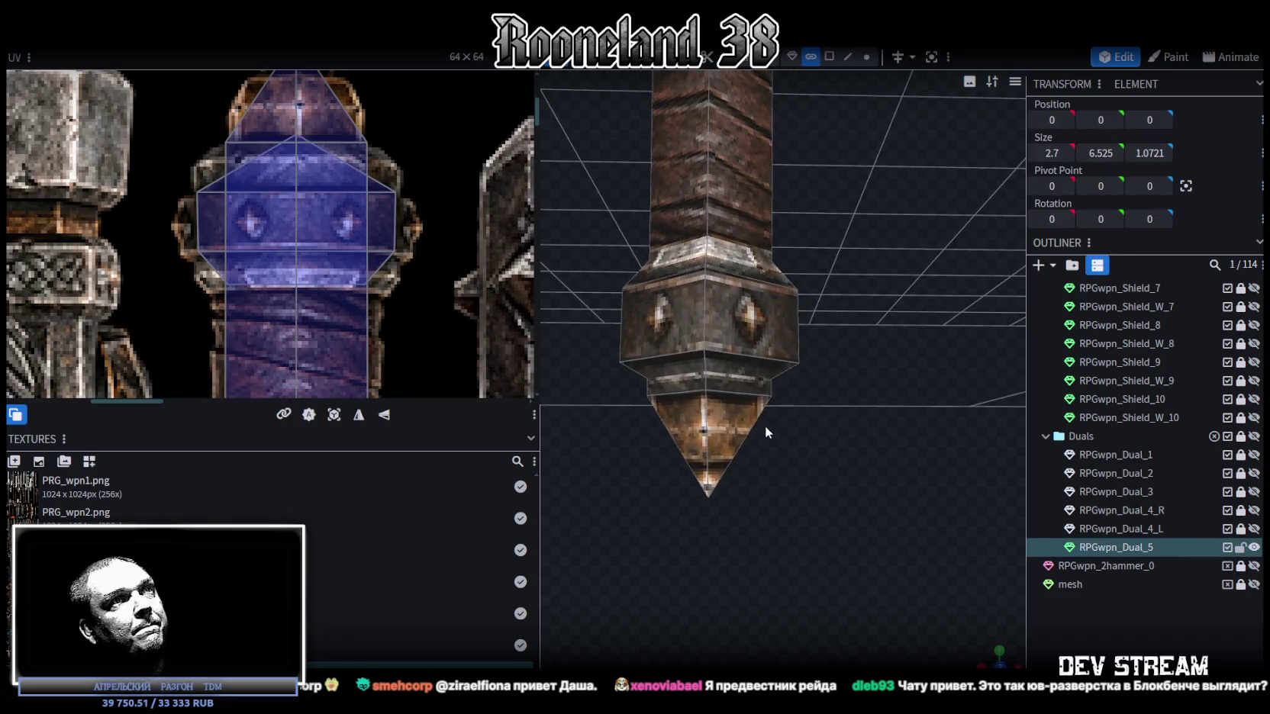
pyautogui.click(763, 395)
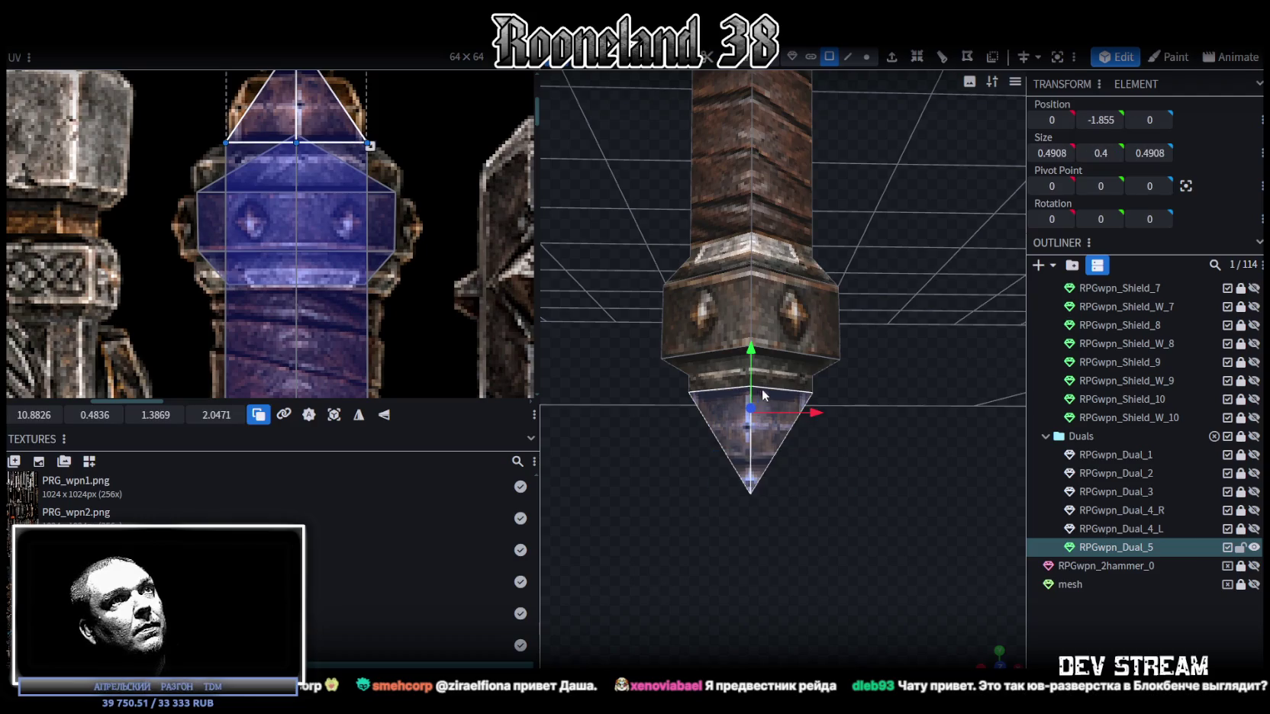
pyautogui.moveTo(752, 351)
pyautogui.mouseDown()
pyautogui.moveTo(756, 368)
pyautogui.moveTo(754, 344)
pyautogui.mouseUp()
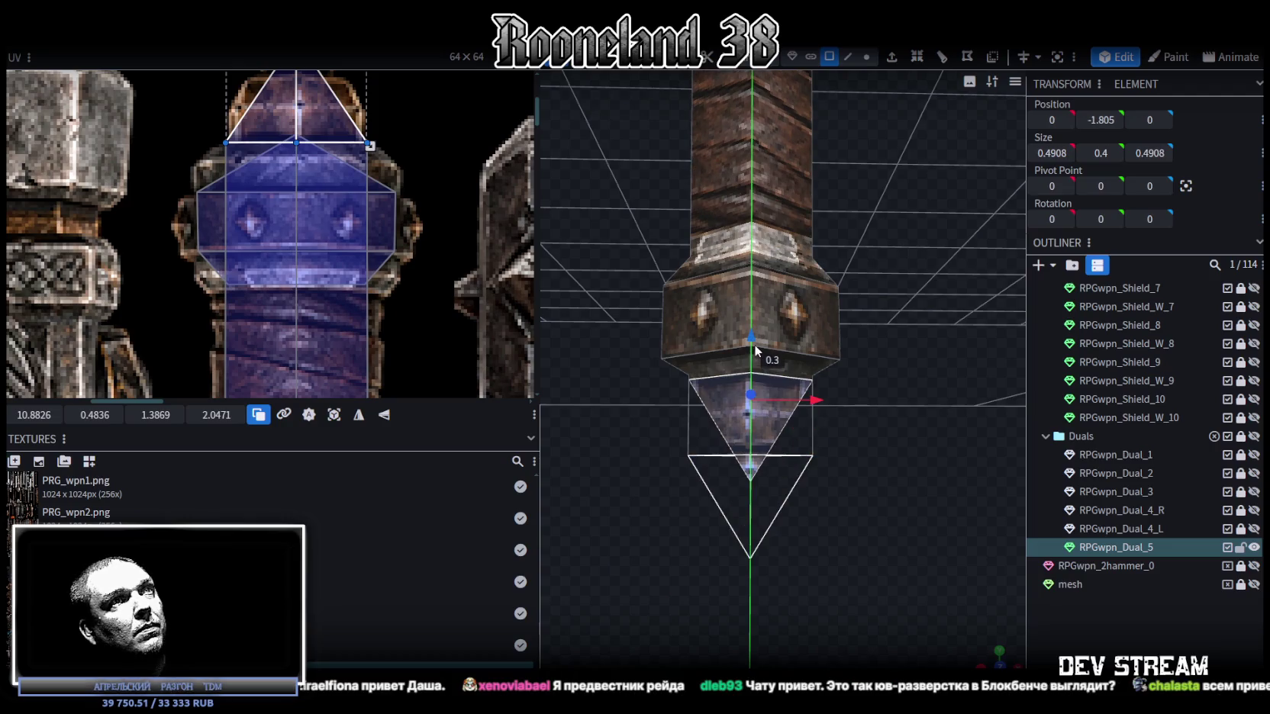
pyautogui.moveTo(824, 380); pyautogui.dragTo(871, 440)
pyautogui.hotkey('ctrl', 'z')
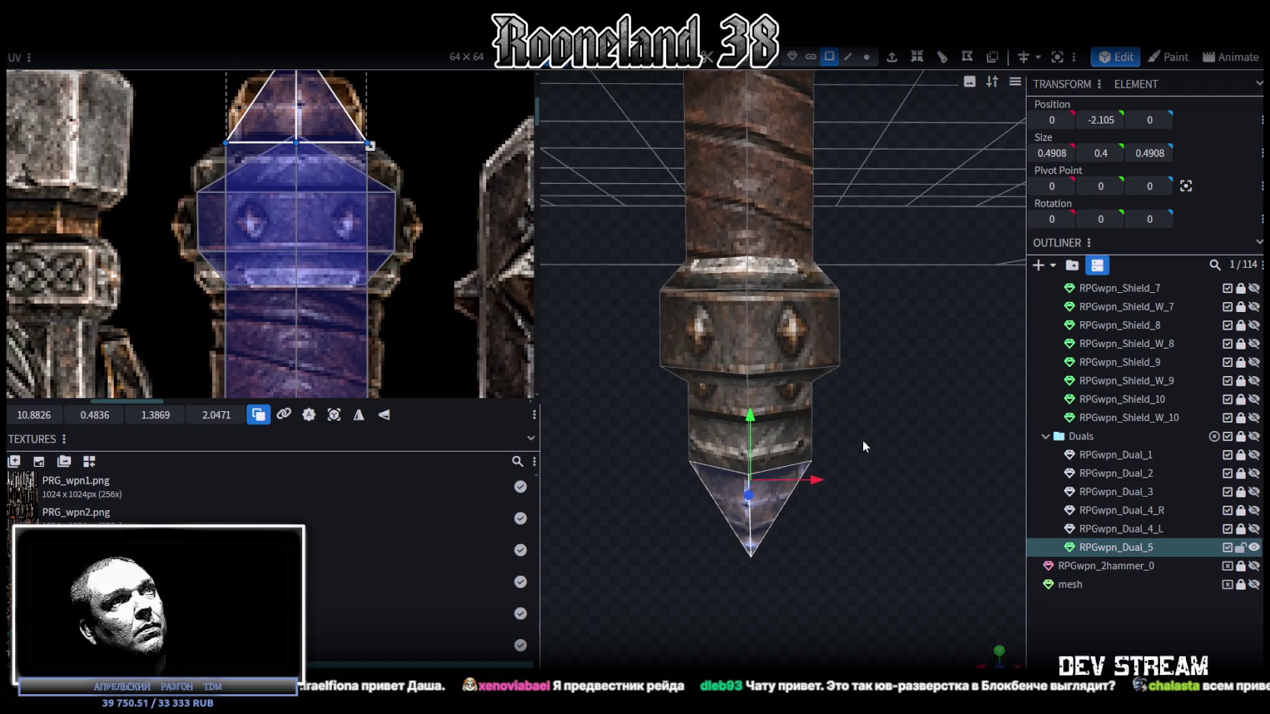
pyautogui.click(890, 460)
# Step: Lower the handle's bottom tip by 0.2 and reselect the whole handle mesh
pyautogui.moveTo(891, 460)
pyautogui.mouseDown()
pyautogui.moveTo(797, 364)
pyautogui.moveTo(815, 113)
pyautogui.mouseUp()
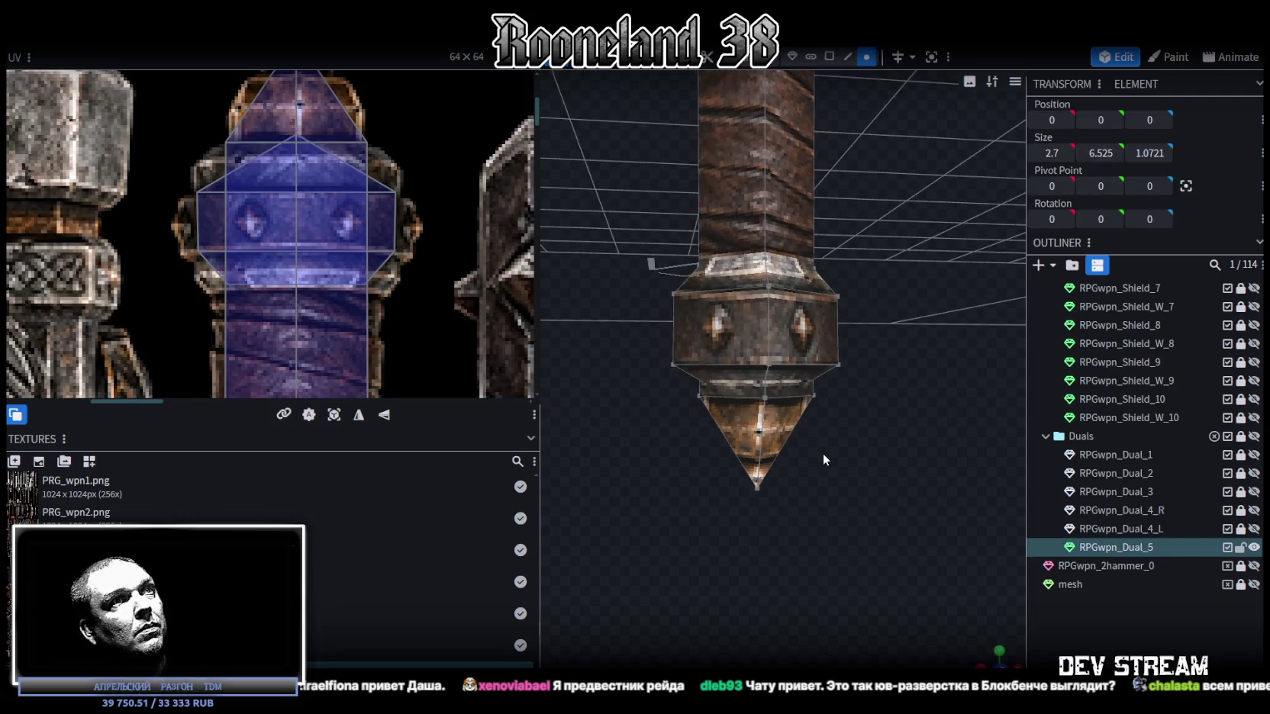
pyautogui.moveTo(822, 453); pyautogui.dragTo(701, 455)
pyautogui.moveTo(830, 408); pyautogui.dragTo(829, 409)
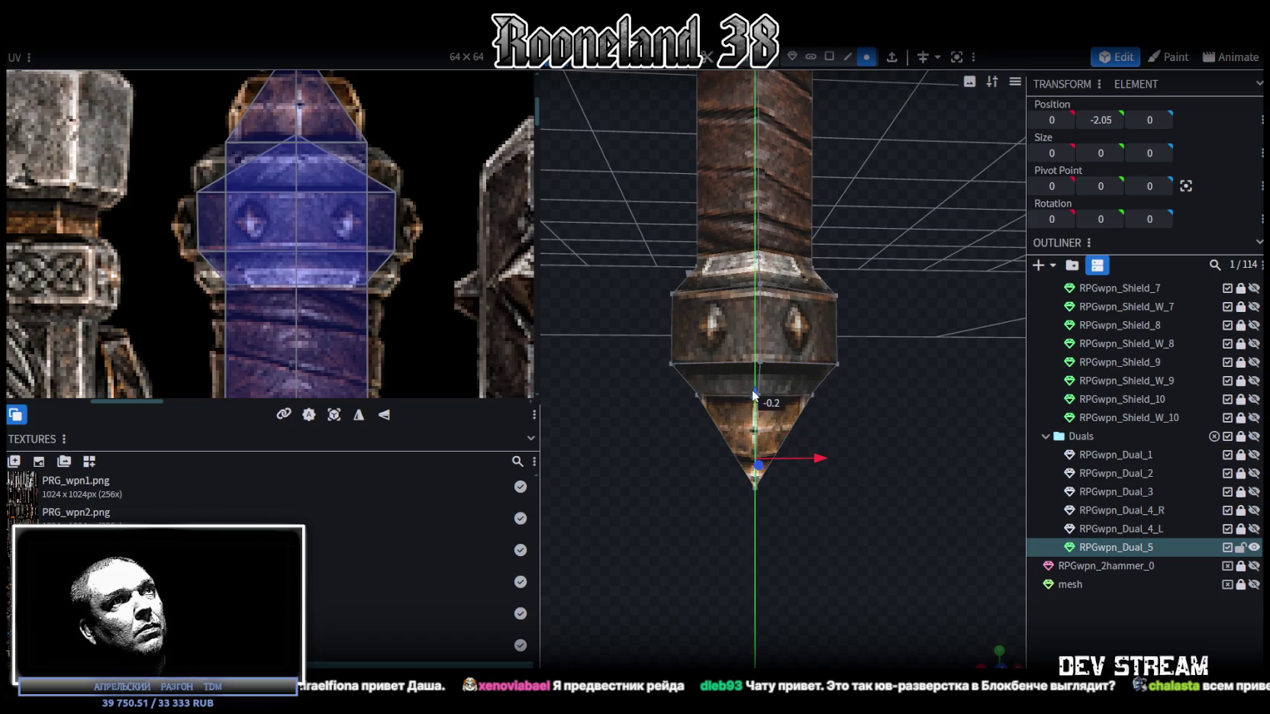
pyautogui.moveTo(751, 389); pyautogui.dragTo(752, 390)
pyautogui.moveTo(900, 465)
pyautogui.mouseDown()
pyautogui.moveTo(928, 474)
pyautogui.moveTo(841, 463)
pyautogui.moveTo(903, 425)
pyautogui.moveTo(868, 478)
pyautogui.mouseUp()
pyautogui.click(778, 345)
pyautogui.moveTo(777, 345)
pyautogui.mouseDown()
pyautogui.moveTo(877, 439)
pyautogui.moveTo(920, 430)
pyautogui.mouseUp()
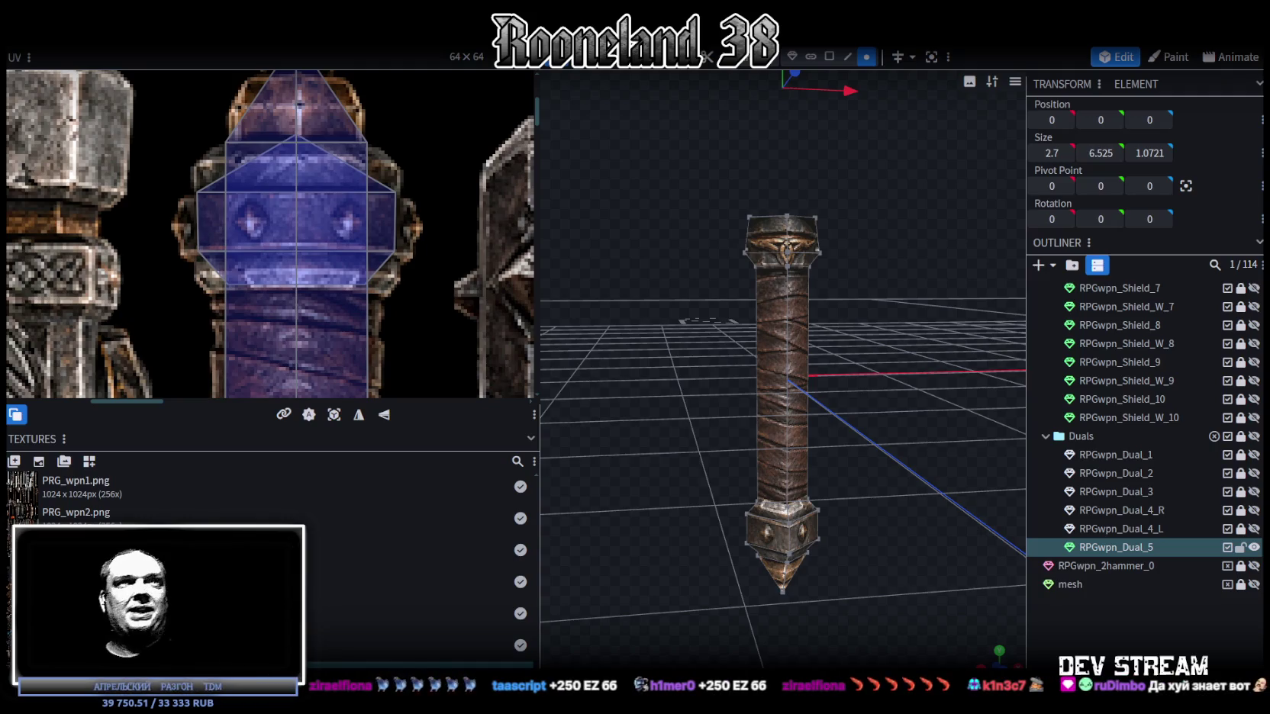
# Step: Shift the top cap's middle UV row down onto the ornate guard texture
pyautogui.scroll(-3, 307, 287)
pyautogui.scroll(2, 362, 214)
pyautogui.scroll(1, 364, 205)
pyautogui.scroll(2, 302, 256)
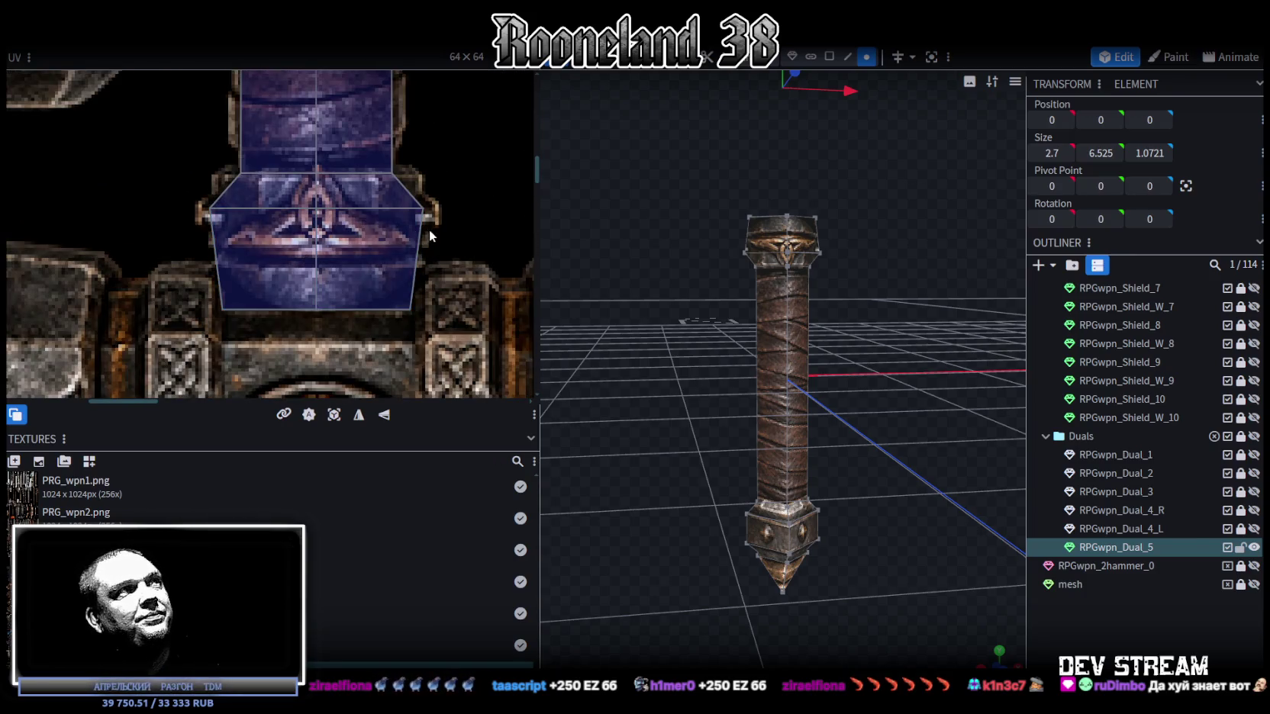
pyautogui.scroll(1, 320, 189)
pyautogui.moveTo(128, 165); pyautogui.dragTo(443, 197)
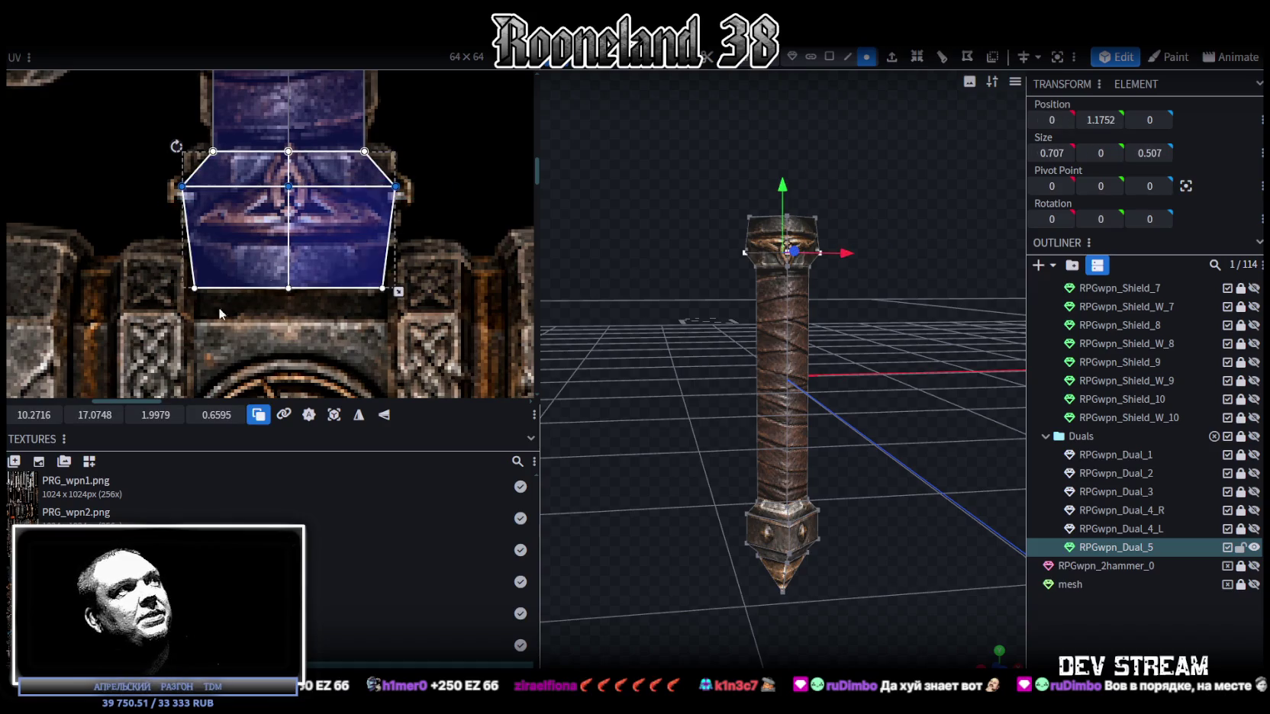
pyautogui.moveTo(95, 414); pyautogui.dragTo(122, 414)
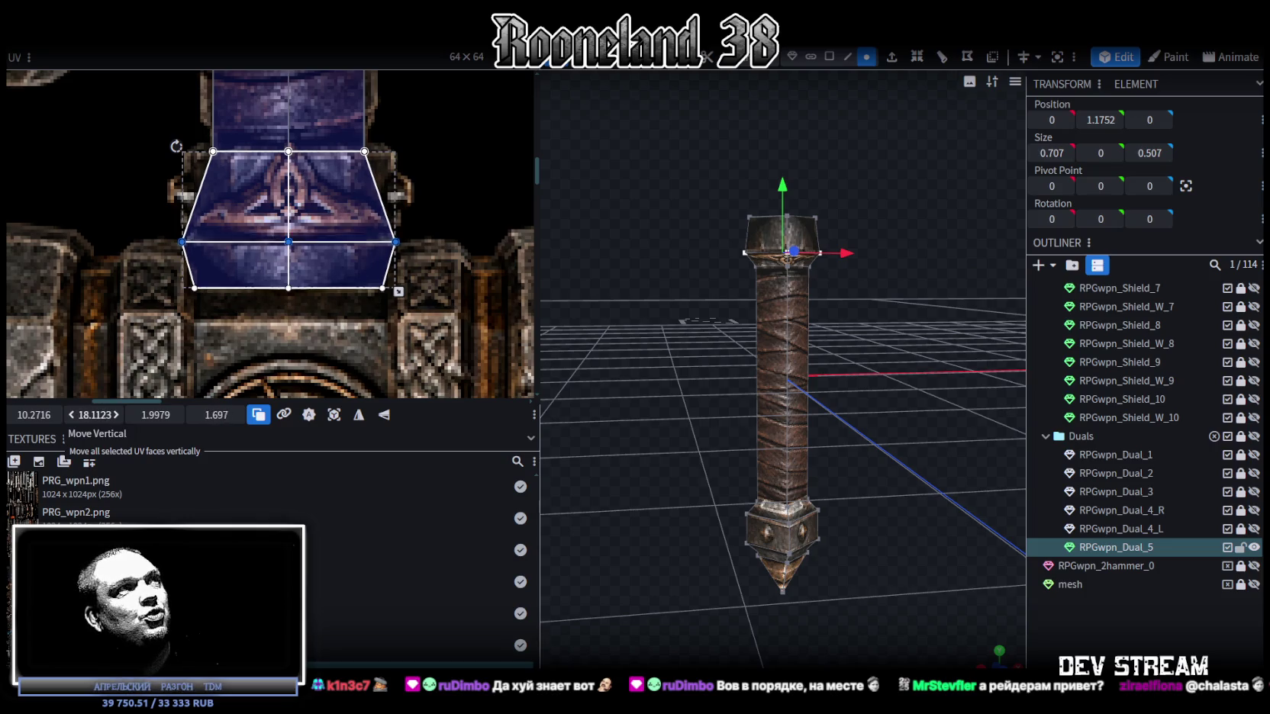
# Step: Raise the top cap 0.2 units to Y 1.4376 in front view
pyautogui.scroll(2, 819, 385)
pyautogui.scroll(2, 851, 333)
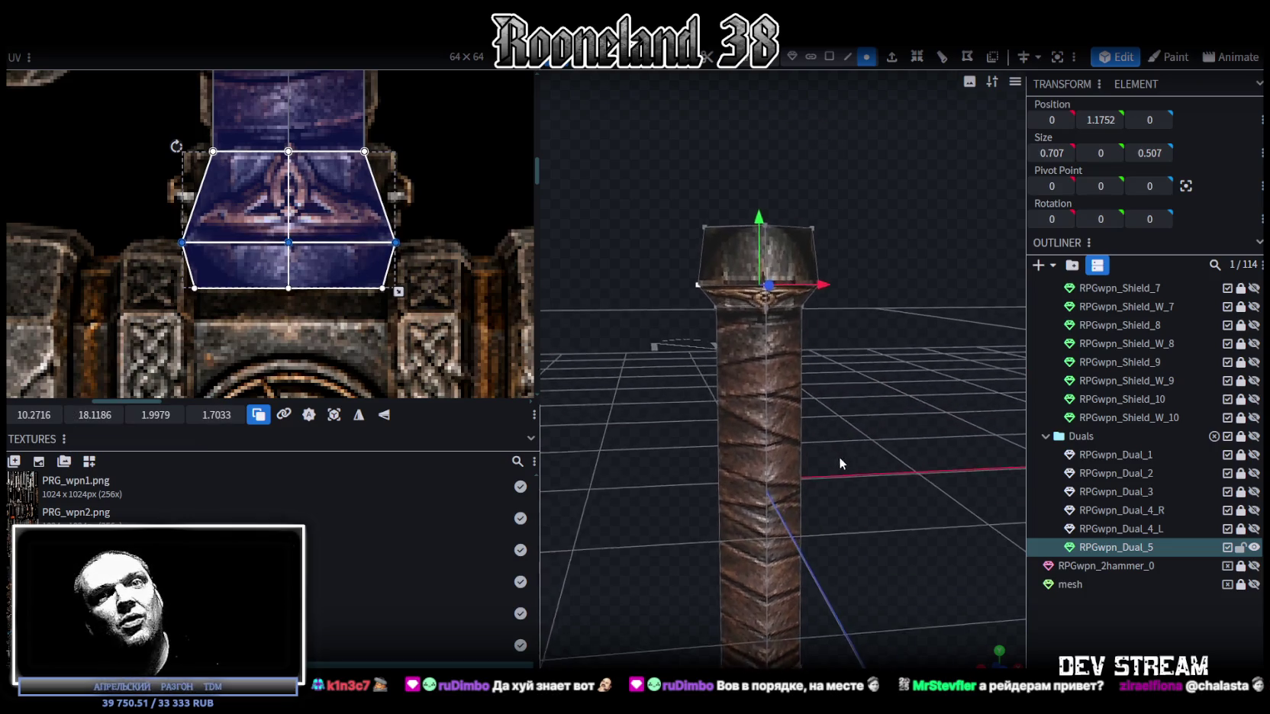
pyautogui.scroll(2, 837, 456)
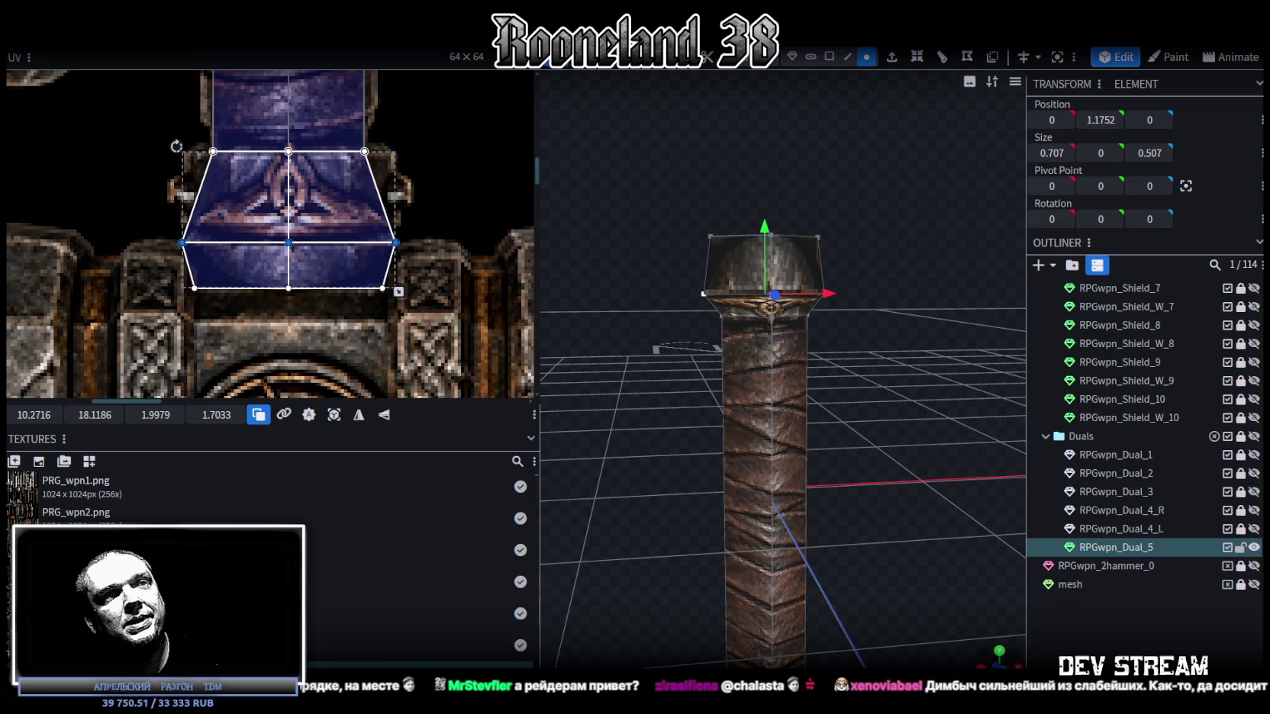
pyautogui.press('KP_1')
pyautogui.scroll(-2, 721, 513)
pyautogui.scroll(2, 720, 513)
pyautogui.scroll(1, 720, 513)
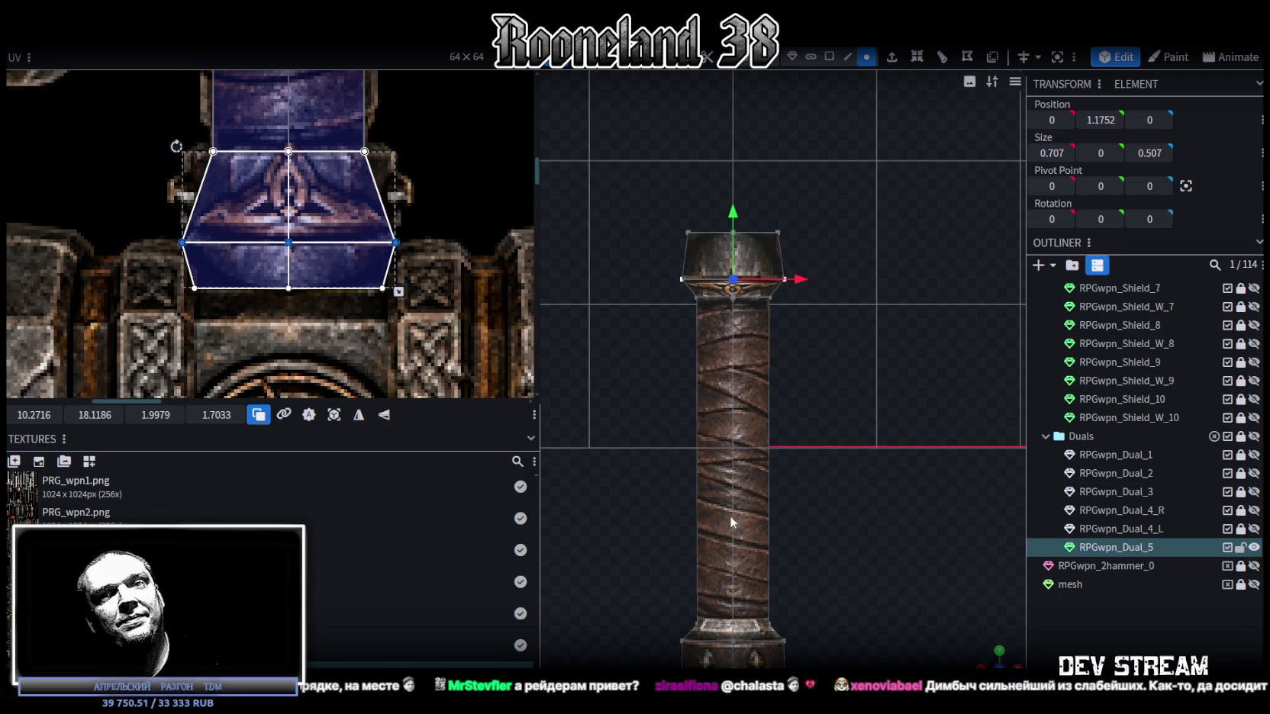
pyautogui.scroll(1, 730, 516)
pyautogui.scroll(1, 731, 492)
pyautogui.scroll(1, 712, 502)
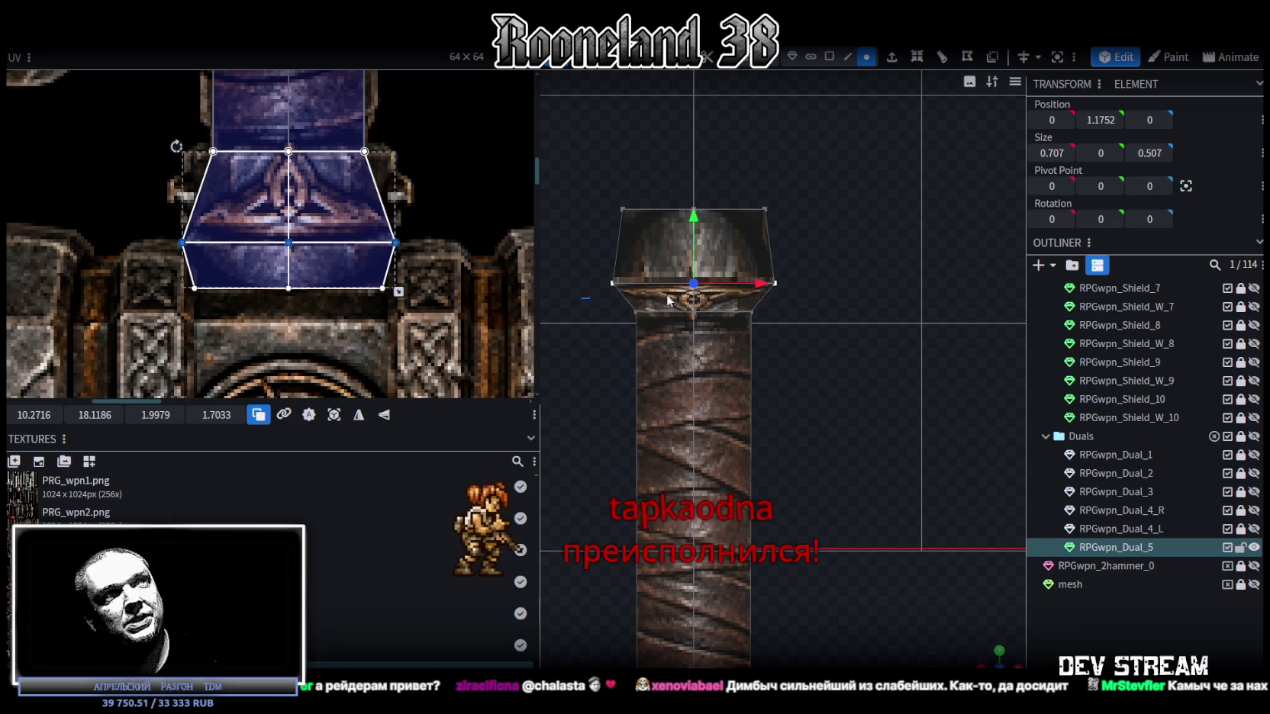
pyautogui.click(636, 300)
pyautogui.moveTo(693, 215); pyautogui.dragTo(699, 180)
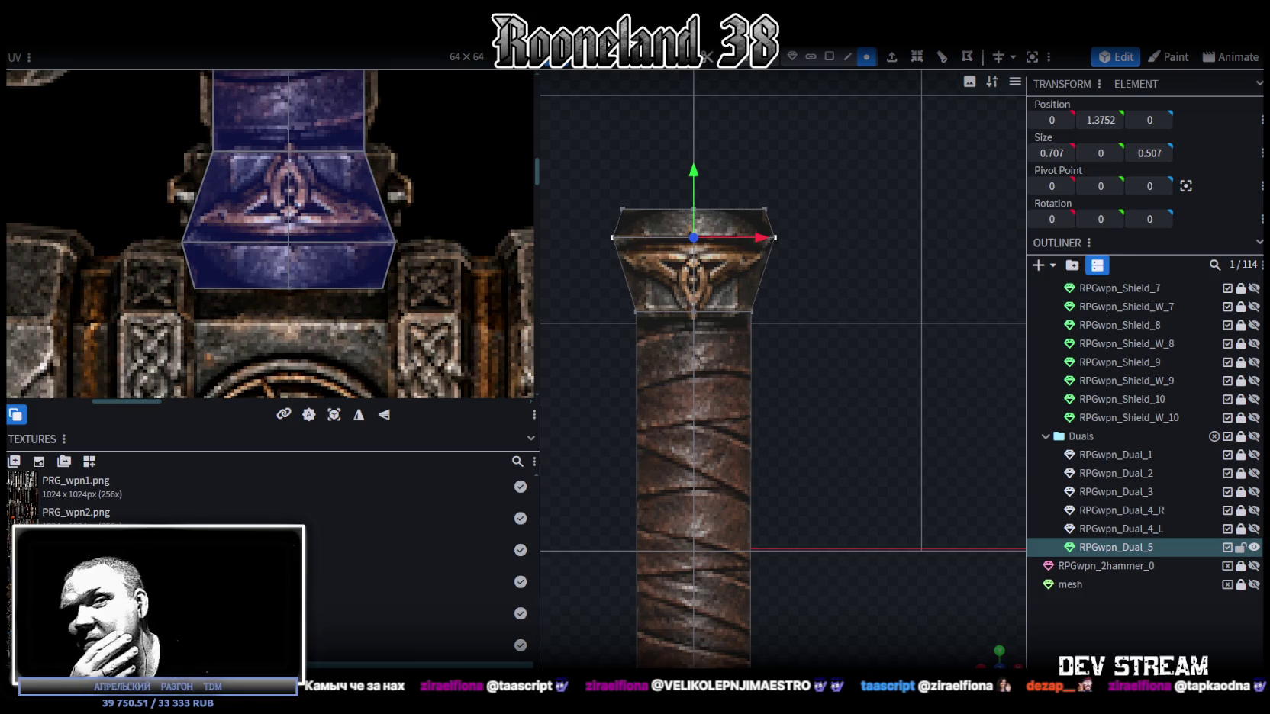
# Step: Widen the cap's depth to 0.707 and save as RPGweapon.bbmodel
pyautogui.scroll(-4, 789, 492)
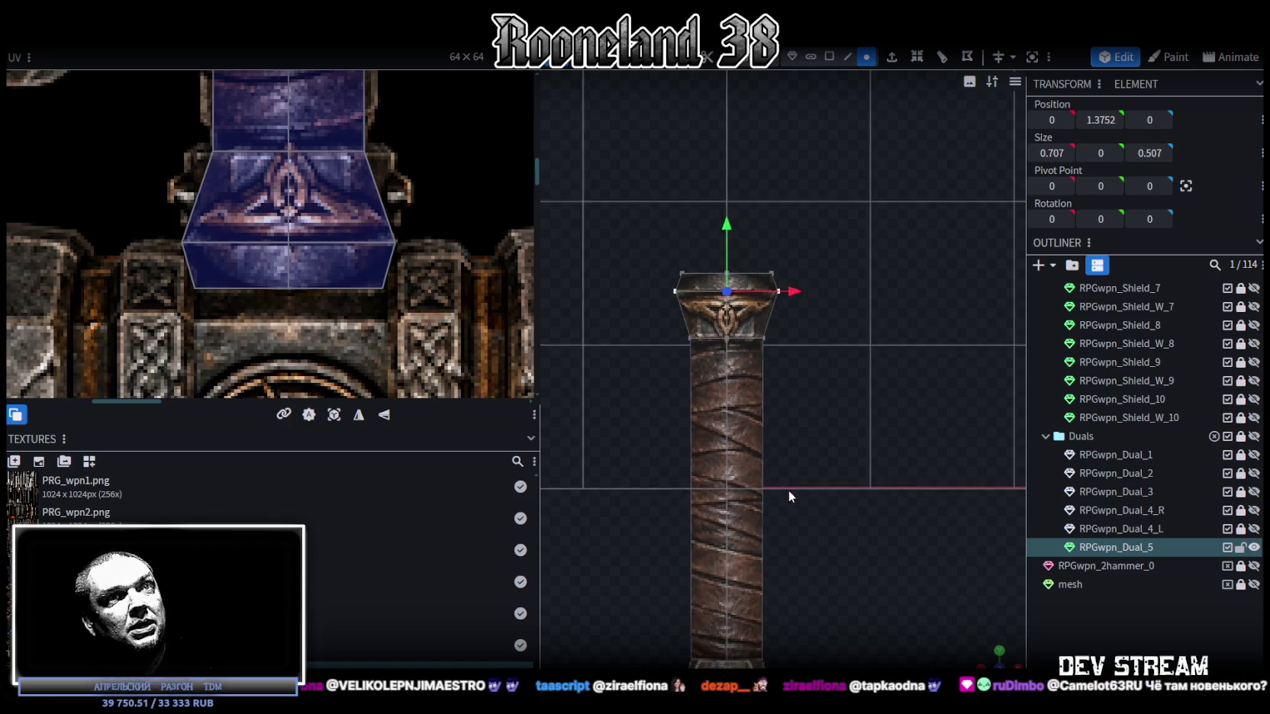
pyautogui.scroll(-1, 761, 483)
pyautogui.moveTo(863, 513)
pyautogui.mouseDown()
pyautogui.moveTo(764, 585)
pyautogui.moveTo(818, 499)
pyautogui.moveTo(793, 491)
pyautogui.moveTo(855, 464)
pyautogui.moveTo(1004, 443)
pyautogui.moveTo(832, 457)
pyautogui.moveTo(863, 457)
pyautogui.mouseUp()
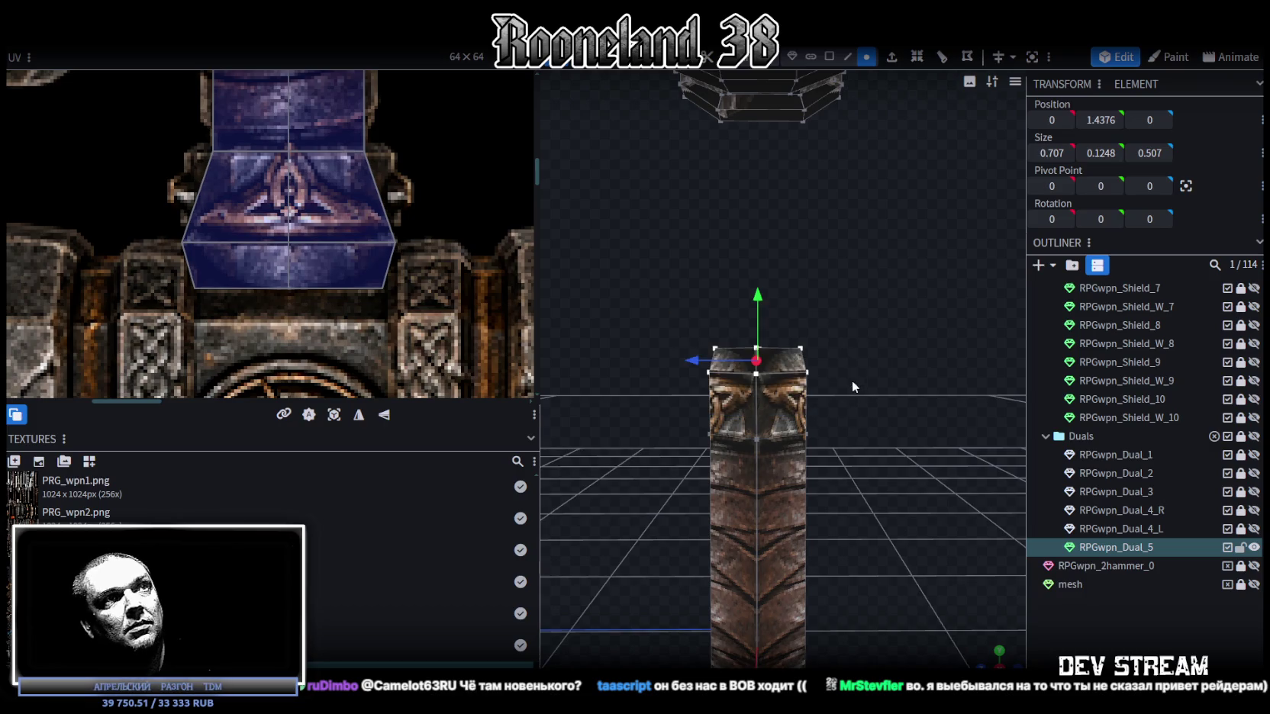
pyautogui.press('s')
pyautogui.moveTo(823, 359); pyautogui.dragTo(840, 360)
pyautogui.moveTo(608, 487)
pyautogui.mouseDown()
pyautogui.moveTo(843, 504)
pyautogui.moveTo(806, 492)
pyautogui.moveTo(801, 510)
pyautogui.moveTo(781, 486)
pyautogui.moveTo(696, 477)
pyautogui.moveTo(843, 473)
pyautogui.moveTo(868, 487)
pyautogui.mouseUp()
pyautogui.hotkey('ctrl', 's')
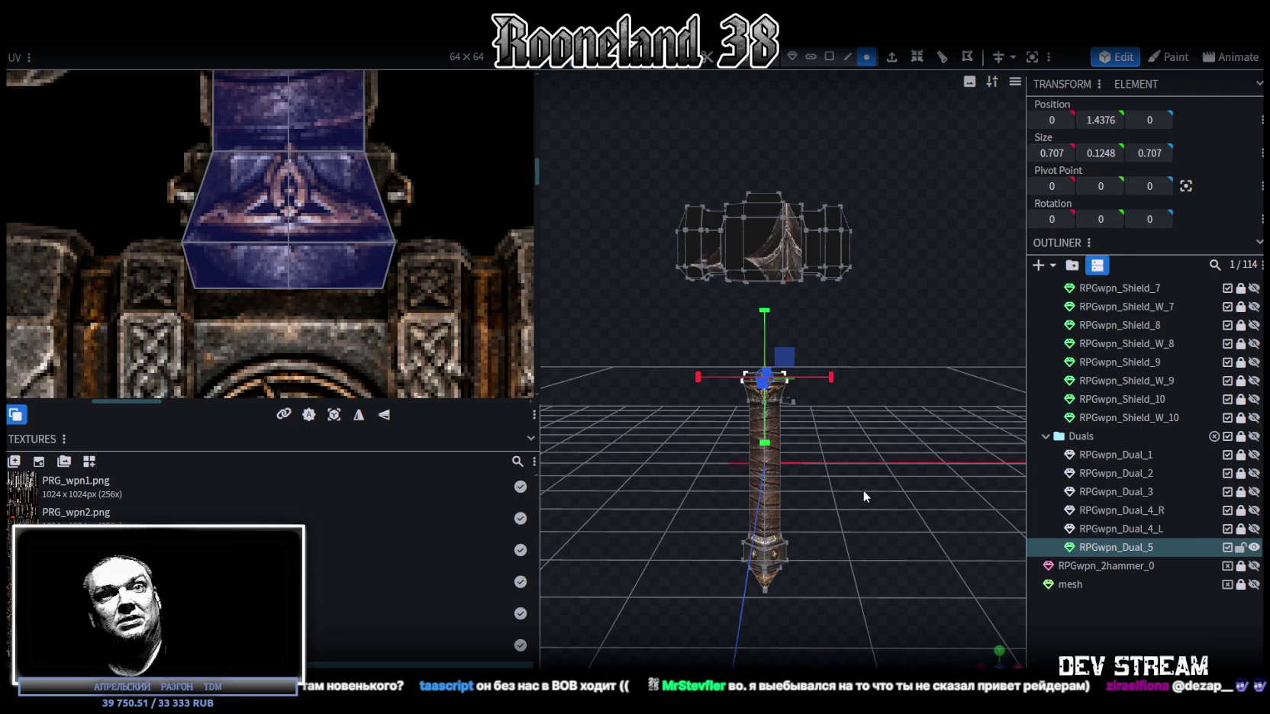
pyautogui.moveTo(860, 469)
pyautogui.mouseDown()
pyautogui.moveTo(863, 383)
pyautogui.moveTo(889, 415)
pyautogui.moveTo(840, 437)
pyautogui.moveTo(860, 137)
pyautogui.mouseUp()
pyautogui.click(829, 55)
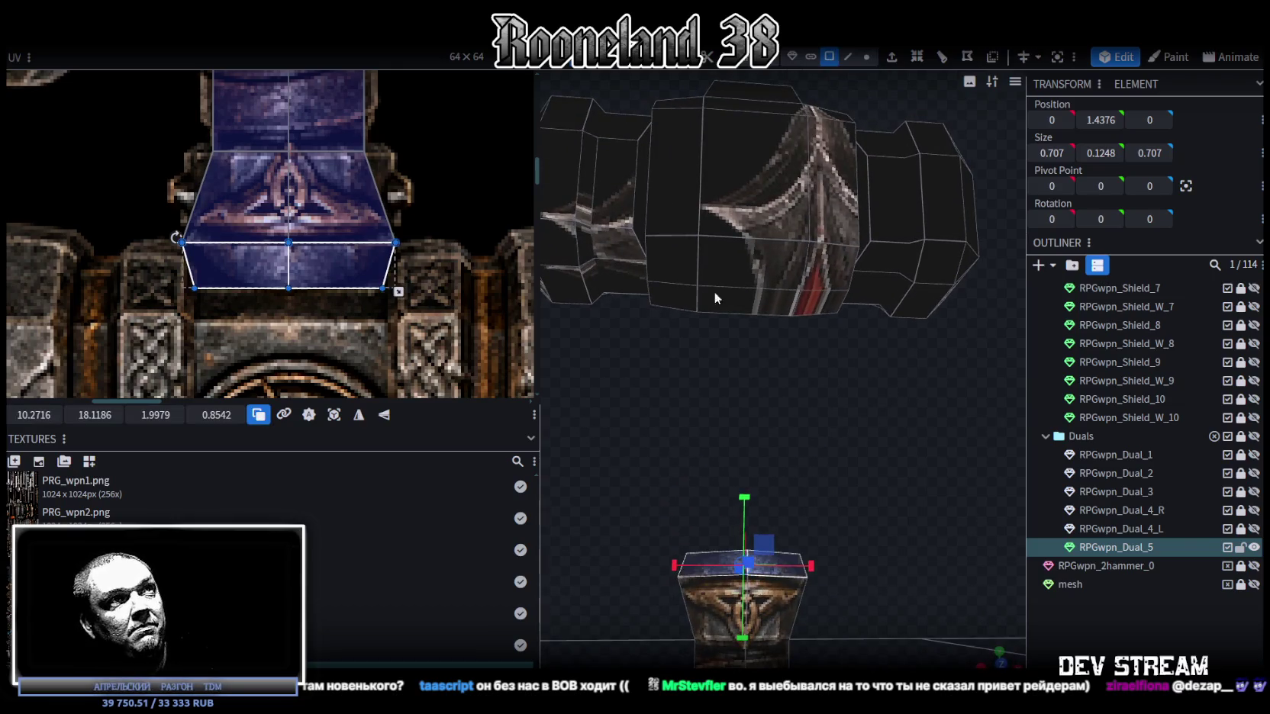
# Step: Lower the hammer head centre block's bottom face by 0.1
pyautogui.click(687, 297)
pyautogui.doubleClick(795, 308)
pyautogui.moveTo(820, 305)
pyautogui.mouseDown()
pyautogui.moveTo(880, 450)
pyautogui.moveTo(854, 427)
pyautogui.moveTo(853, 442)
pyautogui.mouseUp()
pyautogui.scroll(-3, 365, 316)
pyautogui.moveTo(842, 492)
pyautogui.mouseDown()
pyautogui.moveTo(850, 446)
pyautogui.moveTo(865, 453)
pyautogui.mouseUp()
pyautogui.scroll(-1, 439, 357)
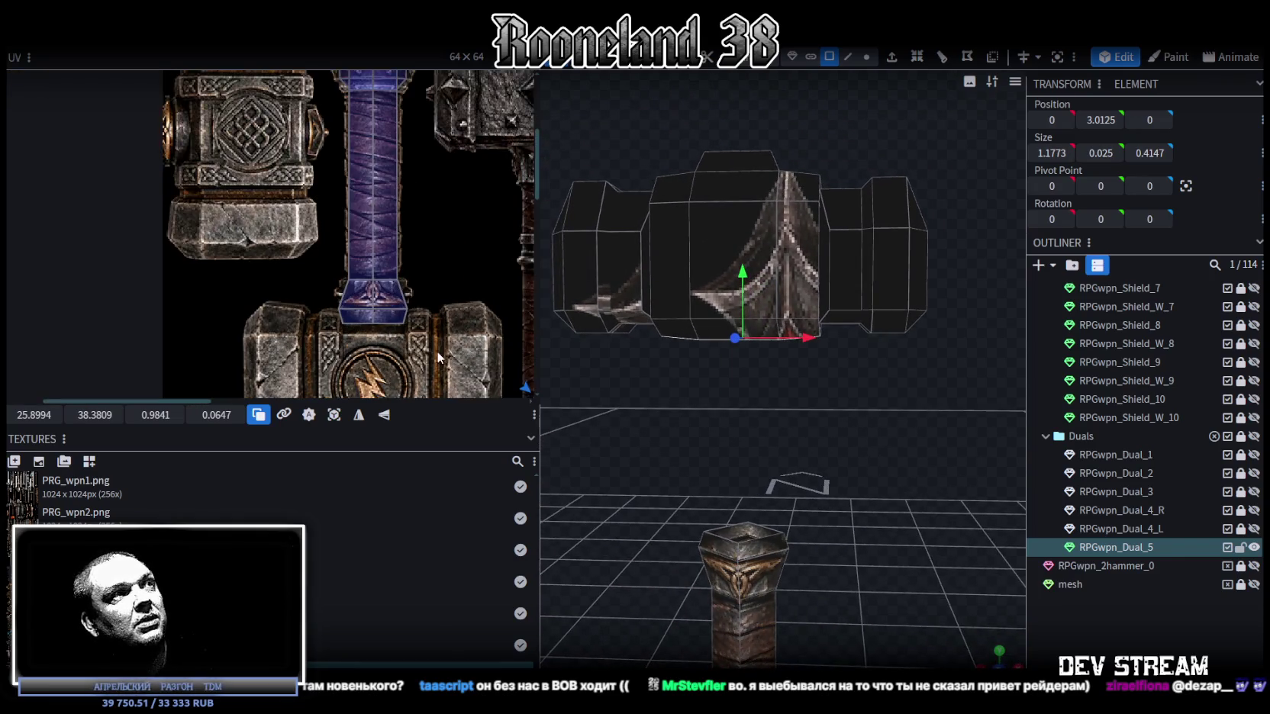
pyautogui.scroll(-2, 439, 357)
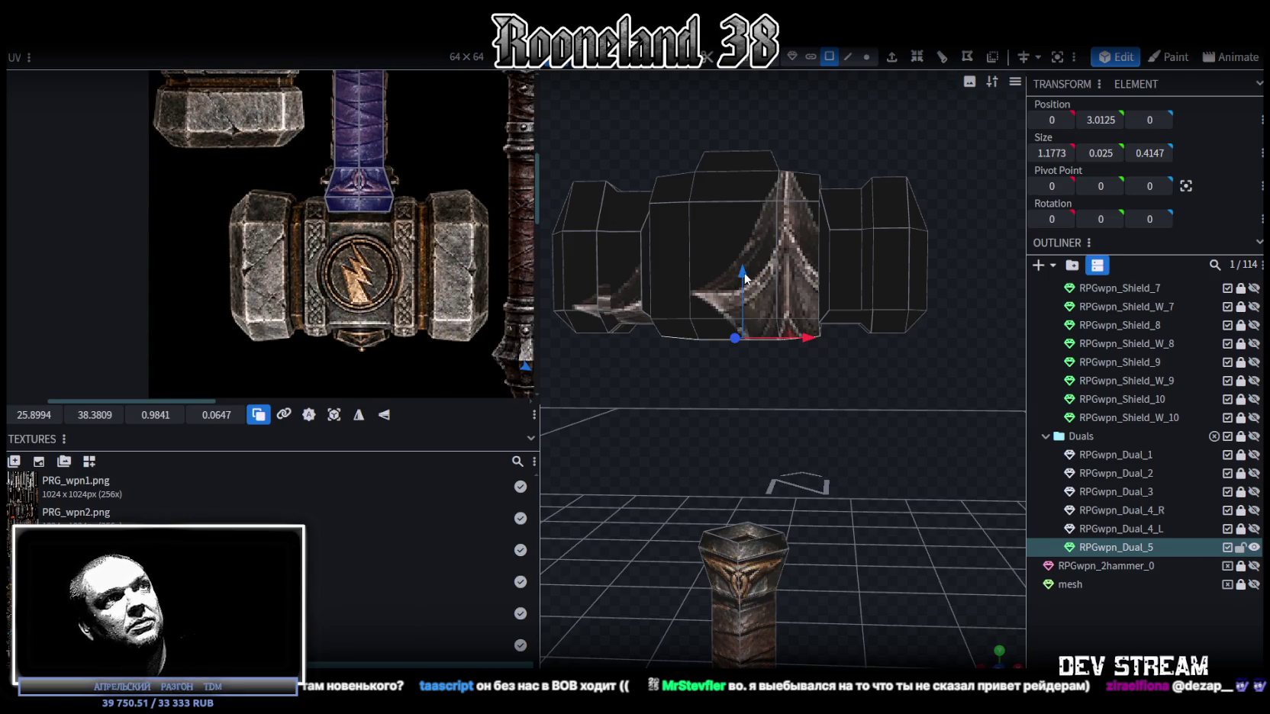
pyautogui.moveTo(744, 273); pyautogui.dragTo(744, 284)
pyautogui.scroll(-2, 675, 432)
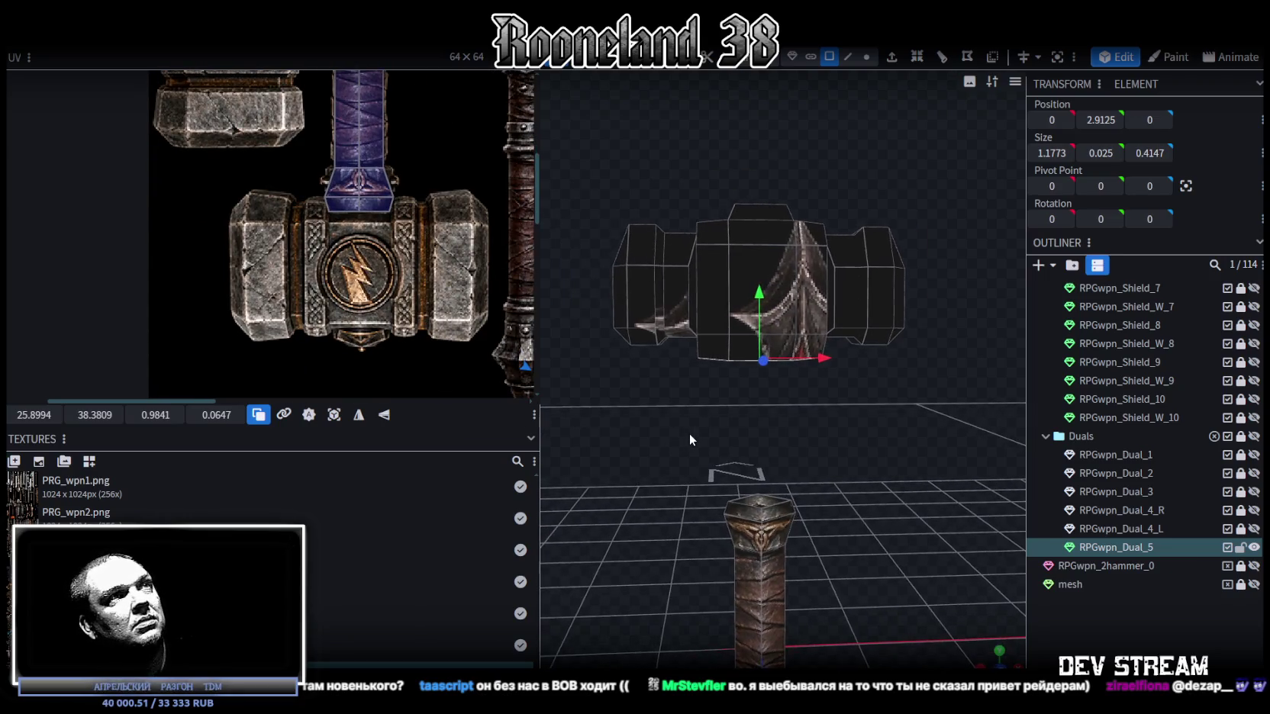
pyautogui.moveTo(690, 434); pyautogui.dragTo(692, 429)
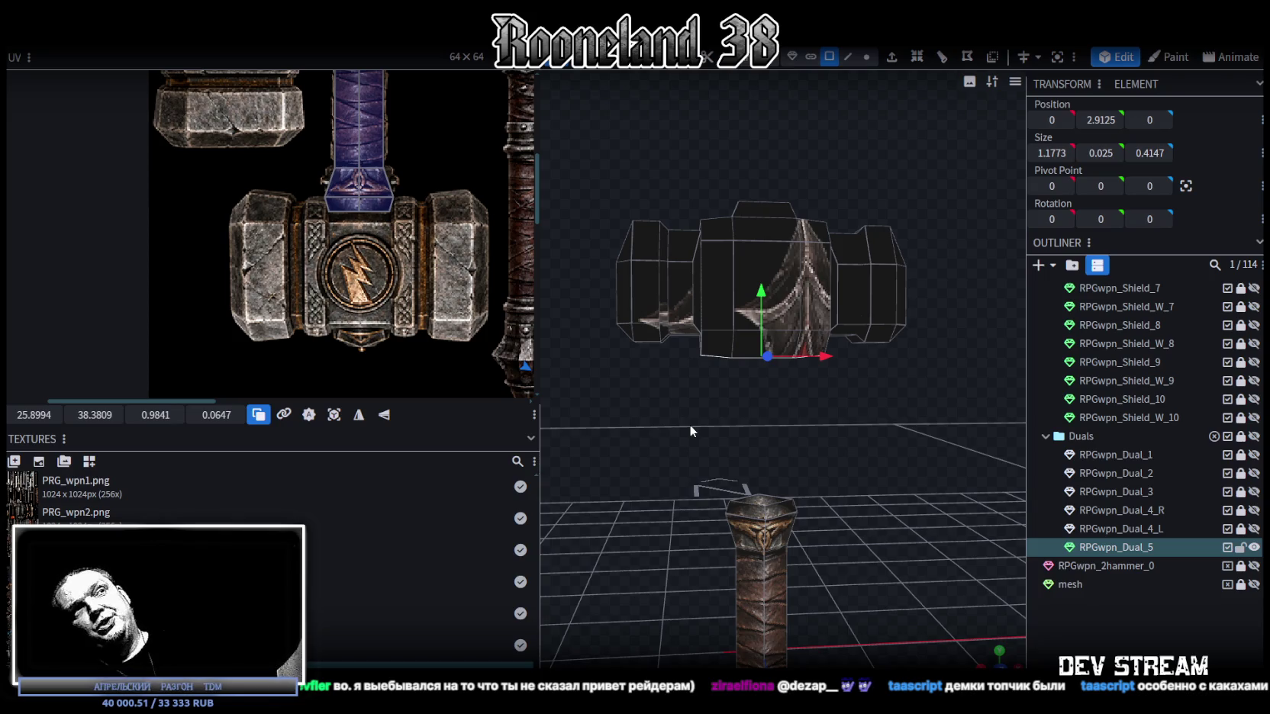
# Step: Lower the left and right pieces' bottom faces by 0.1
pyautogui.moveTo(679, 339)
pyautogui.mouseDown()
pyautogui.moveTo(731, 410)
pyautogui.moveTo(705, 416)
pyautogui.moveTo(712, 402)
pyautogui.moveTo(698, 419)
pyautogui.moveTo(678, 392)
pyautogui.moveTo(687, 373)
pyautogui.mouseUp()
pyautogui.click(620, 312)
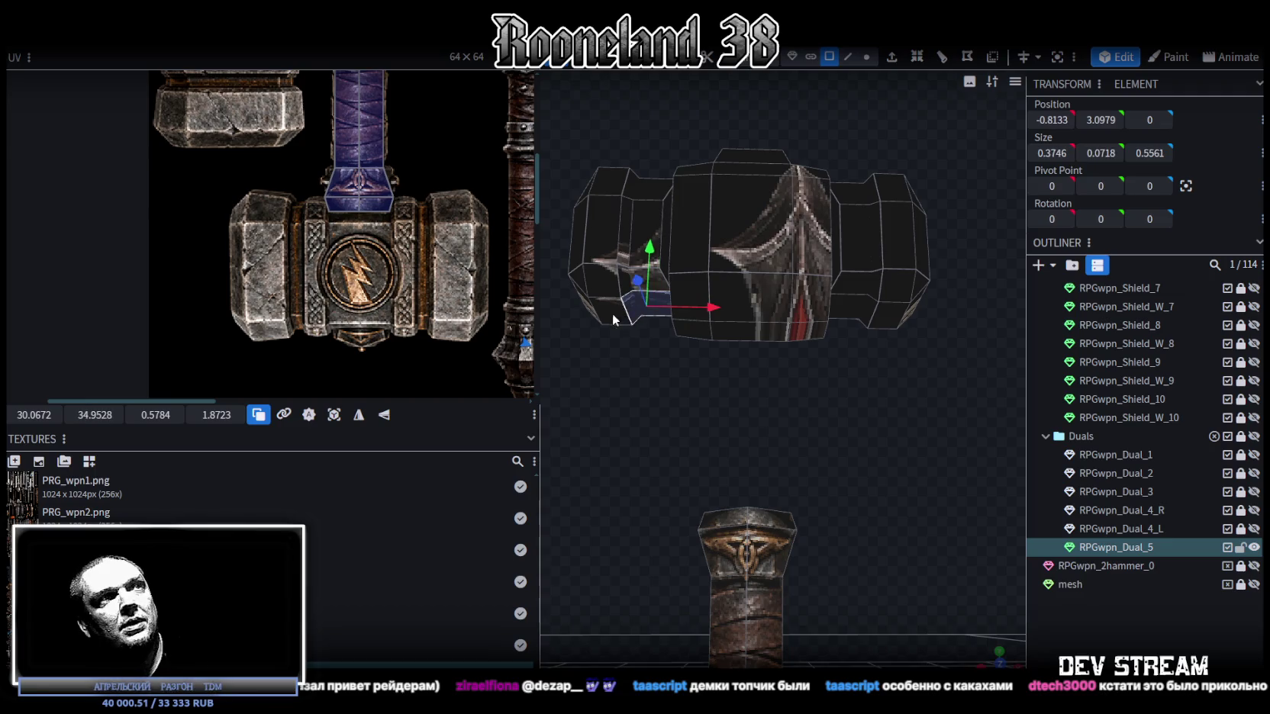
pyautogui.keyDown('shift'); pyautogui.click(868, 313); pyautogui.keyUp('shift')
pyautogui.moveTo(883, 315)
pyautogui.mouseDown()
pyautogui.moveTo(885, 452)
pyautogui.moveTo(860, 382)
pyautogui.mouseUp()
pyautogui.moveTo(757, 262); pyautogui.dragTo(748, 271)
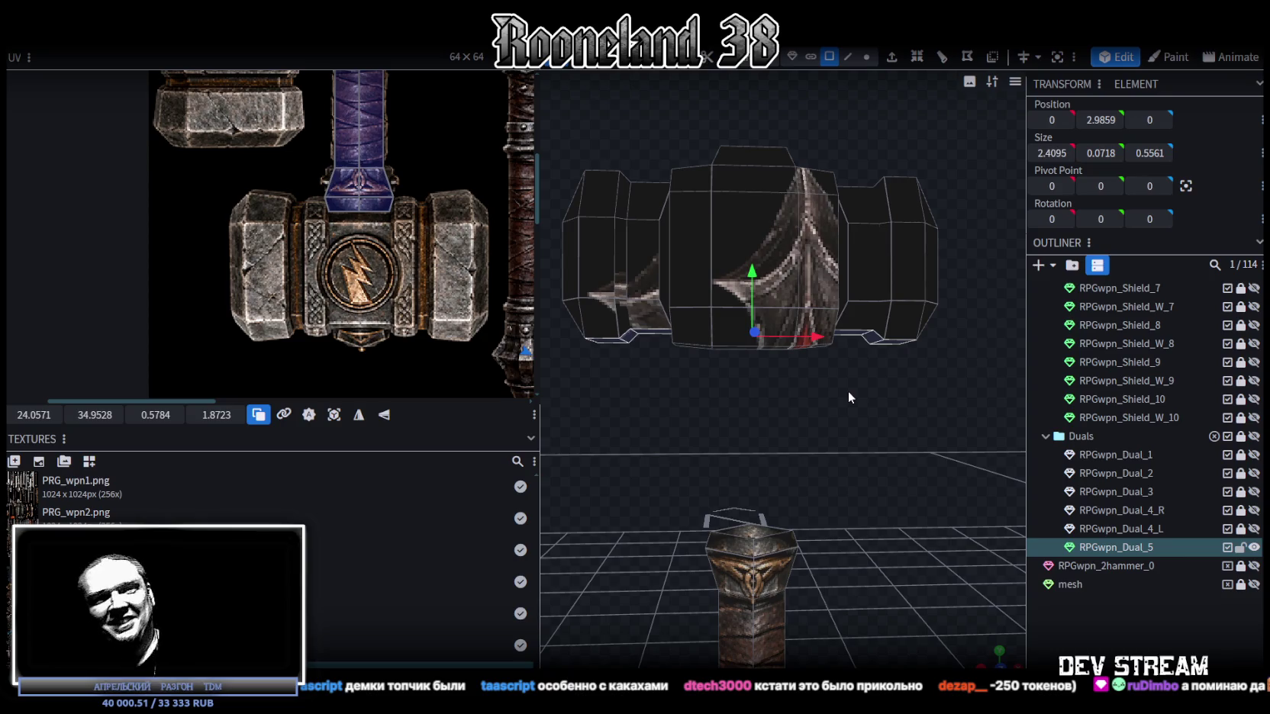
pyautogui.moveTo(930, 399)
pyautogui.mouseDown()
pyautogui.moveTo(857, 416)
pyautogui.moveTo(838, 444)
pyautogui.moveTo(816, 427)
pyautogui.moveTo(815, 442)
pyautogui.moveTo(797, 446)
pyautogui.moveTo(880, 454)
pyautogui.moveTo(909, 431)
pyautogui.moveTo(841, 441)
pyautogui.moveTo(890, 460)
pyautogui.mouseUp()
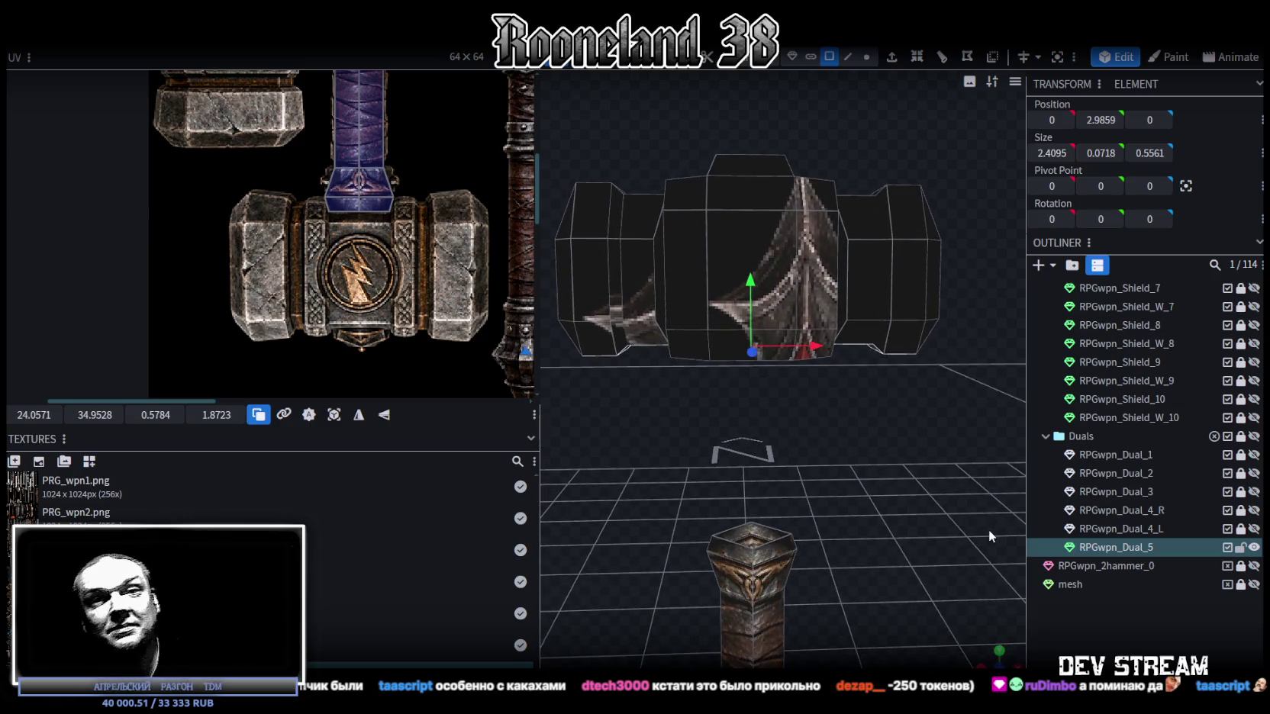
# Step: Raise the head's middle vertex row by 0.1, save RPGweapon.bbmodel, and hide the hammer
pyautogui.press('KP_1')
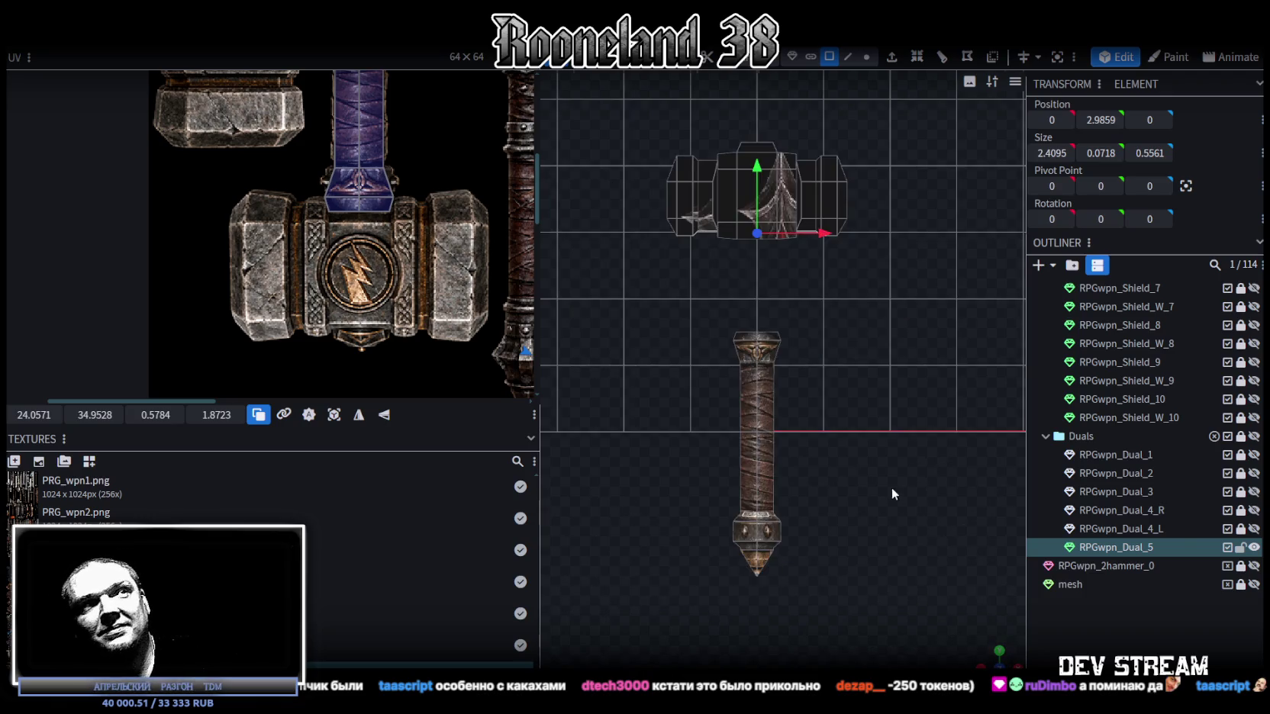
pyautogui.scroll(2, 837, 553)
pyautogui.scroll(2, 767, 430)
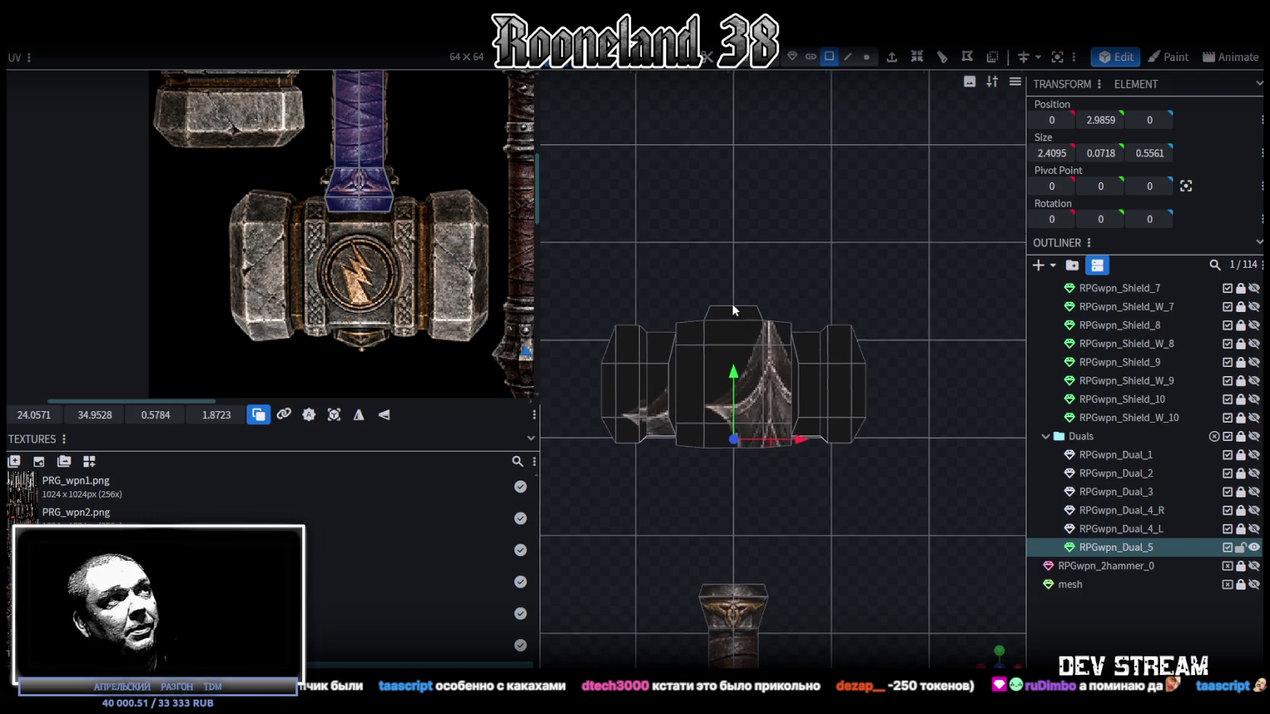
pyautogui.click(866, 59)
pyautogui.moveTo(568, 393); pyautogui.dragTo(937, 355)
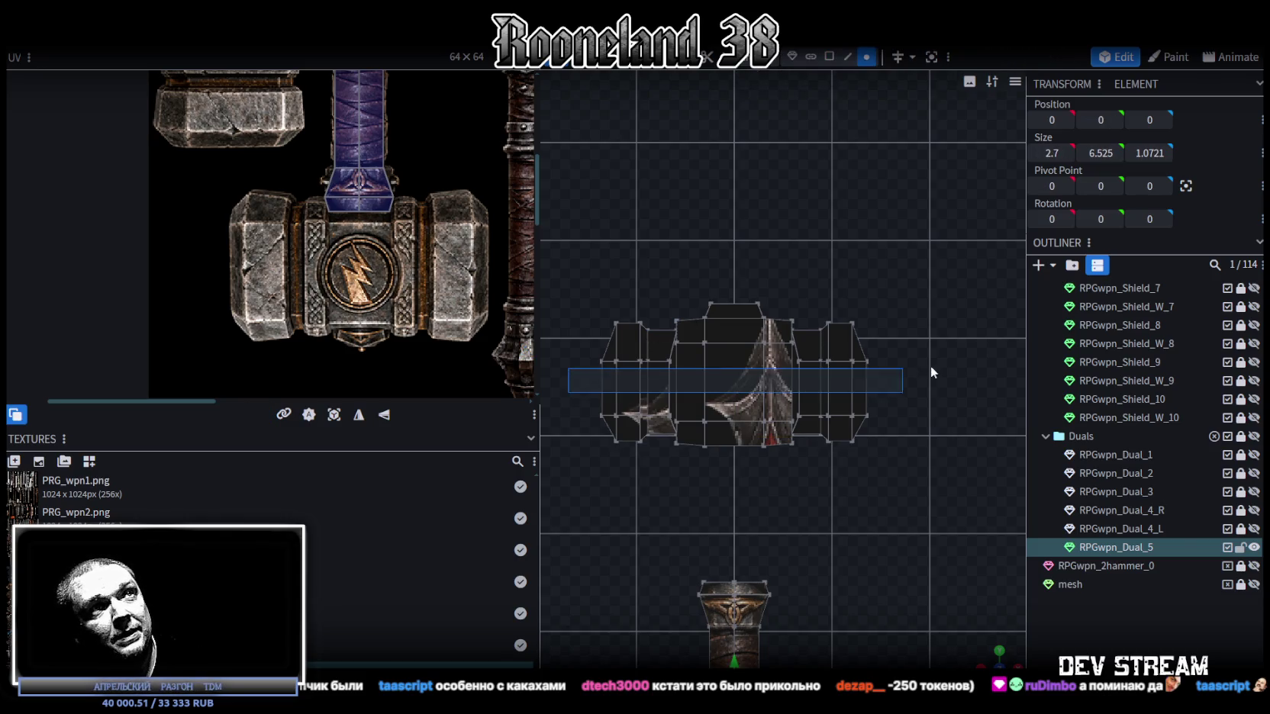
pyautogui.moveTo(732, 301); pyautogui.dragTo(736, 295)
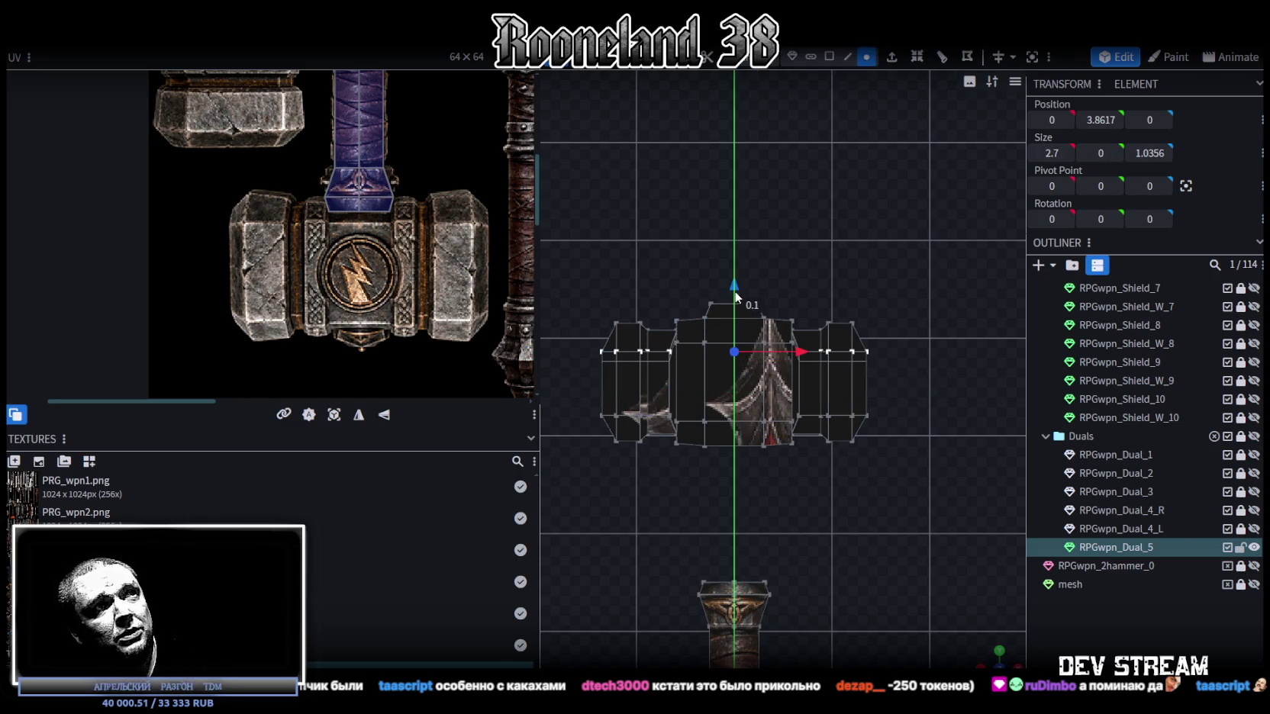
pyautogui.moveTo(916, 580)
pyautogui.mouseDown()
pyautogui.moveTo(798, 469)
pyautogui.moveTo(955, 471)
pyautogui.mouseUp()
pyautogui.hotkey('ctrl', 's')
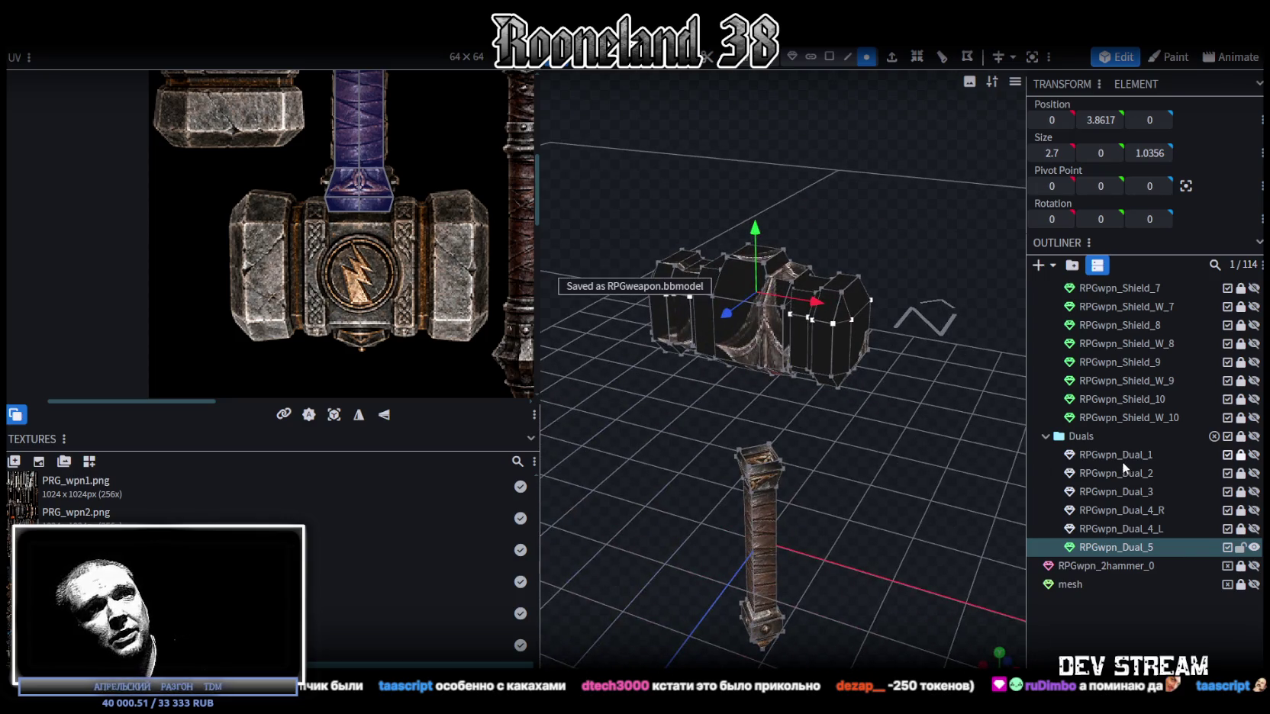
pyautogui.click(1253, 548)
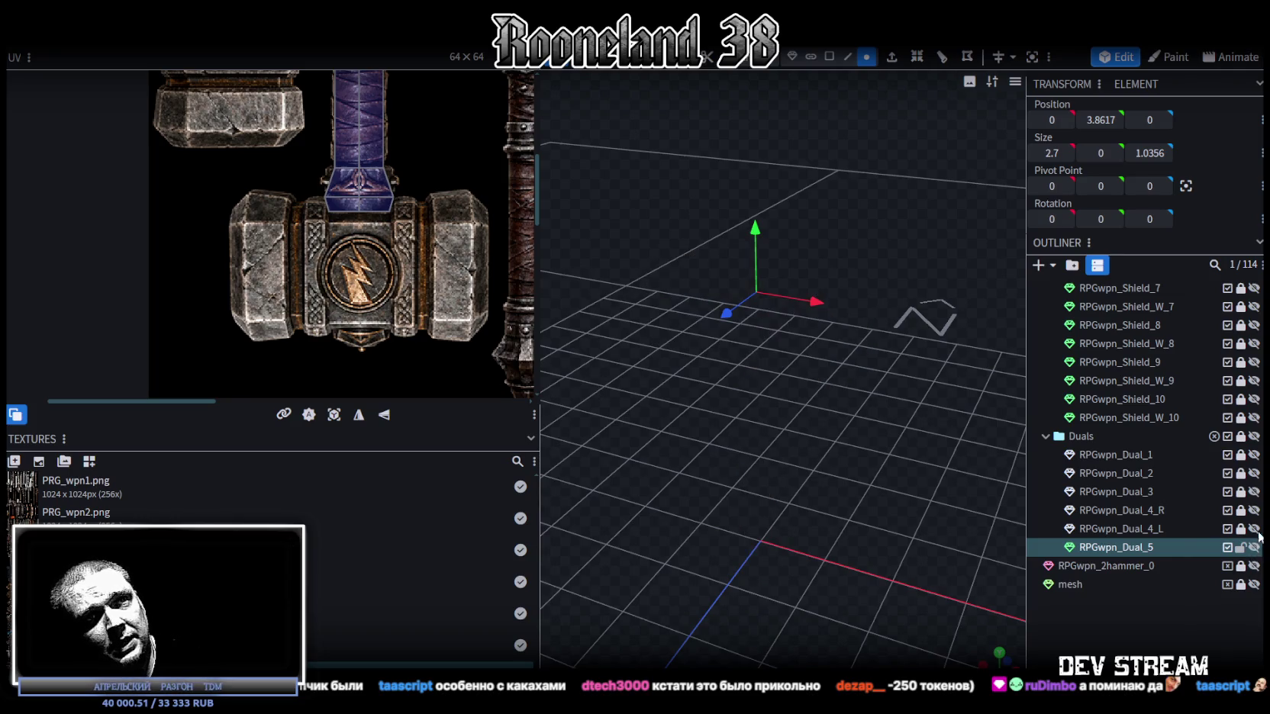
# Step: Preview the Dual_1, Dual_2 and Dual_3 swords one at a time, hiding each after
pyautogui.click(1254, 455)
pyautogui.moveTo(1015, 452)
pyautogui.mouseDown()
pyautogui.moveTo(945, 500)
pyautogui.moveTo(762, 523)
pyautogui.moveTo(807, 454)
pyautogui.moveTo(808, 423)
pyautogui.moveTo(992, 516)
pyautogui.moveTo(988, 488)
pyautogui.mouseUp()
pyautogui.click(1254, 455)
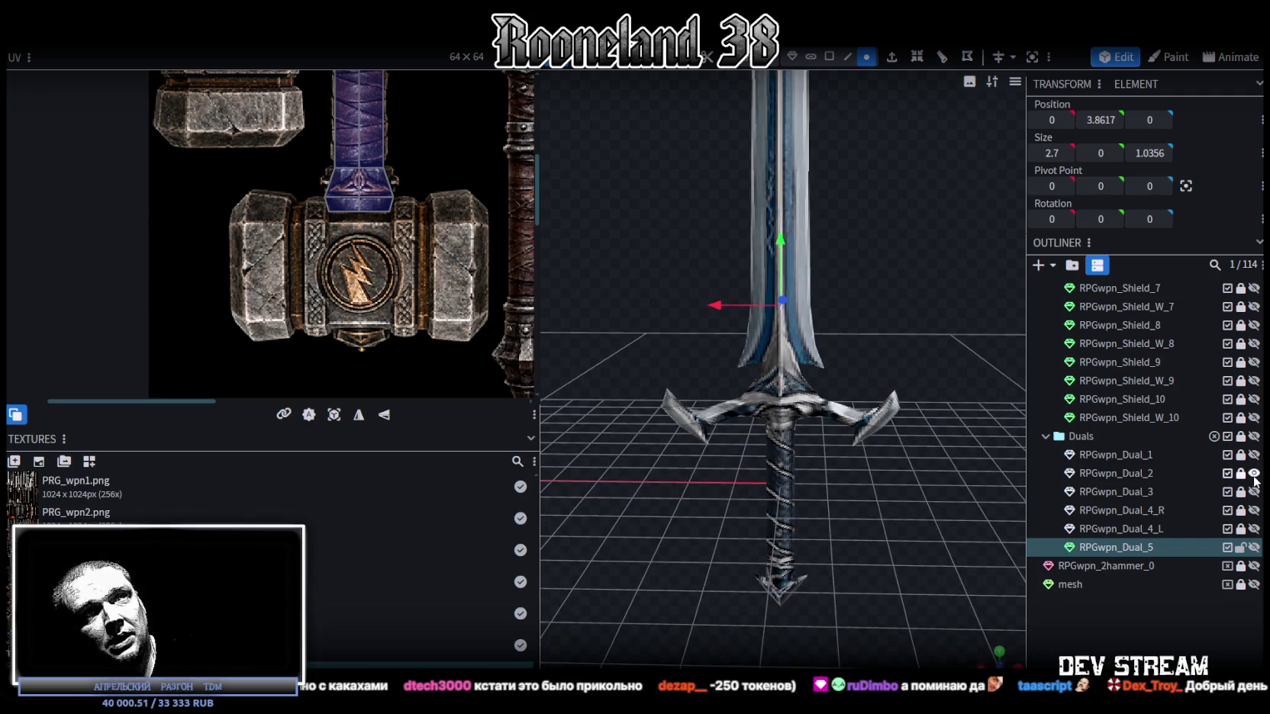
pyautogui.click(1254, 473)
pyautogui.moveTo(921, 387)
pyautogui.mouseDown()
pyautogui.moveTo(874, 476)
pyautogui.moveTo(877, 455)
pyautogui.moveTo(808, 504)
pyautogui.moveTo(881, 452)
pyautogui.mouseUp()
pyautogui.click(1254, 473)
pyautogui.click(1254, 491)
pyautogui.scroll(3, 759, 378)
pyautogui.scroll(3, 778, 350)
pyautogui.moveTo(783, 335)
pyautogui.mouseDown()
pyautogui.moveTo(781, 457)
pyautogui.moveTo(866, 463)
pyautogui.moveTo(645, 444)
pyautogui.moveTo(662, 412)
pyautogui.moveTo(576, 467)
pyautogui.moveTo(526, 477)
pyautogui.moveTo(681, 458)
pyautogui.moveTo(1162, 454)
pyautogui.mouseUp()
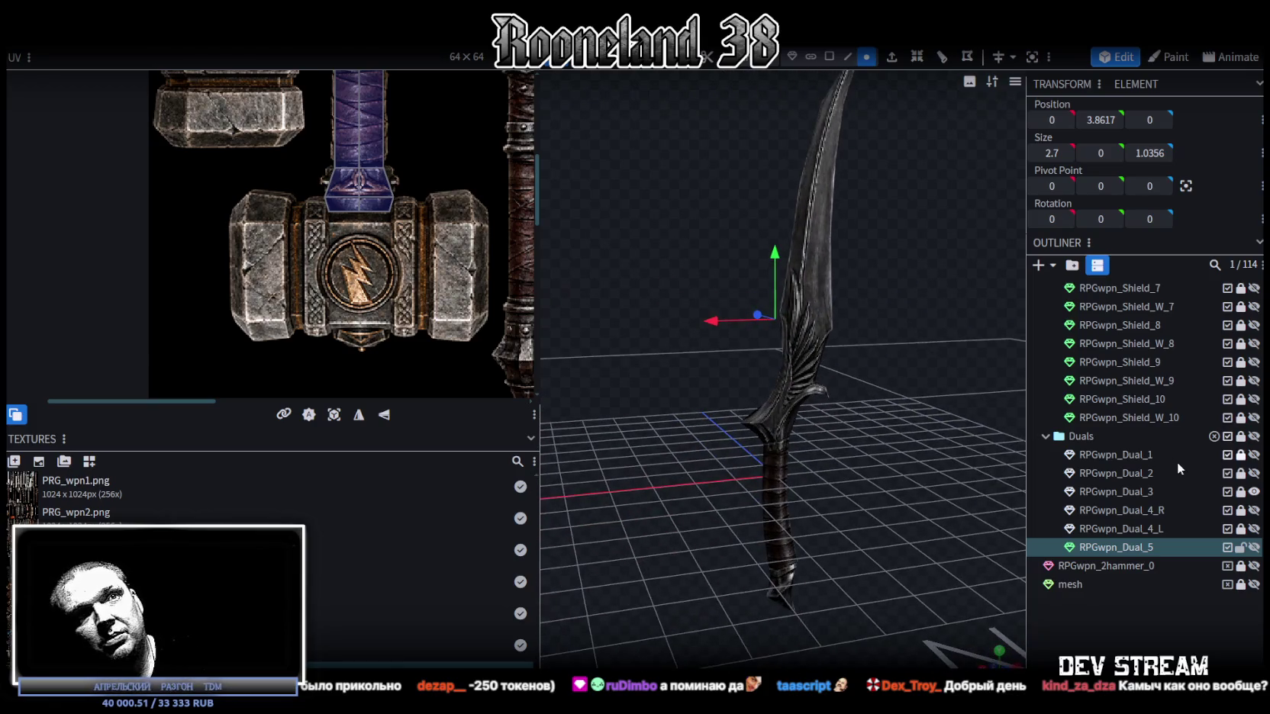
pyautogui.click(1254, 492)
# Step: Show both Dual_4 swords and move Dual_4_L along X beside Dual_4_R to compare
pyautogui.click(1254, 509)
pyautogui.scroll(-3, 838, 431)
pyautogui.click(1253, 528)
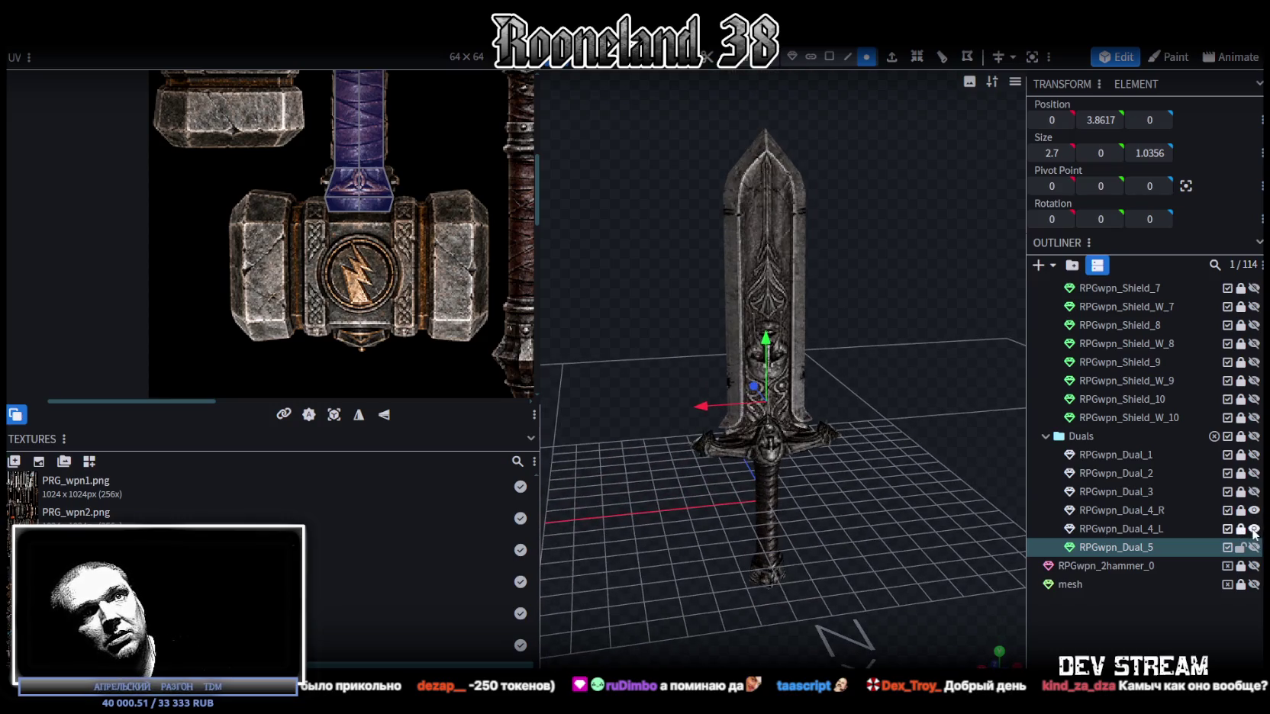
pyautogui.click(1171, 529)
pyautogui.moveTo(722, 404); pyautogui.dragTo(824, 395)
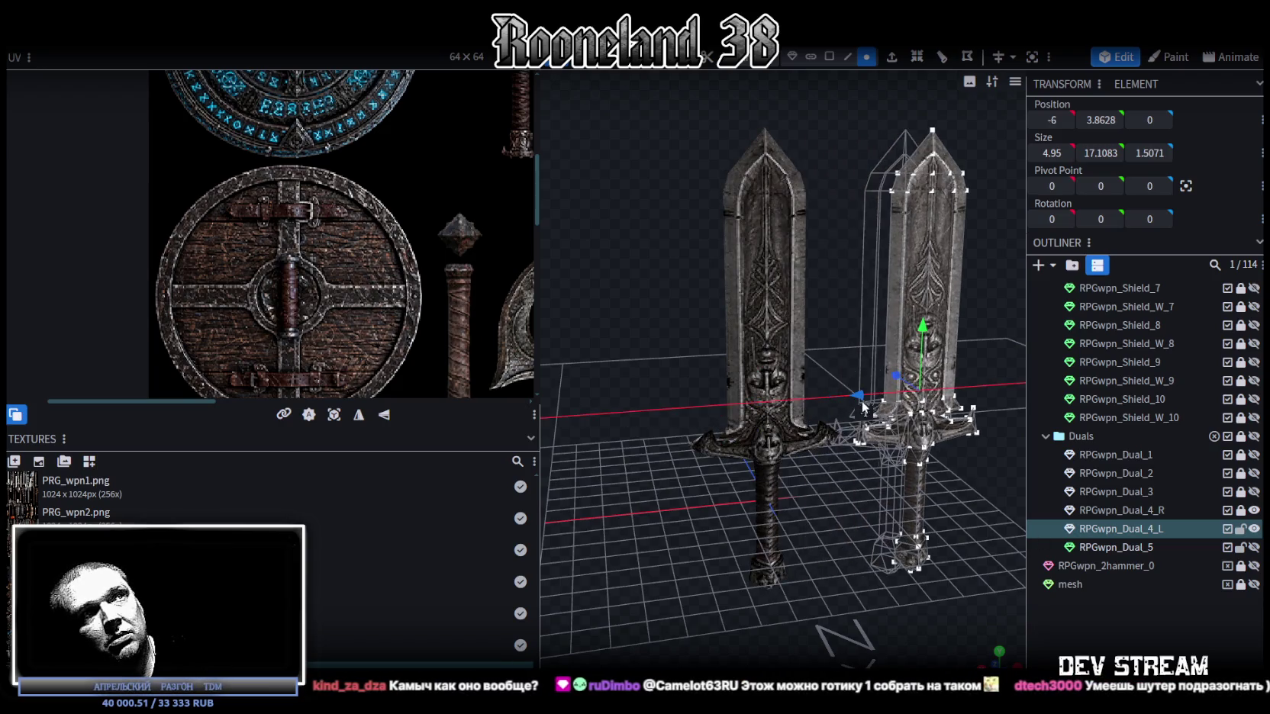
pyautogui.click(858, 560)
pyautogui.moveTo(830, 551); pyautogui.dragTo(858, 534)
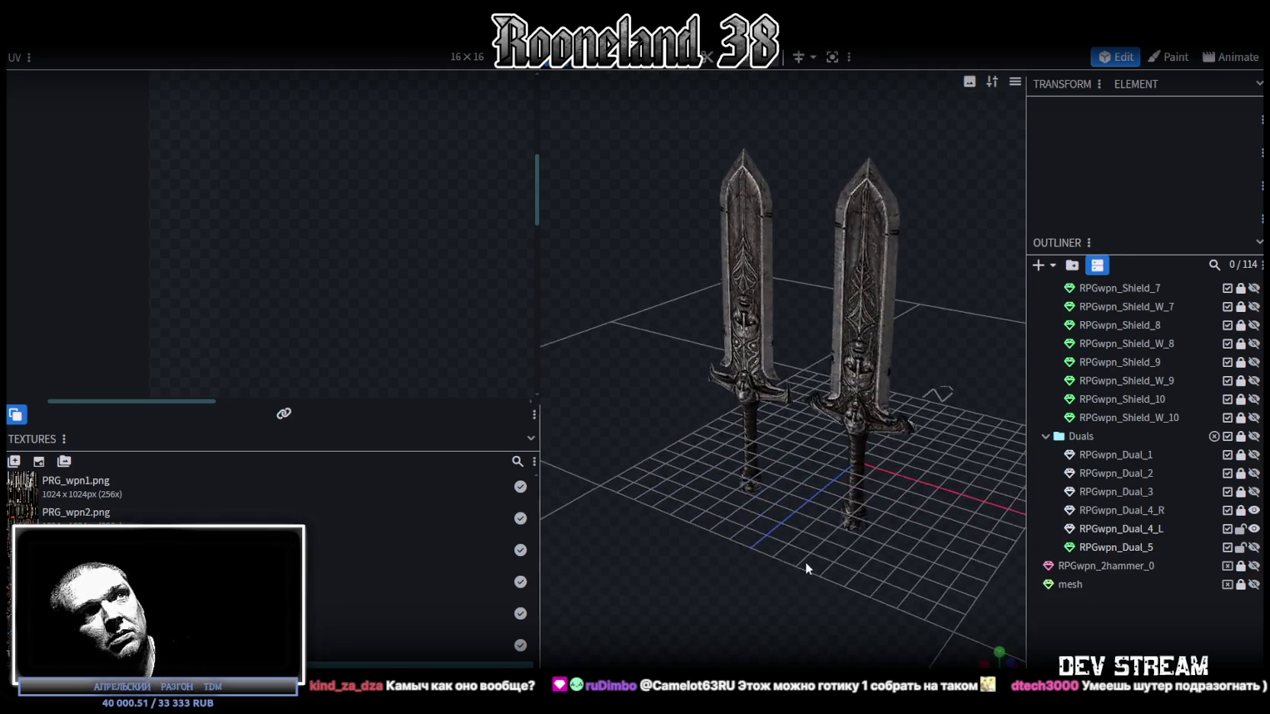
pyautogui.scroll(5, 858, 534)
pyautogui.moveTo(539, 269); pyautogui.dragTo(267, 275)
pyautogui.moveTo(763, 381); pyautogui.dragTo(908, 450)
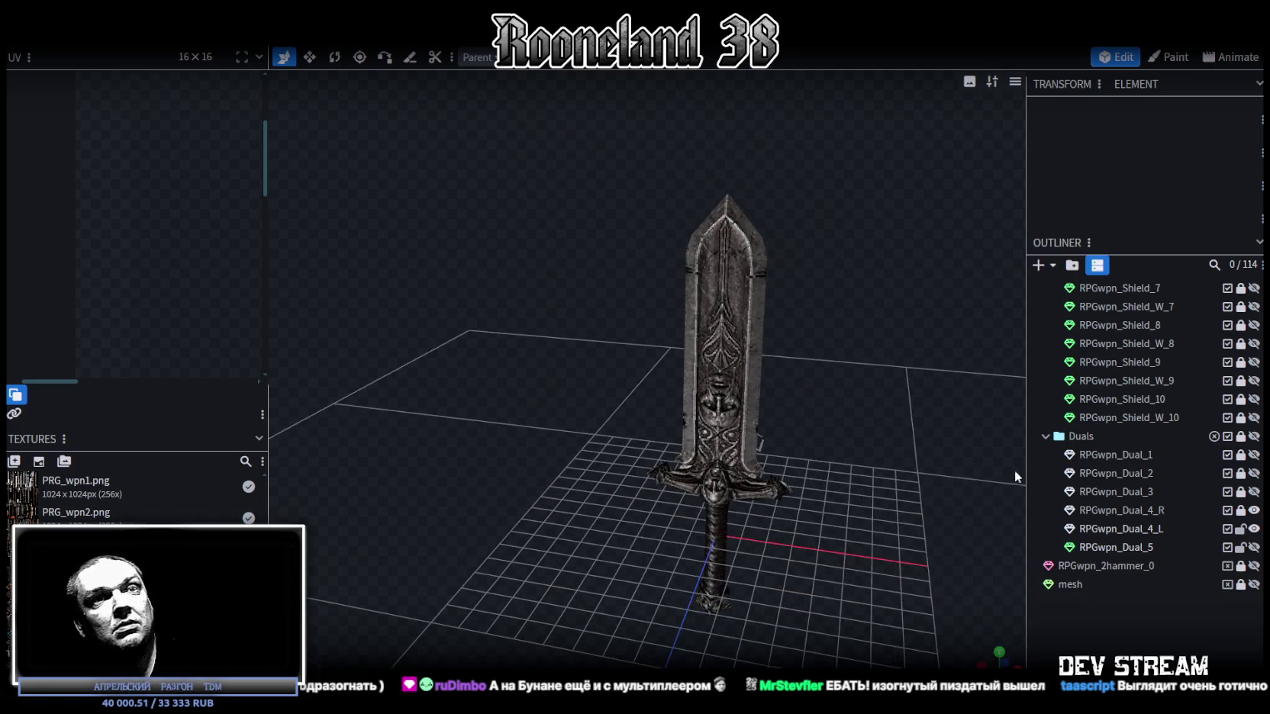
# Step: Hide both Dual_4 swords and switch to the Unity editor
pyautogui.click(1253, 529)
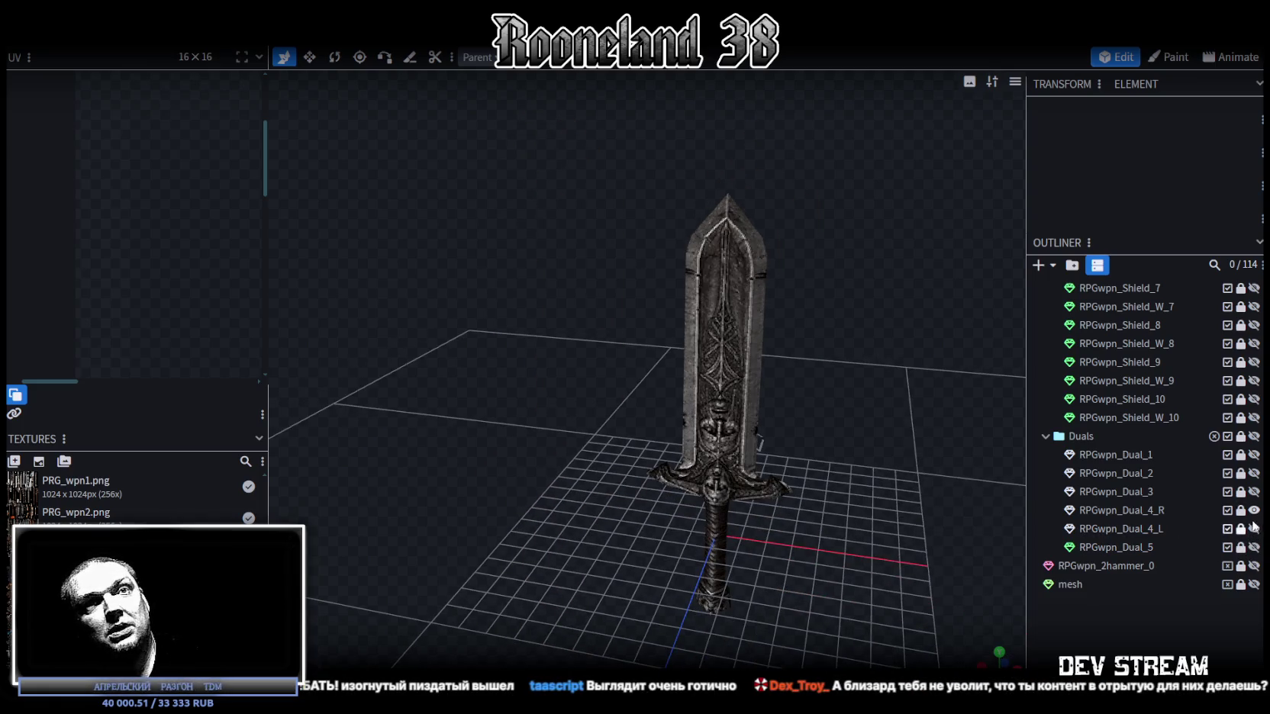
pyautogui.click(1254, 510)
pyautogui.moveTo(824, 447); pyautogui.dragTo(777, 465)
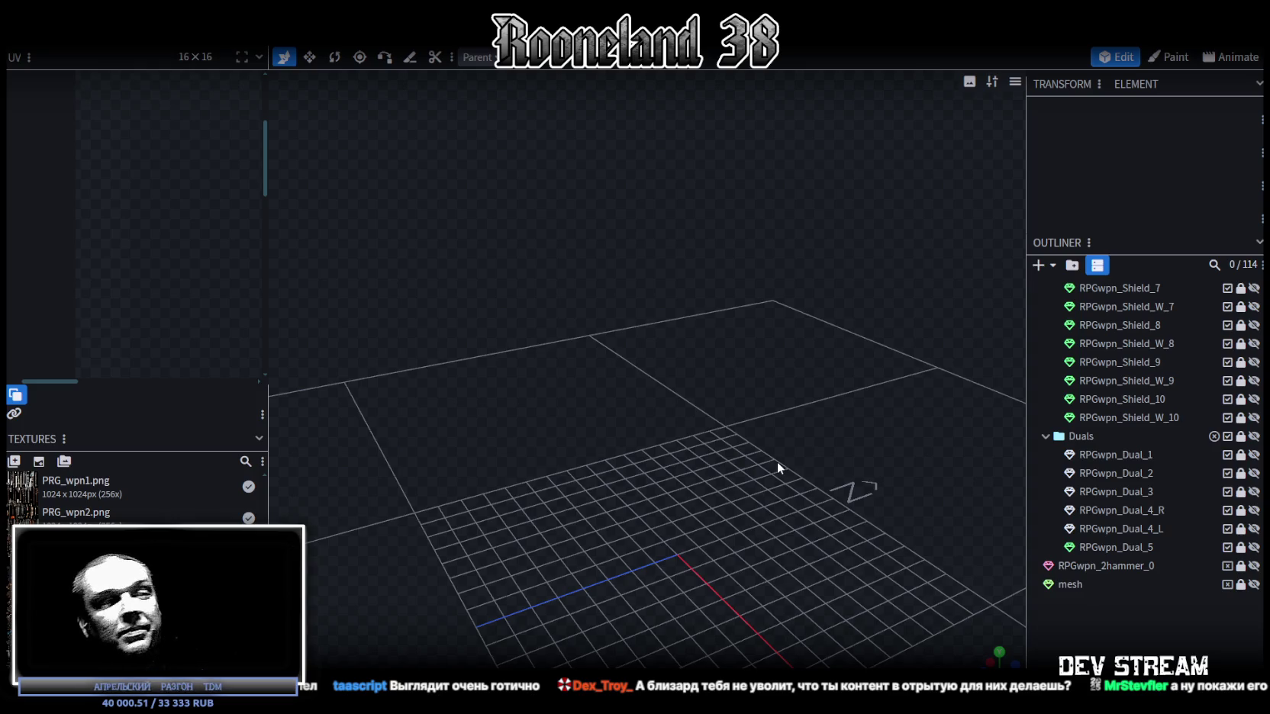
pyautogui.hotkey('alt', 'Tab')
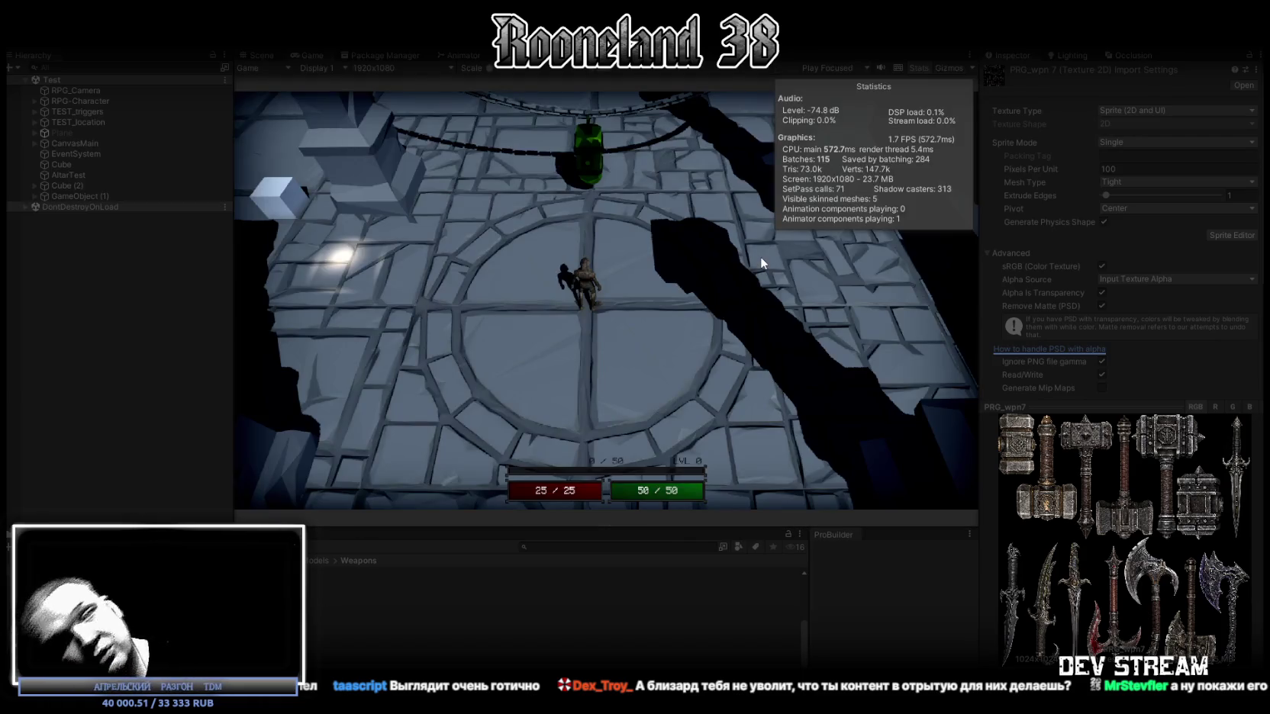
# Step: Maximize the running Game view and walk the character around the floor with WASD
pyautogui.doubleClick(312, 55)
pyautogui.press('s')
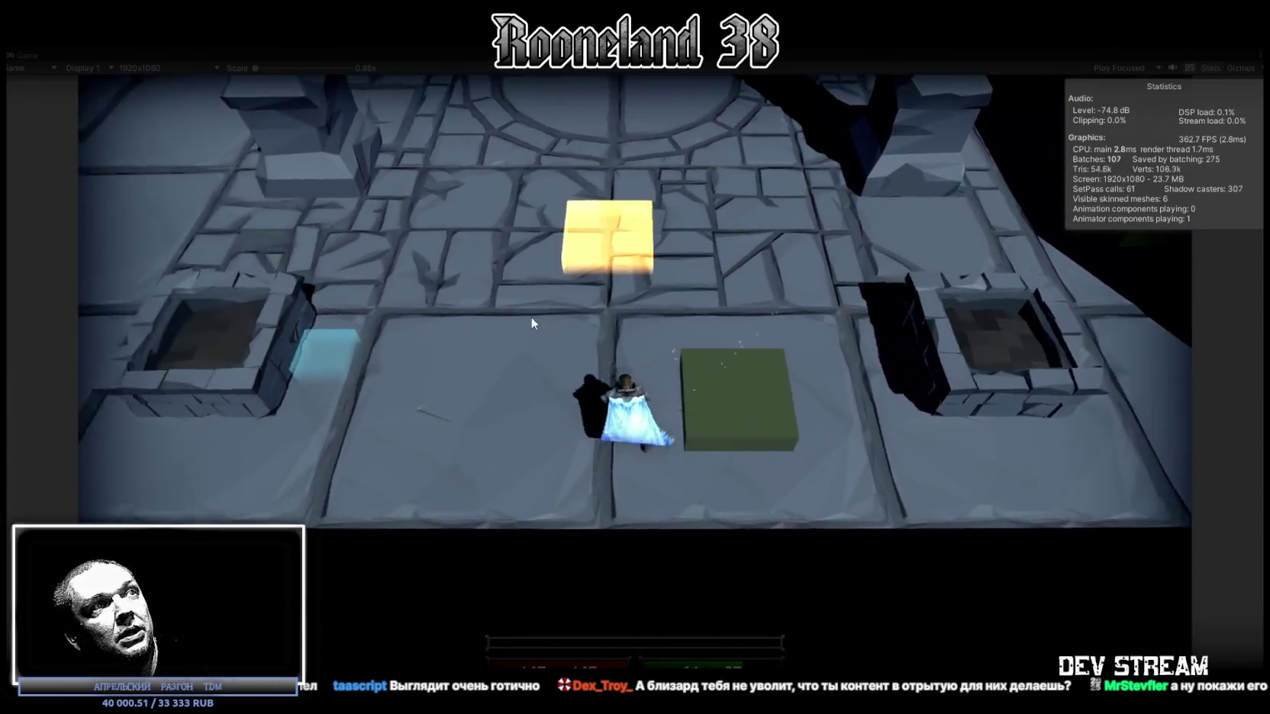
pyautogui.press('a')
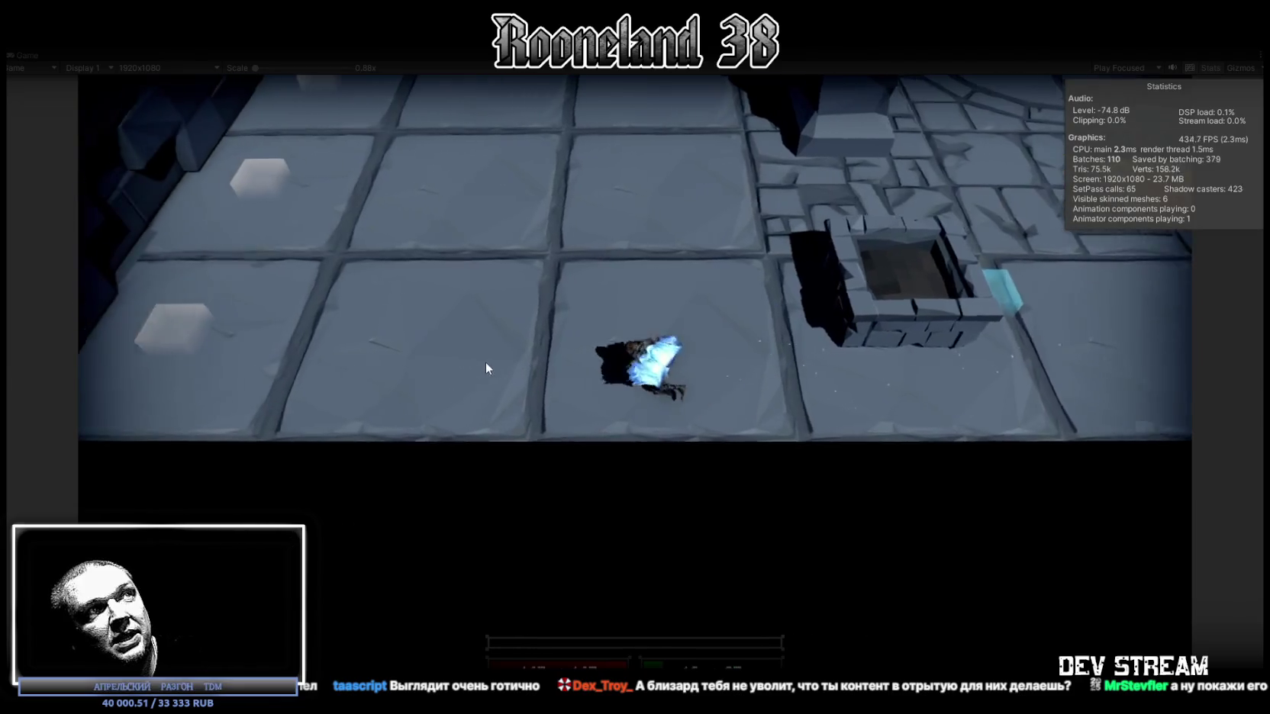
pyautogui.press('w')
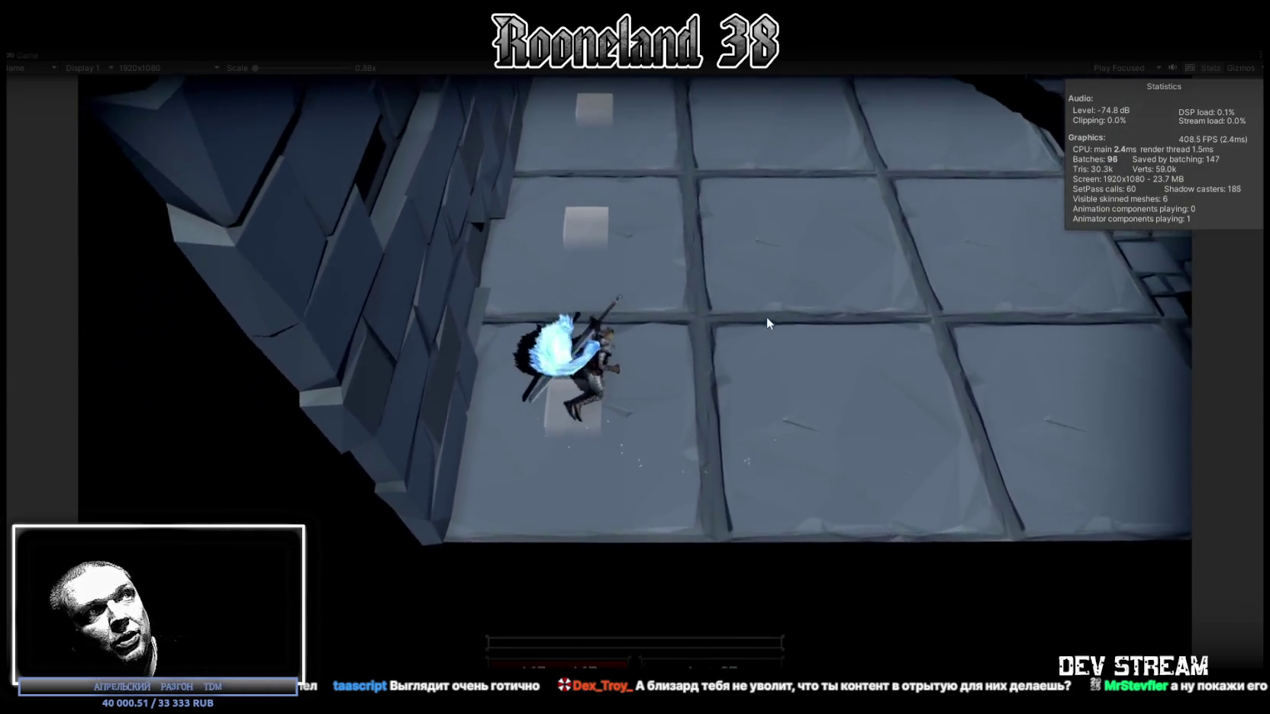
pyautogui.press('d')
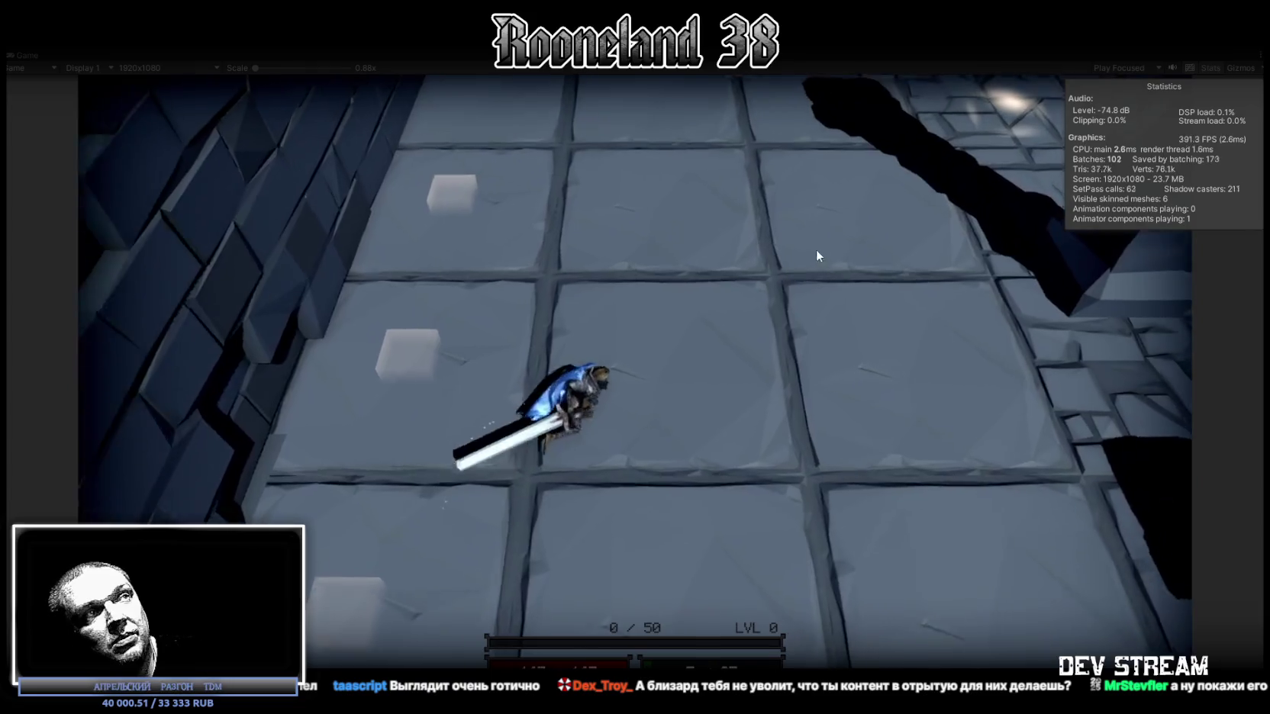
pyautogui.press('w')
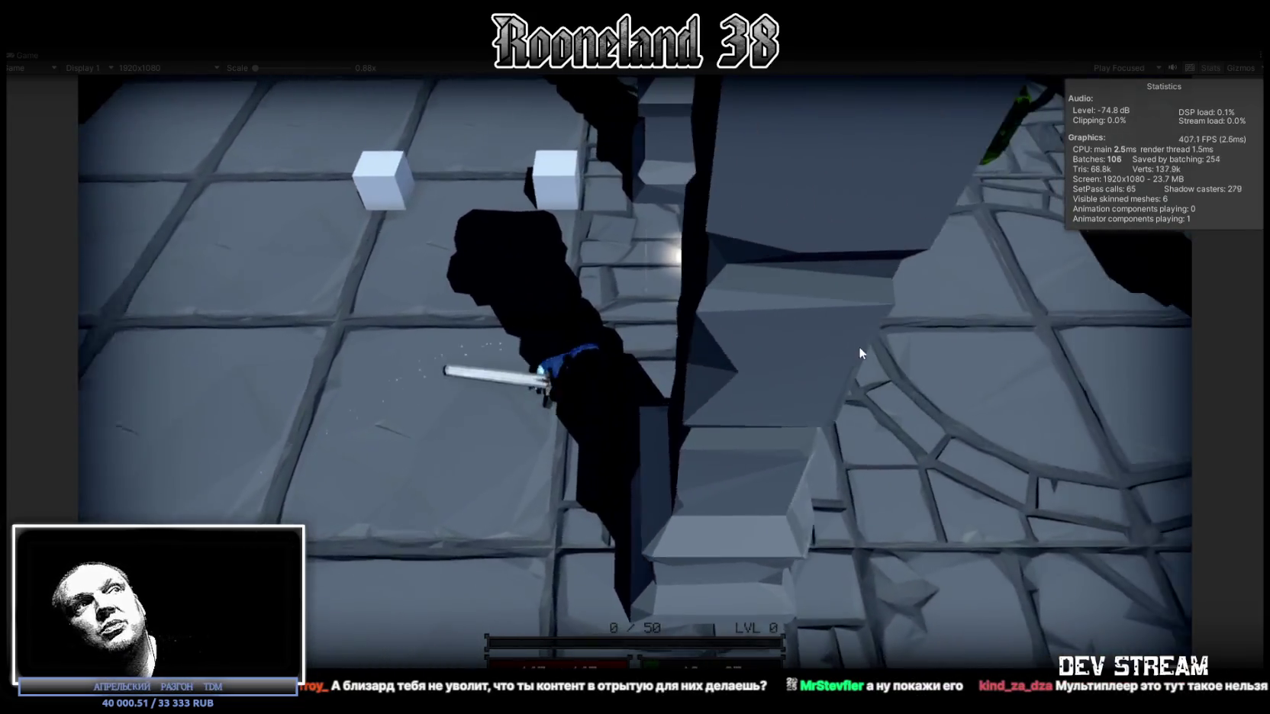
# Step: Swing the glowing sword repeatedly while moving toward the green lantern and right
pyautogui.click(847, 317)
pyautogui.press('w')
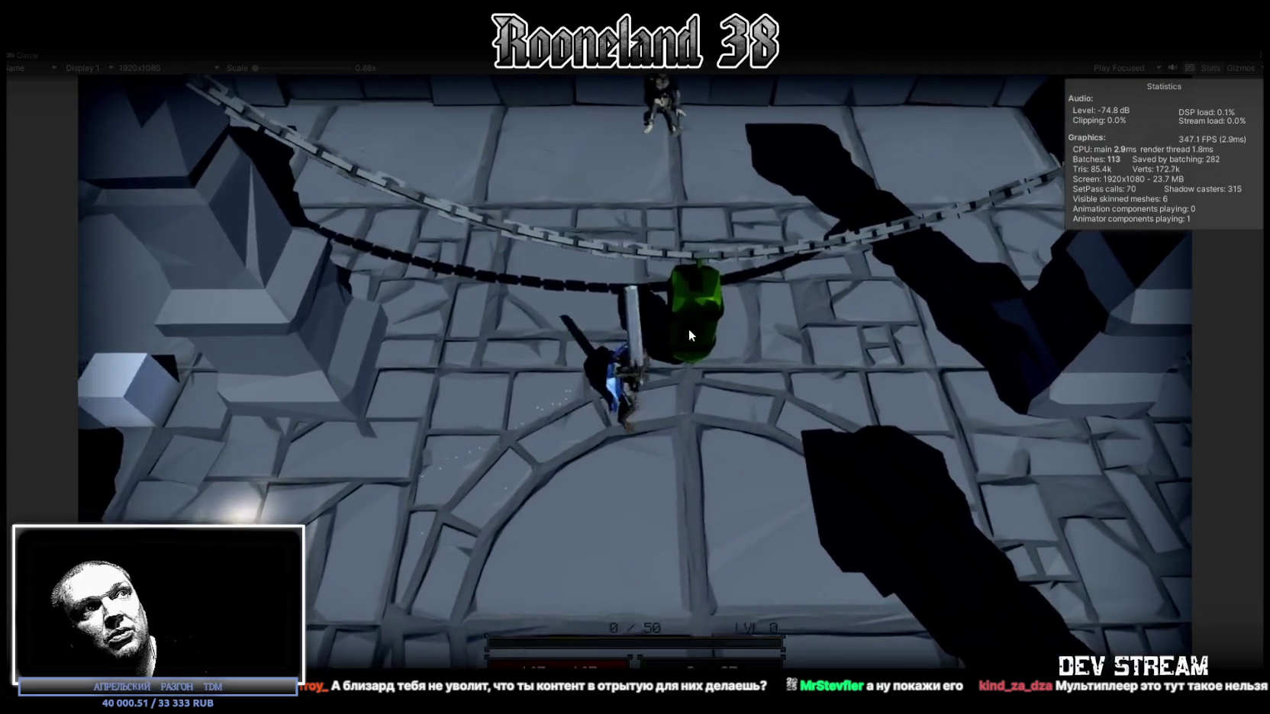
pyautogui.click(689, 335)
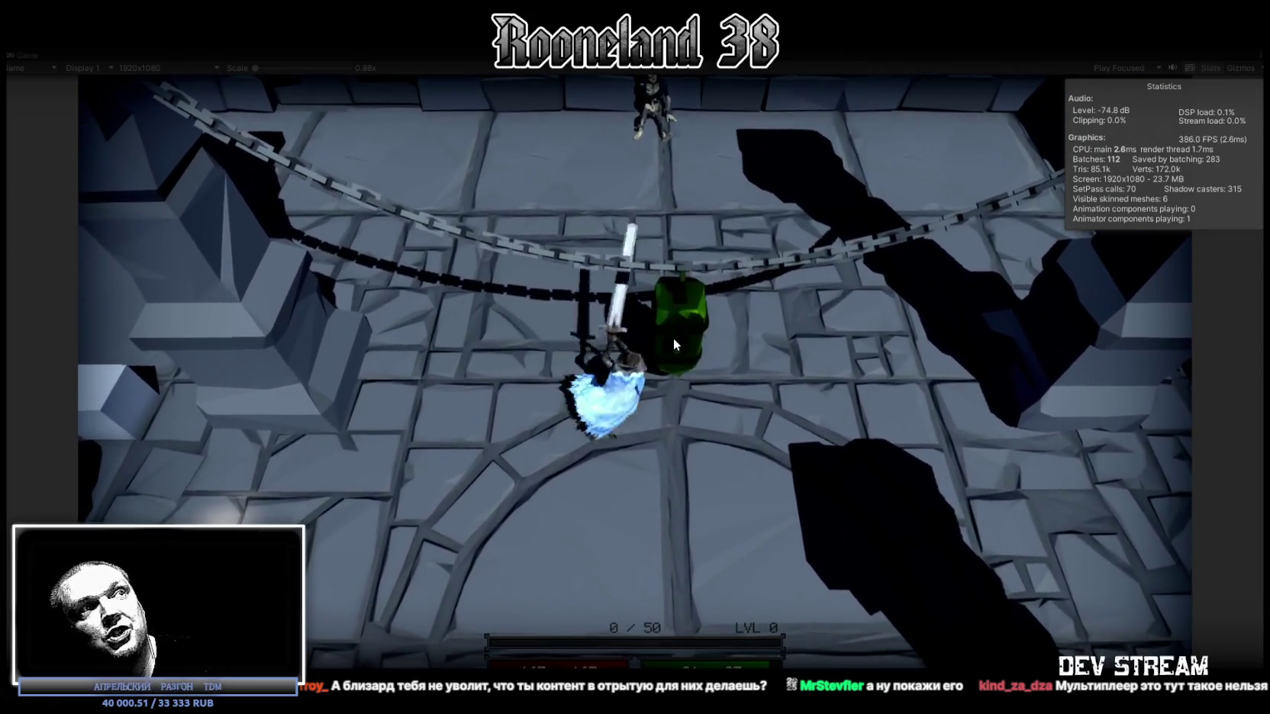
pyautogui.press('s')
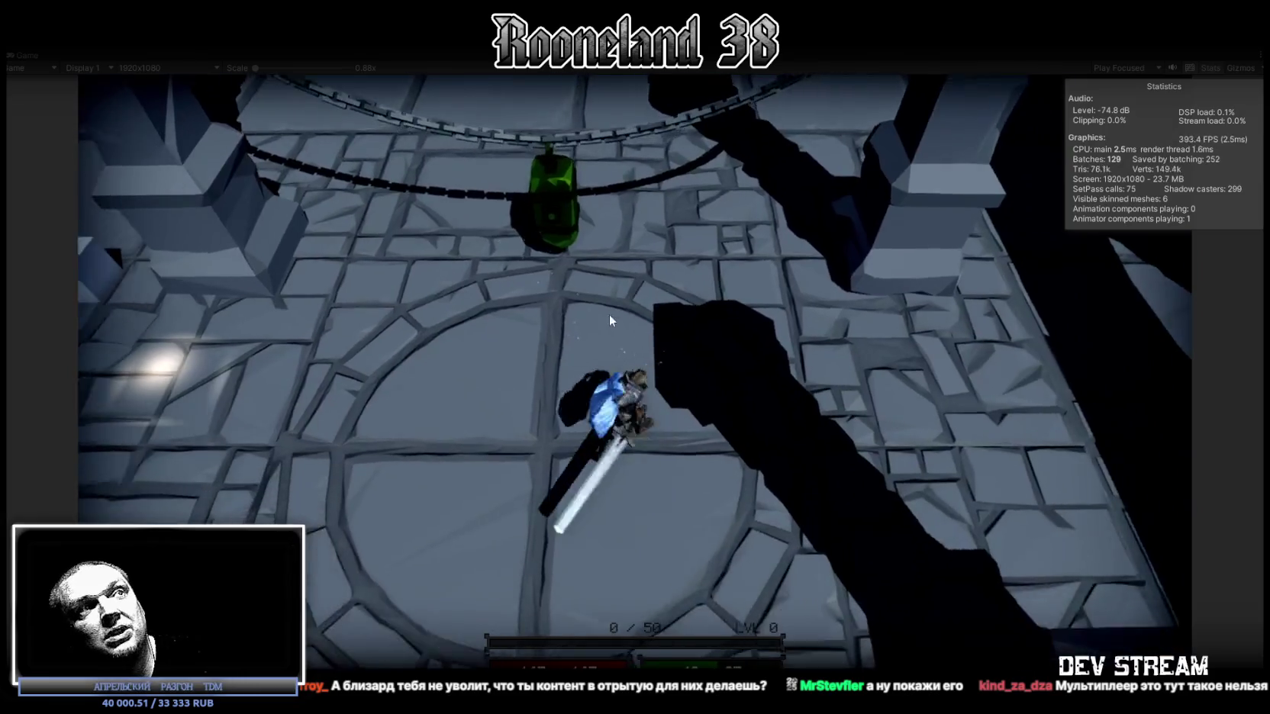
pyautogui.press('w')
pyautogui.click(725, 303)
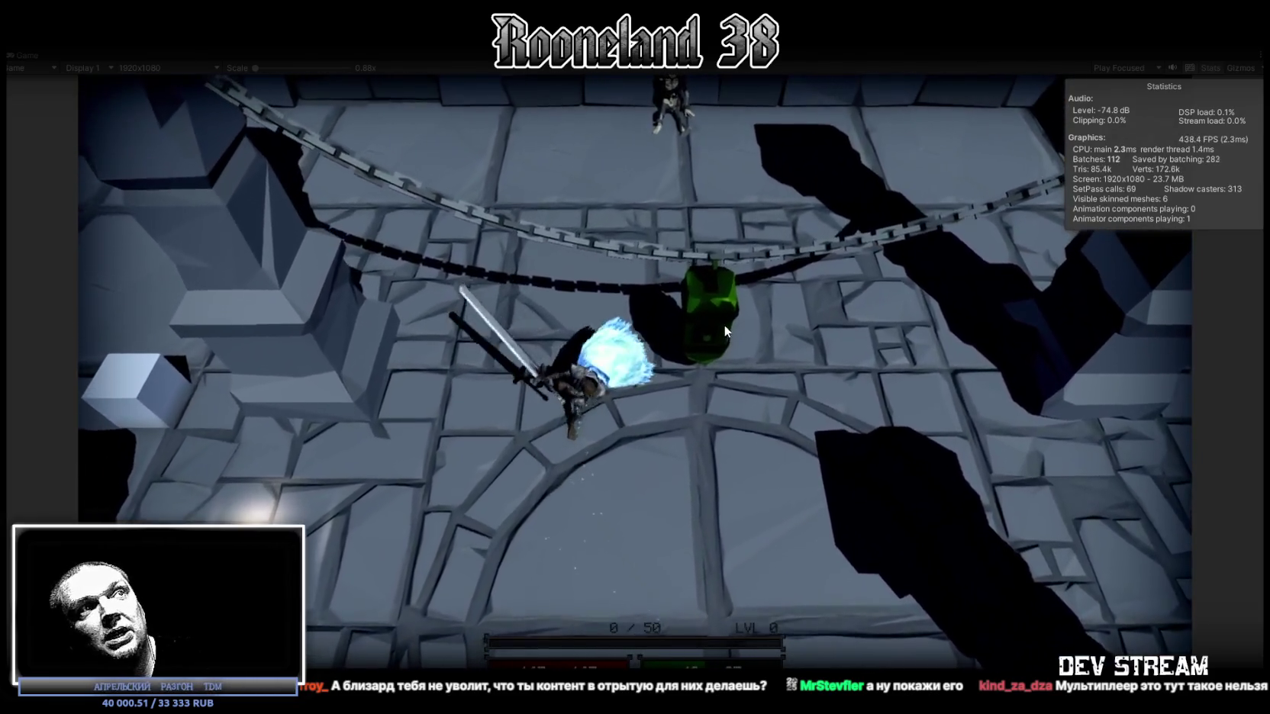
pyautogui.click(708, 324)
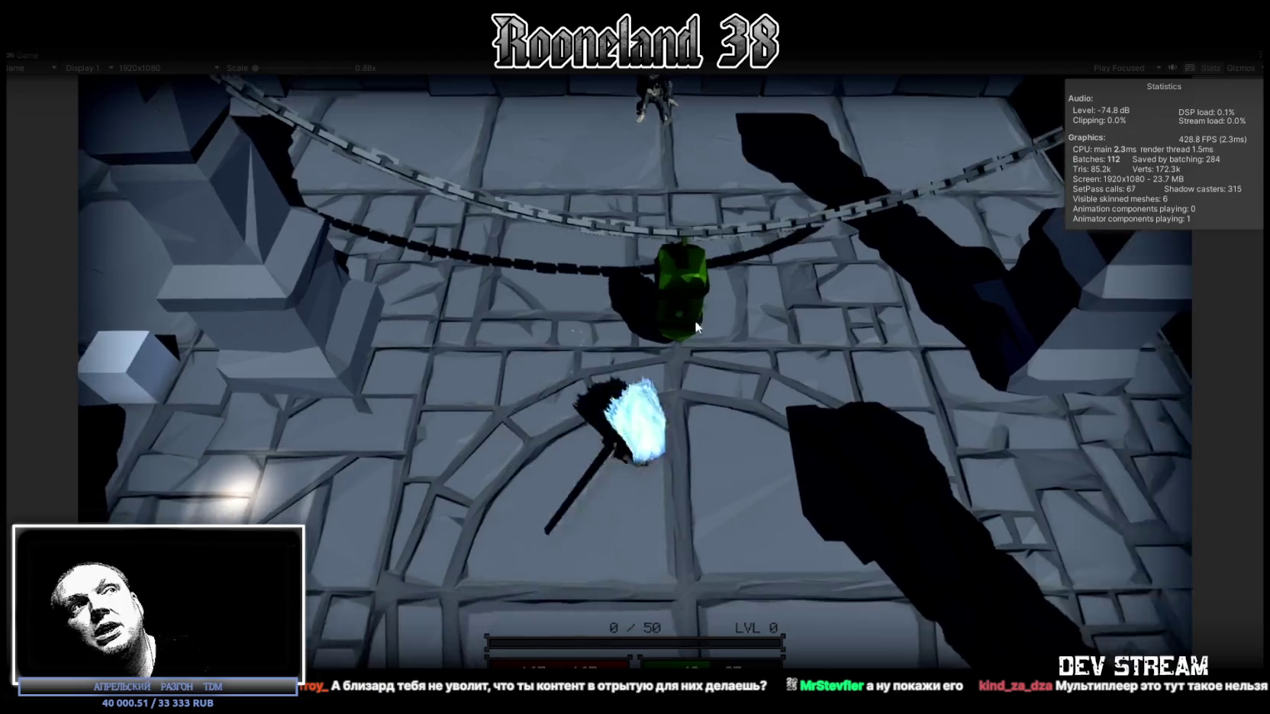
pyautogui.press('d')
pyautogui.click(578, 293)
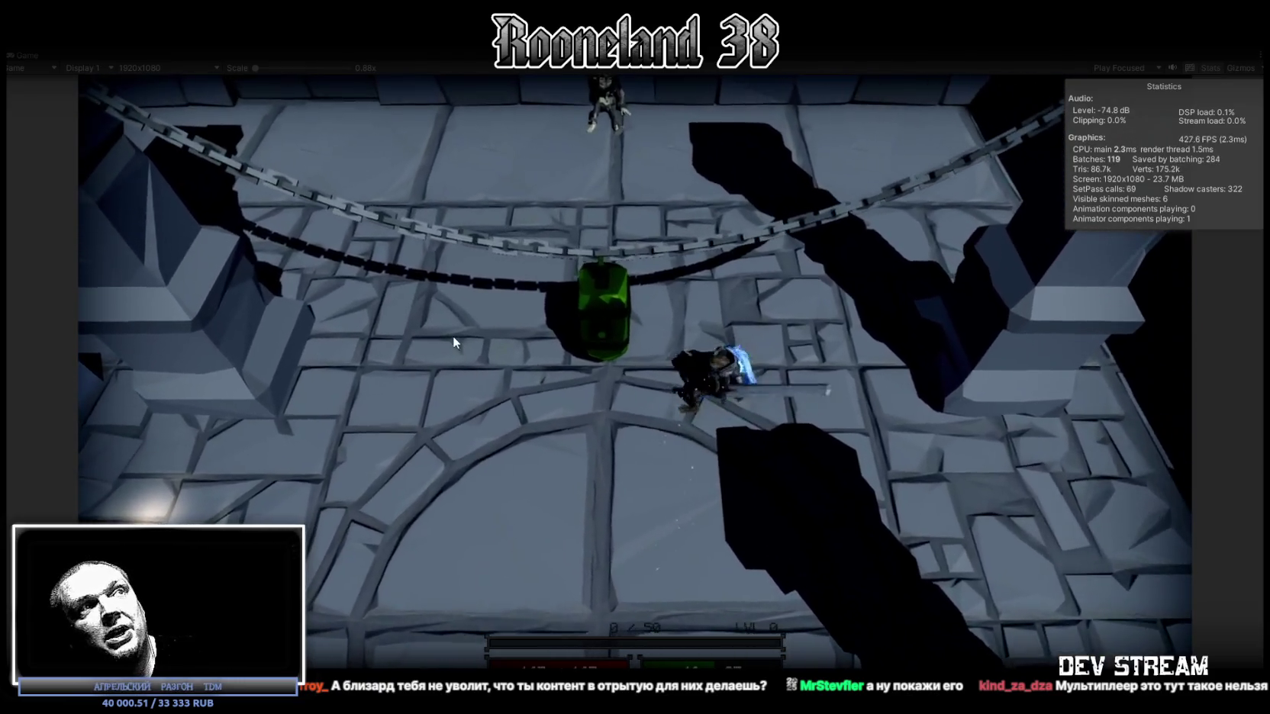
# Step: Attack while moving left, up and down, then exit Play mode
pyautogui.press('a')
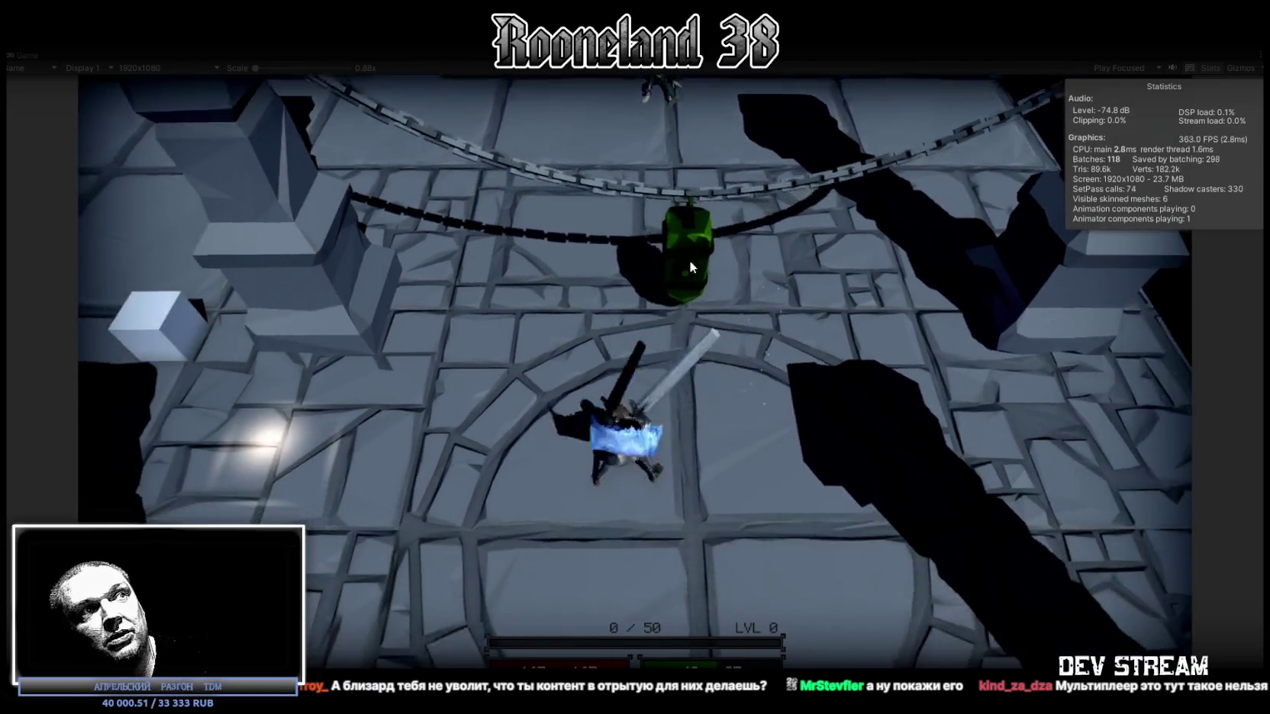
pyautogui.click(689, 260)
pyautogui.press('w')
pyautogui.click(734, 327)
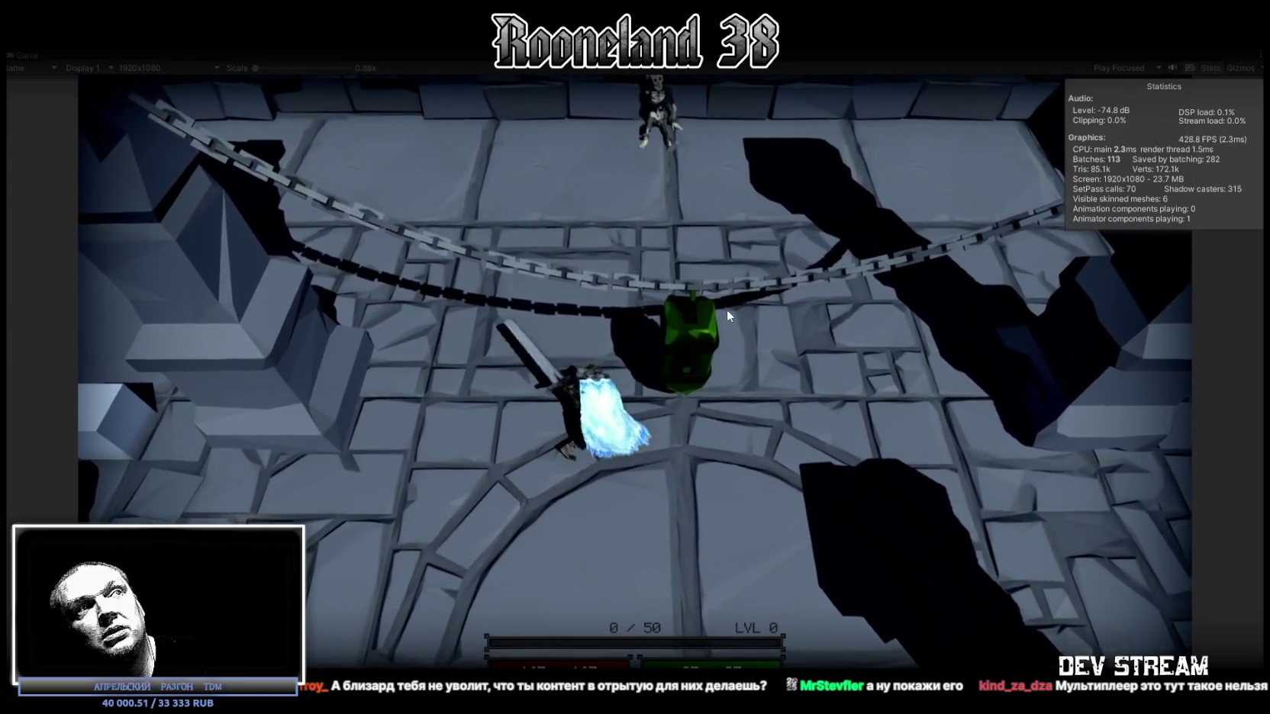
pyautogui.press('s')
pyautogui.click(670, 281)
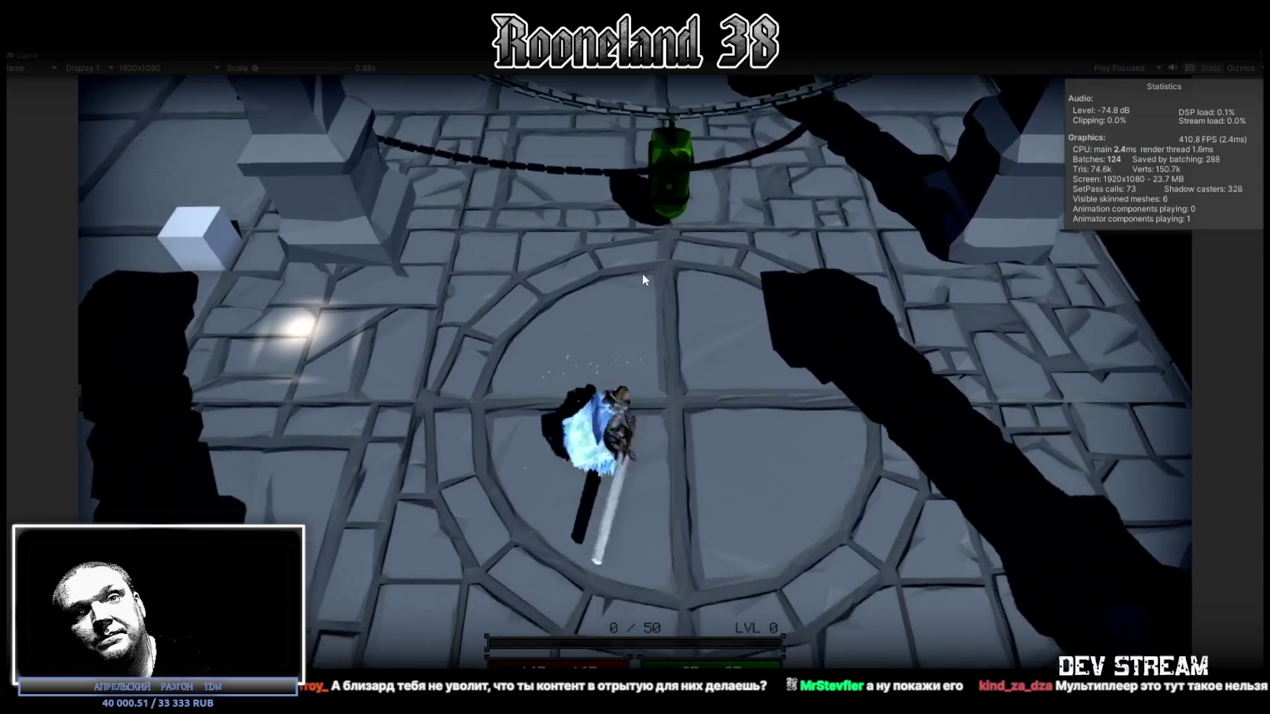
pyautogui.click(642, 273)
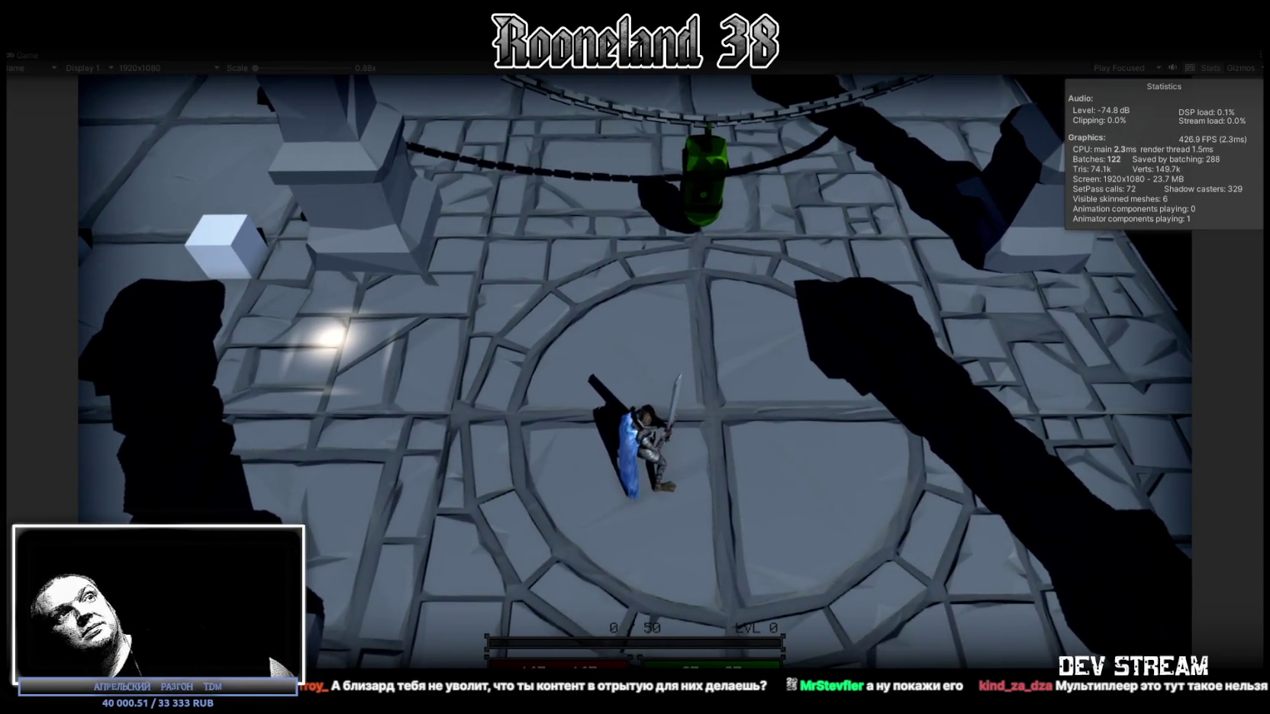
pyautogui.hotkey('ctrl', 'p')
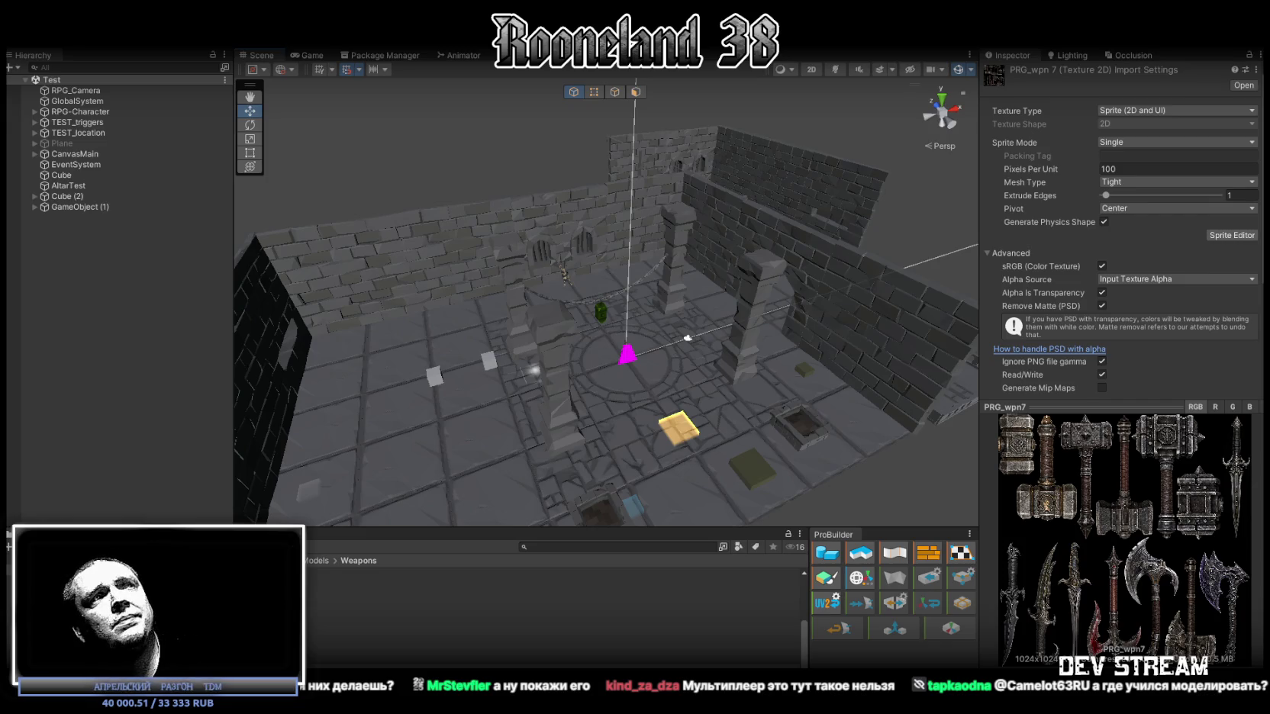
pyautogui.hotkey('alt', 'Tab')
pyautogui.hotkey('alt', 'Tab')
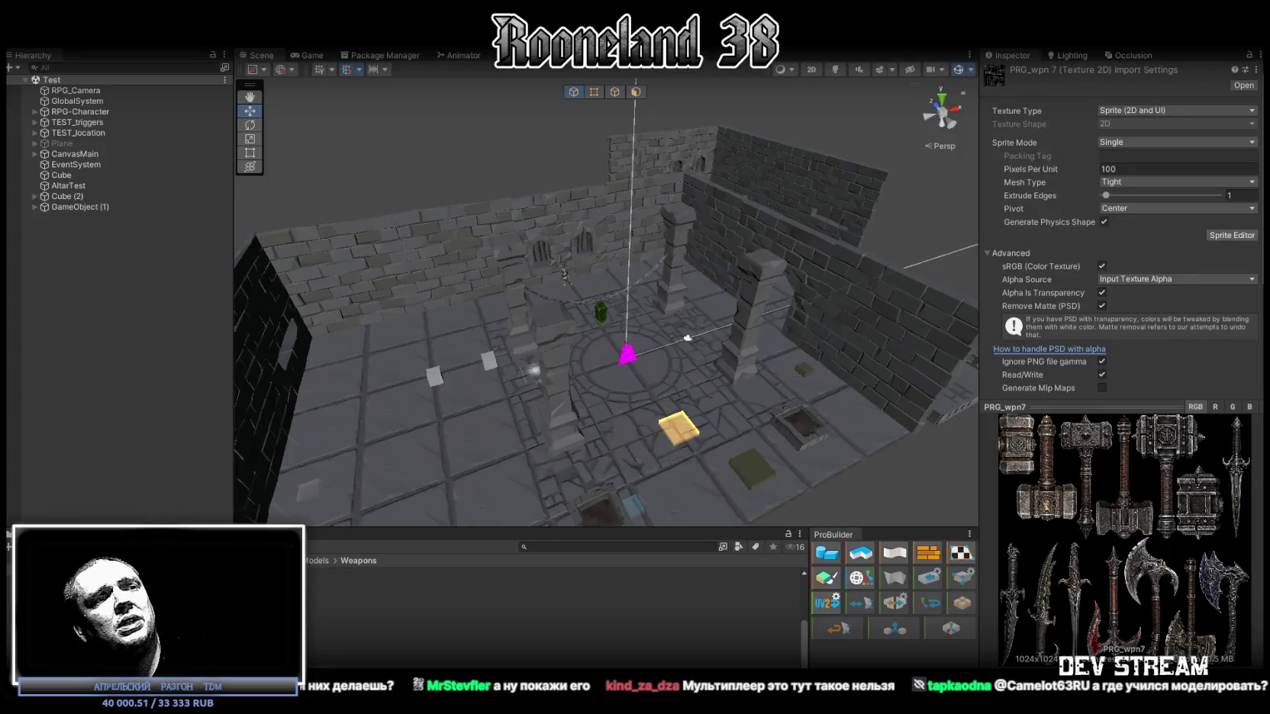
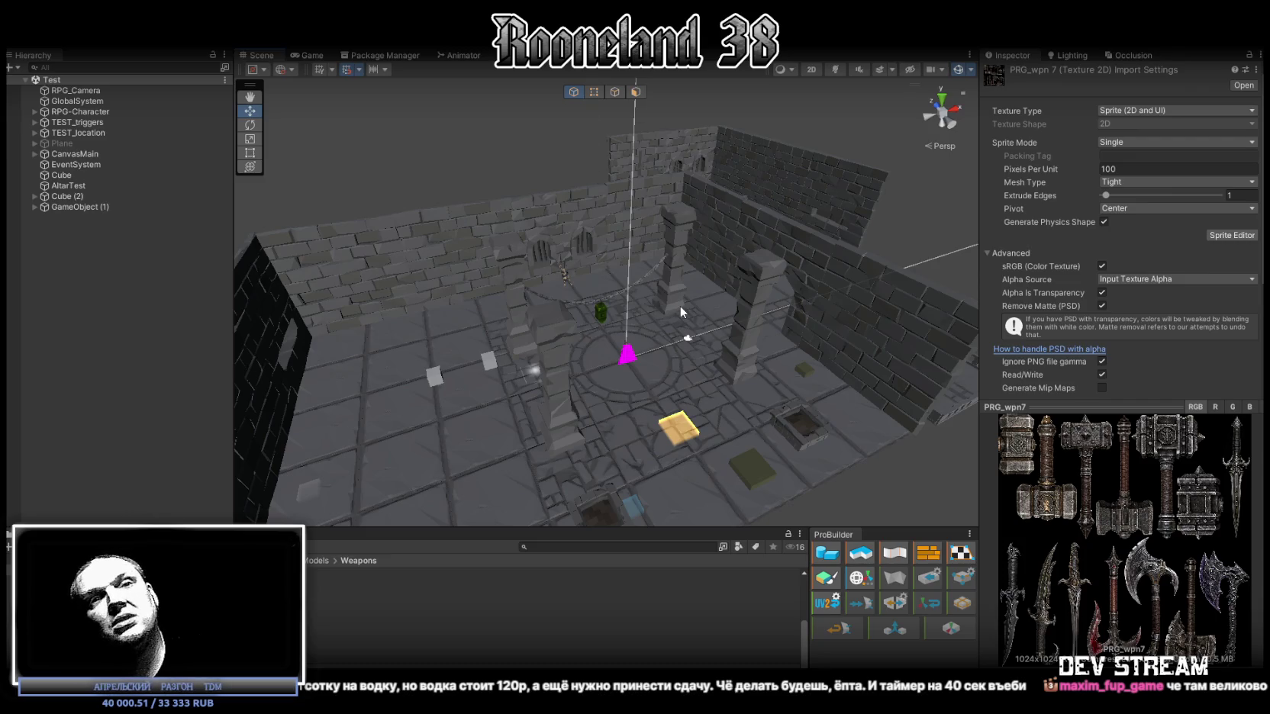
# Step: Fly and orbit the Unity Scene camera across the dungeon room, then switch to Blockbench
pyautogui.moveTo(675, 305)
pyautogui.mouseDown(button='right')
pyautogui.moveTo(678, 342)
pyautogui.moveTo(781, 324)
pyautogui.mouseUp(button='right')
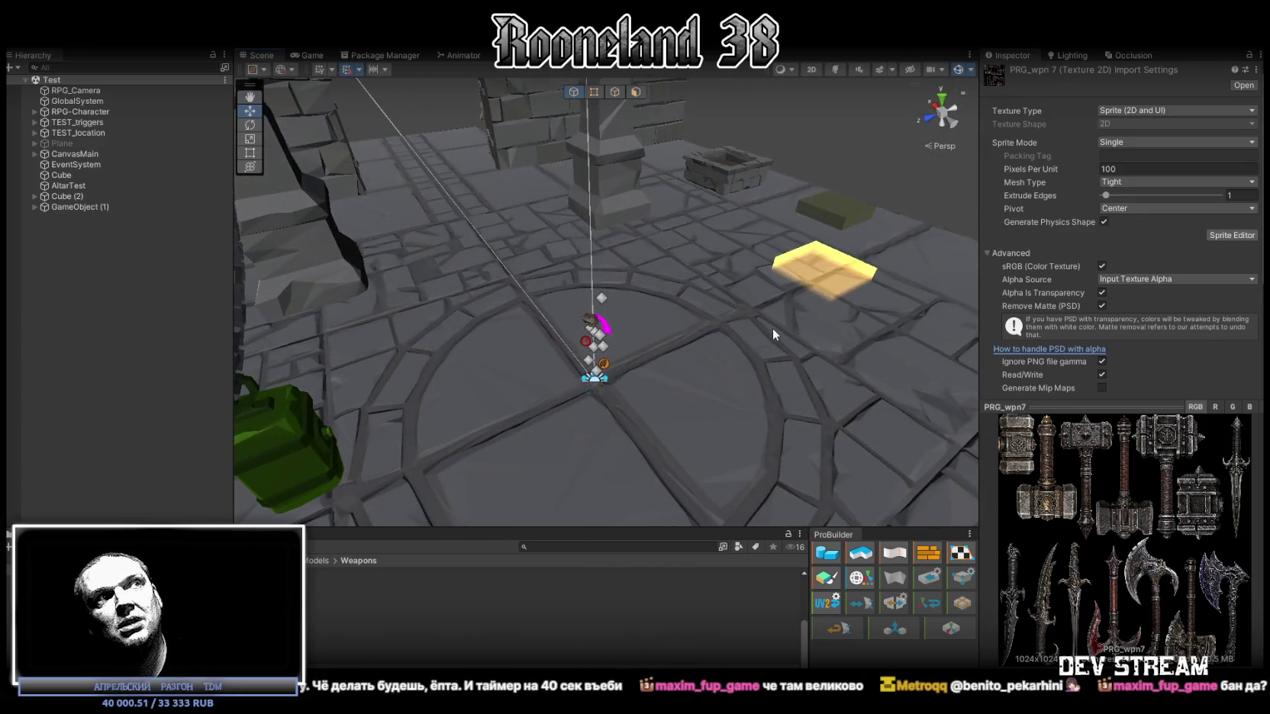
pyautogui.moveTo(766, 334)
pyautogui.mouseDown(button='right')
pyautogui.moveTo(660, 362)
pyautogui.moveTo(677, 373)
pyautogui.moveTo(561, 351)
pyautogui.mouseUp(button='right')
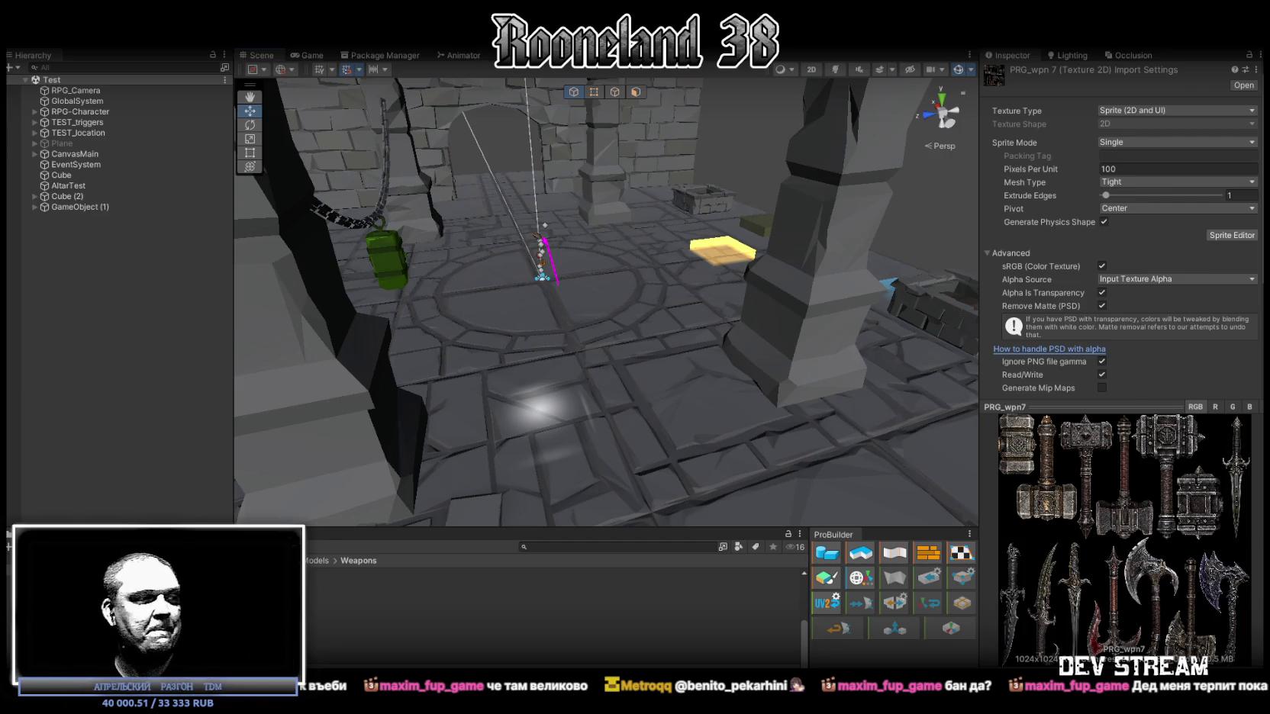
pyautogui.hotkey('alt', 'Tab')
pyautogui.scroll(-3, 955, 297)
# Step: Unhide and select the RPGwpn_Dual_5 hammer in the Outliner and orbit around it
pyautogui.click(1252, 548)
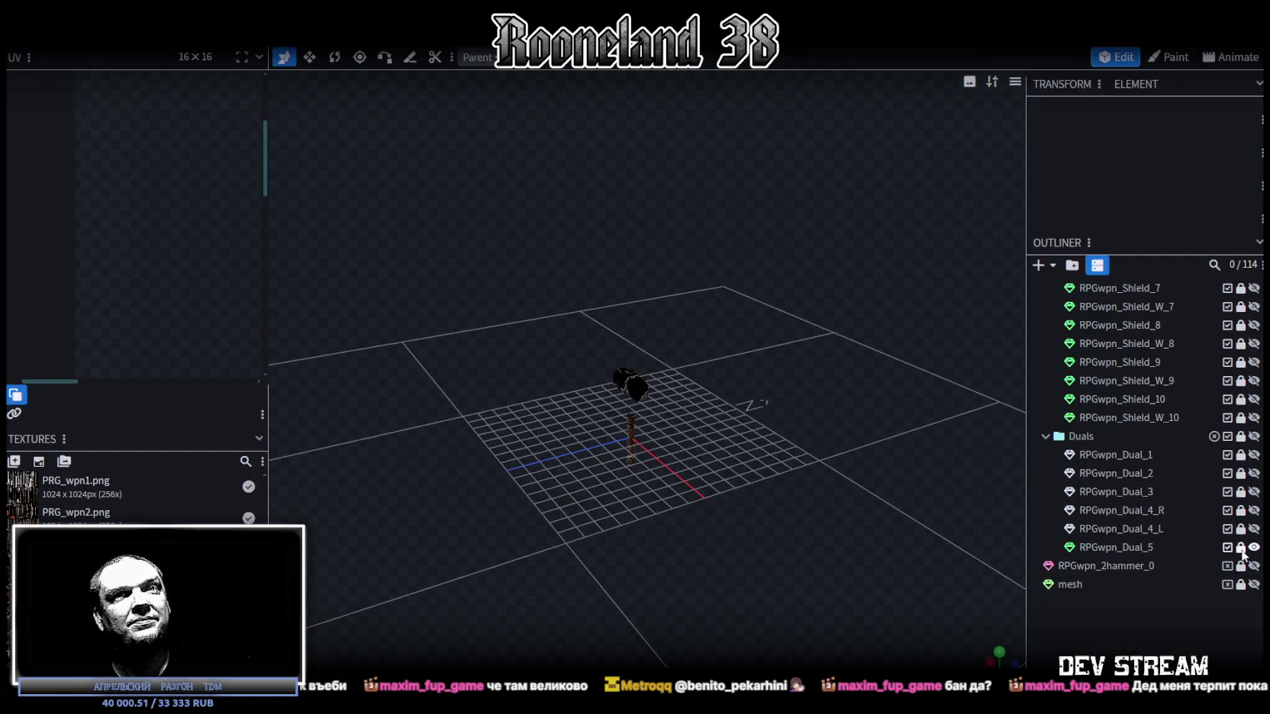
pyautogui.click(1115, 547)
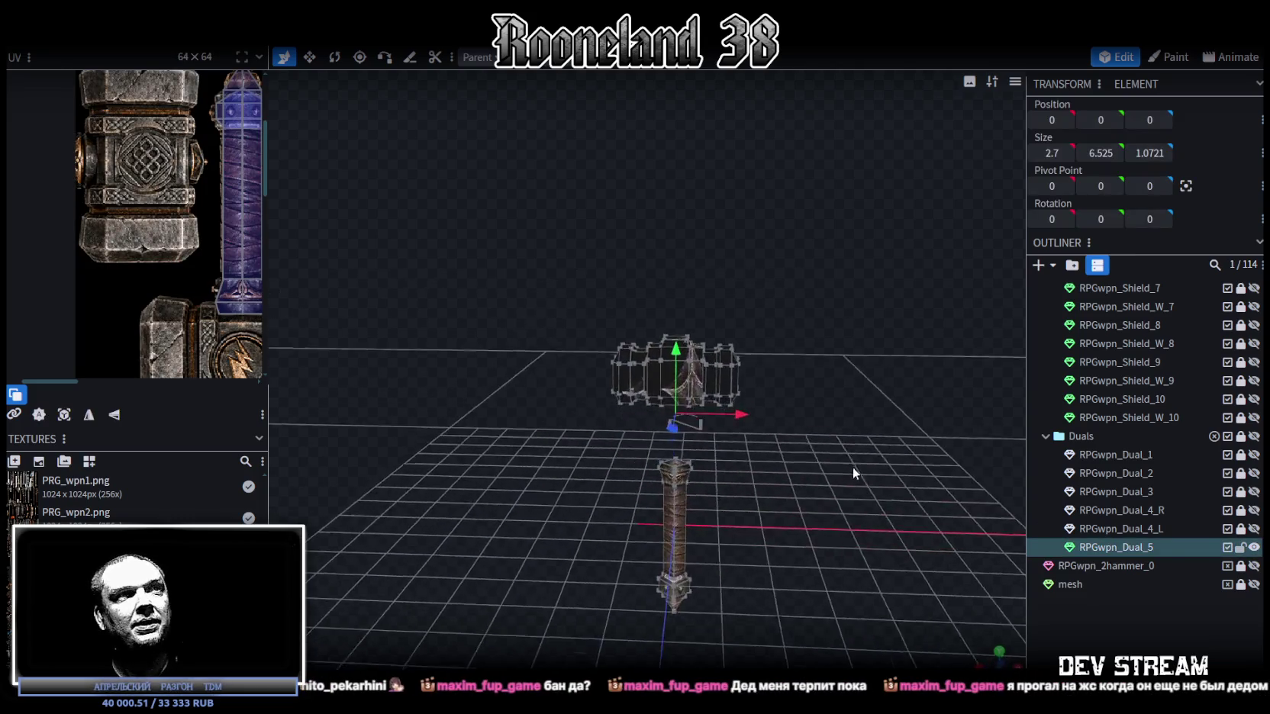
pyautogui.moveTo(853, 473)
pyautogui.mouseDown()
pyautogui.moveTo(815, 446)
pyautogui.moveTo(818, 475)
pyautogui.mouseUp()
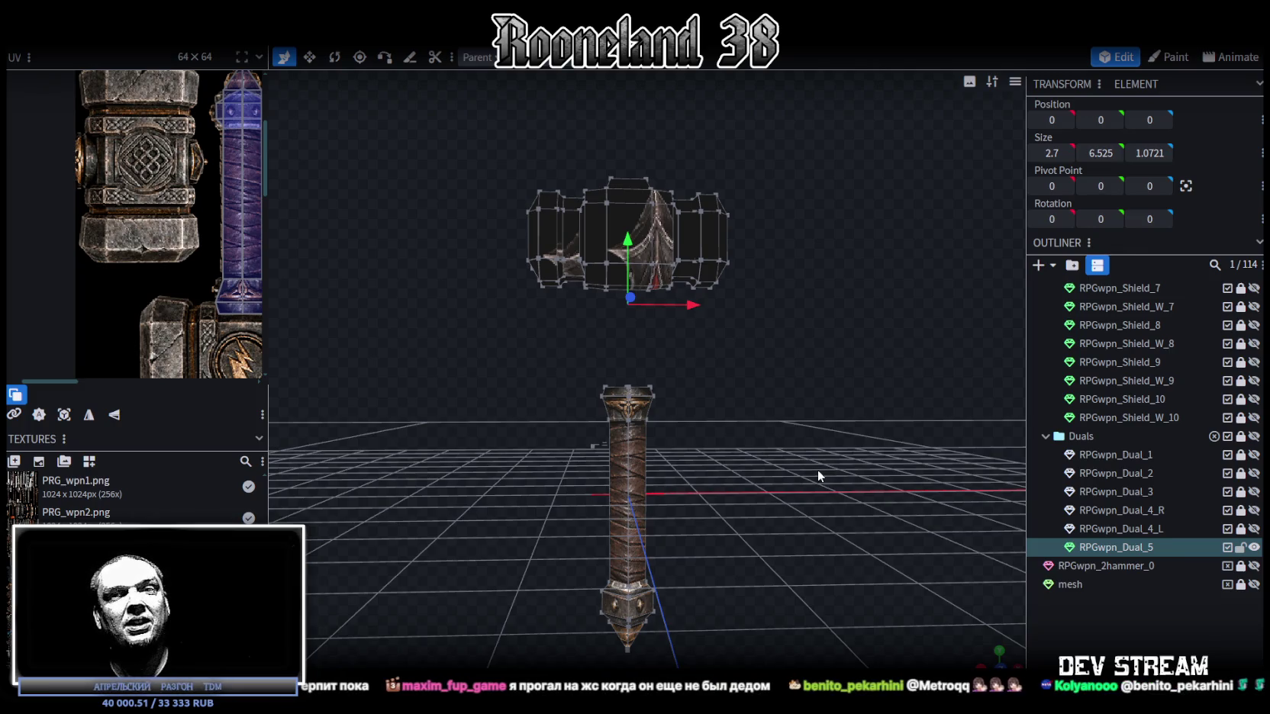
pyautogui.moveTo(818, 476); pyautogui.dragTo(731, 451)
pyautogui.scroll(3, 731, 450)
pyautogui.scroll(2, 746, 433)
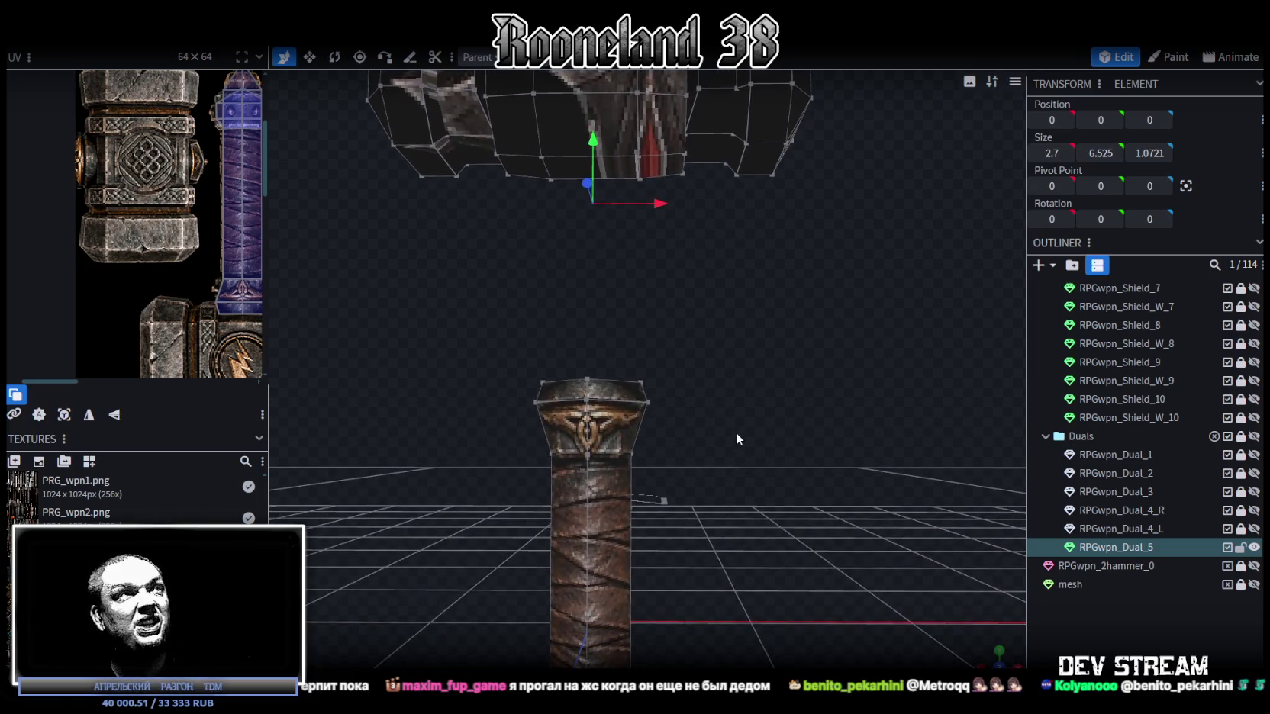
# Step: Select the pommel cube capping the handle and switch to working on its faces
pyautogui.click(605, 420)
pyautogui.scroll(-1, 221, 290)
pyautogui.scroll(-1, 221, 290)
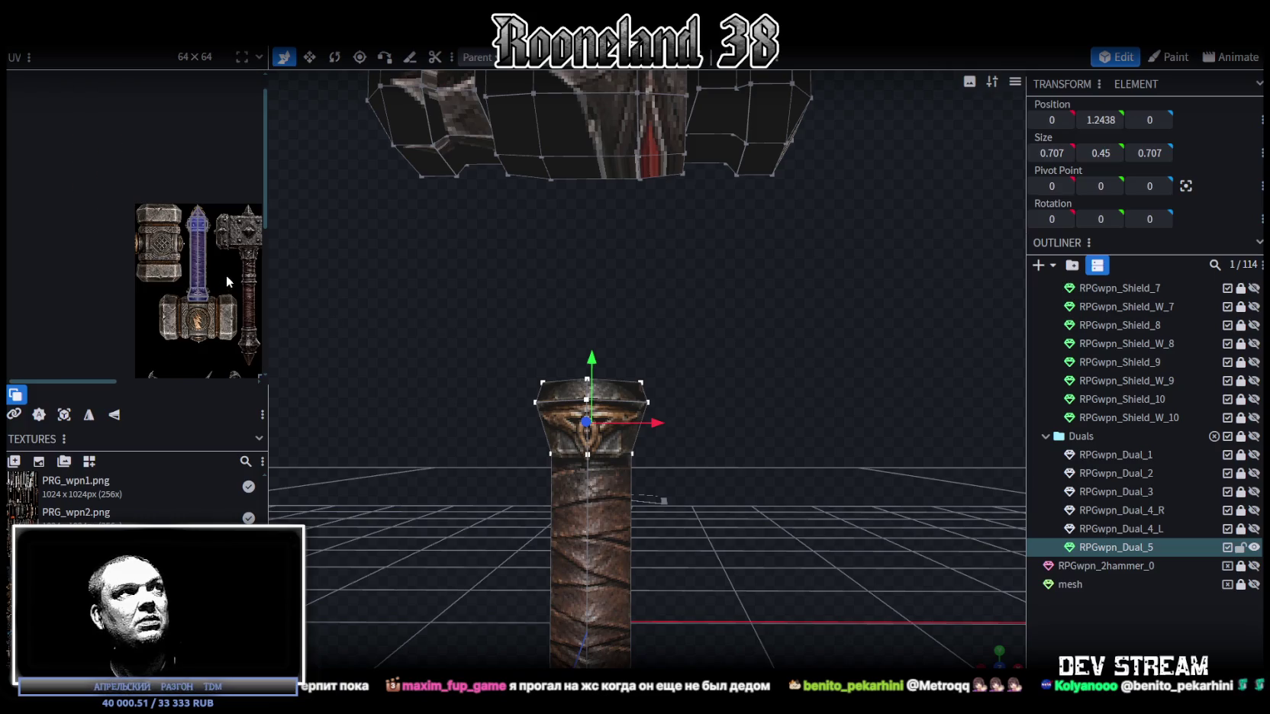
pyautogui.scroll(-1, 210, 290)
pyautogui.scroll(-1, 200, 289)
pyautogui.scroll(-1, 192, 288)
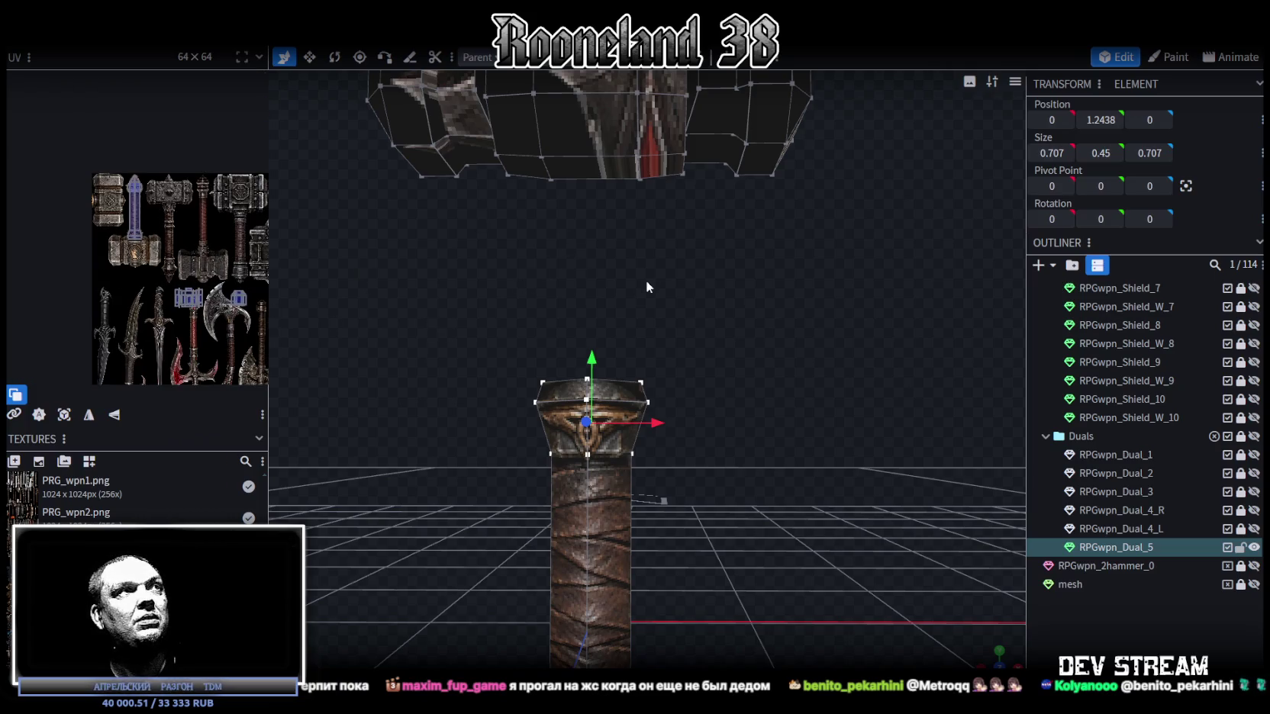
pyautogui.scroll(-2, 193, 288)
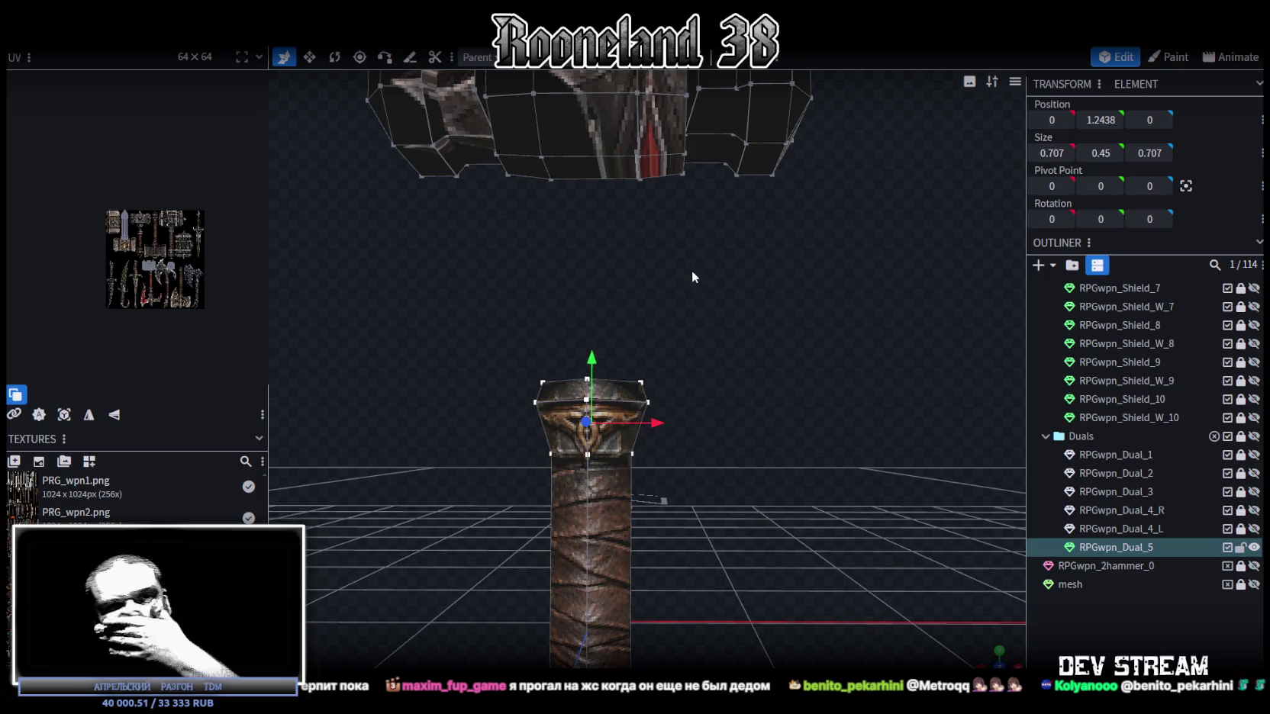
pyautogui.moveTo(683, 281); pyautogui.dragTo(727, 282)
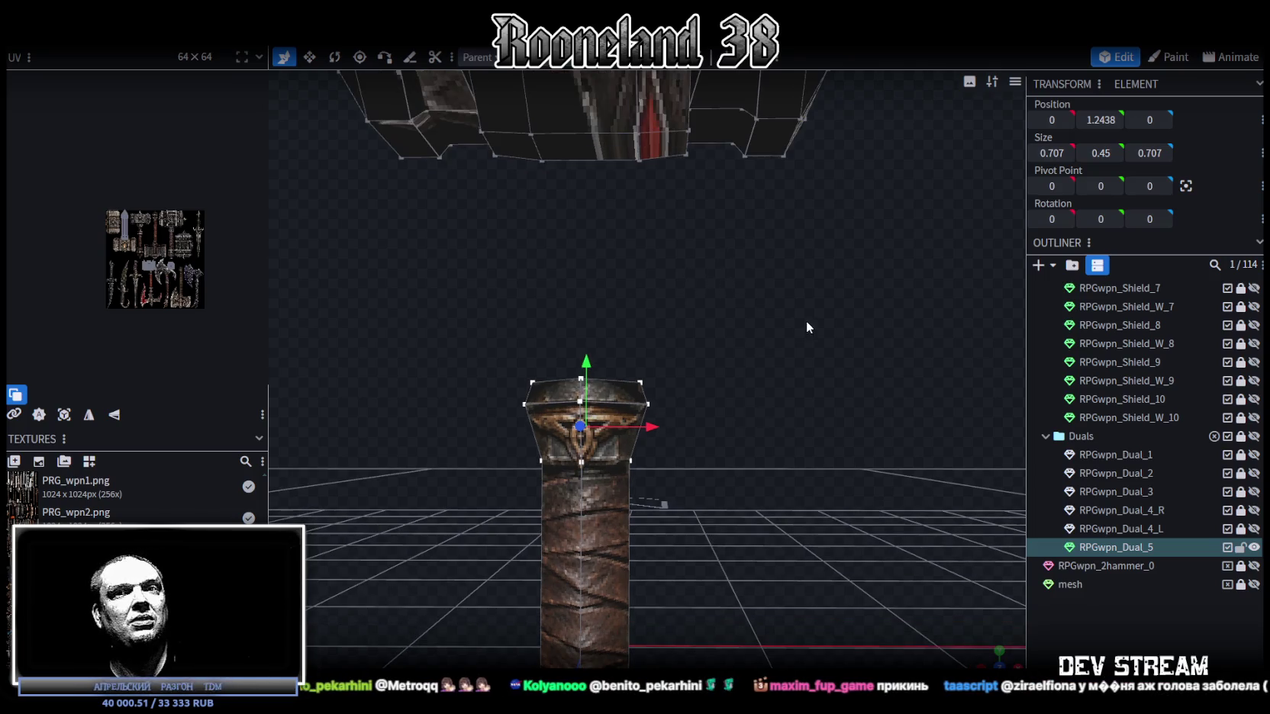
pyautogui.moveTo(793, 307)
pyautogui.mouseDown()
pyautogui.moveTo(690, 205)
pyautogui.moveTo(652, 274)
pyautogui.moveTo(683, 222)
pyautogui.moveTo(686, 250)
pyautogui.moveTo(628, 273)
pyautogui.moveTo(553, 451)
pyautogui.mouseUp()
pyautogui.hotkey('ctrl', 'a')
pyautogui.click(560, 465)
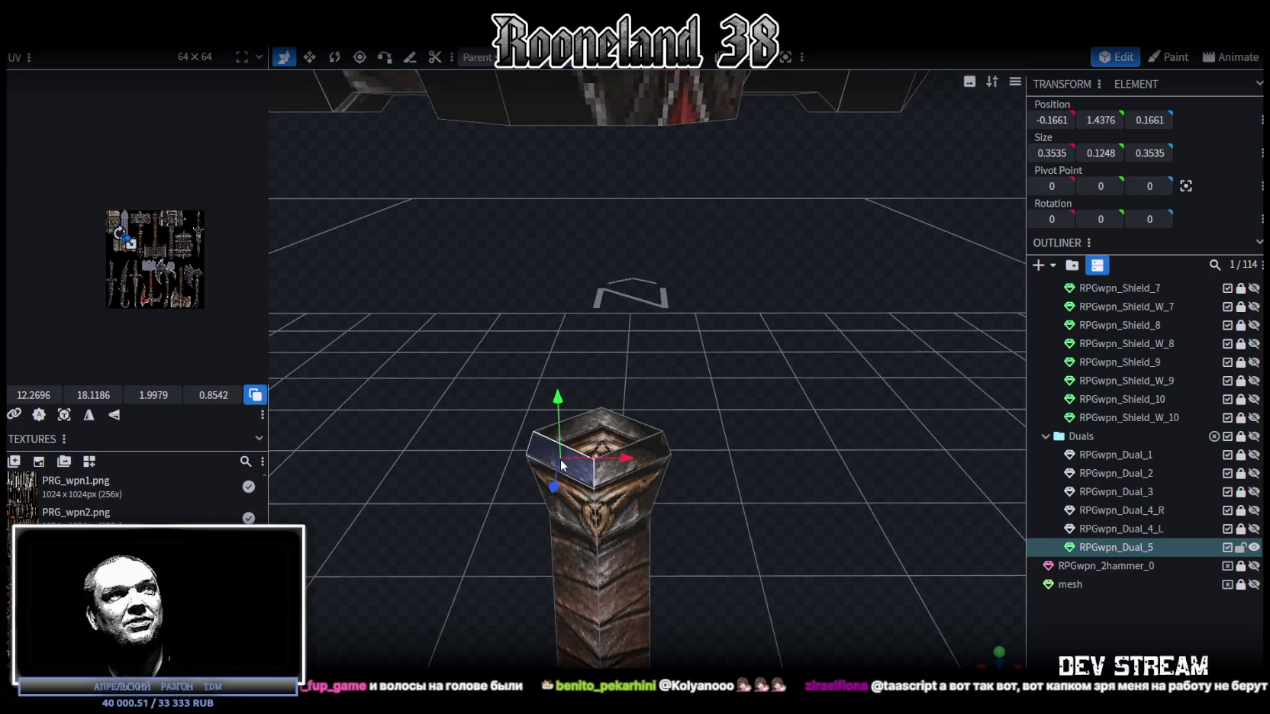
pyautogui.keyDown('shift'); pyautogui.click(631, 440); pyautogui.keyUp('shift')
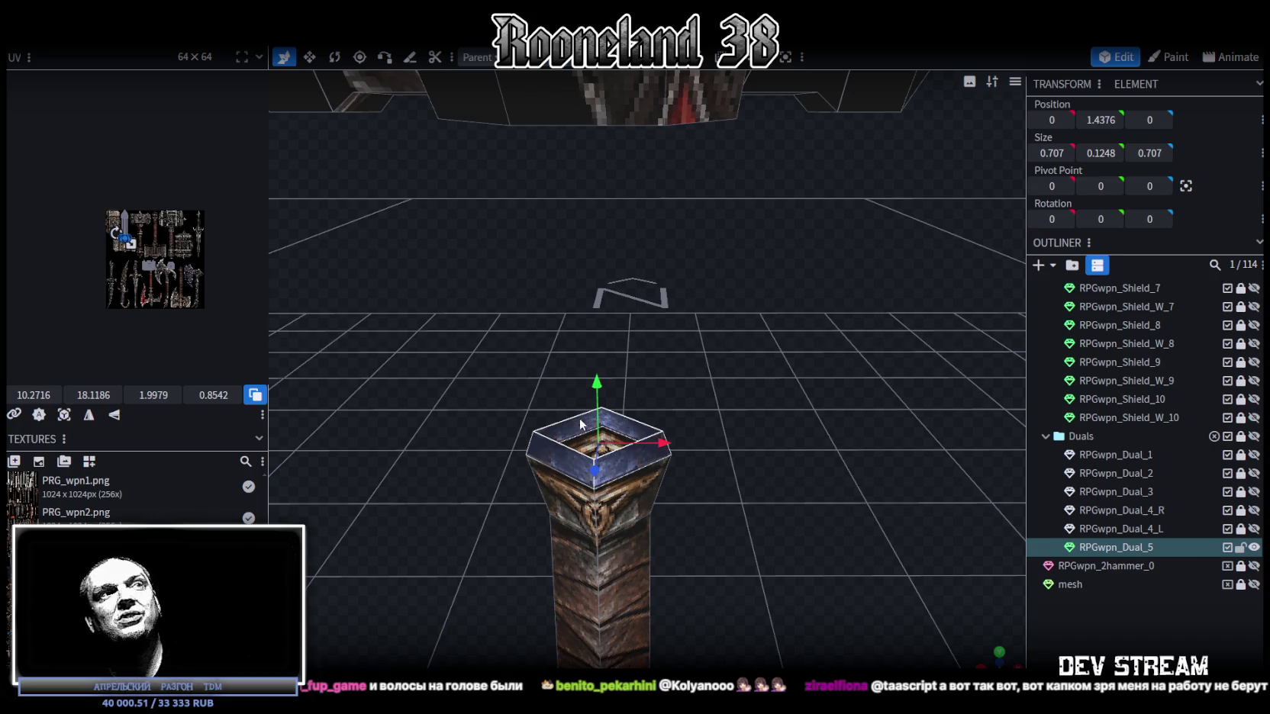
pyautogui.moveTo(730, 338)
pyautogui.mouseDown()
pyautogui.moveTo(736, 295)
pyautogui.moveTo(734, 306)
pyautogui.mouseUp()
pyautogui.scroll(2, 754, 306)
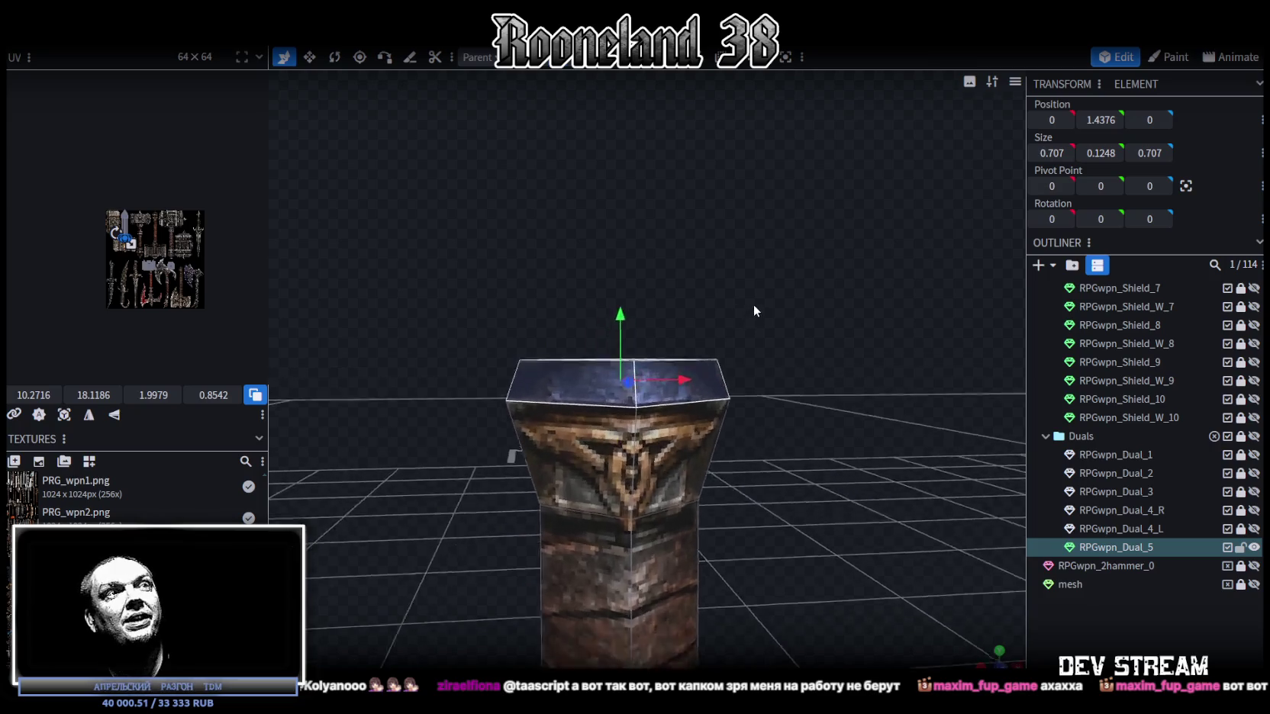
pyautogui.scroll(2, 748, 305)
pyautogui.scroll(1, 732, 302)
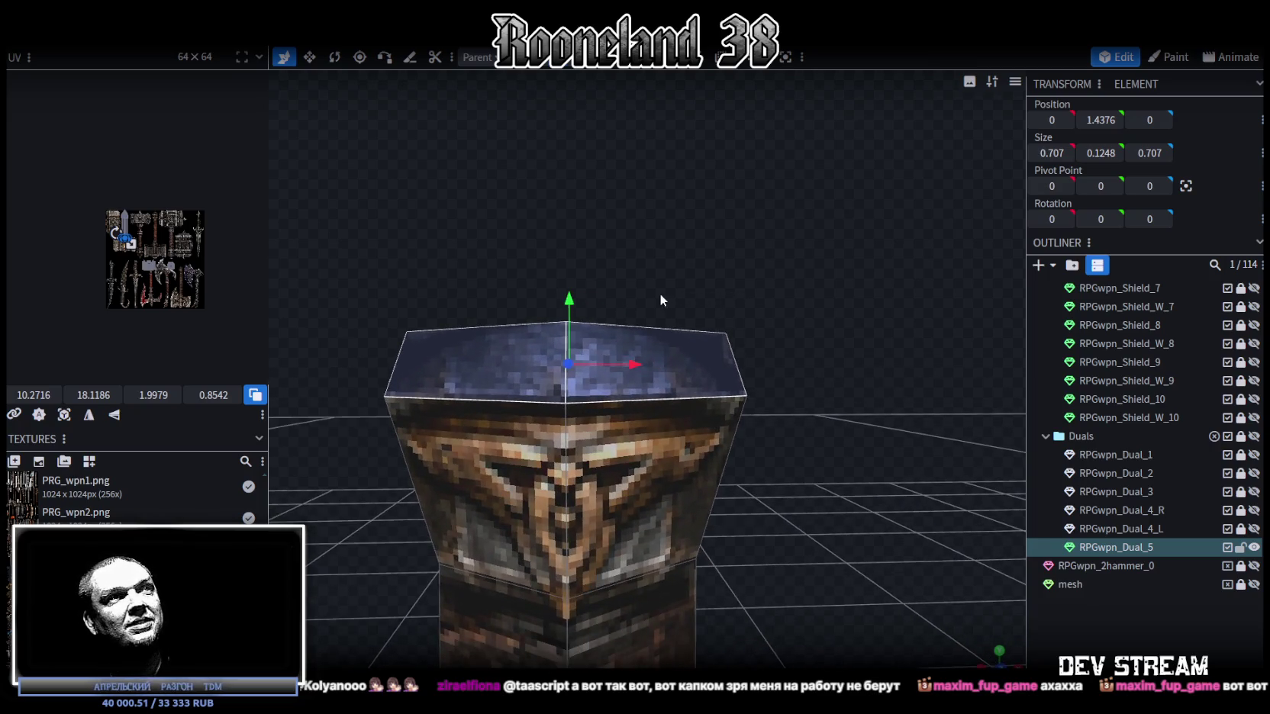
pyautogui.press('s')
pyautogui.moveTo(570, 298); pyautogui.dragTo(573, 304)
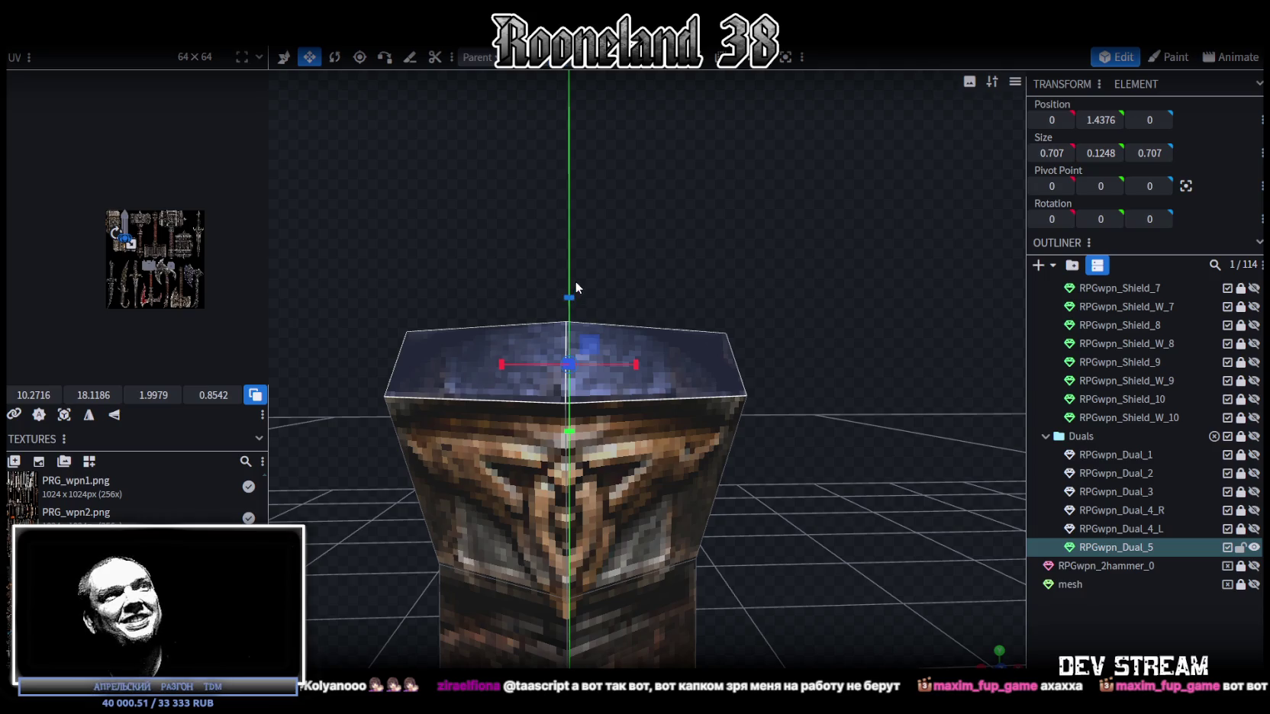
pyautogui.moveTo(570, 282); pyautogui.dragTo(591, 299)
pyautogui.scroll(-5, 660, 317)
pyautogui.scroll(-3, 771, 334)
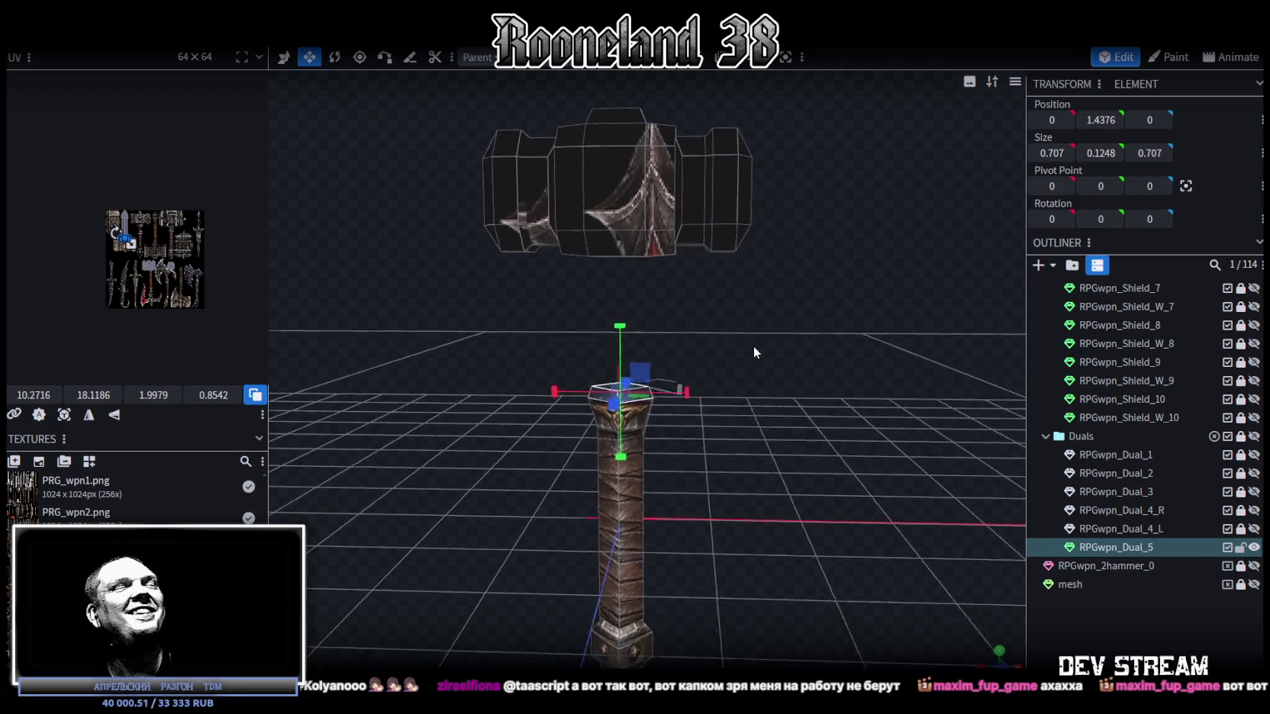
pyautogui.scroll(2, 754, 355)
pyautogui.scroll(3, 244, 295)
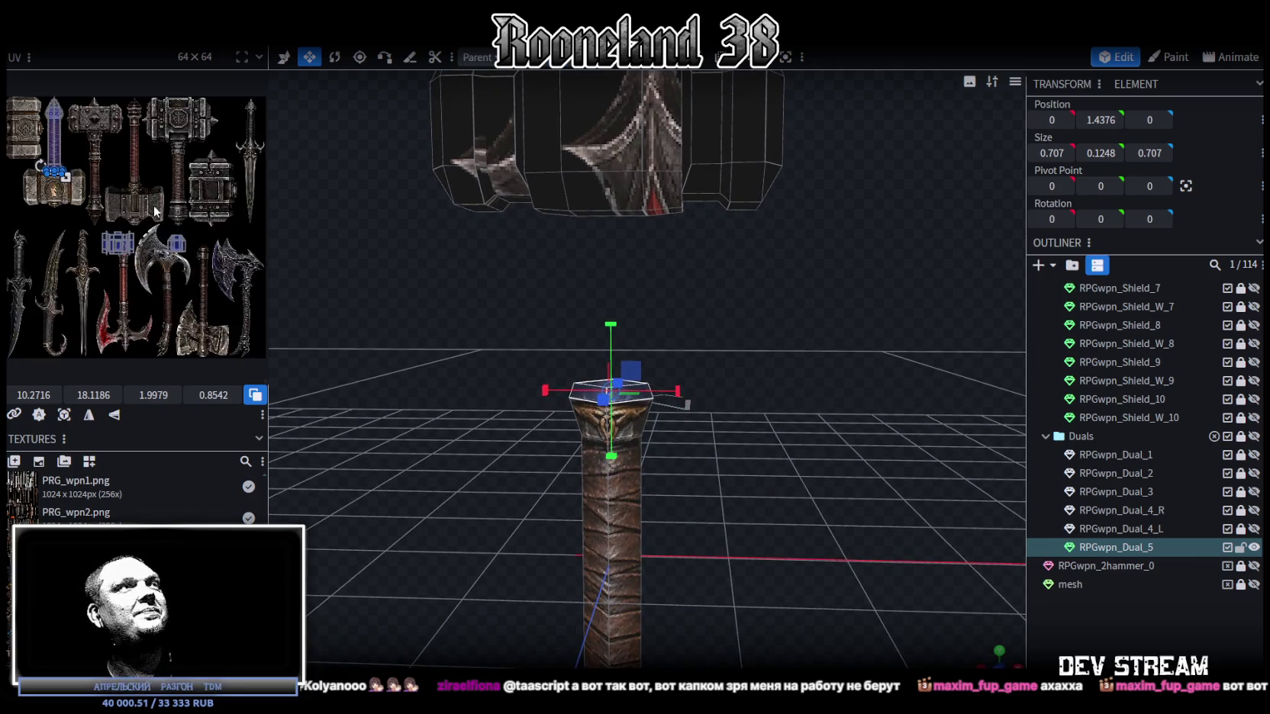
pyautogui.scroll(2, 246, 226)
pyautogui.moveTo(641, 326); pyautogui.dragTo(663, 365)
pyautogui.scroll(-4, 663, 365)
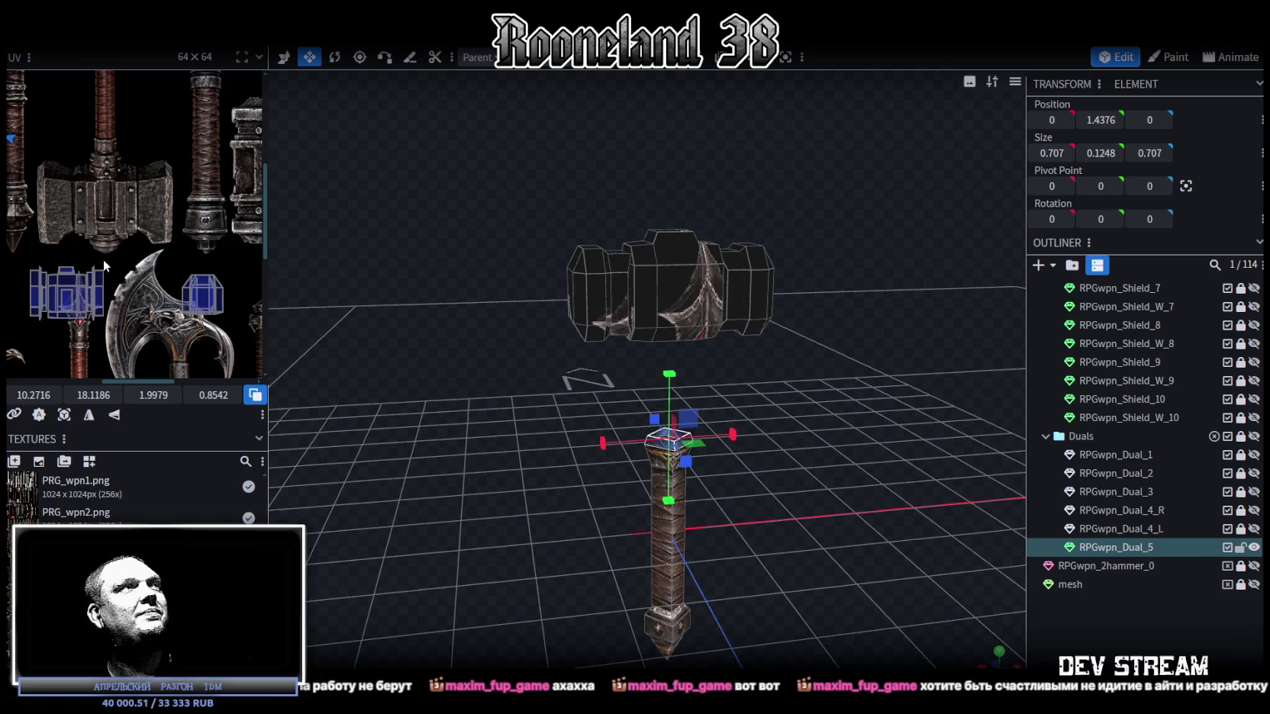
pyautogui.scroll(3, 249, 288)
pyautogui.scroll(2, 141, 216)
pyautogui.scroll(1, 498, 344)
pyautogui.scroll(2, 504, 354)
pyautogui.scroll(2, 509, 366)
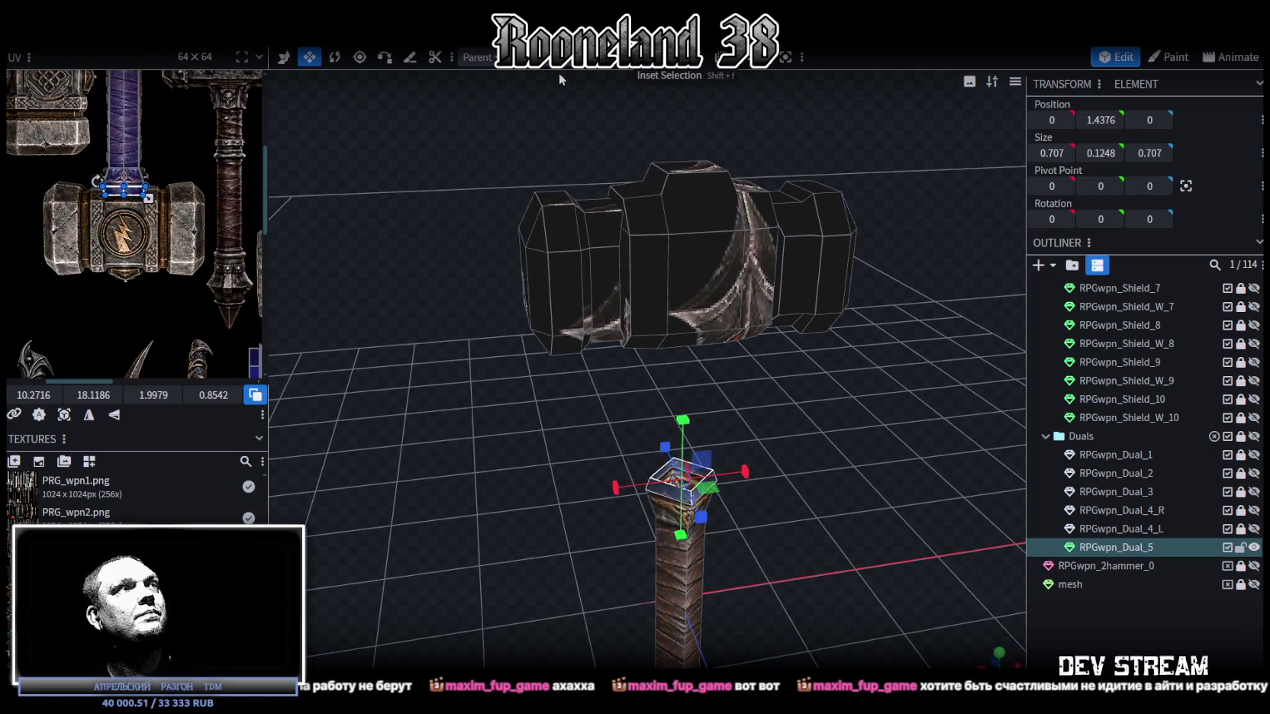
pyautogui.scroll(-3, 177, 266)
pyautogui.scroll(-2, 179, 251)
pyautogui.hscroll(-2, 187, 236)
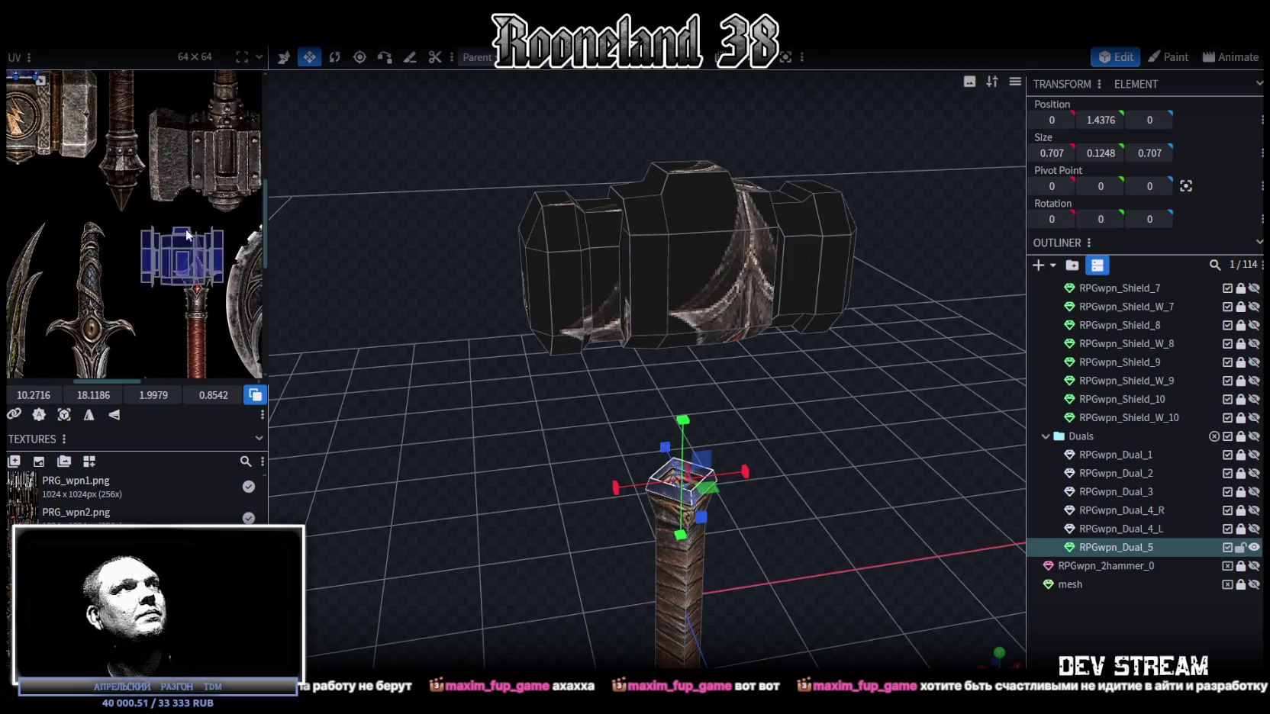
pyautogui.click(177, 242)
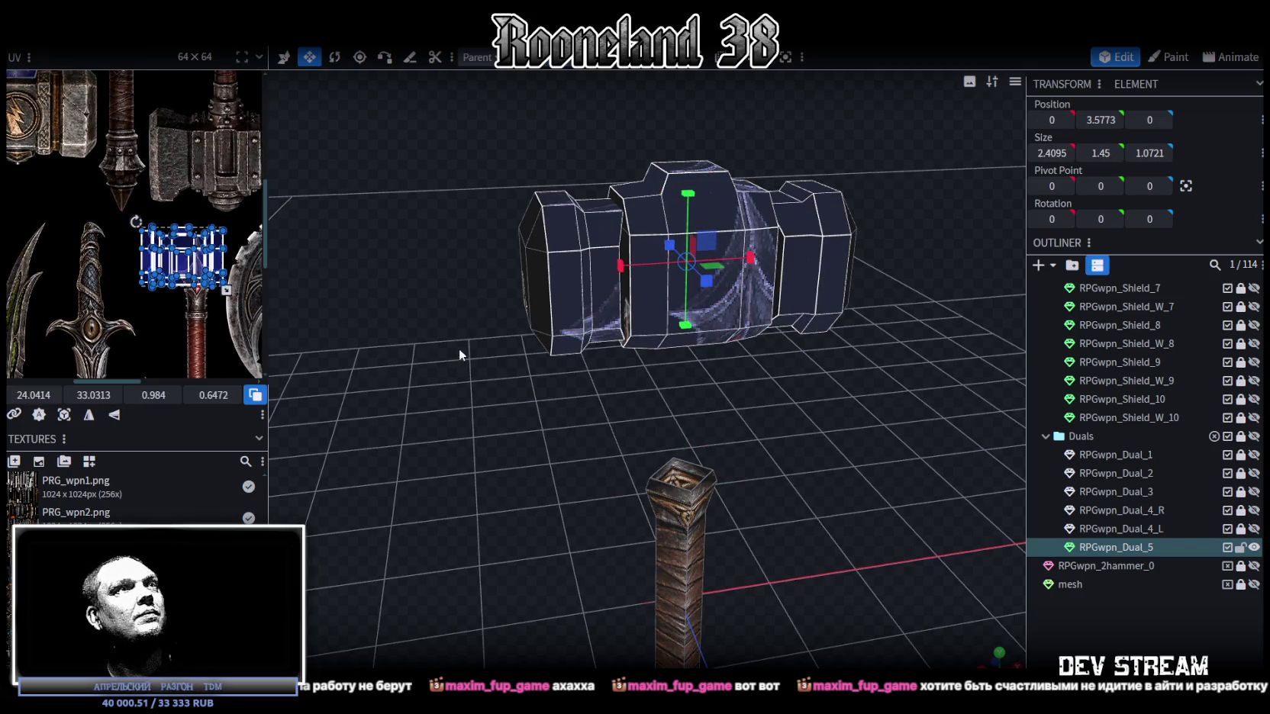
# Step: Move the head's UV faces onto the stone hammer texture in the UV editor
pyautogui.moveTo(460, 355); pyautogui.dragTo(488, 349)
pyautogui.scroll(-3, 197, 279)
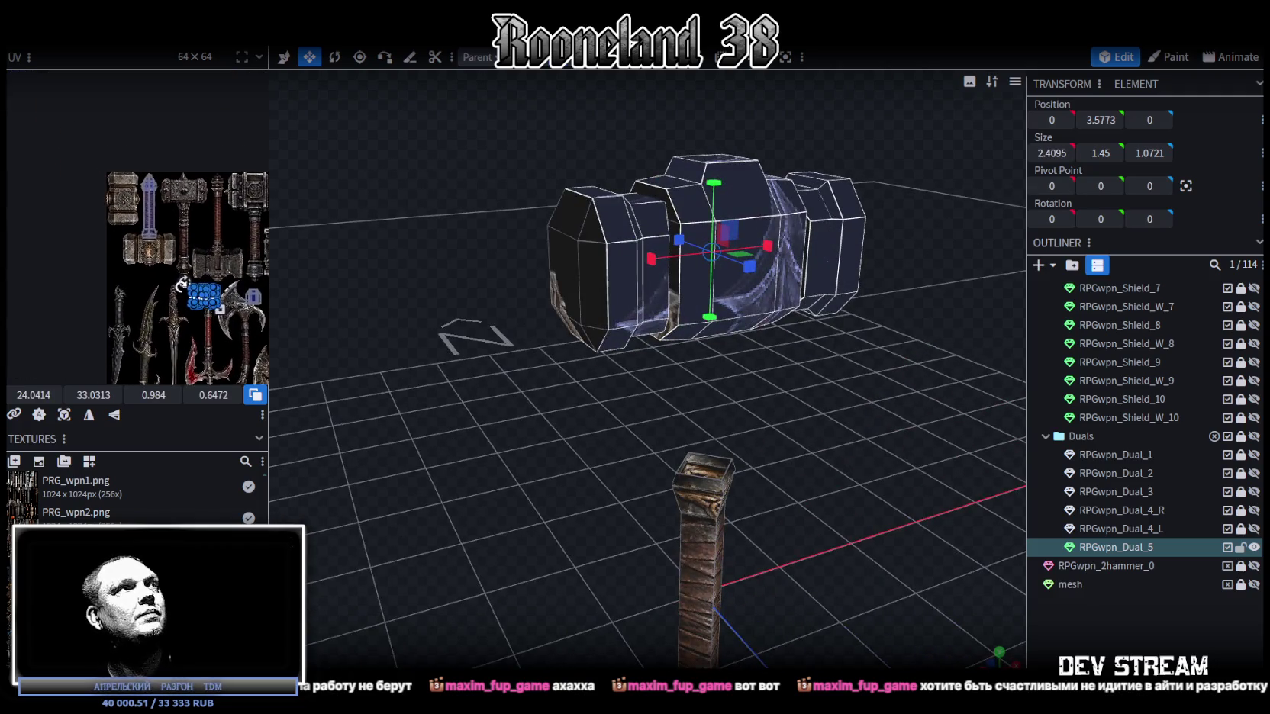
pyautogui.scroll(3, 177, 286)
pyautogui.scroll(1, 197, 278)
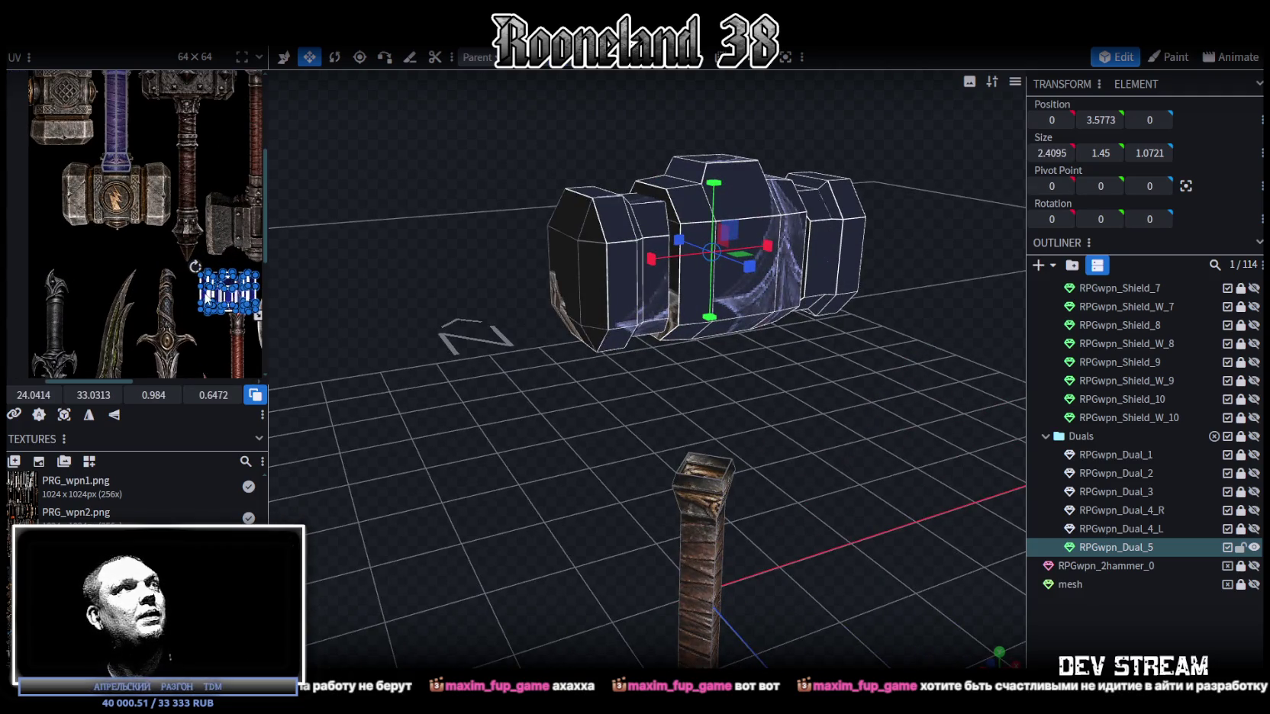
pyautogui.moveTo(207, 301)
pyautogui.mouseDown()
pyautogui.moveTo(73, 187)
pyautogui.moveTo(126, 184)
pyautogui.mouseUp()
pyautogui.scroll(3, 72, 187)
pyautogui.scroll(-3, 69, 191)
pyautogui.scroll(2, 102, 205)
# Step: Enlarge the head's UV area and nudge it to line up the lightning emblem
pyautogui.moveTo(135, 233); pyautogui.dragTo(218, 270)
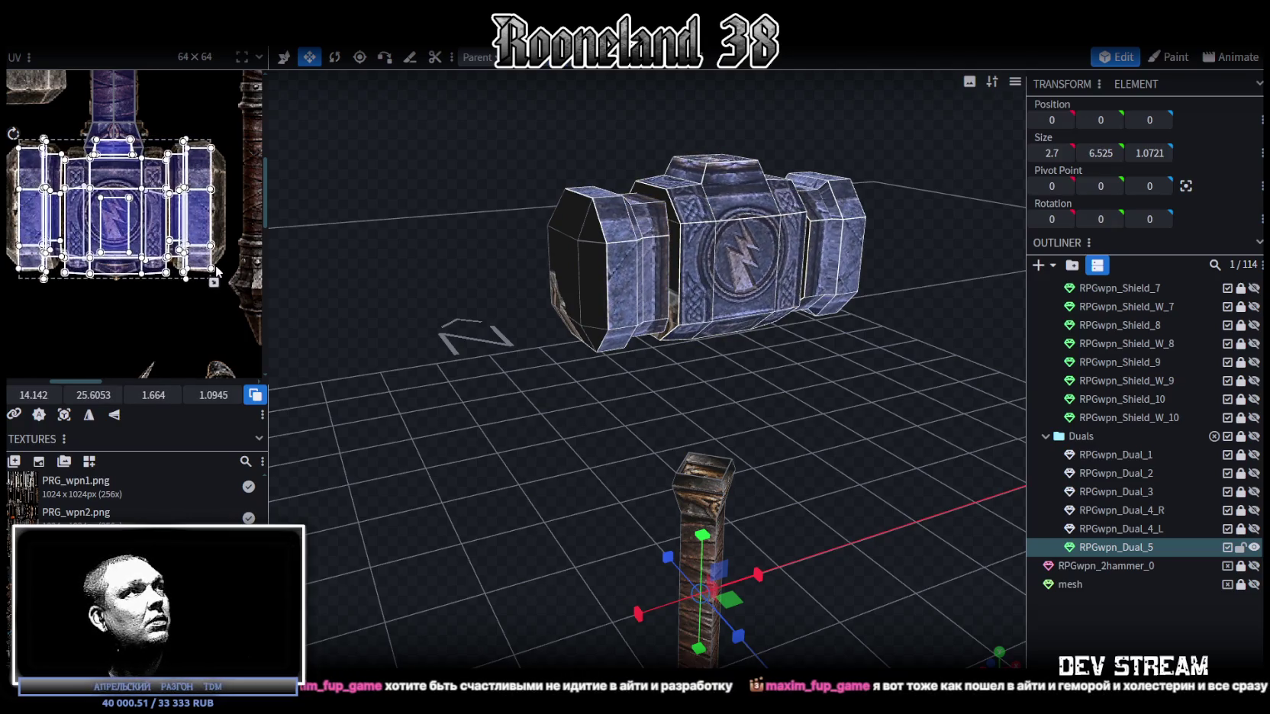
pyautogui.moveTo(217, 271); pyautogui.dragTo(215, 274)
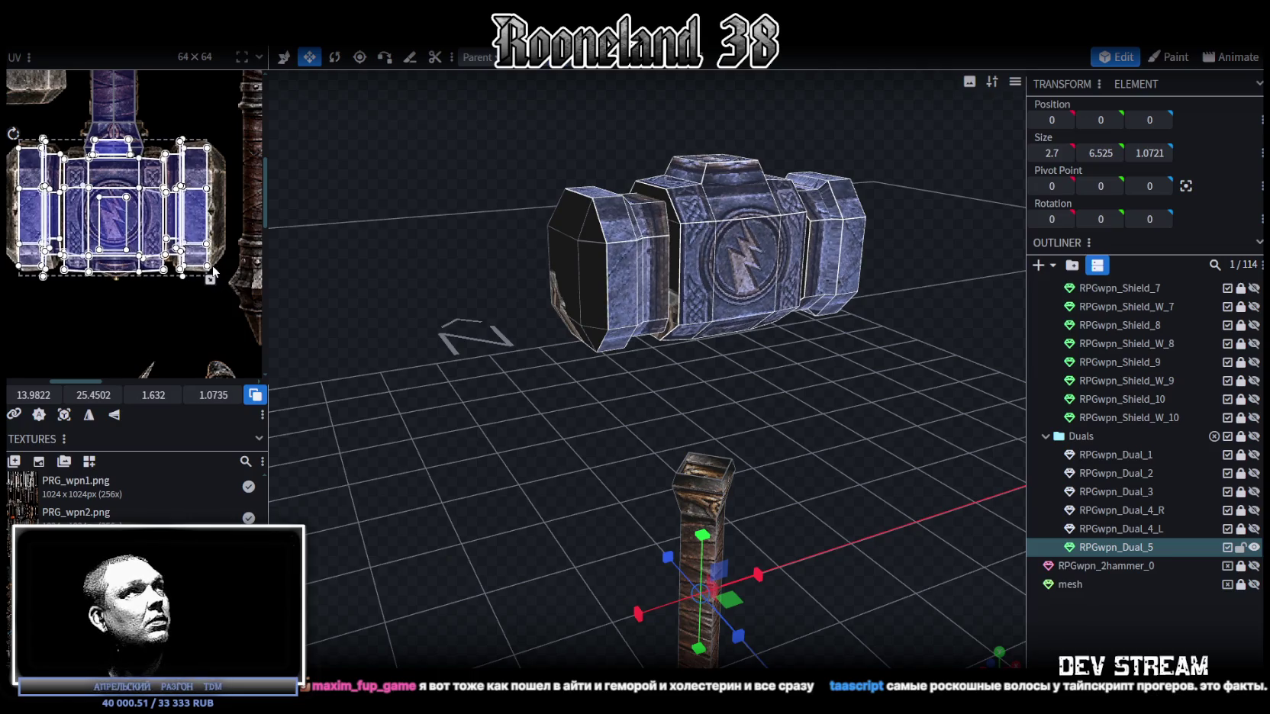
pyautogui.scroll(2, 48, 173)
pyautogui.scroll(2, 53, 177)
pyautogui.scroll(2, 69, 187)
pyautogui.moveTo(82, 202); pyautogui.dragTo(82, 204)
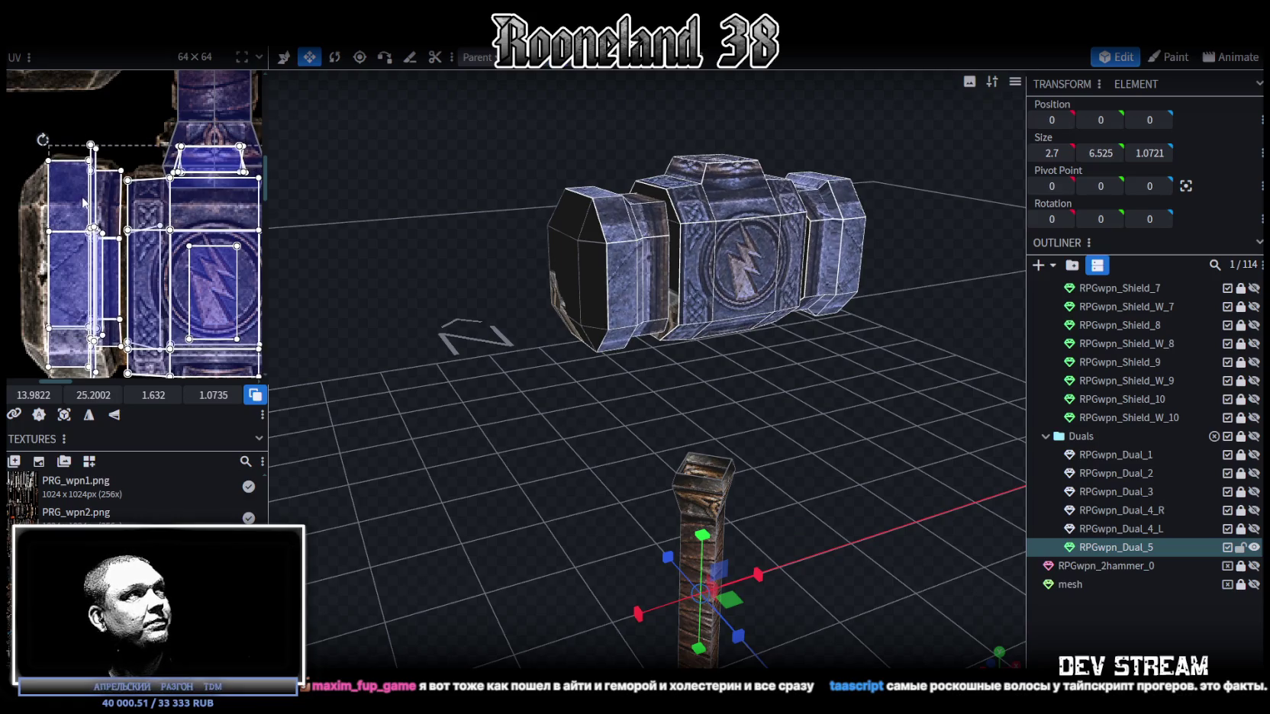
pyautogui.scroll(-2, 84, 202)
pyautogui.scroll(-2, 84, 202)
# Step: From a front view, shift the head's UV faces slightly left
pyautogui.press('KP_1')
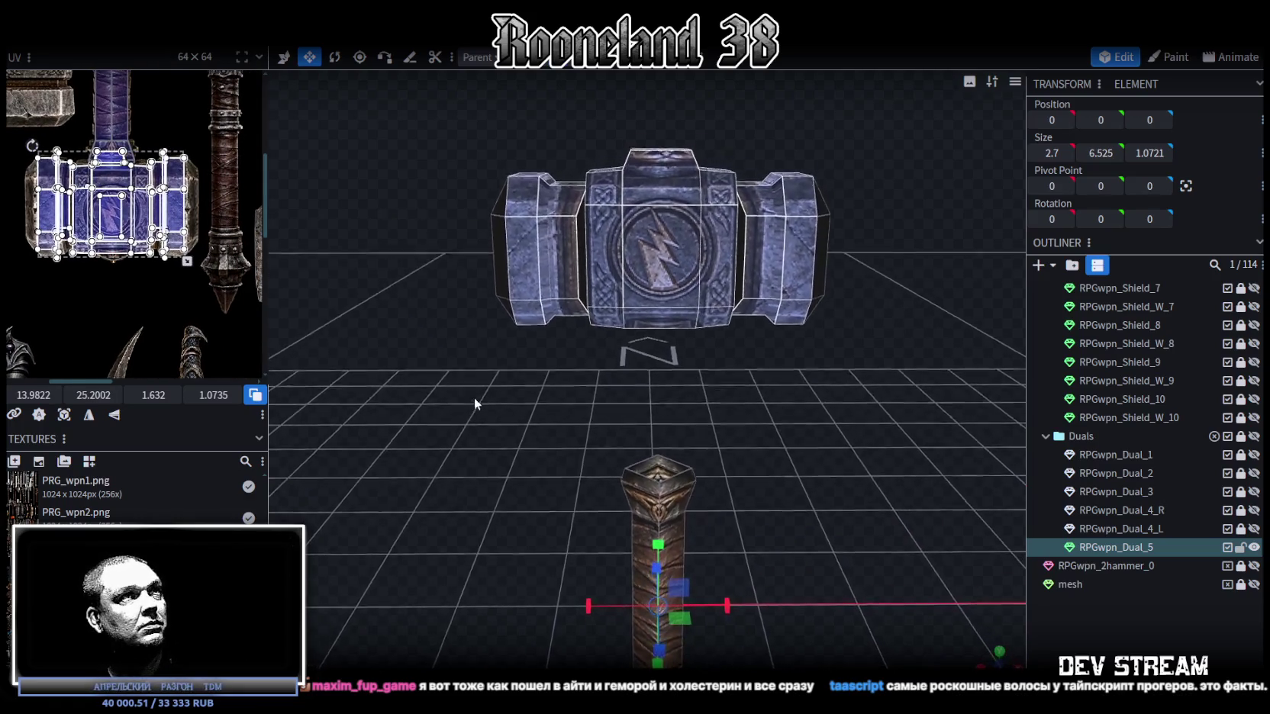
pyautogui.scroll(1, 260, 273)
pyautogui.scroll(1, 263, 275)
pyautogui.scroll(1, 264, 275)
pyautogui.scroll(2, 264, 275)
pyautogui.scroll(1, 182, 206)
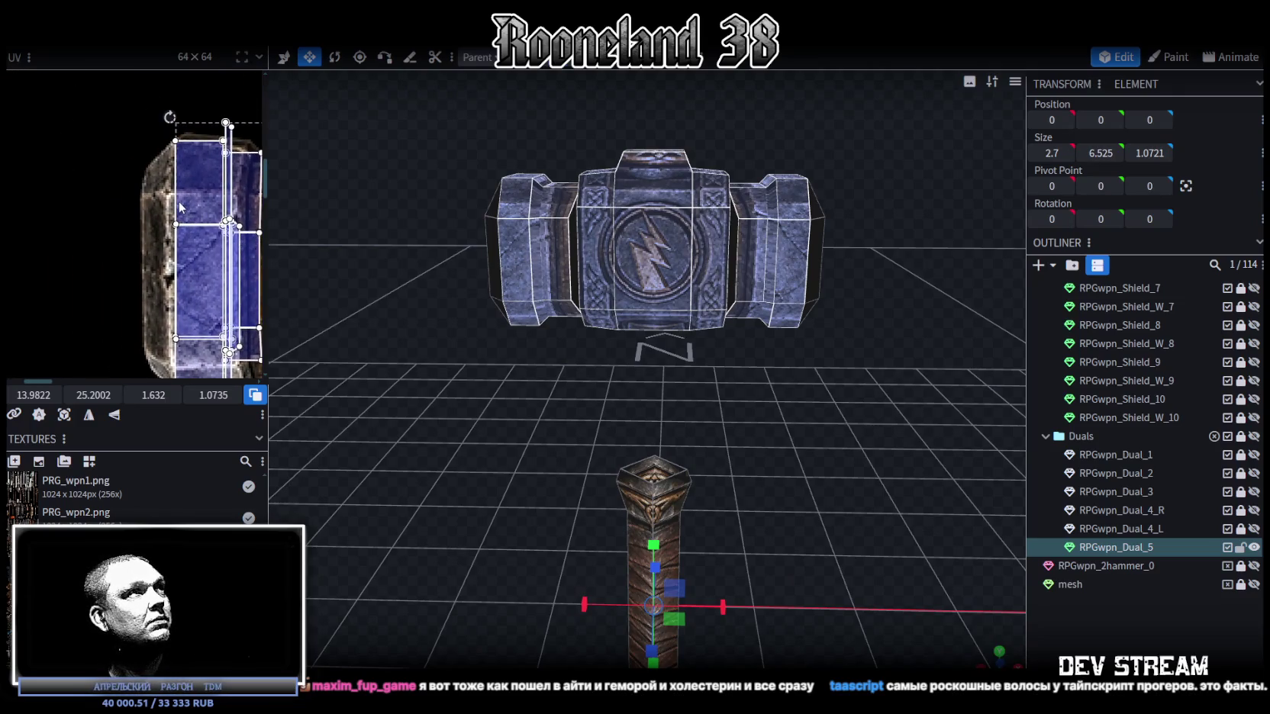
pyautogui.moveTo(189, 206); pyautogui.dragTo(187, 204)
pyautogui.scroll(-3, 187, 205)
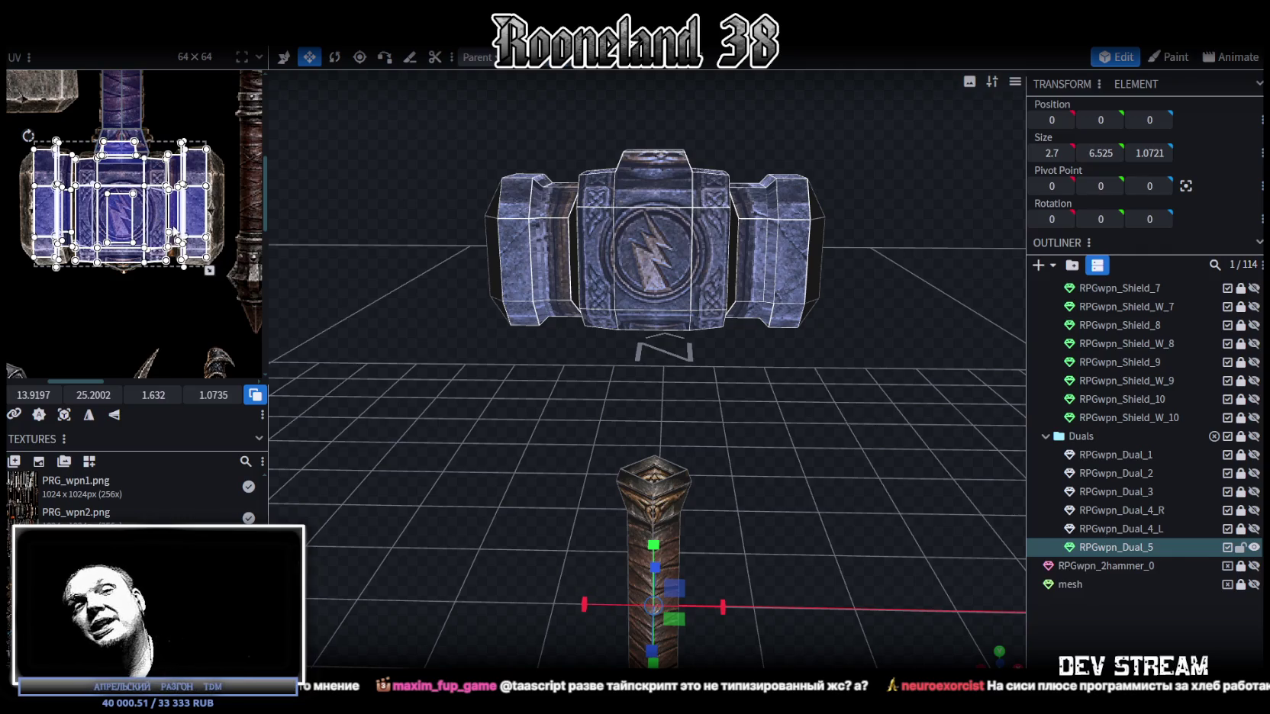
# Step: Zoom into the head UVs and drag the corner handle to enlarge them slightly
pyautogui.scroll(1, 210, 268)
pyautogui.scroll(2, 199, 265)
pyautogui.scroll(1, 183, 261)
pyautogui.moveTo(179, 256); pyautogui.dragTo(184, 269)
pyautogui.scroll(-1, 69, 221)
pyautogui.scroll(1, 61, 220)
pyautogui.scroll(1, 58, 219)
pyautogui.scroll(-1, 137, 198)
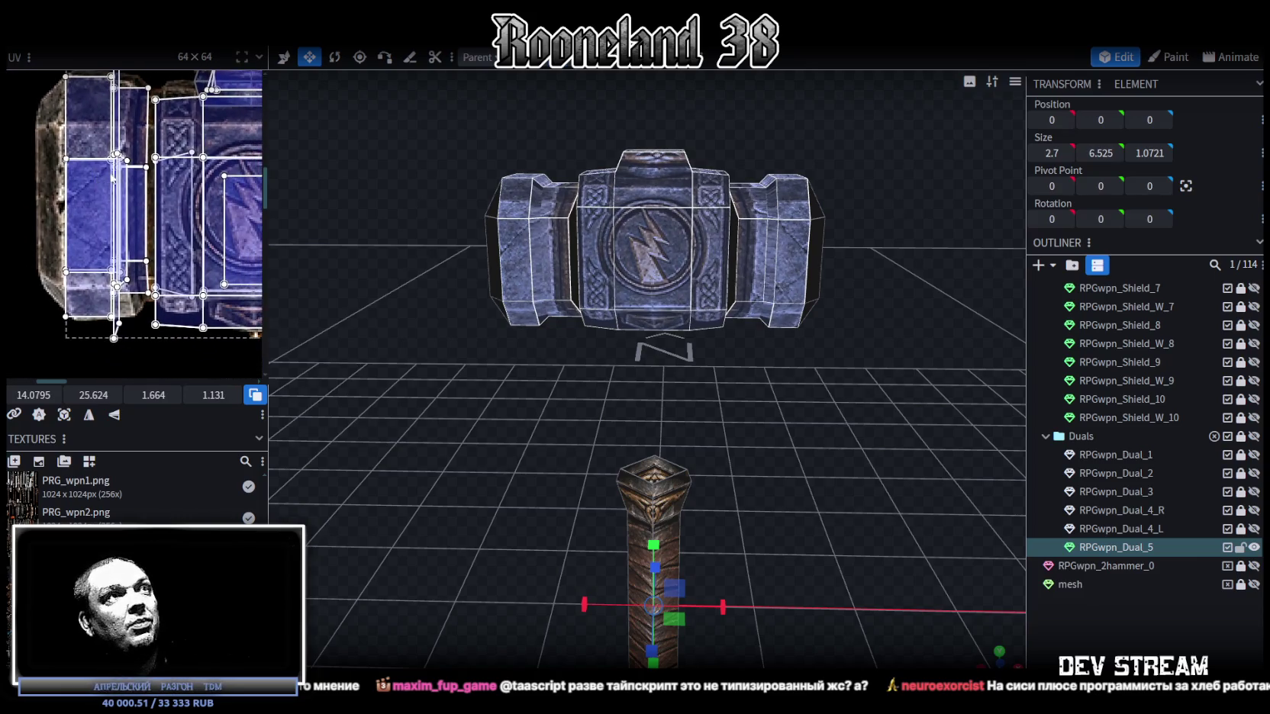
pyautogui.scroll(-1, 191, 184)
# Step: Orbit to check the emblem on the head, then select the head's top block
pyautogui.moveTo(693, 397)
pyautogui.mouseDown()
pyautogui.moveTo(705, 401)
pyautogui.moveTo(711, 379)
pyautogui.moveTo(643, 360)
pyautogui.mouseUp()
pyautogui.scroll(2, 141, 206)
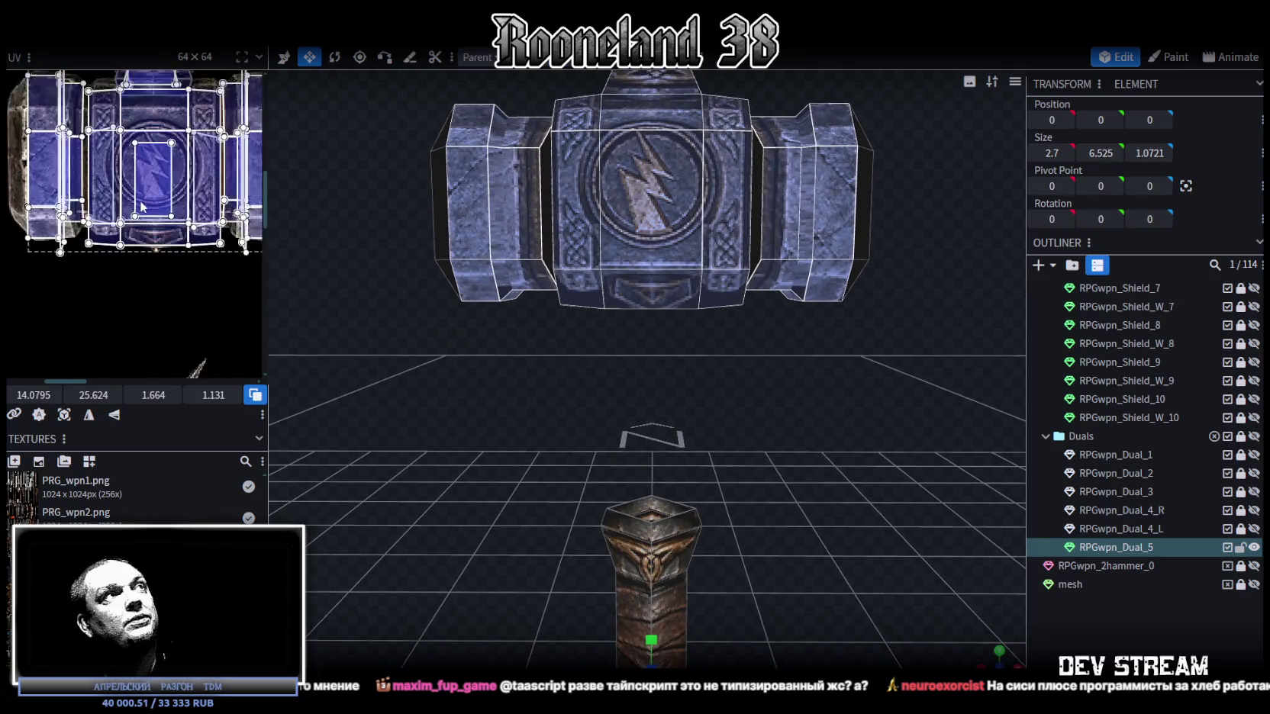
pyautogui.scroll(1, 141, 206)
pyautogui.moveTo(669, 420)
pyautogui.mouseDown()
pyautogui.moveTo(547, 324)
pyautogui.moveTo(674, 320)
pyautogui.moveTo(557, 186)
pyautogui.mouseUp()
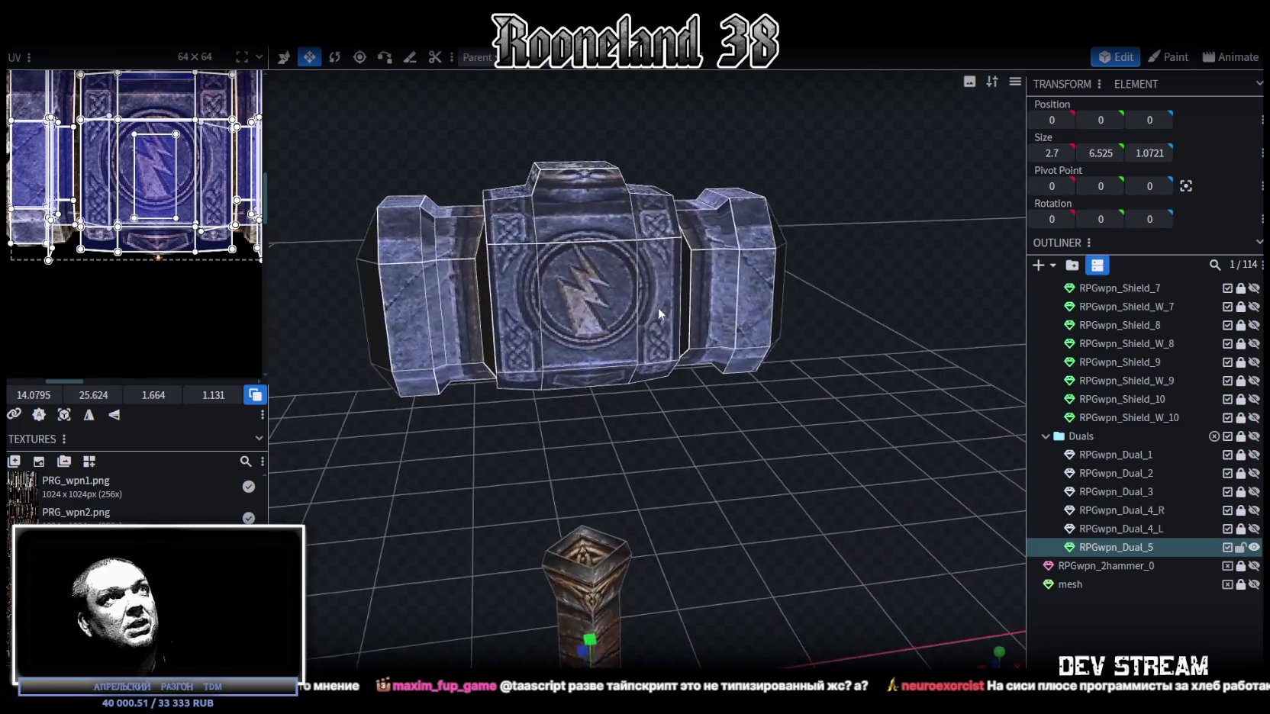
pyautogui.click(558, 190)
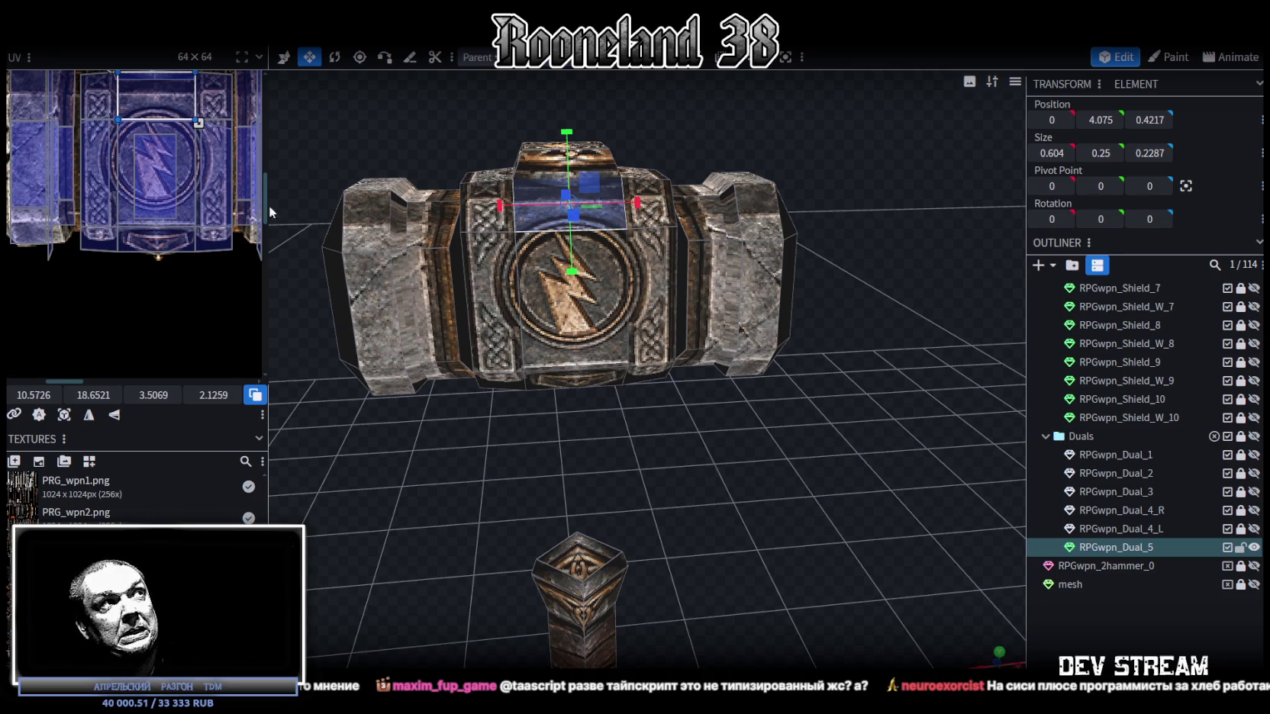
# Step: Switch to face selection and pick the head's top face, undoing an accidental move
pyautogui.scroll(2, 122, 271)
pyautogui.moveTo(772, 467)
pyautogui.mouseDown()
pyautogui.moveTo(745, 441)
pyautogui.moveTo(724, 222)
pyautogui.moveTo(496, 171)
pyautogui.mouseUp()
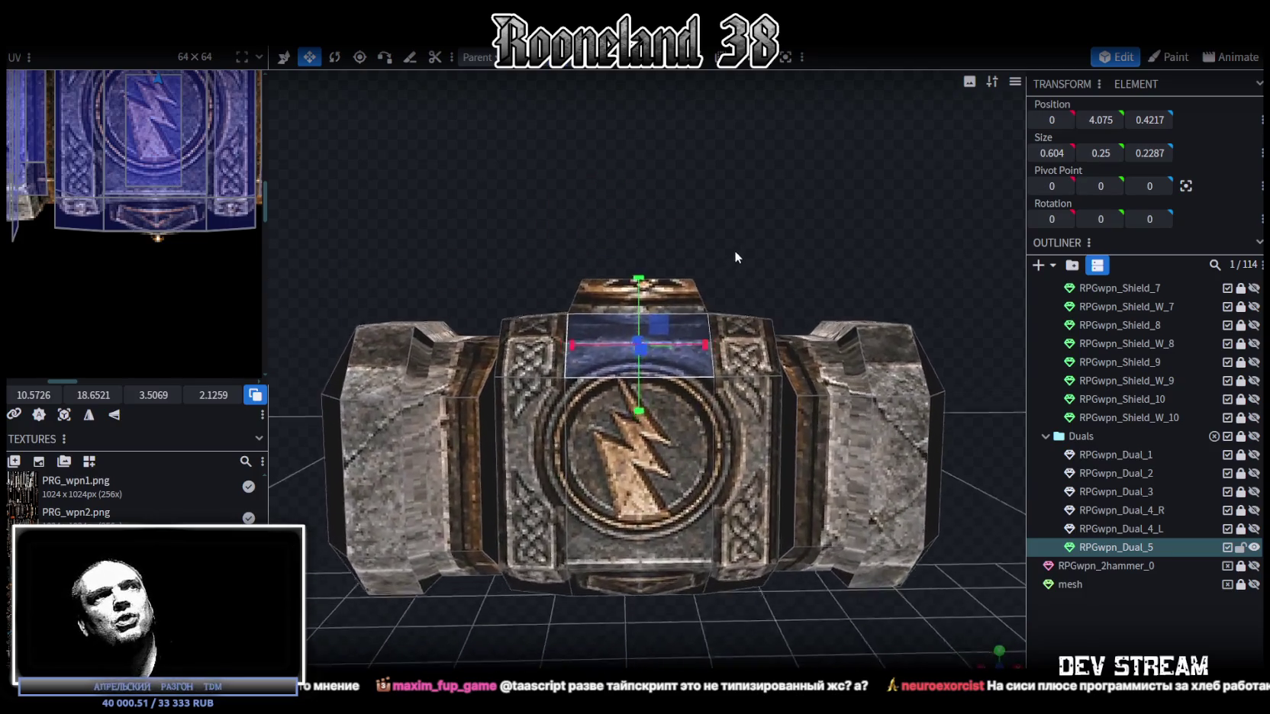
pyautogui.moveTo(564, 212)
pyautogui.mouseDown()
pyautogui.moveTo(699, 214)
pyautogui.moveTo(708, 203)
pyautogui.mouseUp()
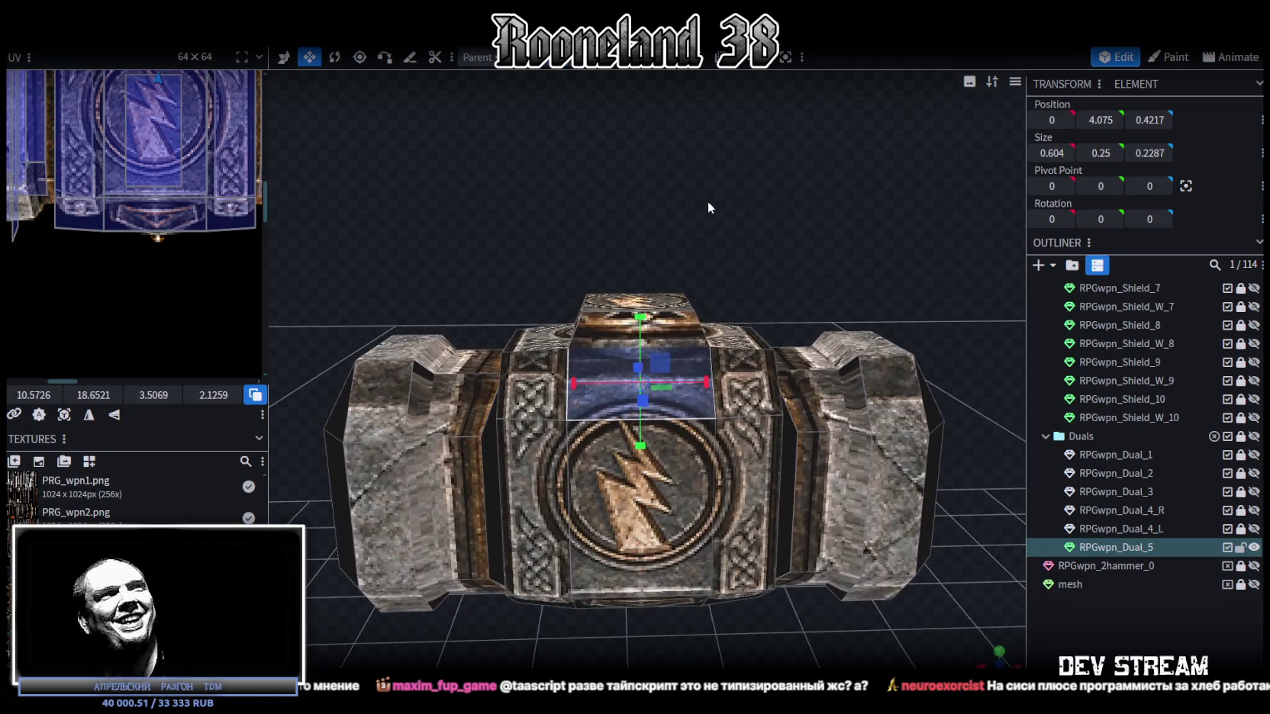
pyautogui.press('4')
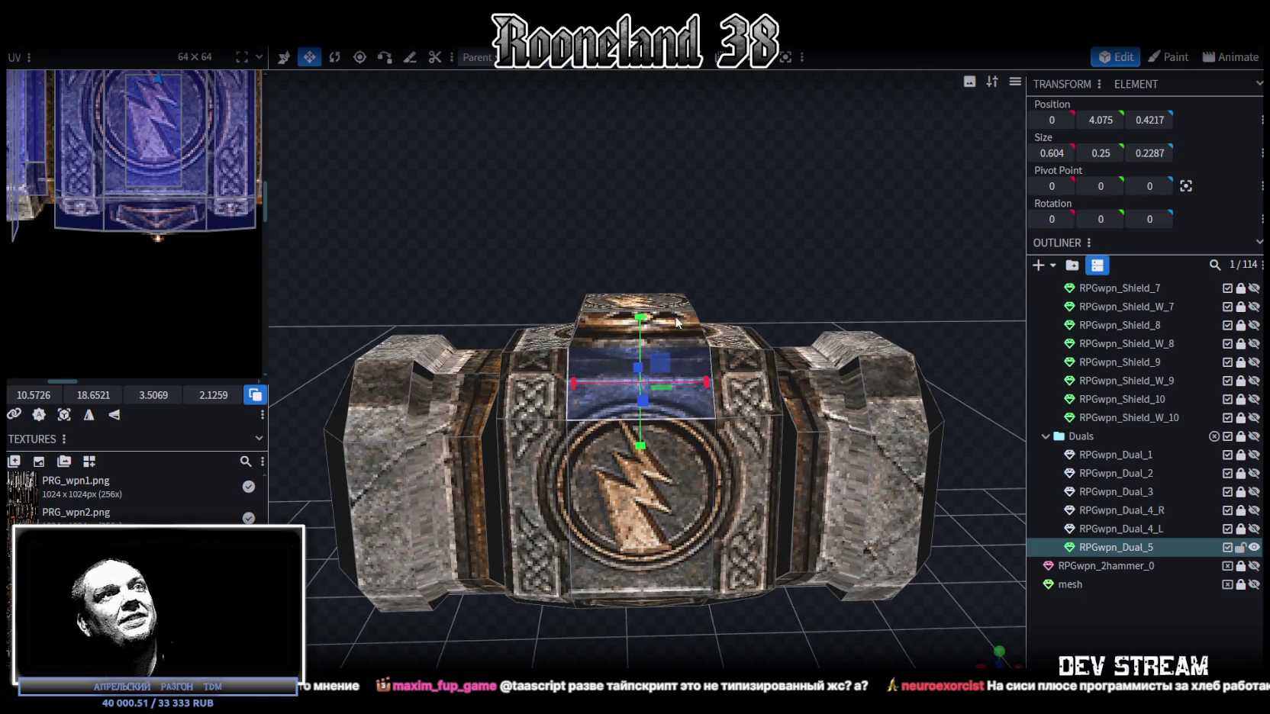
pyautogui.click(640, 305)
pyautogui.moveTo(710, 273); pyautogui.dragTo(568, 322)
pyautogui.hotkey('ctrl', 'z')
pyautogui.moveTo(818, 332); pyautogui.dragTo(688, 324)
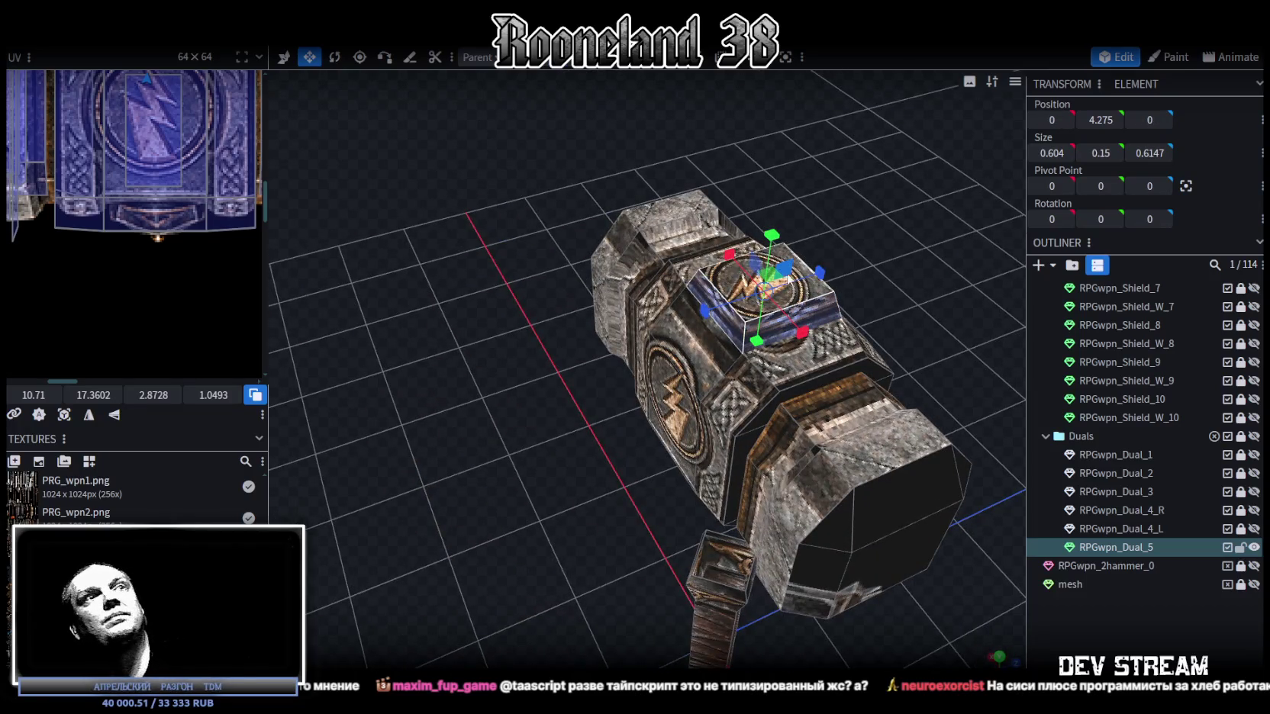
pyautogui.click(819, 294)
pyautogui.moveTo(823, 238); pyautogui.dragTo(882, 246)
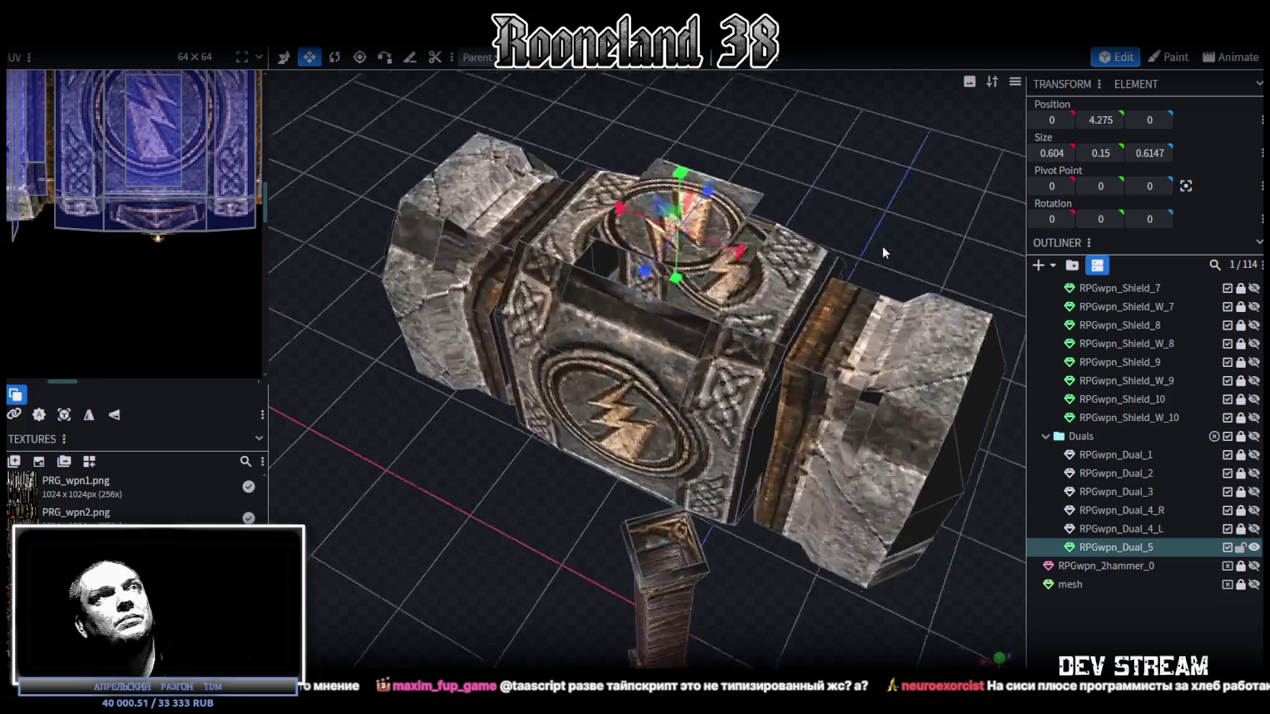
pyautogui.scroll(3, 883, 246)
# Step: Loop-cut the head's top face and cycle the cut direction until it runs correctly
pyautogui.click(710, 259)
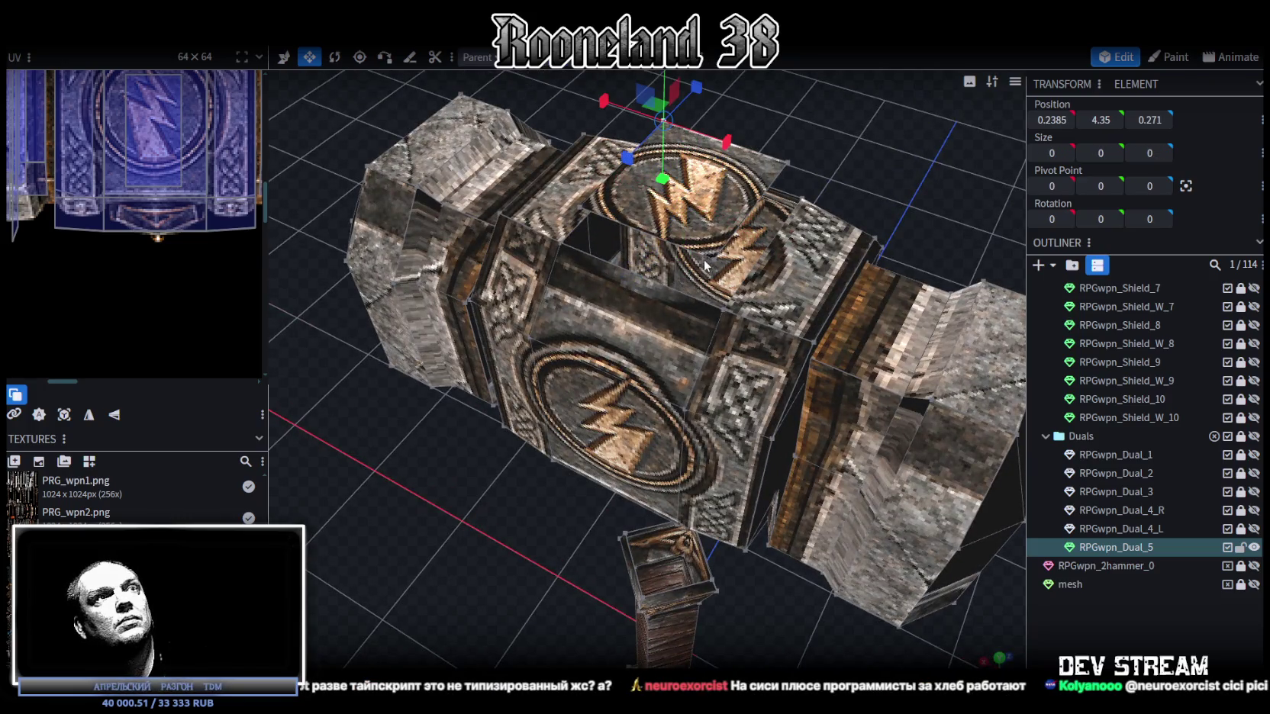
pyautogui.click(711, 259)
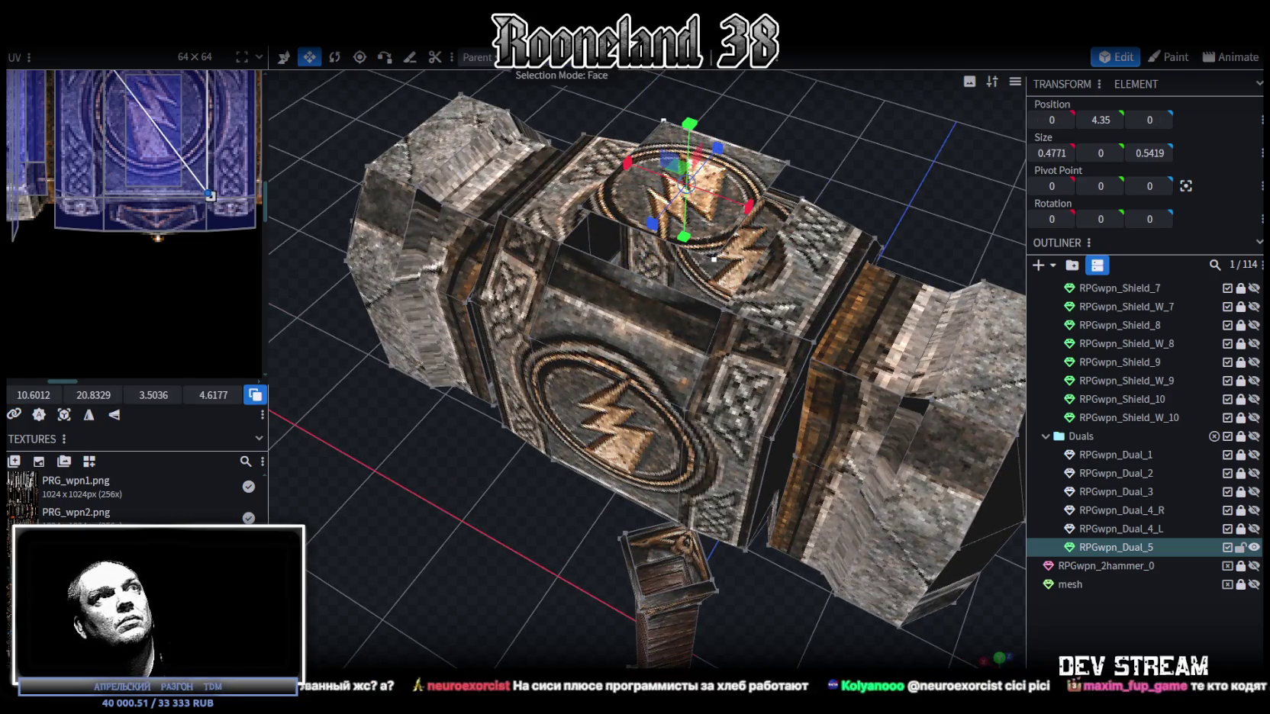
pyautogui.moveTo(750, 191); pyautogui.dragTo(769, 100)
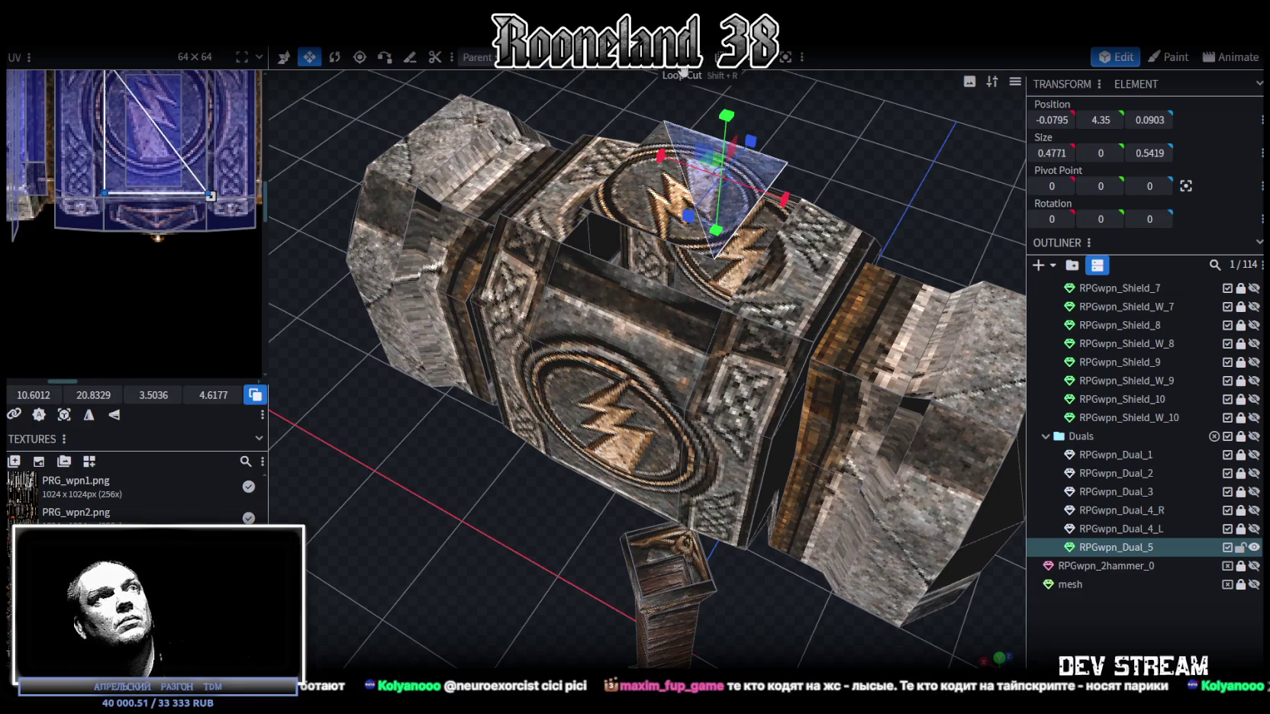
pyautogui.click(676, 70)
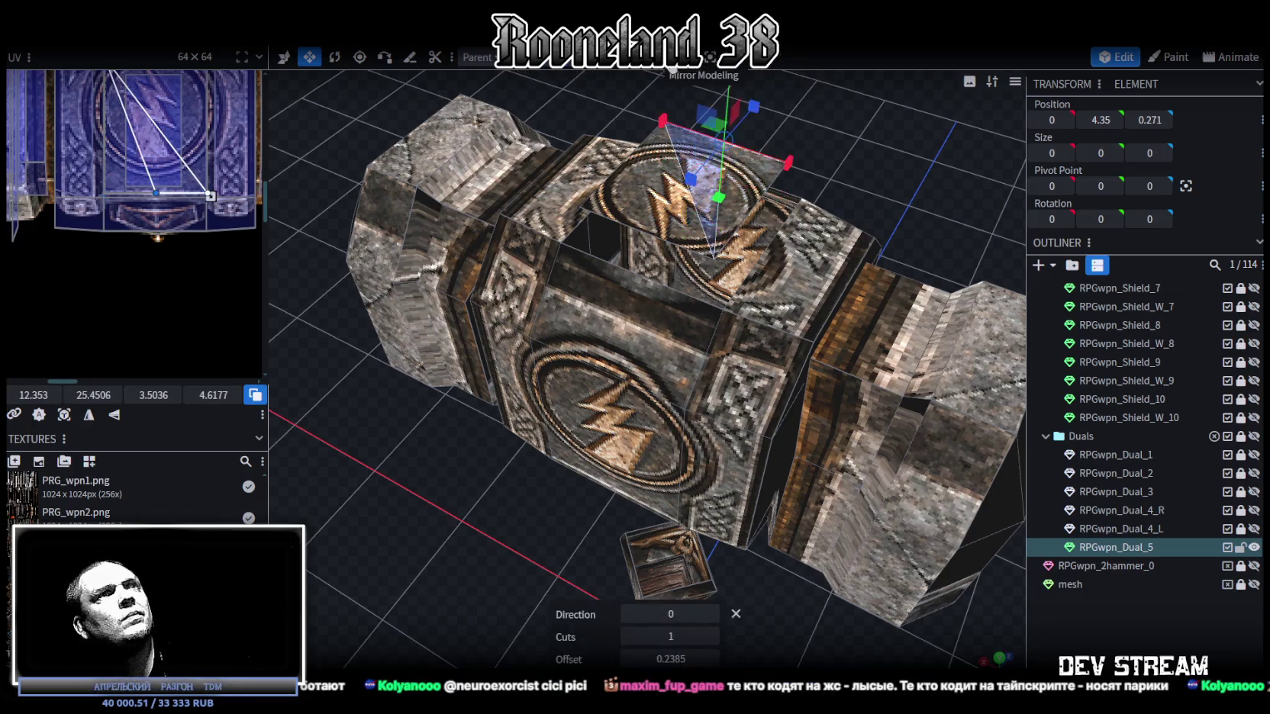
pyautogui.click(711, 613)
pyautogui.click(673, 70)
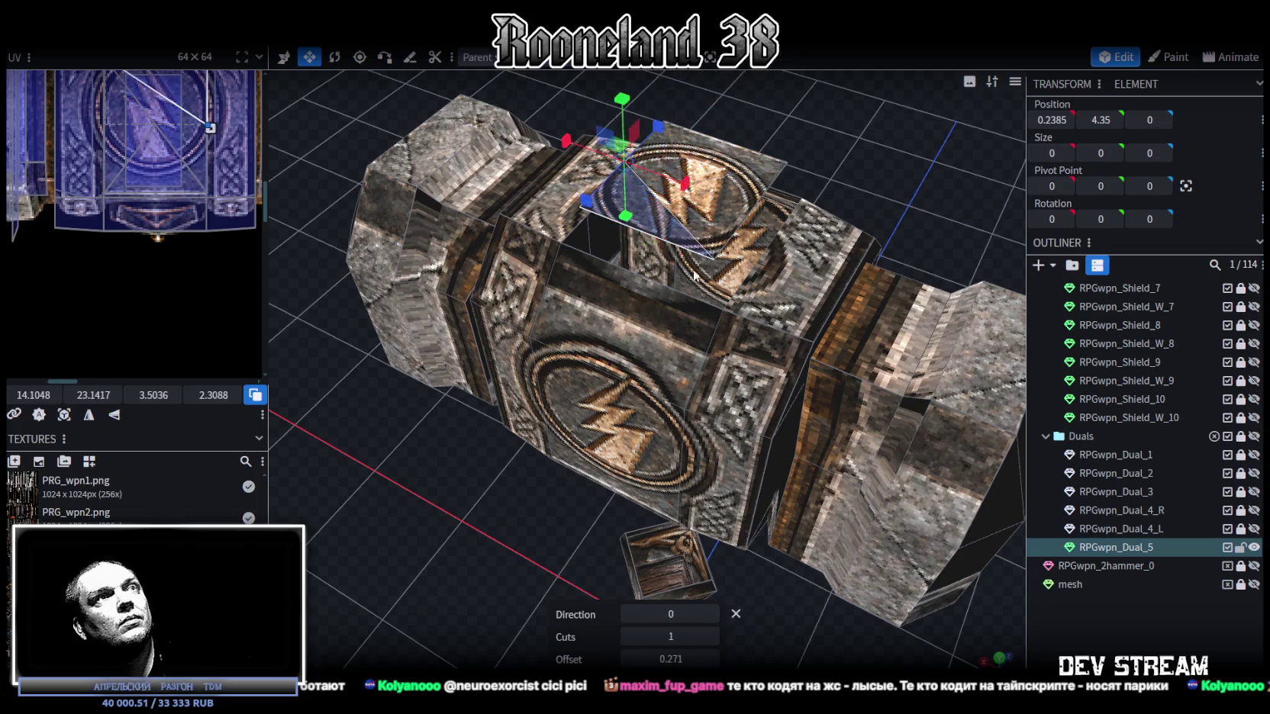
pyautogui.click(712, 614)
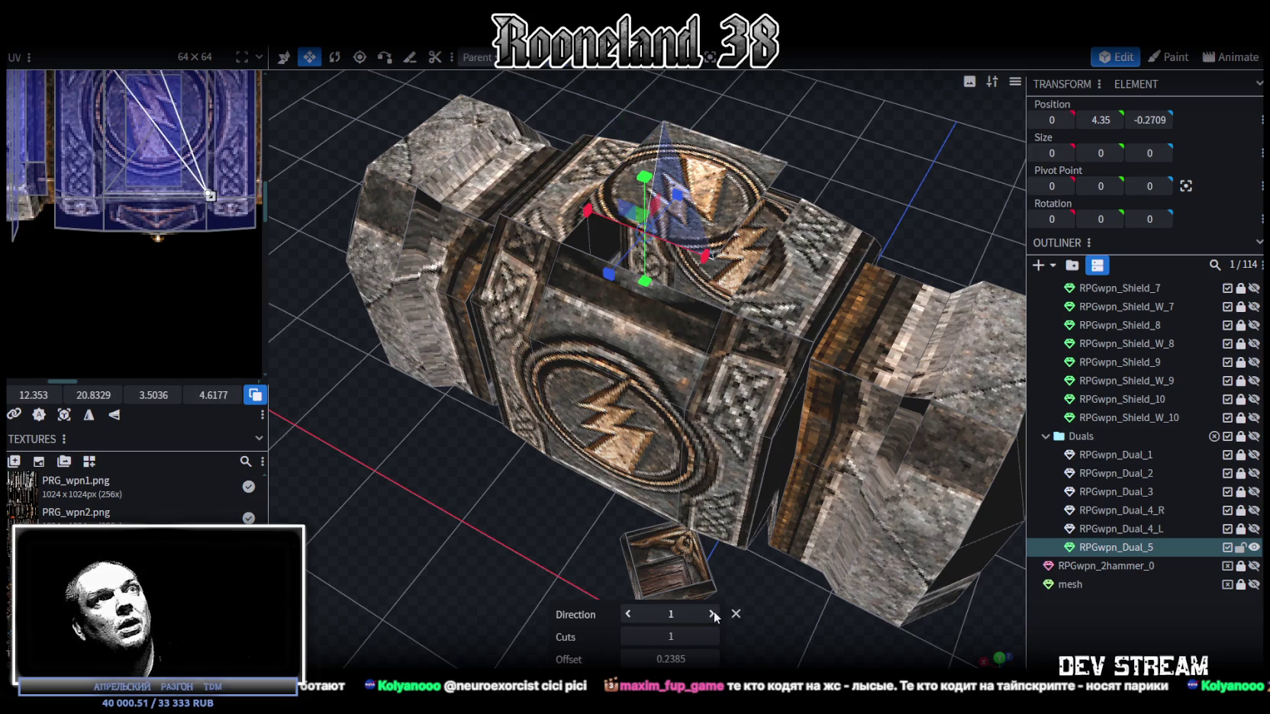
pyautogui.click(712, 613)
# Step: Merge the 5 overlapping vertices created by the loop cut
pyautogui.scroll(-5, 809, 259)
pyautogui.scroll(-1, 809, 260)
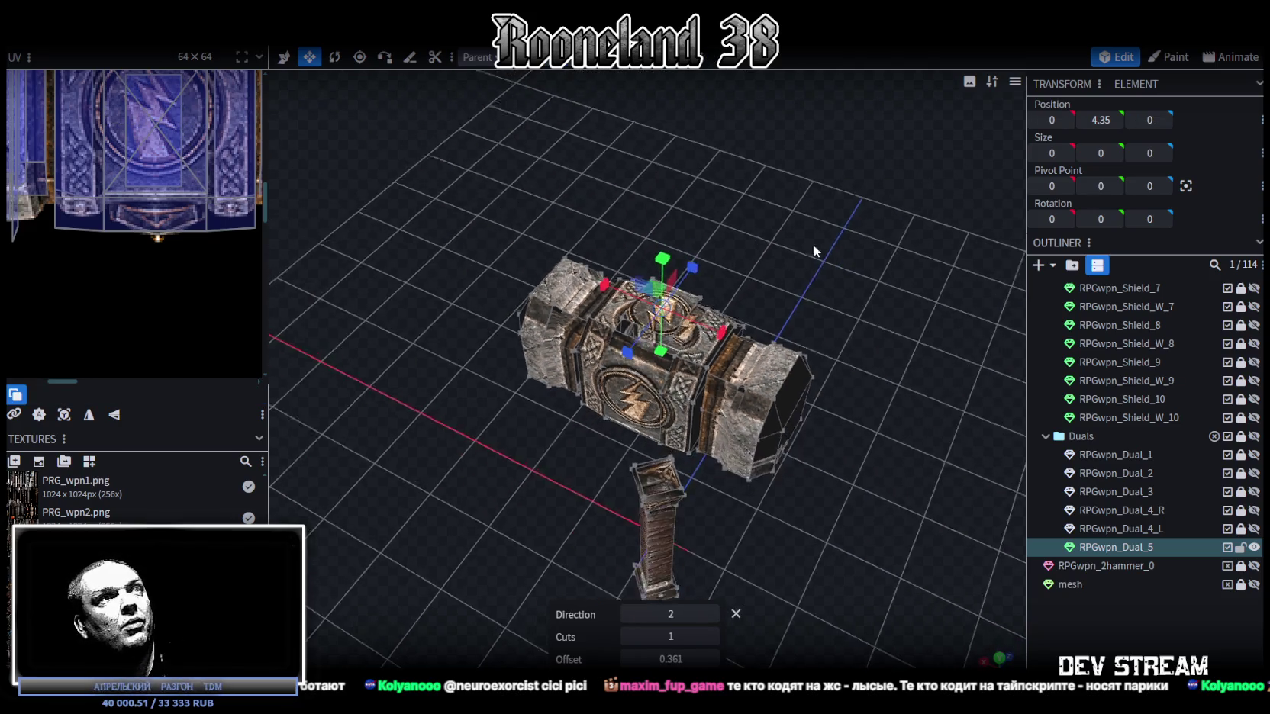
pyautogui.moveTo(809, 259); pyautogui.dragTo(783, 203)
pyautogui.press('v')
pyautogui.moveTo(647, 385); pyautogui.dragTo(714, 302)
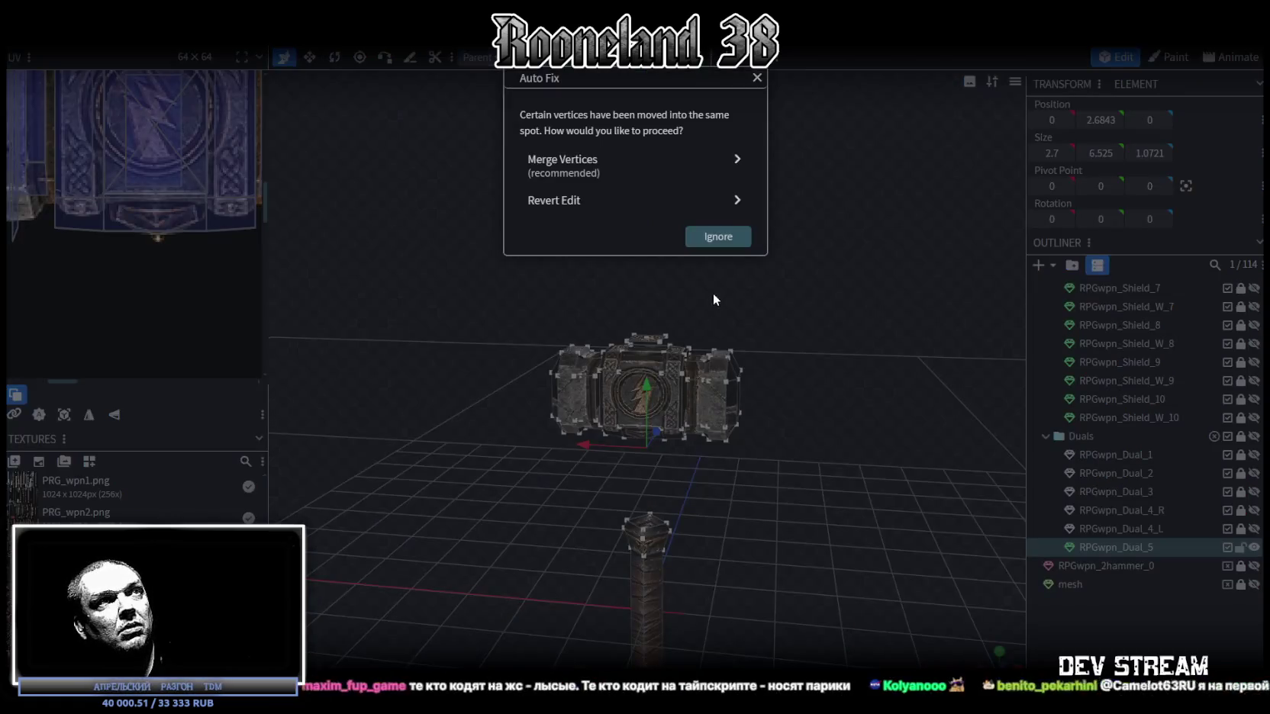
pyautogui.click(611, 166)
# Step: Orbit to the head's top and select its new top face
pyautogui.scroll(2, 856, 265)
pyautogui.scroll(2, 877, 305)
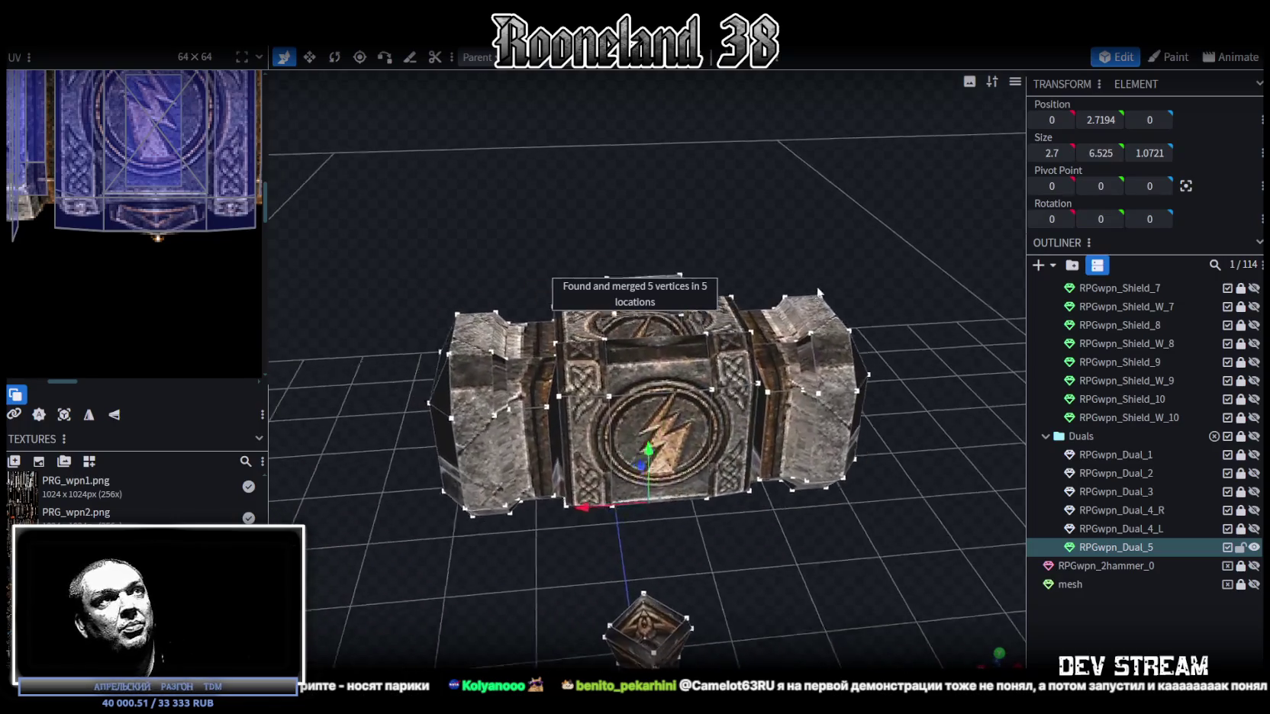
pyautogui.scroll(5, 711, 204)
pyautogui.moveTo(711, 204)
pyautogui.mouseDown()
pyautogui.moveTo(750, 219)
pyautogui.moveTo(759, 200)
pyautogui.mouseUp()
pyautogui.click(750, 220)
pyautogui.scroll(-3, 750, 220)
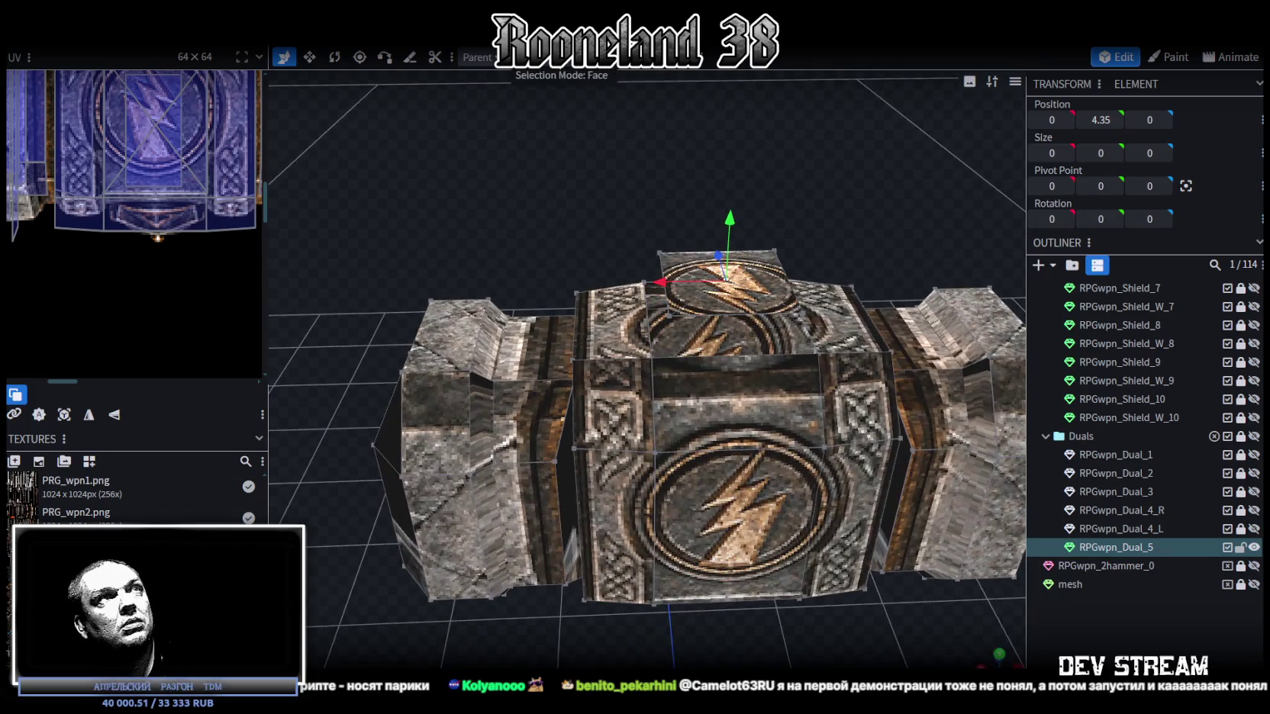
# Step: Rotate the small top face 45° into a diamond and squash it along its depth
pyautogui.click(781, 291)
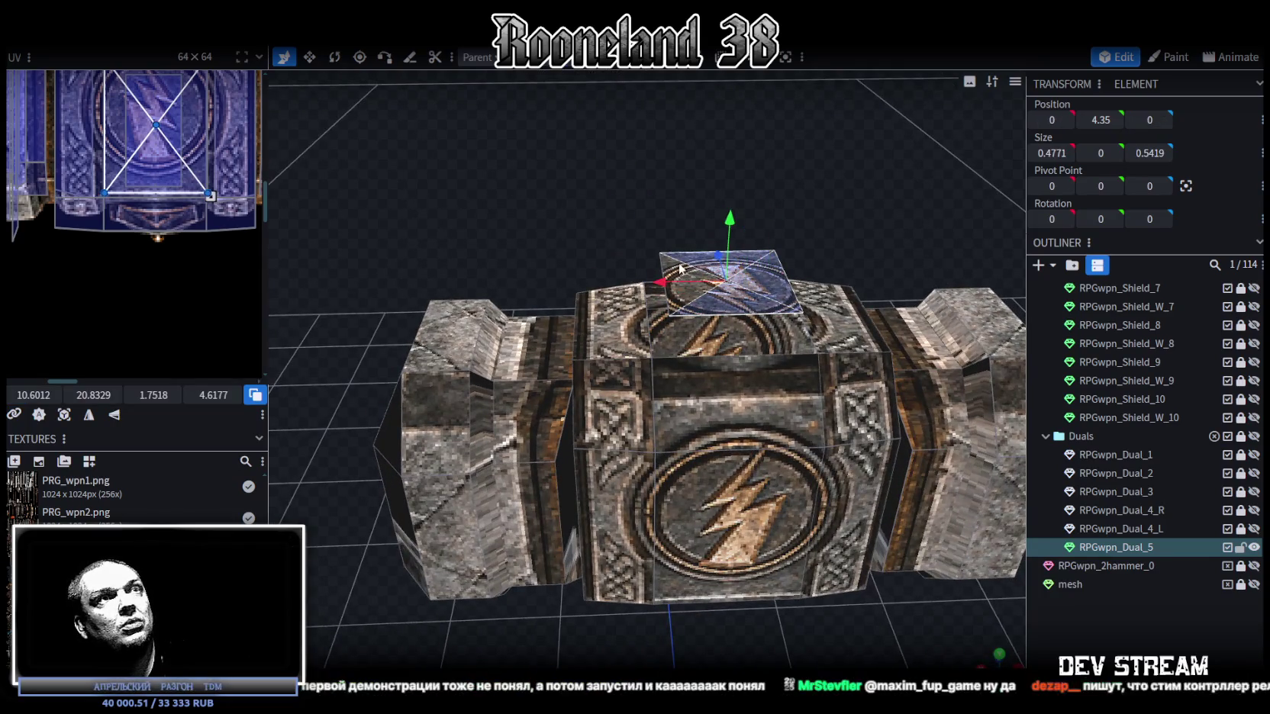
pyautogui.moveTo(681, 265)
pyautogui.mouseDown()
pyautogui.moveTo(864, 254)
pyautogui.moveTo(821, 256)
pyautogui.moveTo(813, 322)
pyautogui.moveTo(811, 224)
pyautogui.mouseUp()
pyautogui.press('v')
pyautogui.press('r')
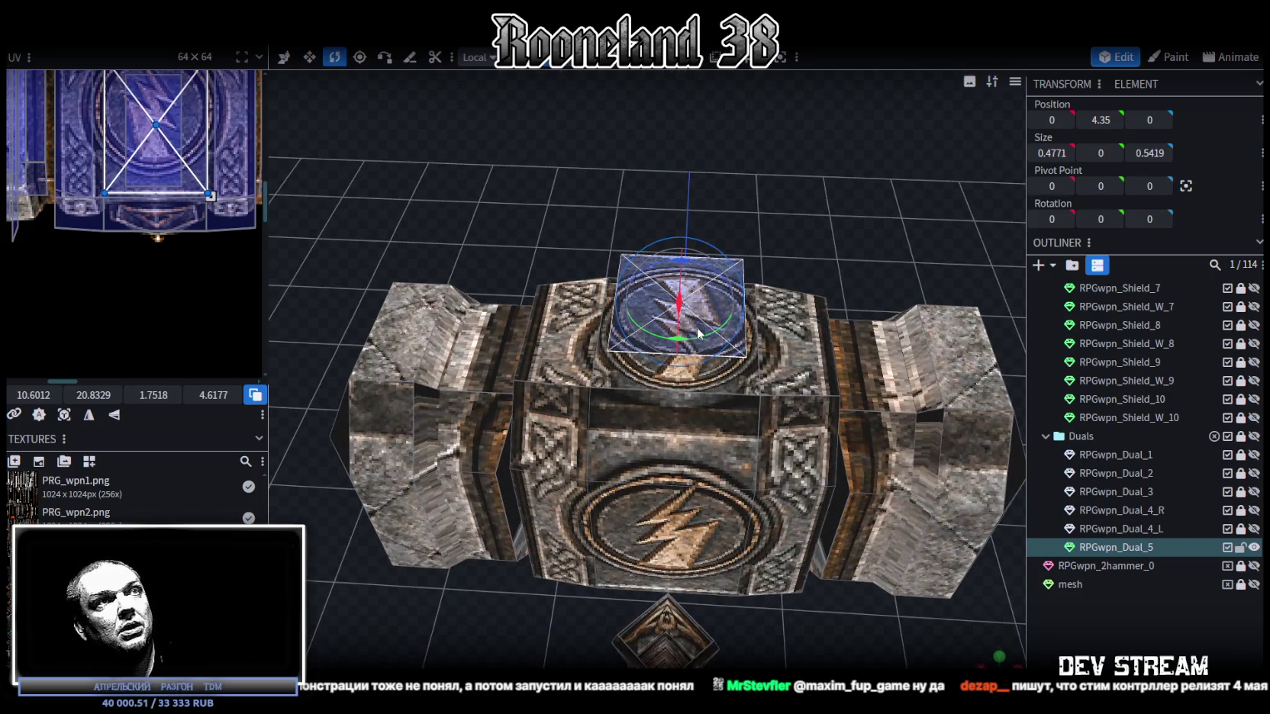
pyautogui.moveTo(684, 345)
pyautogui.mouseDown()
pyautogui.moveTo(757, 345)
pyautogui.moveTo(806, 262)
pyautogui.moveTo(629, 164)
pyautogui.moveTo(670, 89)
pyautogui.moveTo(798, 290)
pyautogui.mouseUp()
pyautogui.press('v')
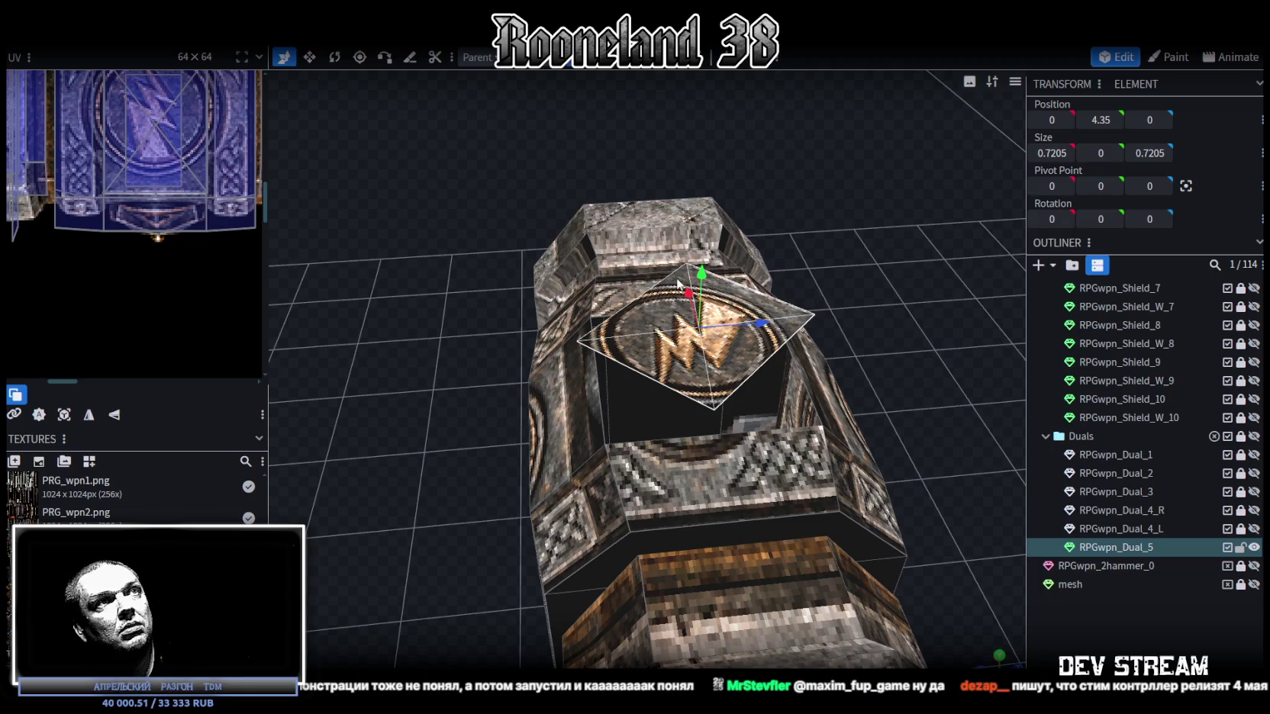
pyautogui.moveTo(676, 284); pyautogui.dragTo(688, 274)
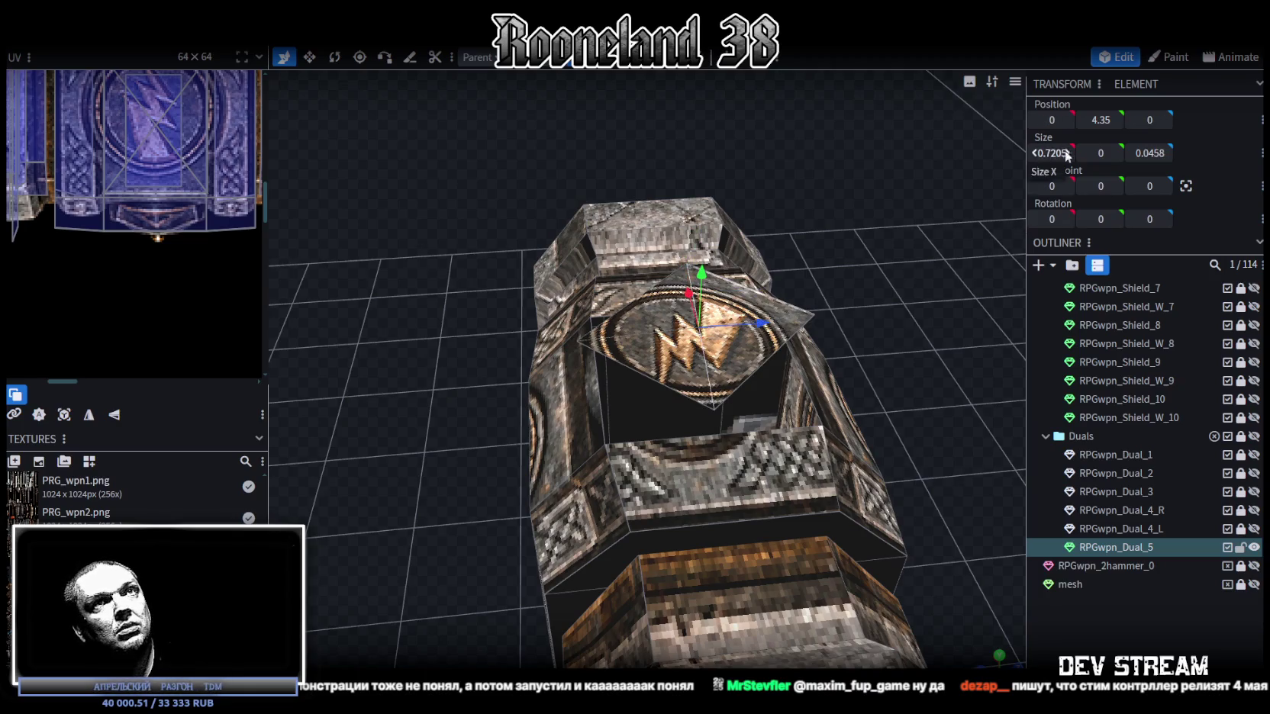
# Step: Recentre the diamond face by setting its Position X back to 0
pyautogui.moveTo(877, 252)
pyautogui.mouseDown()
pyautogui.moveTo(705, 344)
pyautogui.moveTo(744, 339)
pyautogui.mouseUp()
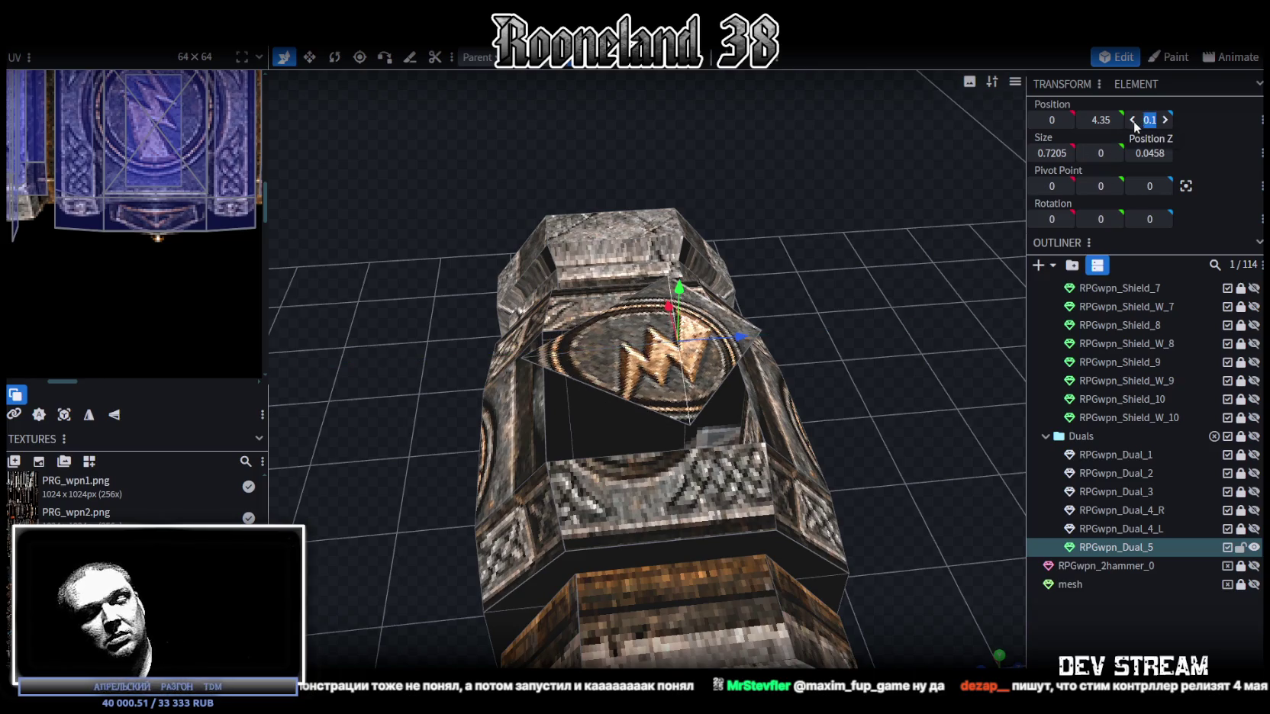
pyautogui.press('Return')
pyautogui.moveTo(857, 306)
pyautogui.mouseDown()
pyautogui.moveTo(687, 370)
pyautogui.moveTo(677, 322)
pyautogui.moveTo(709, 319)
pyautogui.mouseUp()
pyautogui.click(682, 372)
pyautogui.click(683, 371)
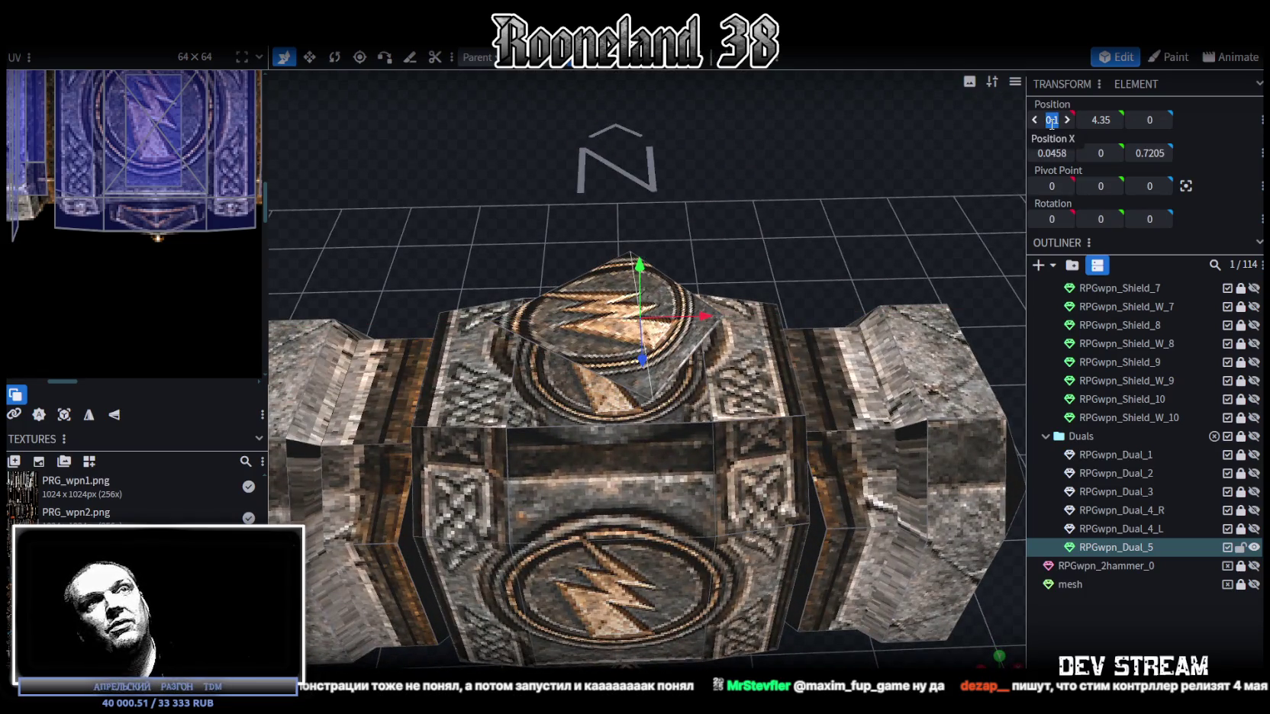
pyautogui.write('0')
pyautogui.press('Return')
# Step: Select the diamond's corner vertices one by one to check their positions
pyautogui.moveTo(962, 105)
pyautogui.mouseDown()
pyautogui.moveTo(750, 242)
pyautogui.moveTo(755, 191)
pyautogui.moveTo(888, 179)
pyautogui.moveTo(810, 213)
pyautogui.moveTo(862, 199)
pyautogui.moveTo(876, 236)
pyautogui.moveTo(802, 201)
pyautogui.moveTo(805, 290)
pyautogui.mouseUp()
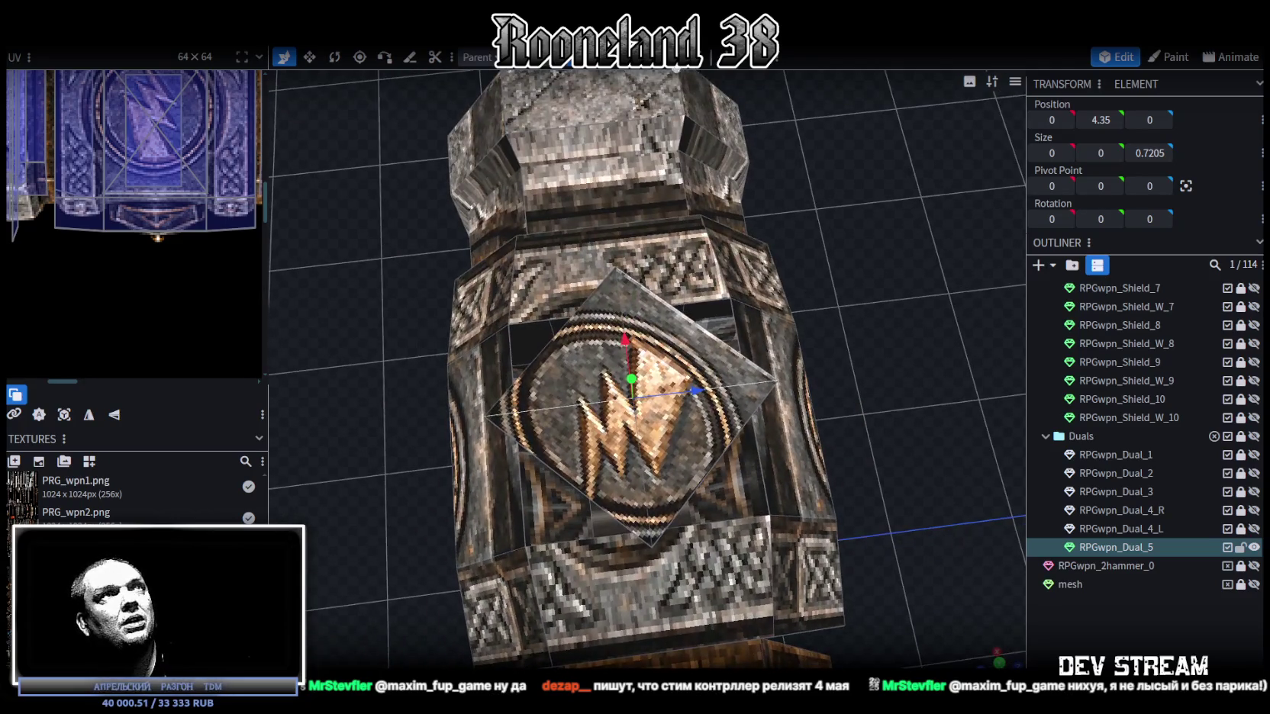
pyautogui.click(778, 382)
pyautogui.moveTo(893, 370)
pyautogui.mouseDown()
pyautogui.moveTo(905, 285)
pyautogui.moveTo(574, 379)
pyautogui.mouseUp()
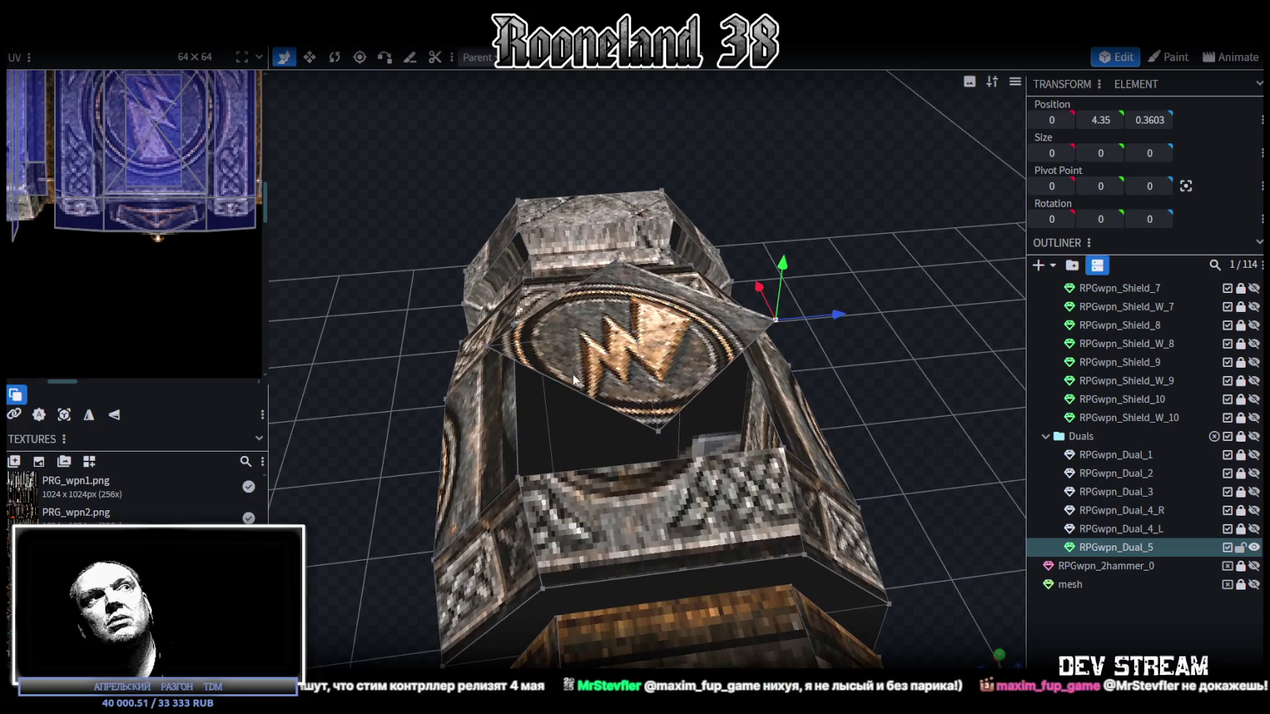
pyautogui.click(486, 345)
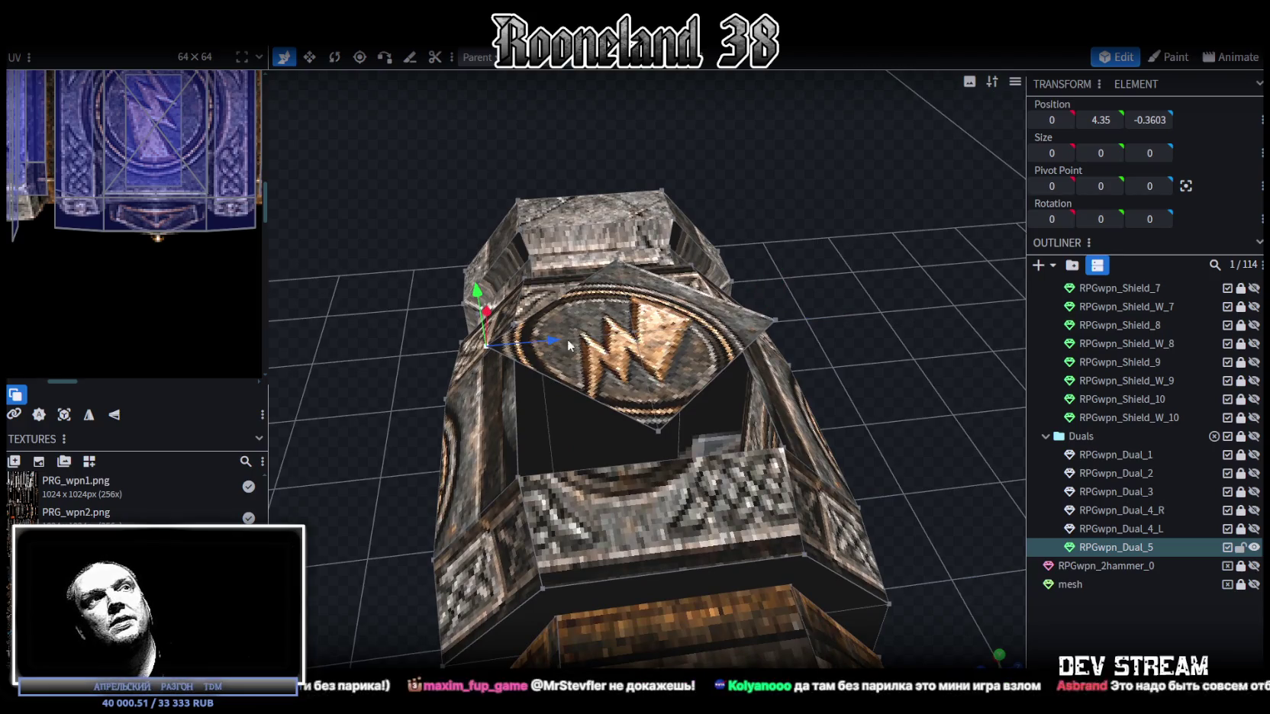
pyautogui.click(616, 260)
pyautogui.click(658, 427)
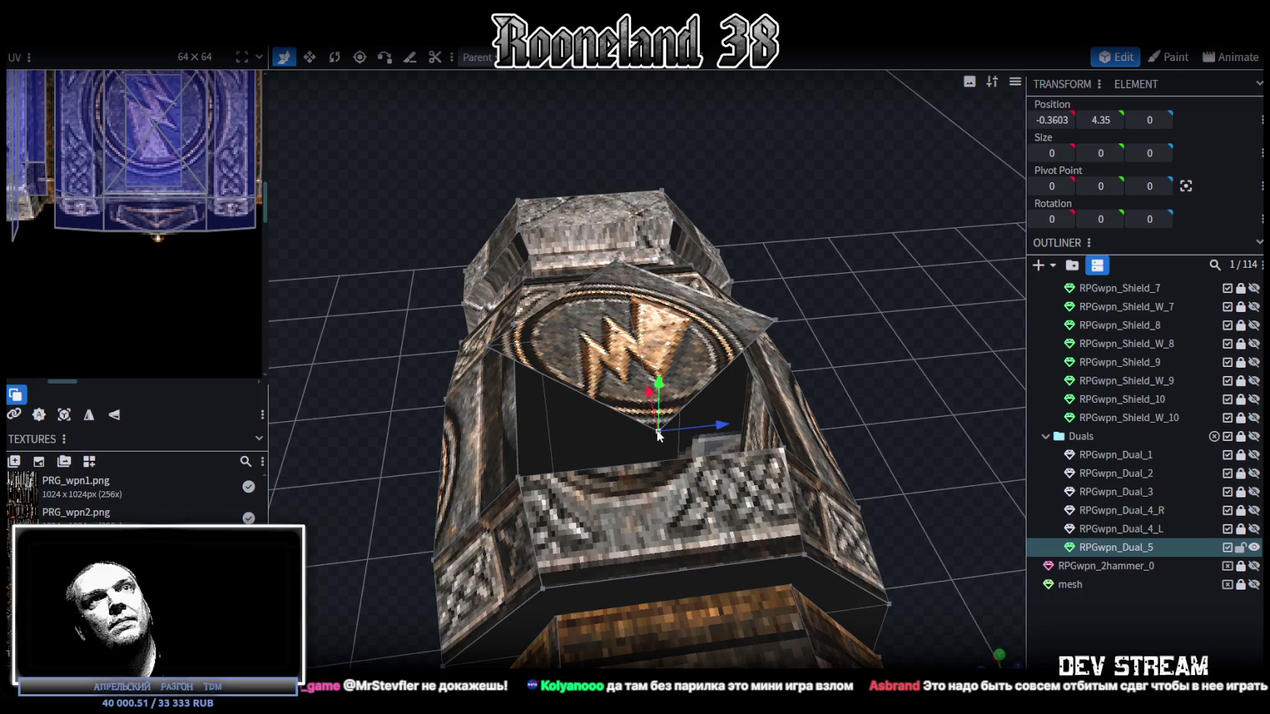
pyautogui.moveTo(790, 325); pyautogui.dragTo(705, 396)
pyautogui.click(710, 392)
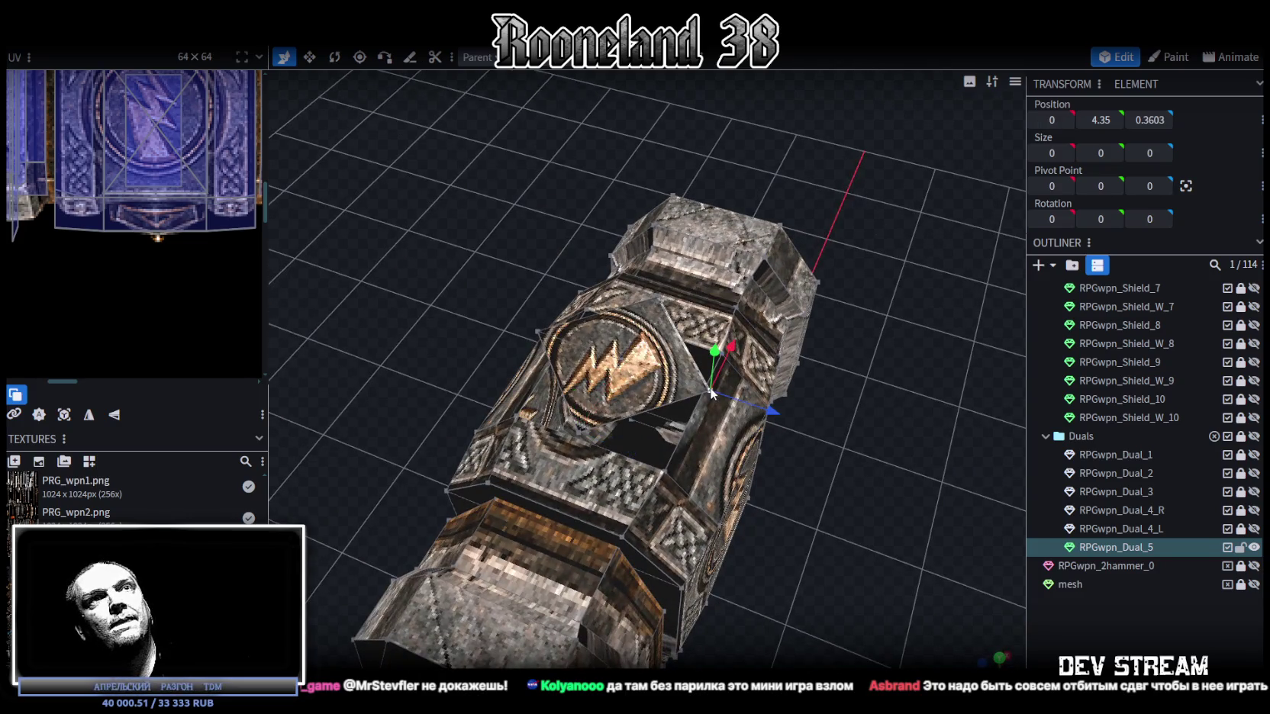
pyautogui.moveTo(743, 365)
pyautogui.mouseDown()
pyautogui.moveTo(718, 386)
pyautogui.moveTo(672, 324)
pyautogui.mouseUp()
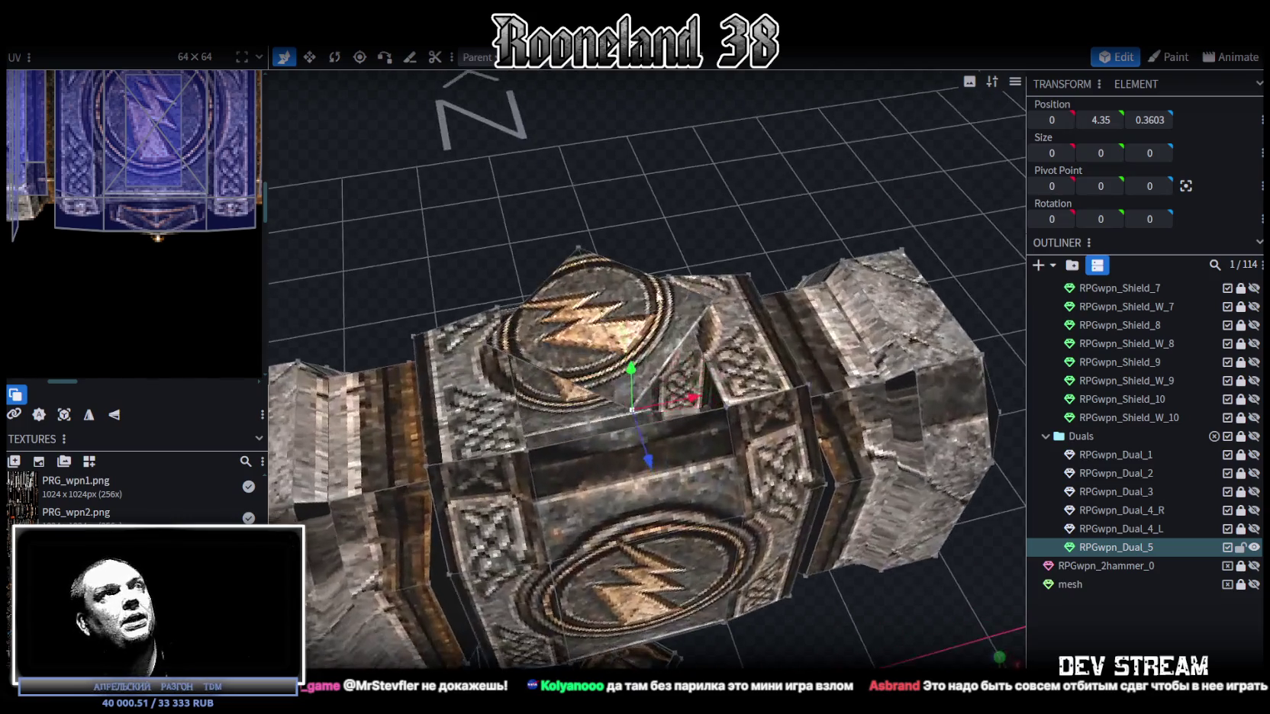
# Step: Scale the diamond face from 0.7205 to 0.5205 on X and Z, then lift its centre vertex
pyautogui.click(575, 301)
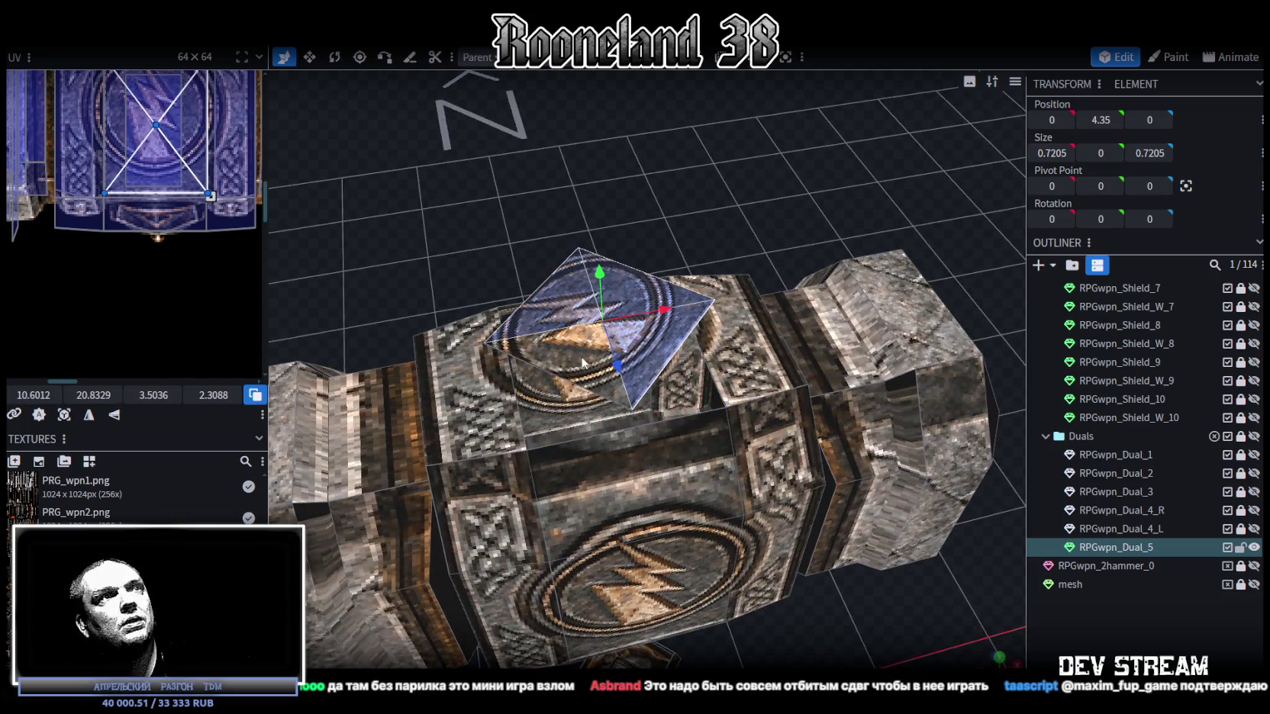
pyautogui.press('v')
pyautogui.moveTo(636, 336); pyautogui.dragTo(628, 321)
pyautogui.moveTo(628, 228)
pyautogui.mouseDown()
pyautogui.moveTo(642, 259)
pyautogui.moveTo(611, 130)
pyautogui.moveTo(655, 125)
pyautogui.moveTo(760, 174)
pyautogui.moveTo(665, 237)
pyautogui.mouseUp()
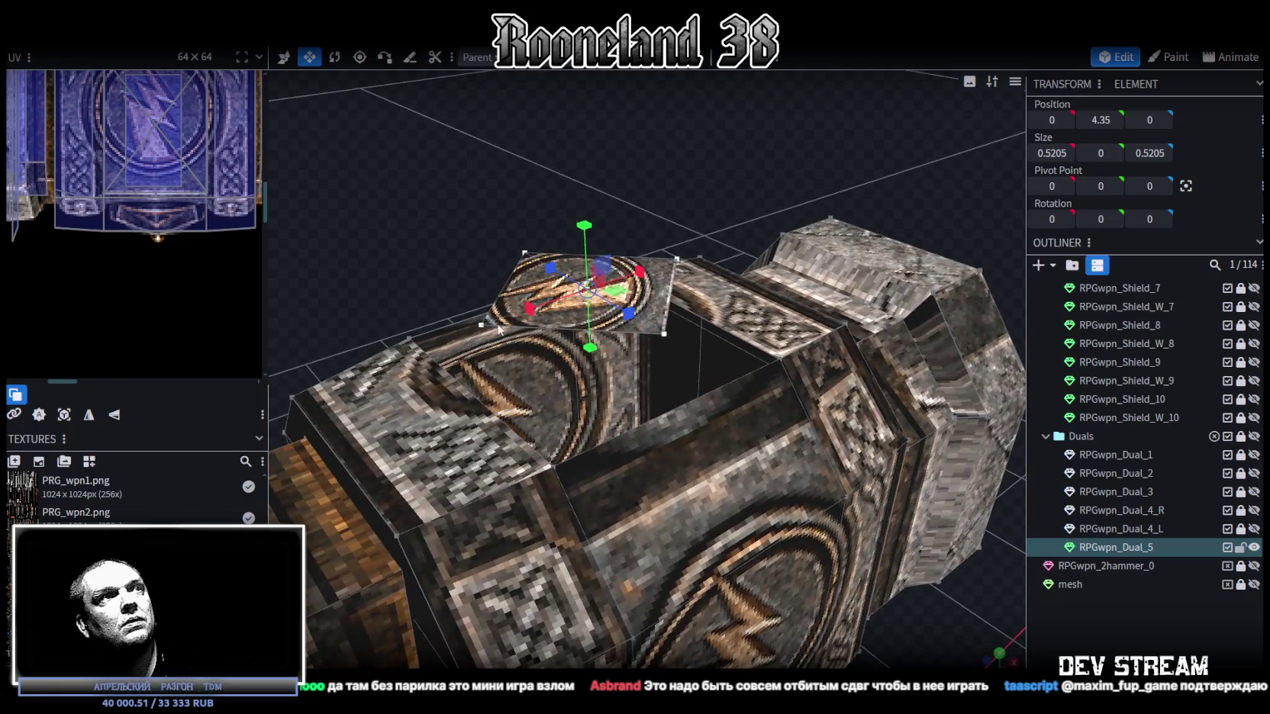
pyautogui.click(588, 290)
pyautogui.moveTo(591, 237); pyautogui.dragTo(581, 174)
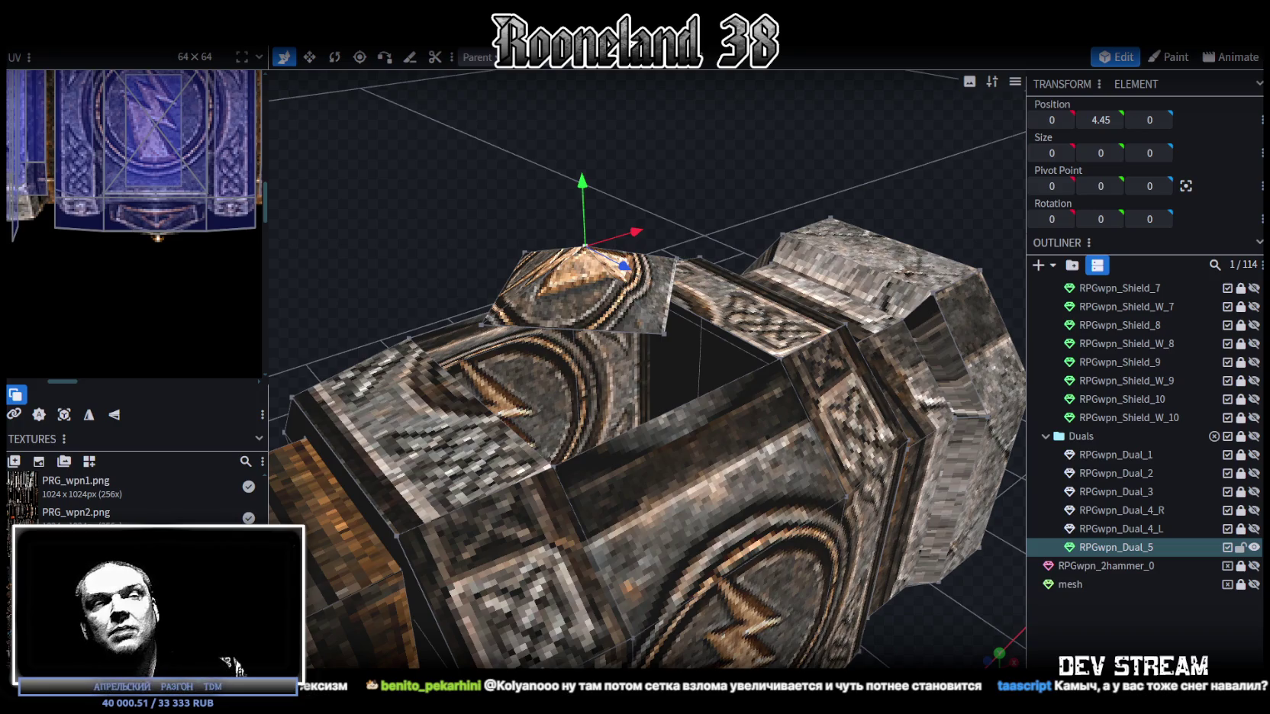
# Step: Box-select the small pyramid cap face on the head and orbit to look down on it
pyautogui.moveTo(789, 549)
pyautogui.mouseDown()
pyautogui.moveTo(778, 186)
pyautogui.moveTo(717, 149)
pyautogui.moveTo(705, 222)
pyautogui.moveTo(701, 95)
pyautogui.mouseUp()
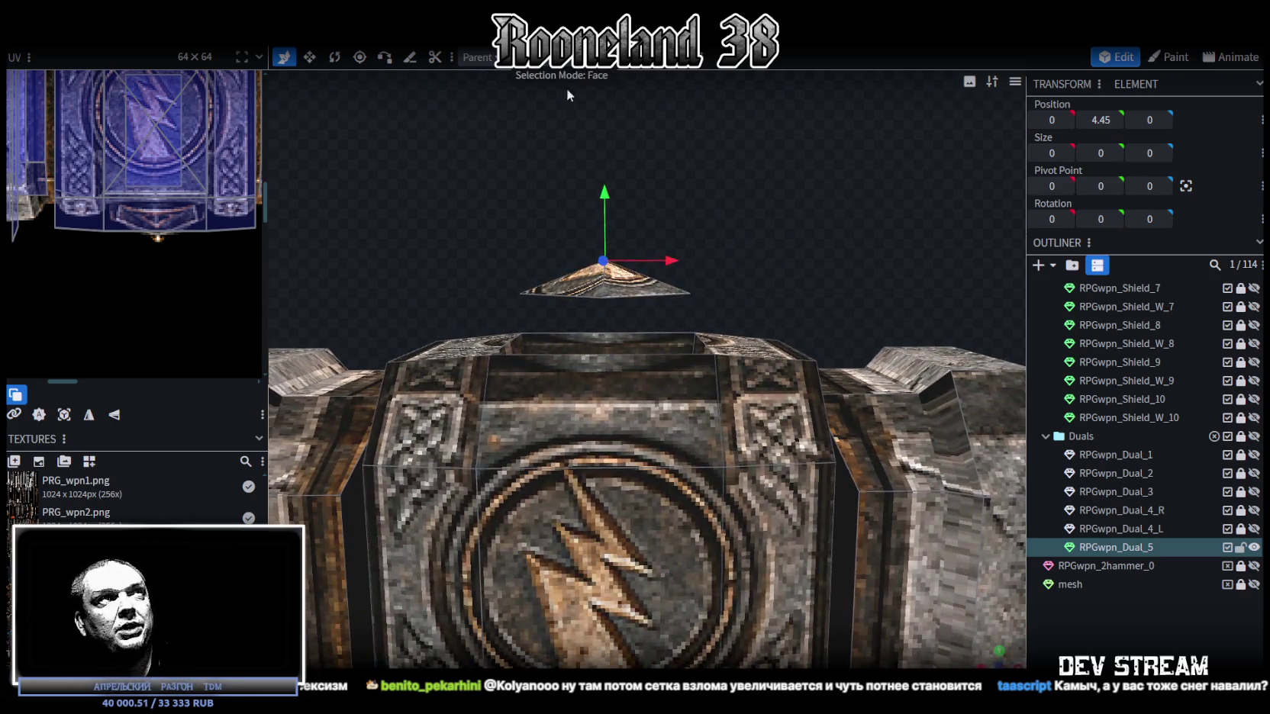
pyautogui.moveTo(516, 164)
pyautogui.keyDown('ctrl'); pyautogui.mouseDown()
pyautogui.moveTo(682, 299)
pyautogui.moveTo(719, 276)
pyautogui.moveTo(731, 225)
pyautogui.mouseUp(); pyautogui.keyUp('ctrl')
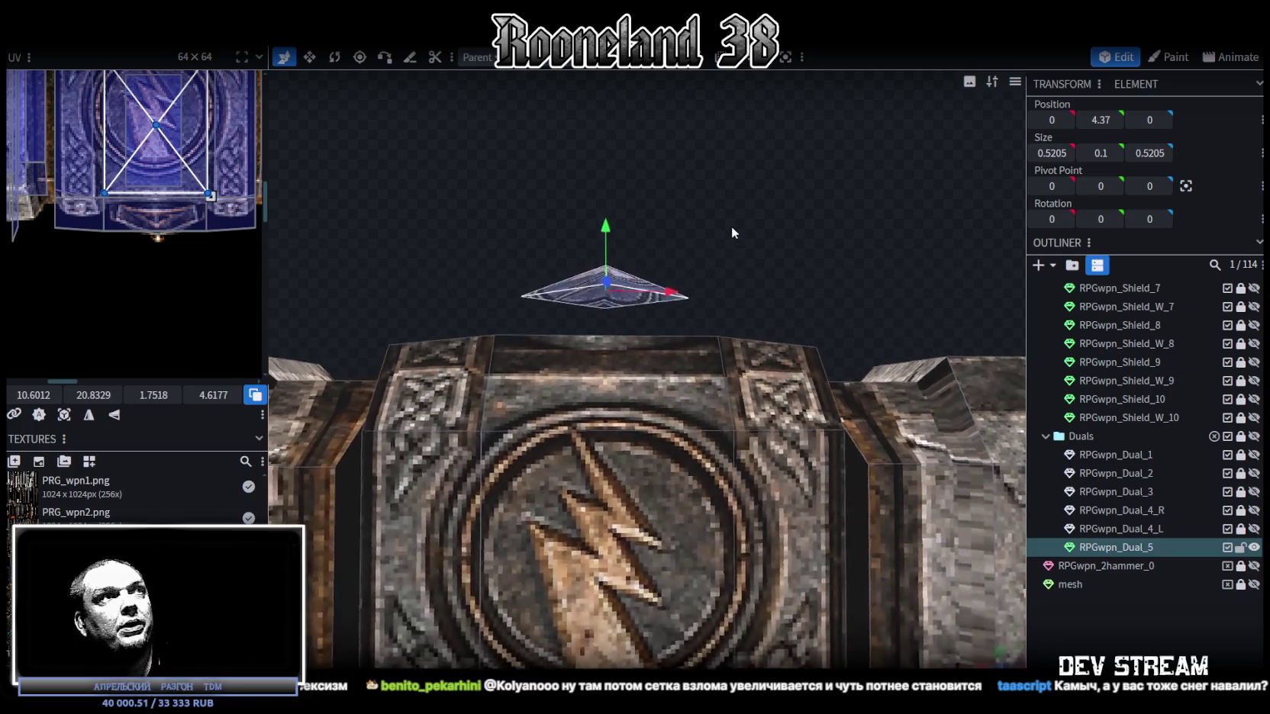
pyautogui.moveTo(294, 225); pyautogui.dragTo(273, 242)
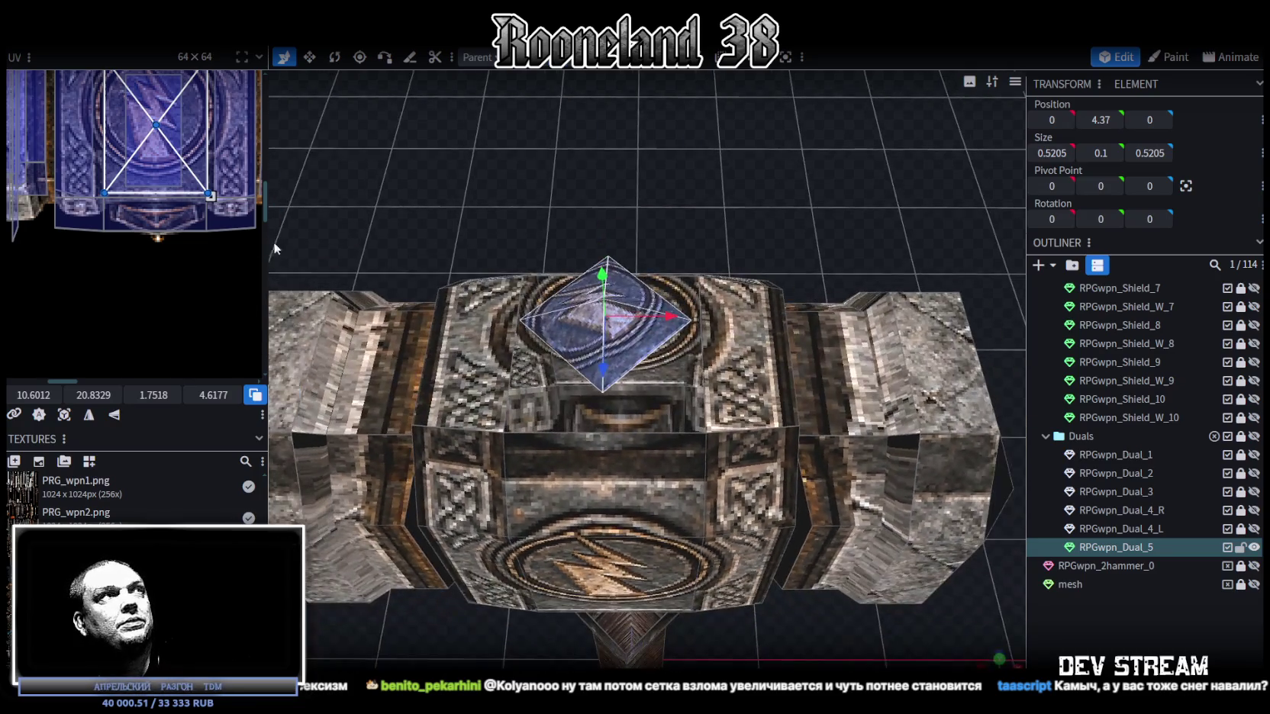
pyautogui.hscroll(2, 194, 246)
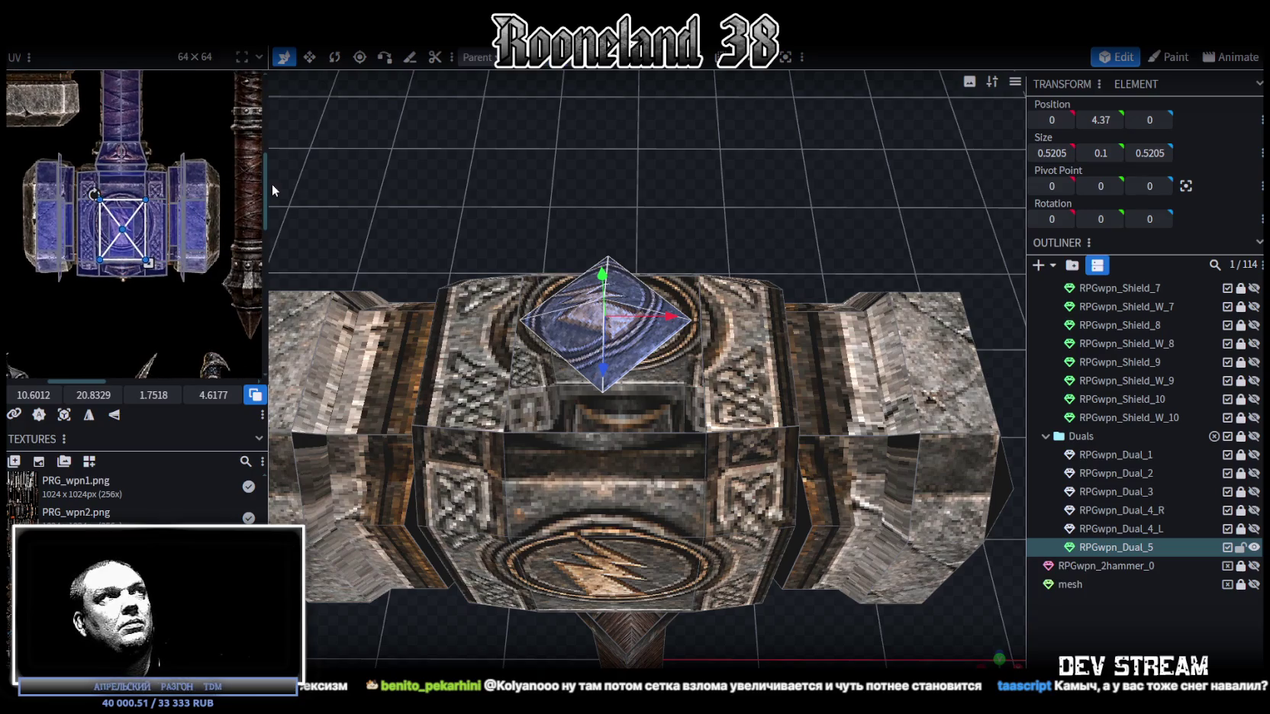
# Step: Widen the UV editor and move the pyramid's UV onto the knotwork panel
pyautogui.moveTo(267, 186); pyautogui.dragTo(330, 186)
pyautogui.scroll(-3, 233, 300)
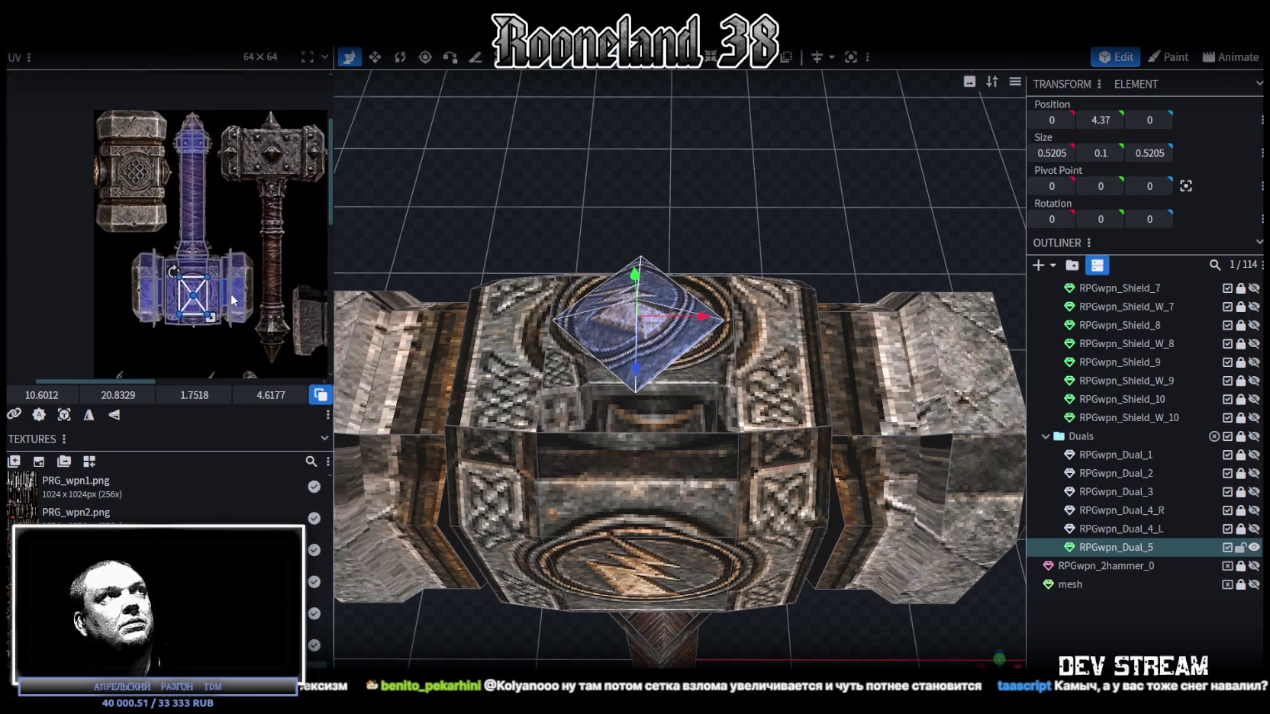
pyautogui.scroll(2, 127, 241)
pyautogui.moveTo(257, 317)
pyautogui.mouseDown()
pyautogui.moveTo(170, 124)
pyautogui.moveTo(152, 159)
pyautogui.mouseUp()
pyautogui.scroll(3, 164, 130)
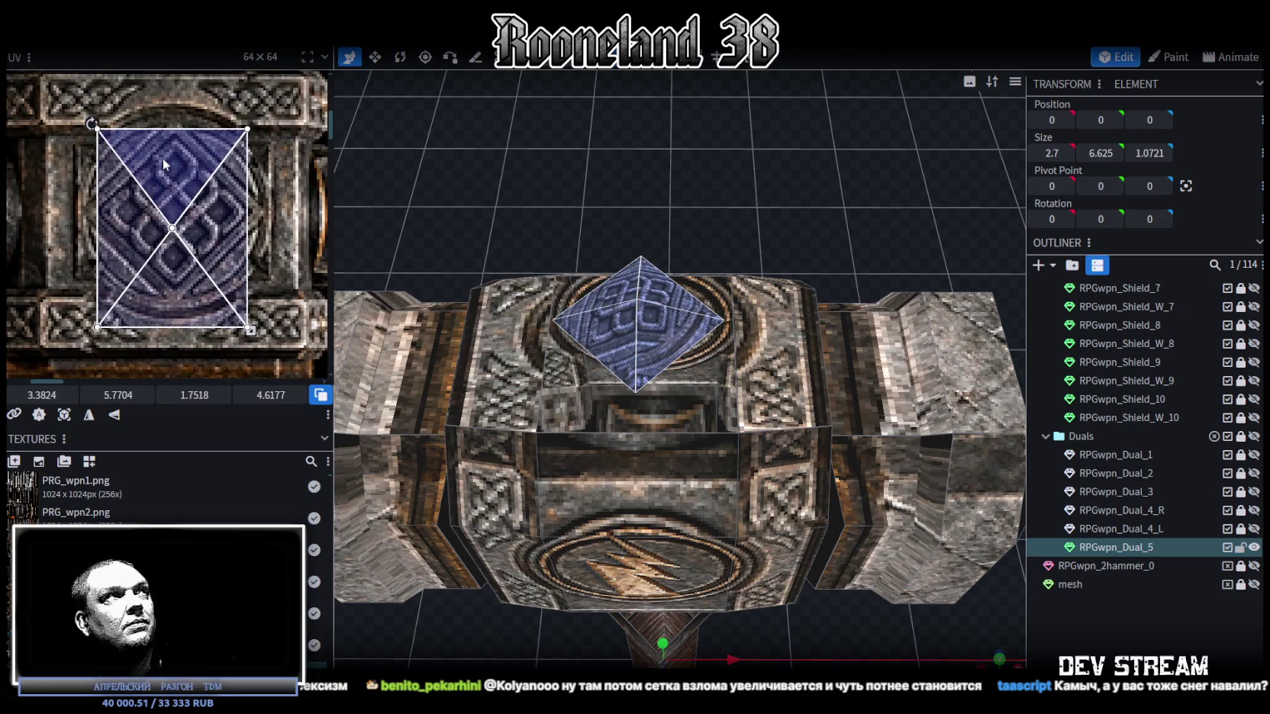
# Step: Shape the UV region into an upright diamond, centred and sized over the knot
pyautogui.moveTo(248, 328); pyautogui.dragTo(250, 267)
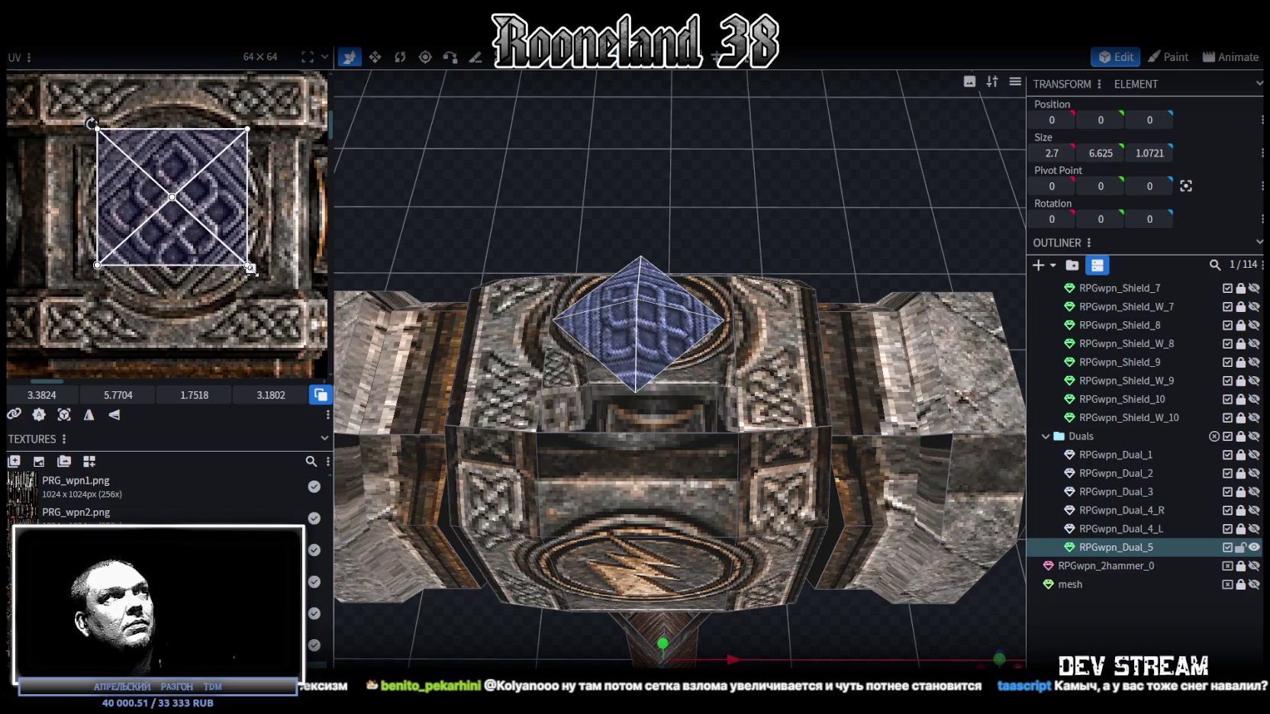
pyautogui.moveTo(84, 123); pyautogui.dragTo(29, 199)
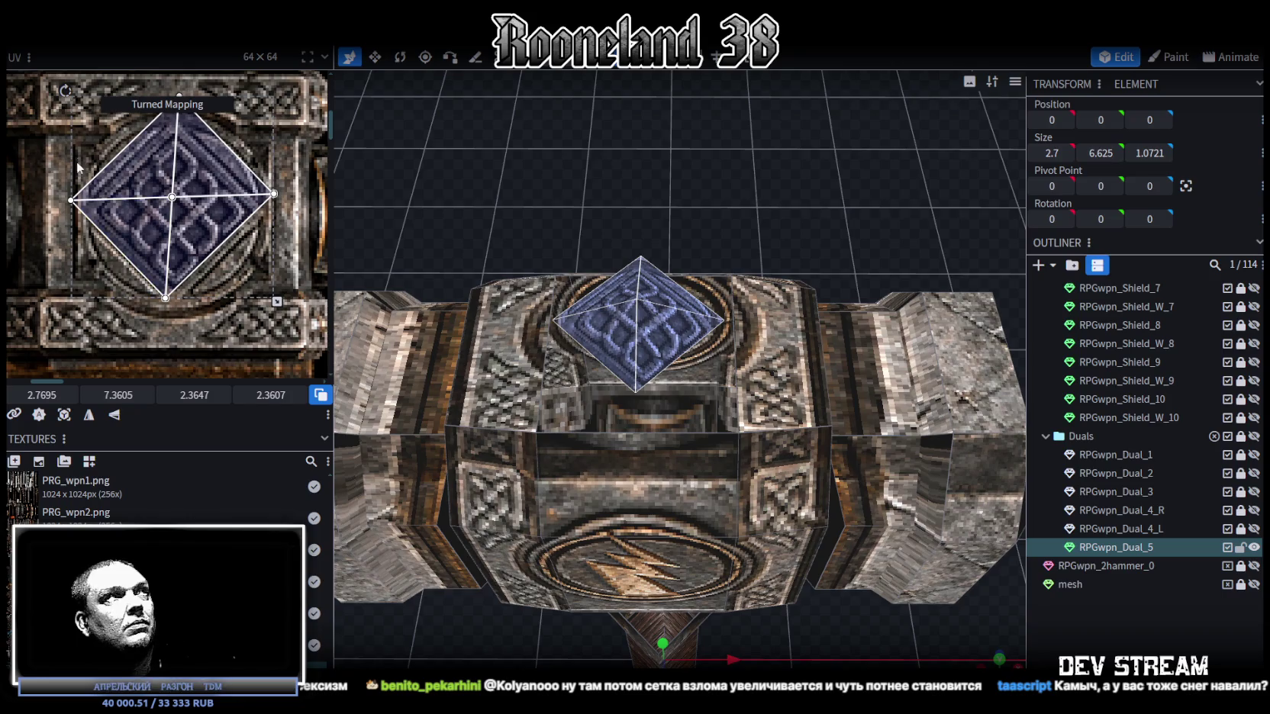
pyautogui.moveTo(29, 199)
pyautogui.mouseDown()
pyautogui.moveTo(63, 106)
pyautogui.moveTo(79, 115)
pyautogui.mouseUp()
pyautogui.moveTo(211, 224); pyautogui.dragTo(205, 248)
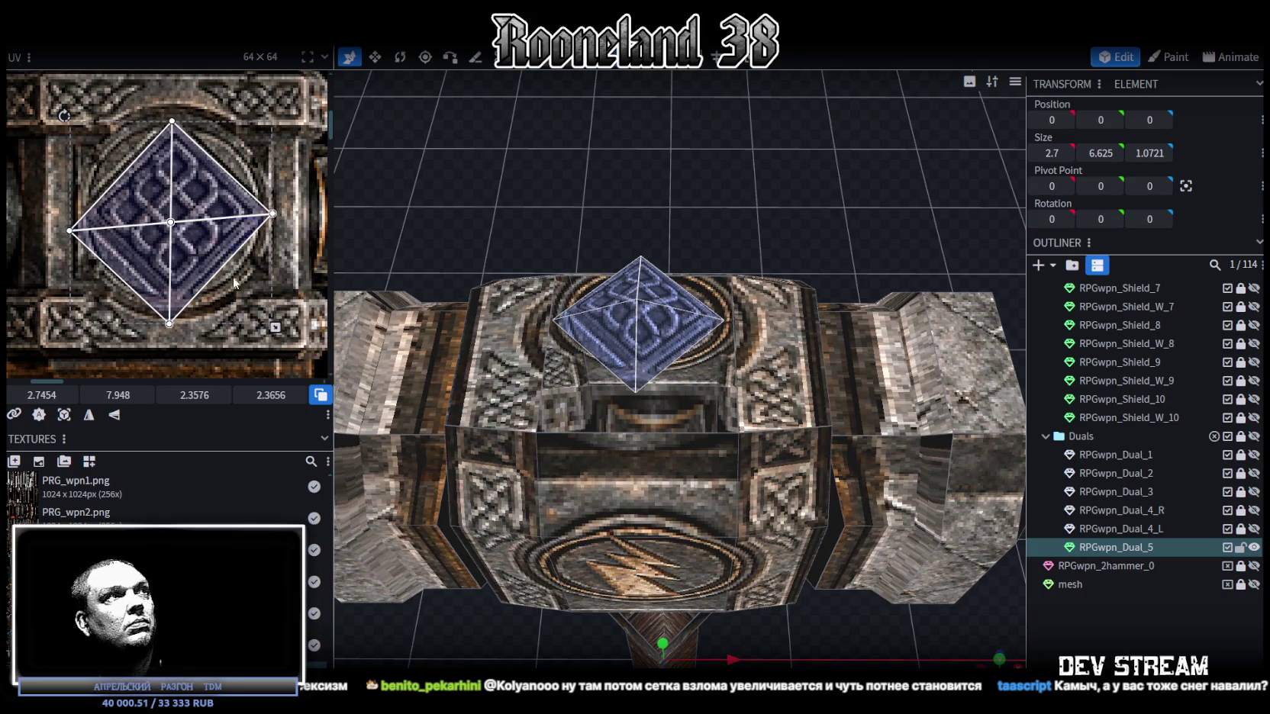
pyautogui.moveTo(275, 328); pyautogui.dragTo(282, 304)
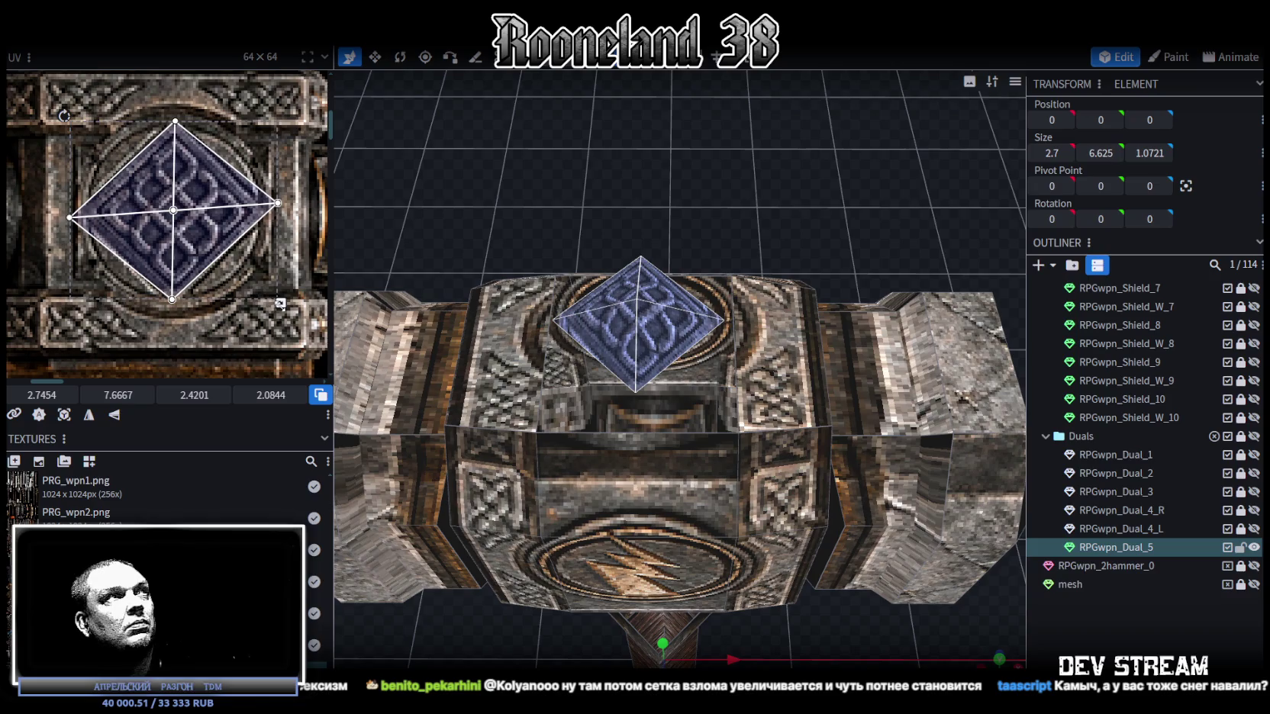
# Step: Align the diamond's UV points to horizontal position 5.16 and vertical position 7.5
pyautogui.moveTo(135, 95); pyautogui.dragTo(206, 313)
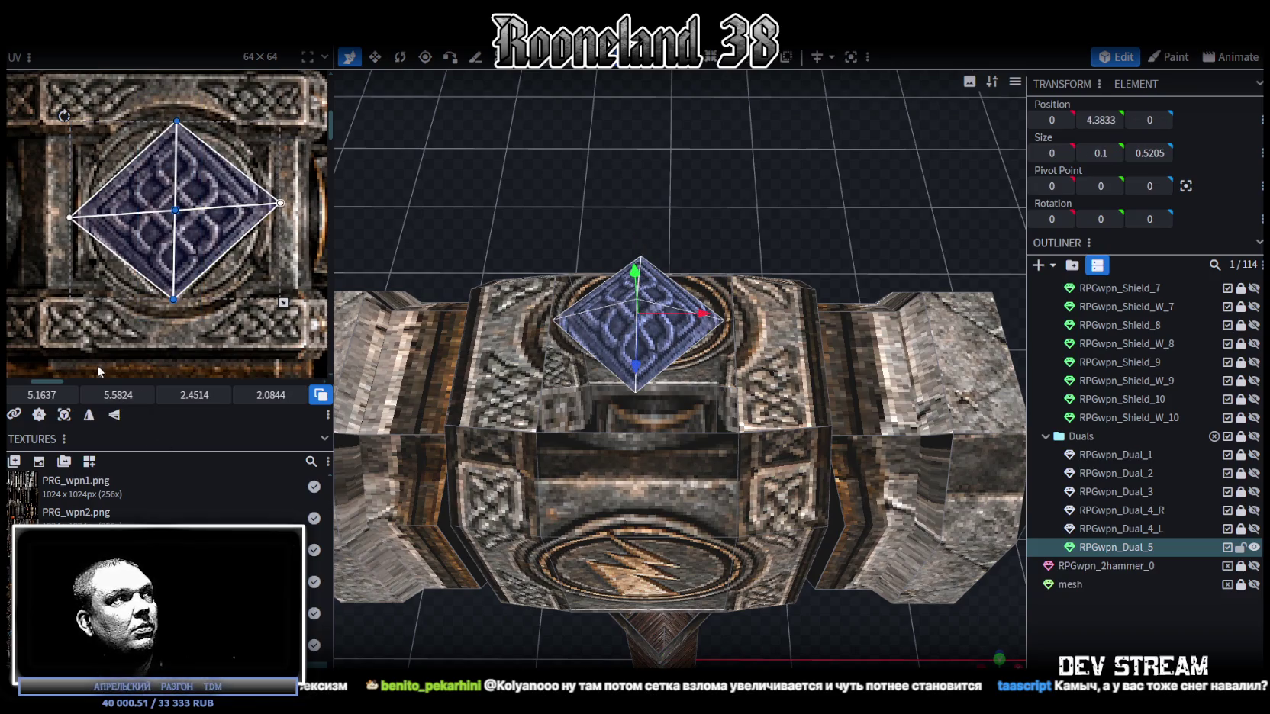
pyautogui.click(44, 394)
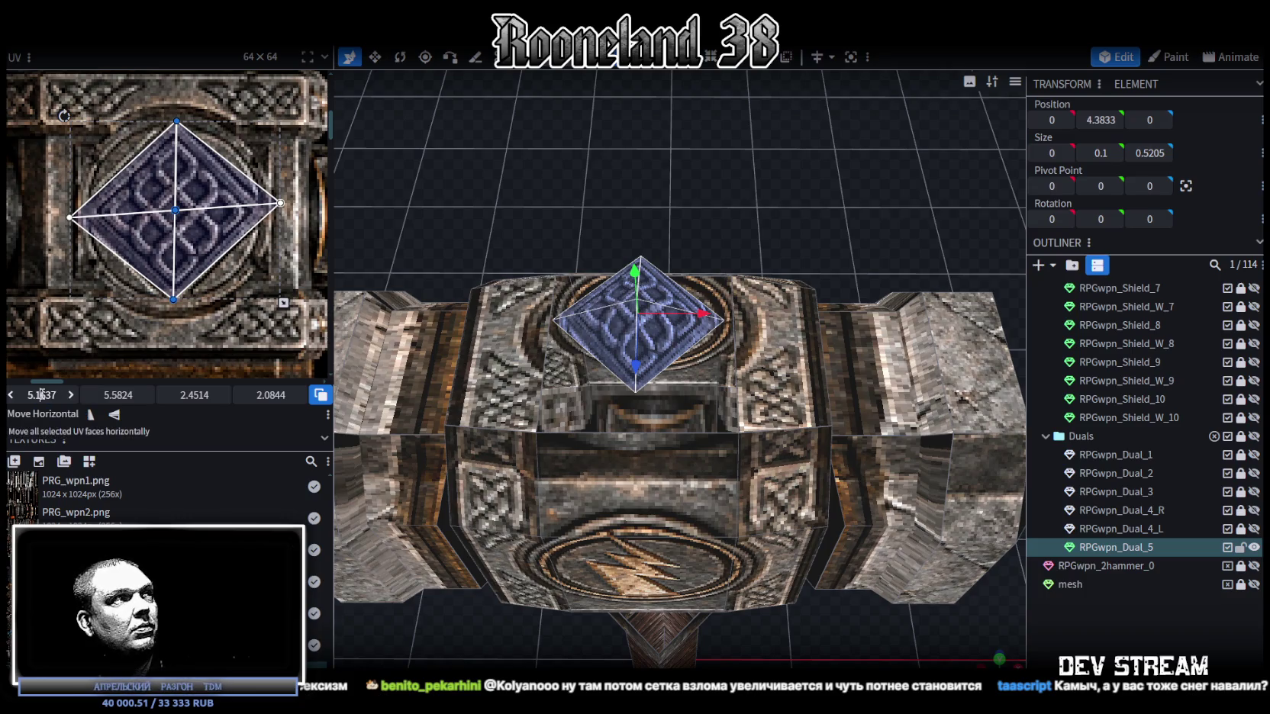
pyautogui.write('6')
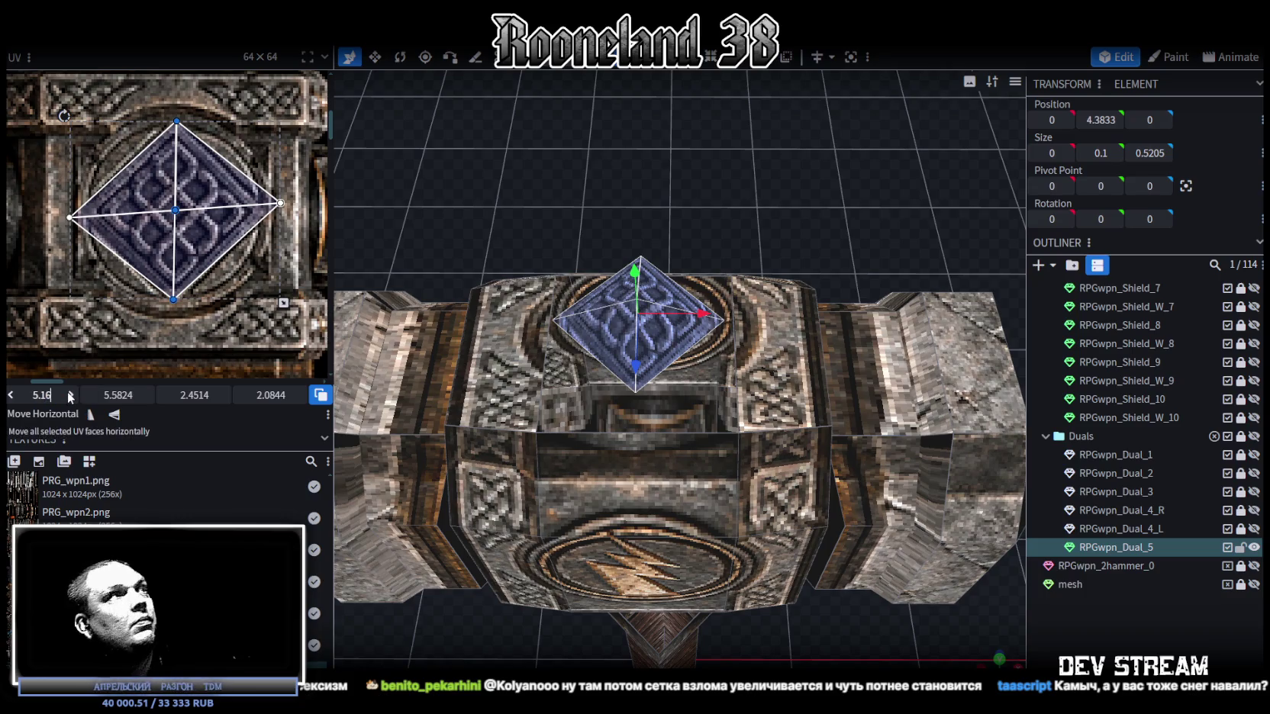
pyautogui.press('Return')
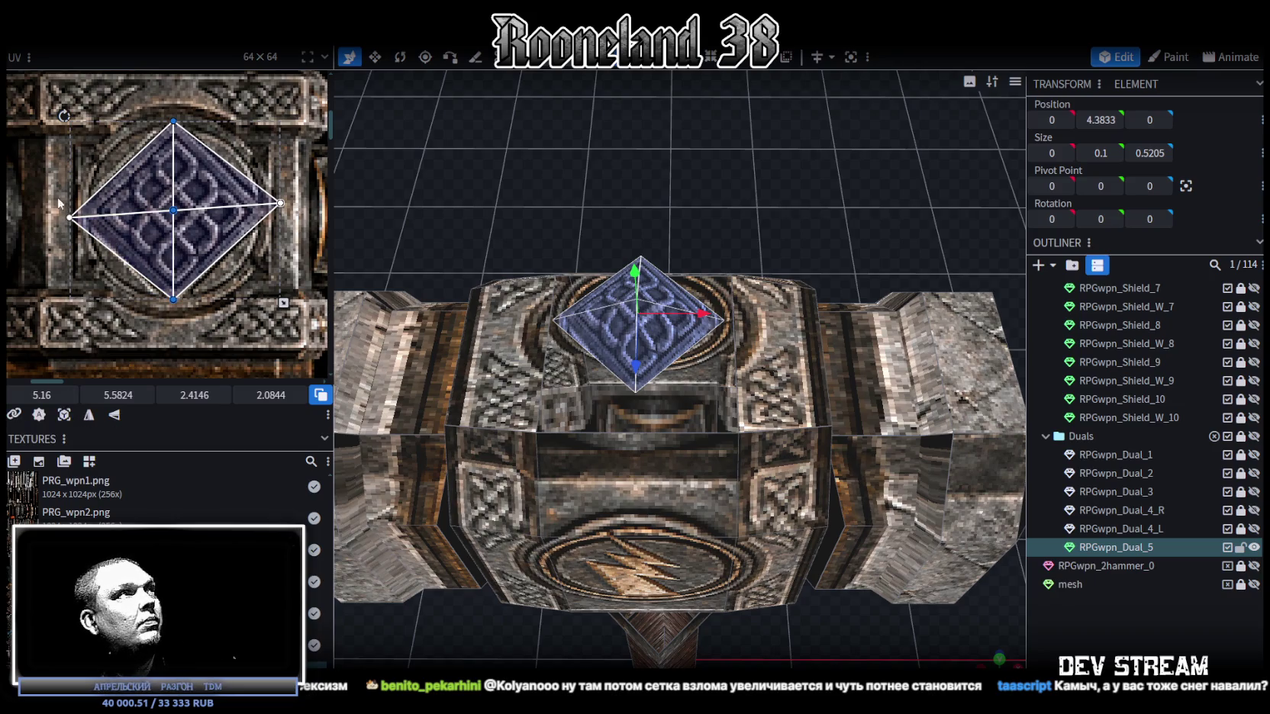
pyautogui.moveTo(52, 196); pyautogui.dragTo(327, 243)
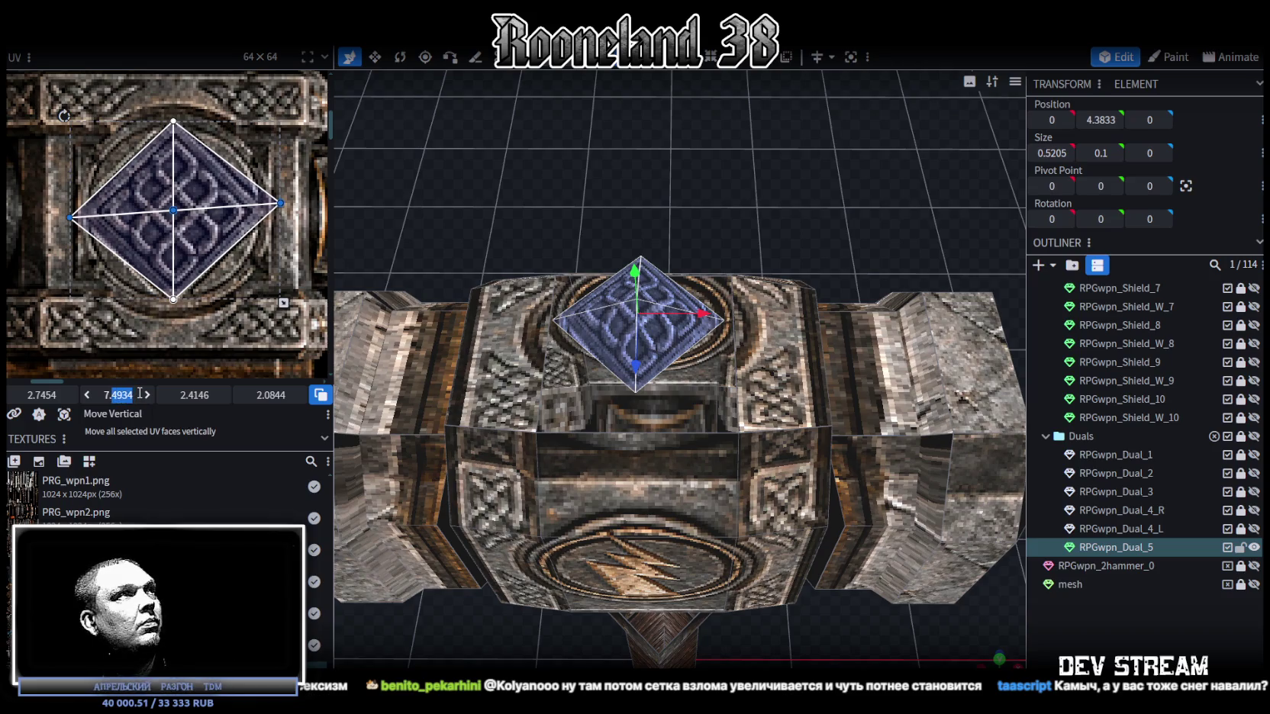
pyautogui.write('5')
pyautogui.press('Return')
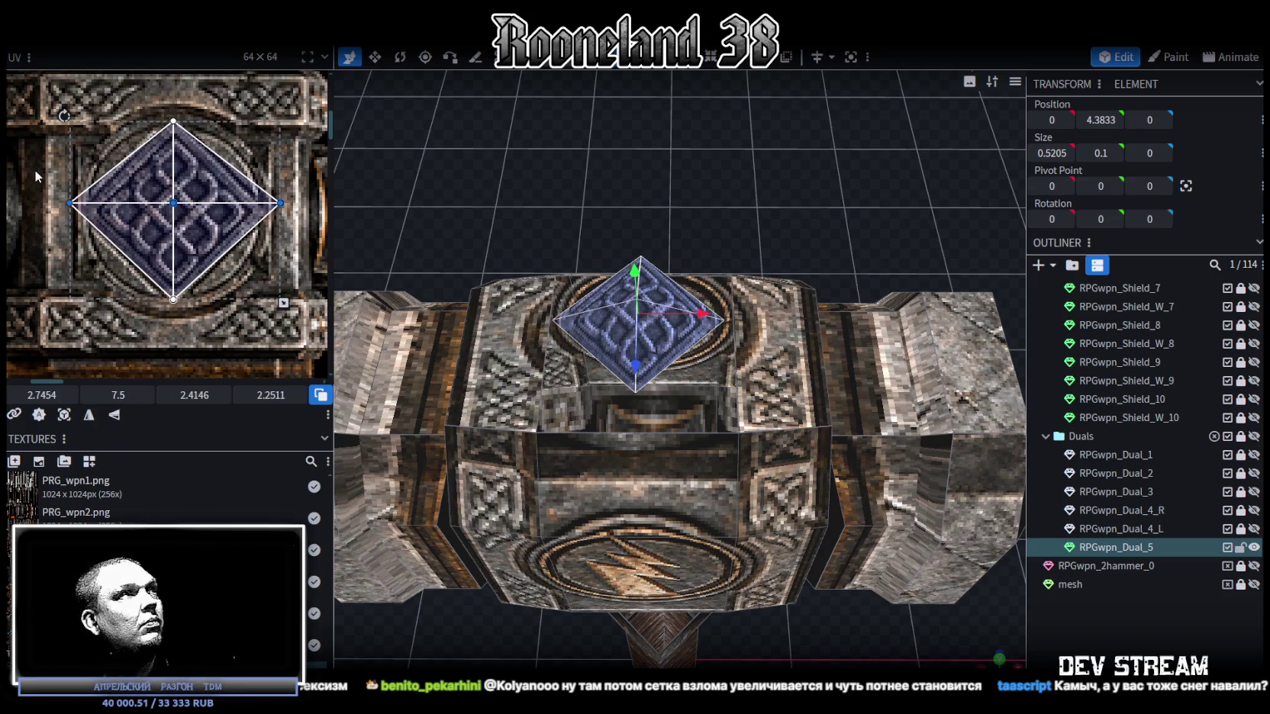
# Step: Fine-tune the side UV vertices inward so the diamond outline fits the knotwork
pyautogui.moveTo(39, 396); pyautogui.dragTo(42, 396)
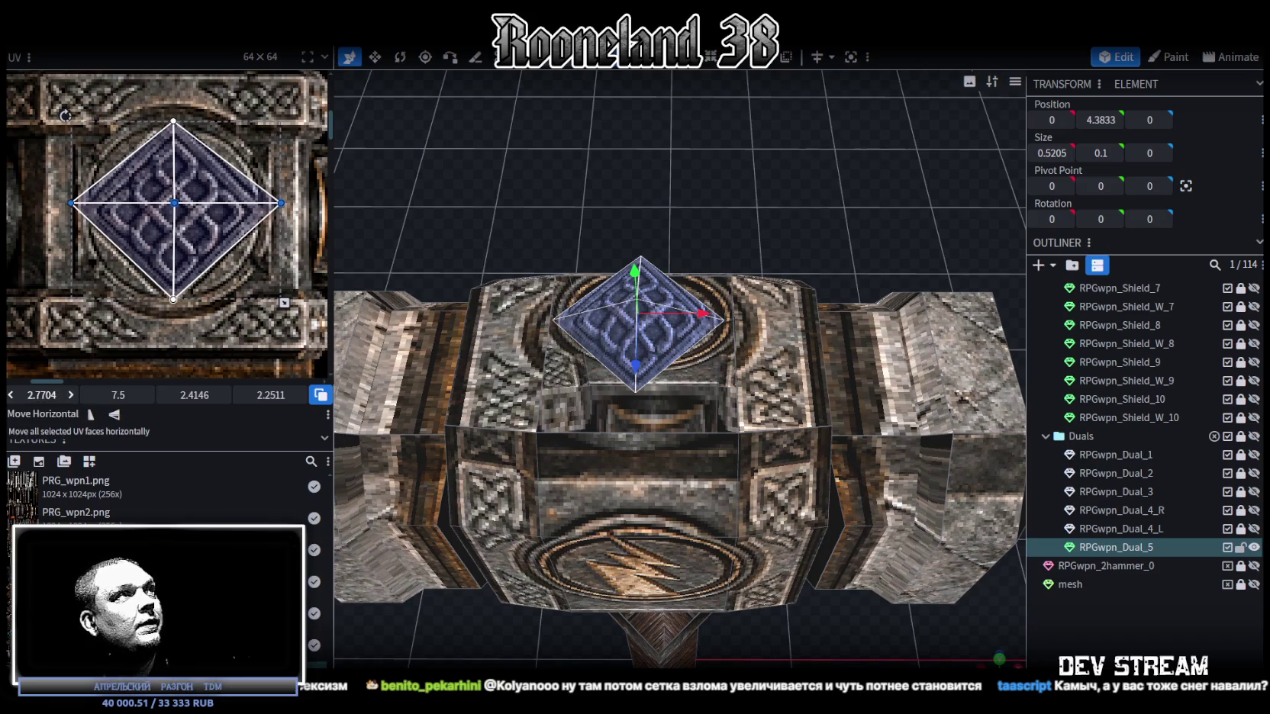
pyautogui.hotkey('ctrl', 'z')
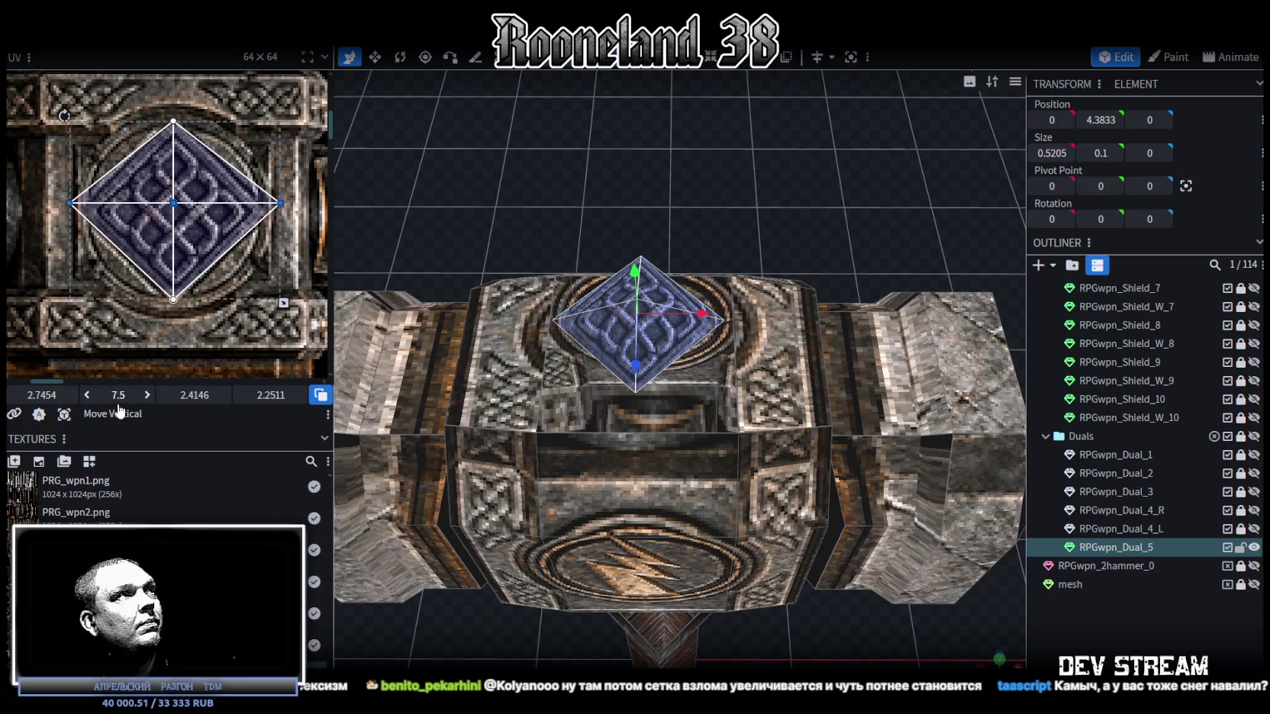
pyautogui.moveTo(118, 394); pyautogui.dragTo(130, 394)
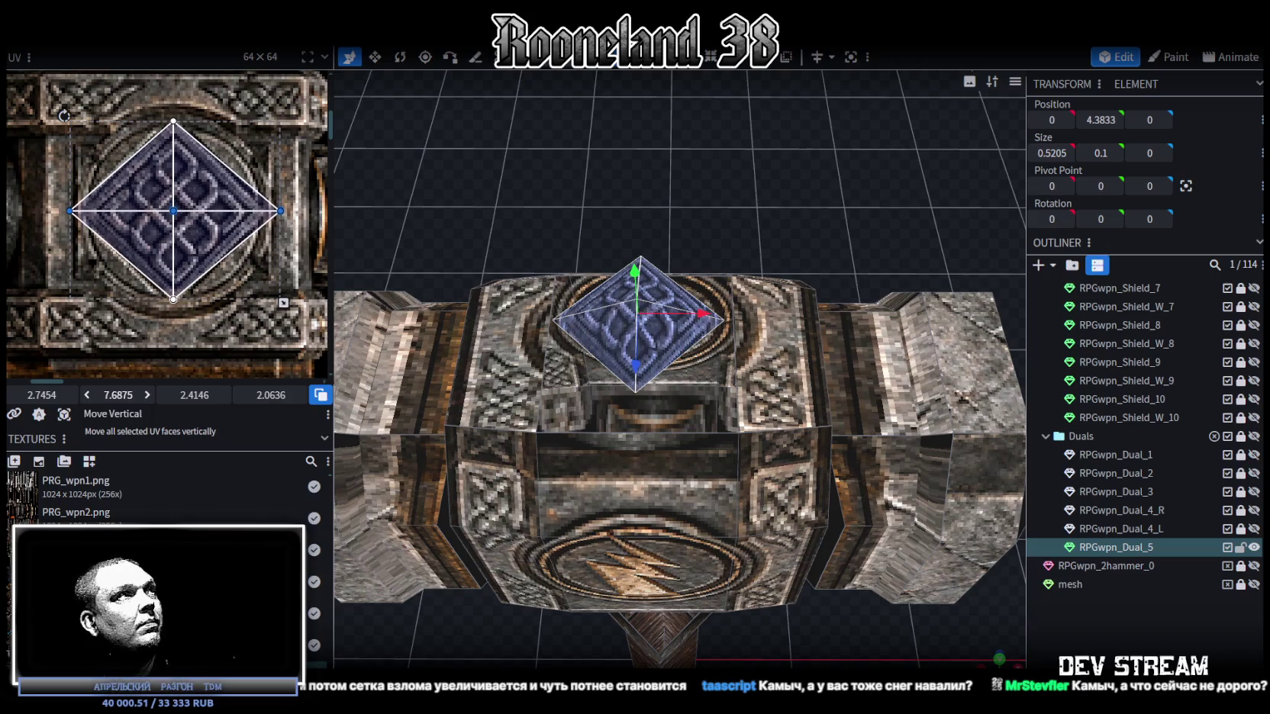
pyautogui.click(70, 209)
pyautogui.moveTo(34, 393); pyautogui.dragTo(47, 395)
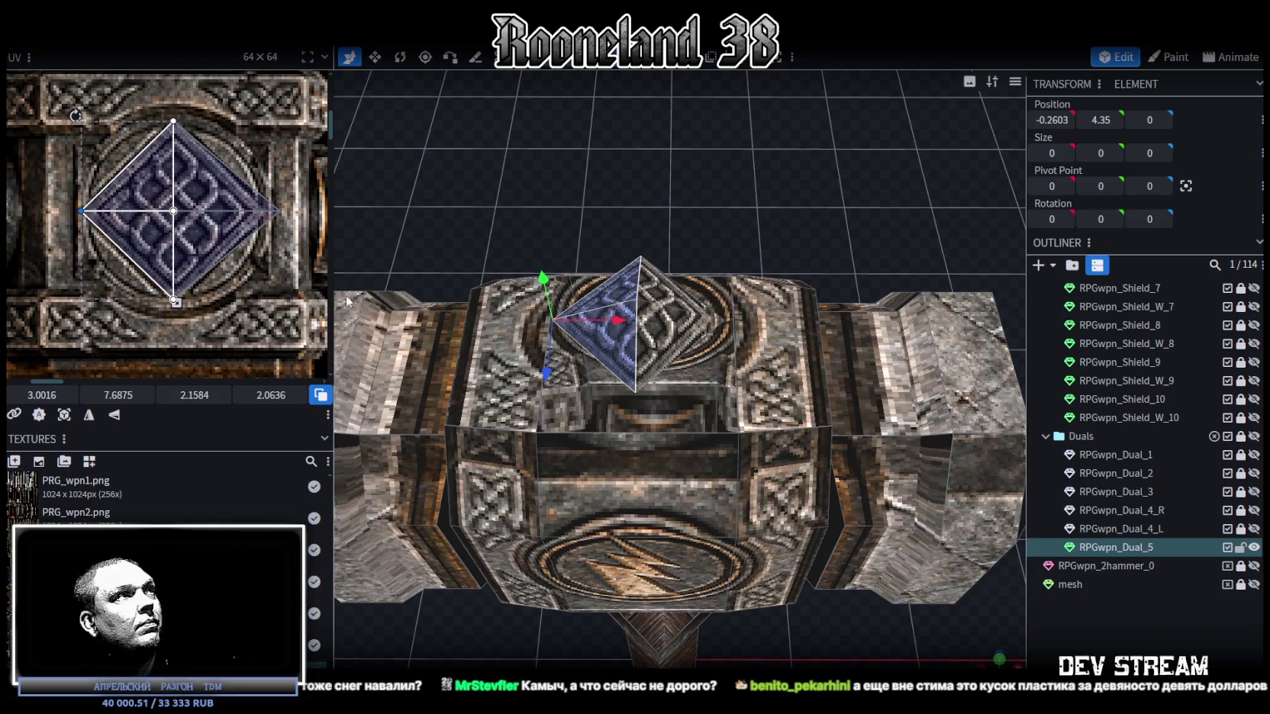
pyautogui.click(275, 211)
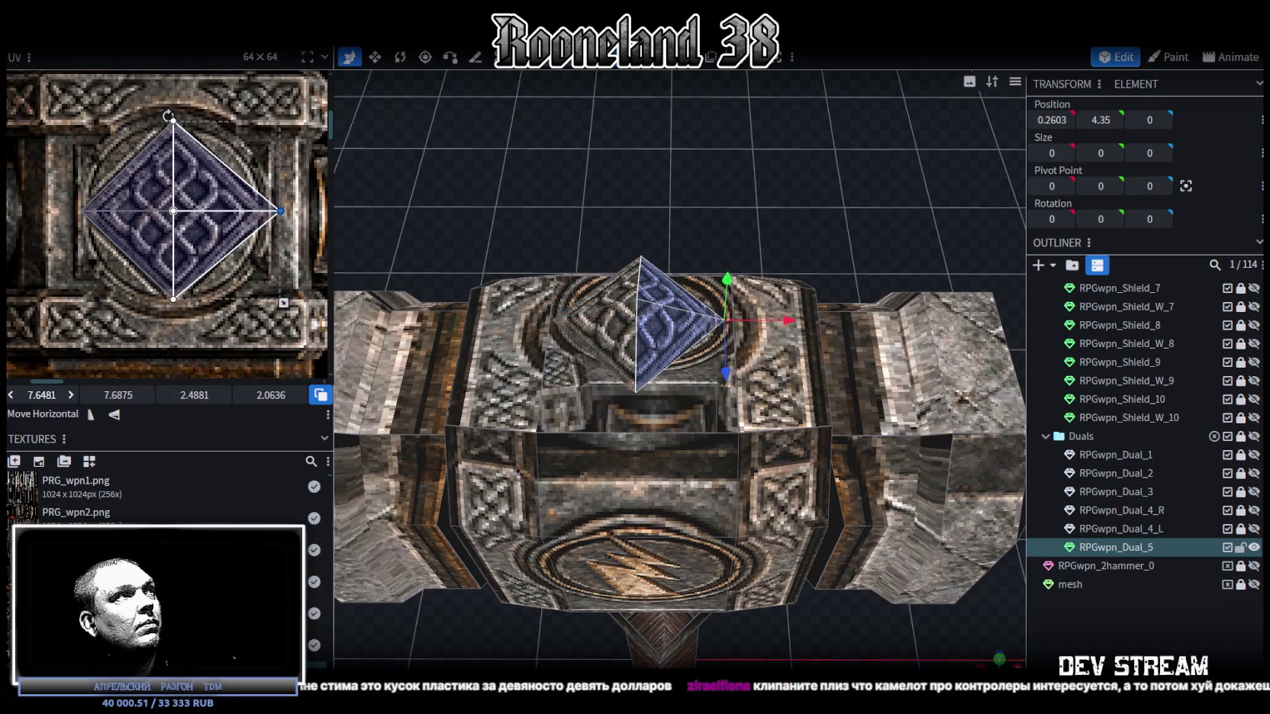
pyautogui.moveTo(275, 211); pyautogui.dragTo(265, 210)
pyautogui.moveTo(42, 394); pyautogui.dragTo(53, 395)
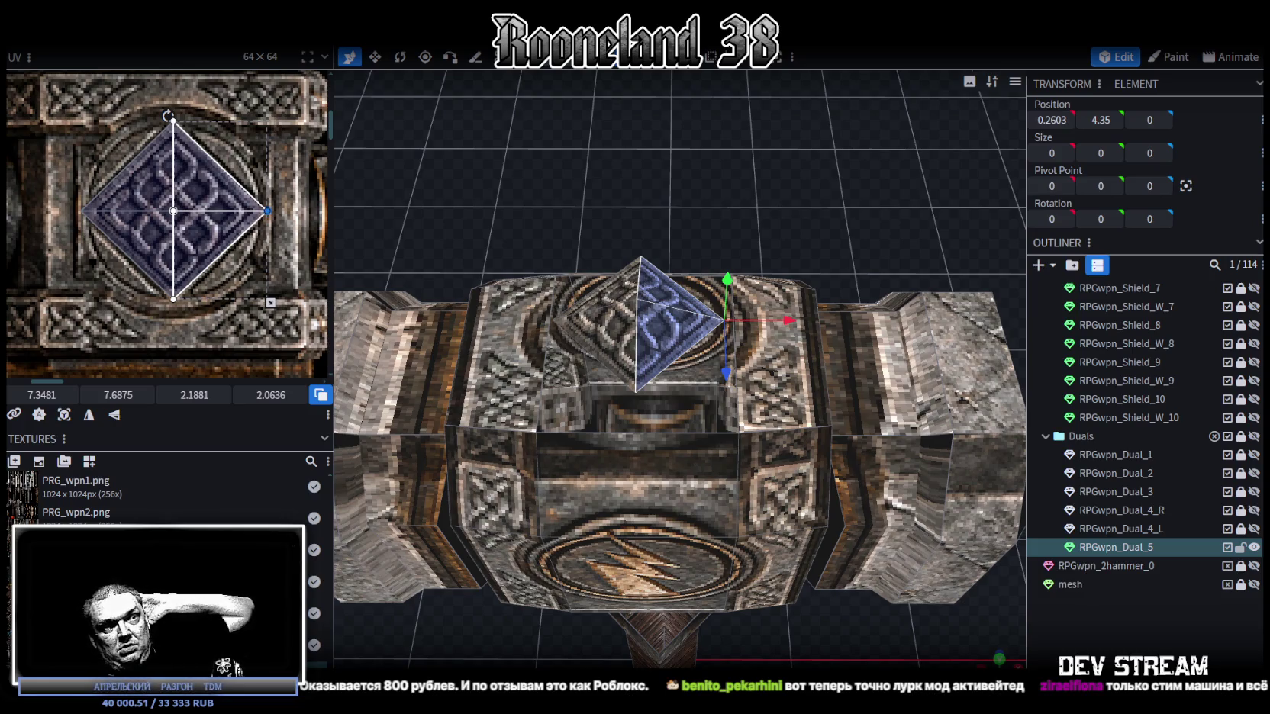
# Step: Switch from Blockbench to the Steam library window
pyautogui.hotkey('alt', 'Tab')
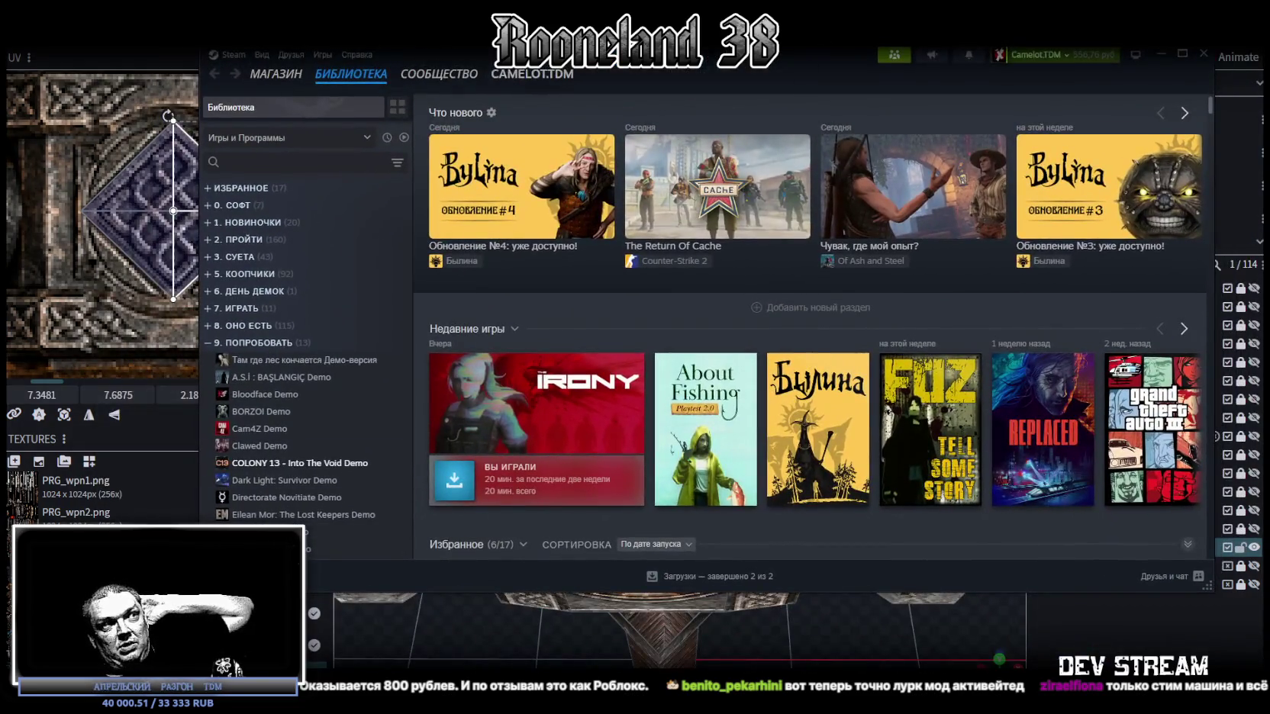
pyautogui.click(252, 576)
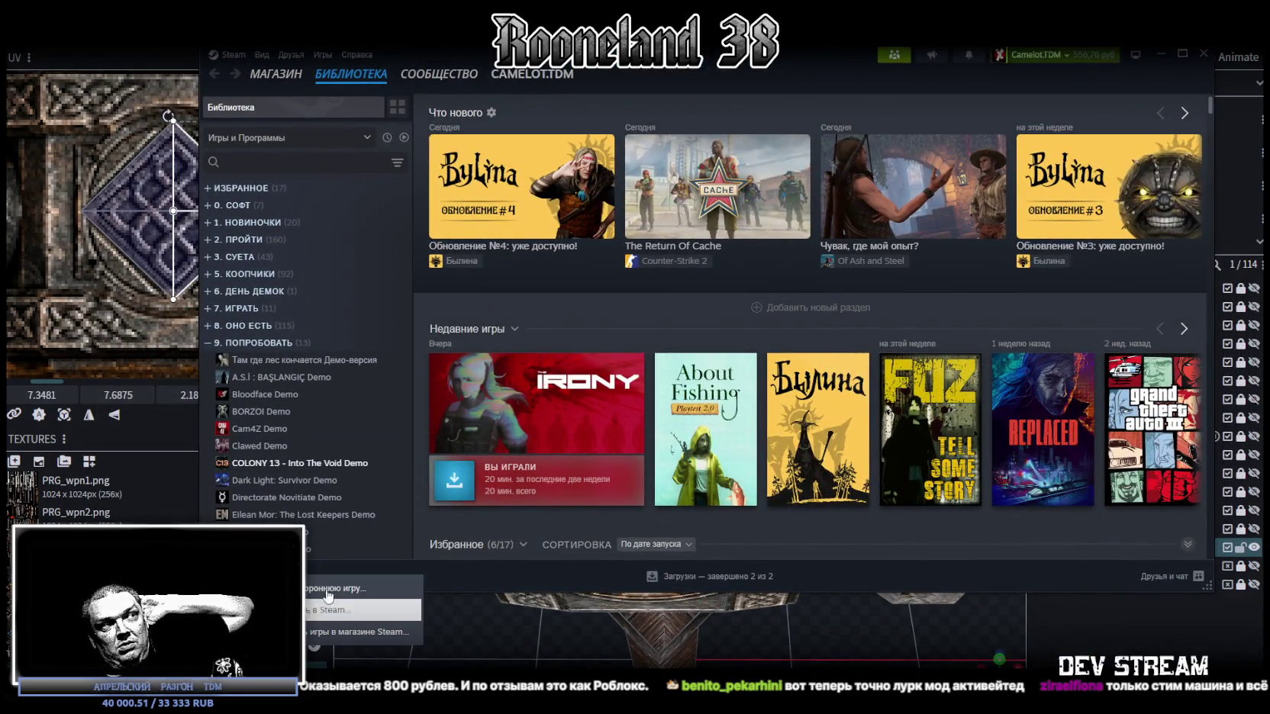
pyautogui.press('Escape')
pyautogui.hotkey('alt', 'Tab')
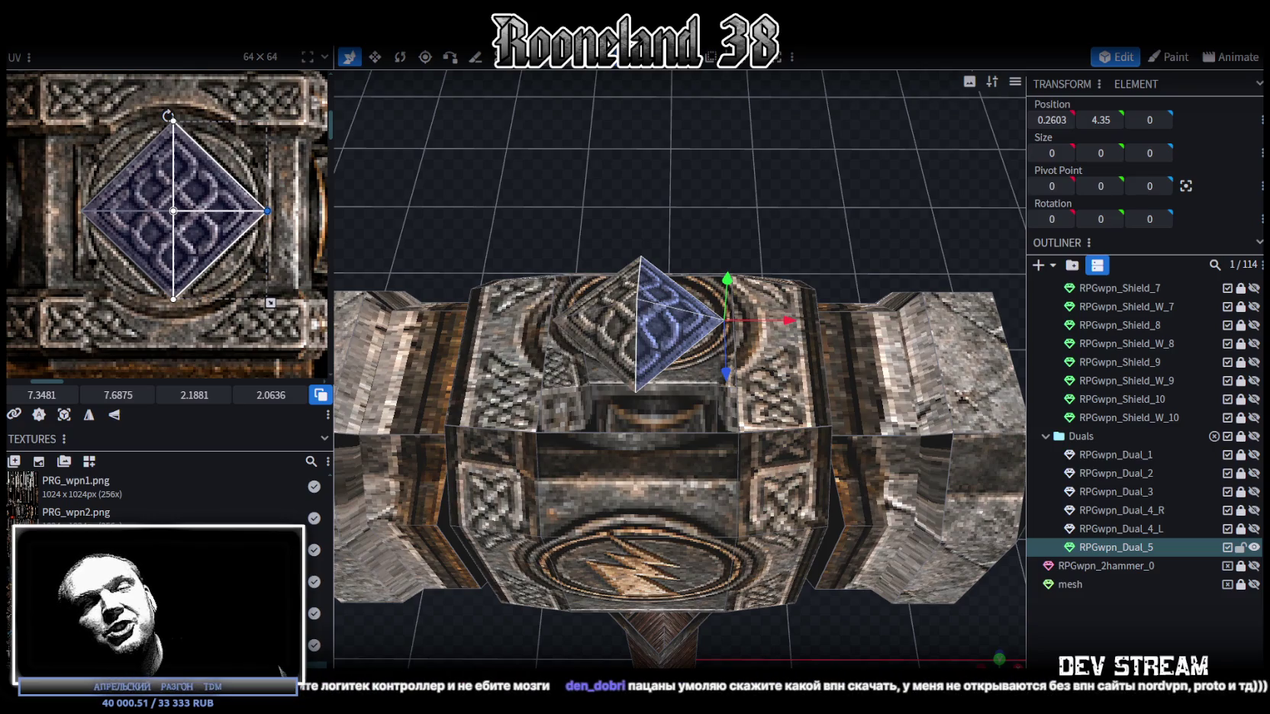
pyautogui.scroll(-2, 794, 293)
pyautogui.moveTo(810, 278); pyautogui.dragTo(817, 183)
pyautogui.scroll(2, 821, 169)
pyautogui.scroll(2, 821, 169)
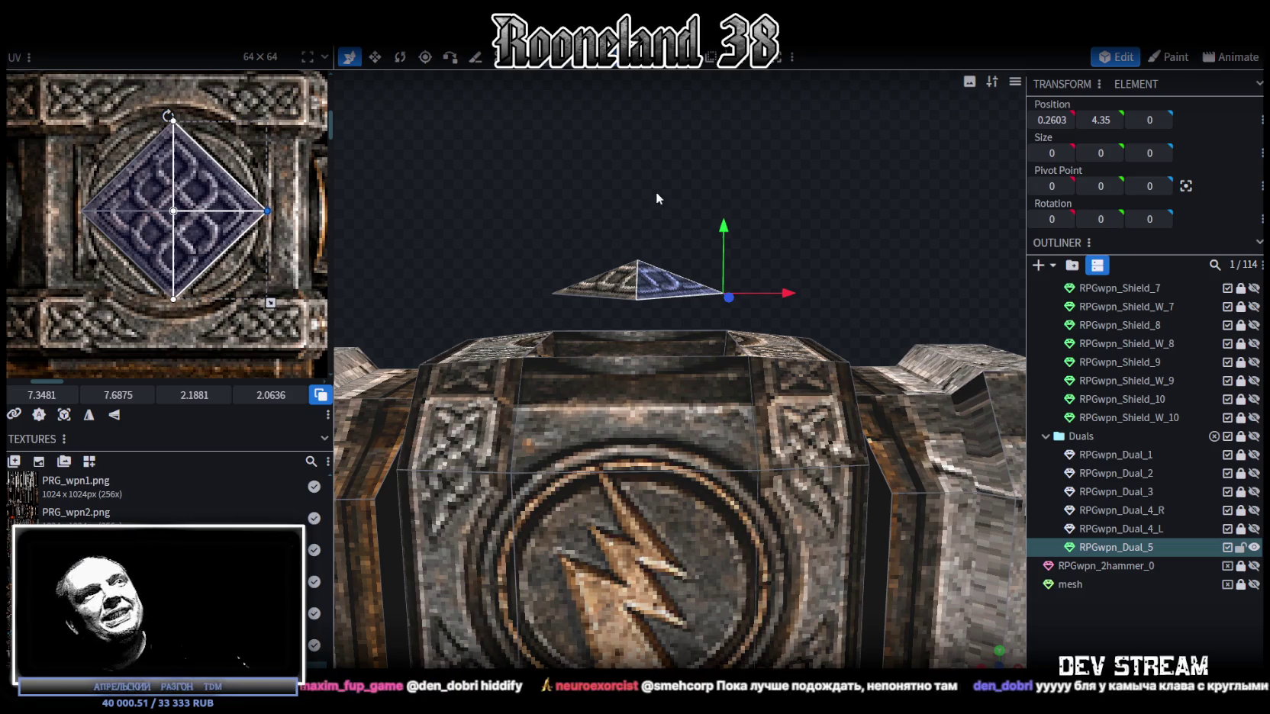
# Step: Select the whole diamond cap and lower it by 0.1
pyautogui.keyDown('ctrl'); pyautogui.moveTo(570, 197); pyautogui.dragTo(729, 272); pyautogui.keyUp('ctrl')
pyautogui.moveTo(633, 218); pyautogui.dragTo(634, 229)
pyautogui.moveTo(732, 191)
pyautogui.mouseDown()
pyautogui.moveTo(829, 220)
pyautogui.moveTo(791, 201)
pyautogui.mouseUp()
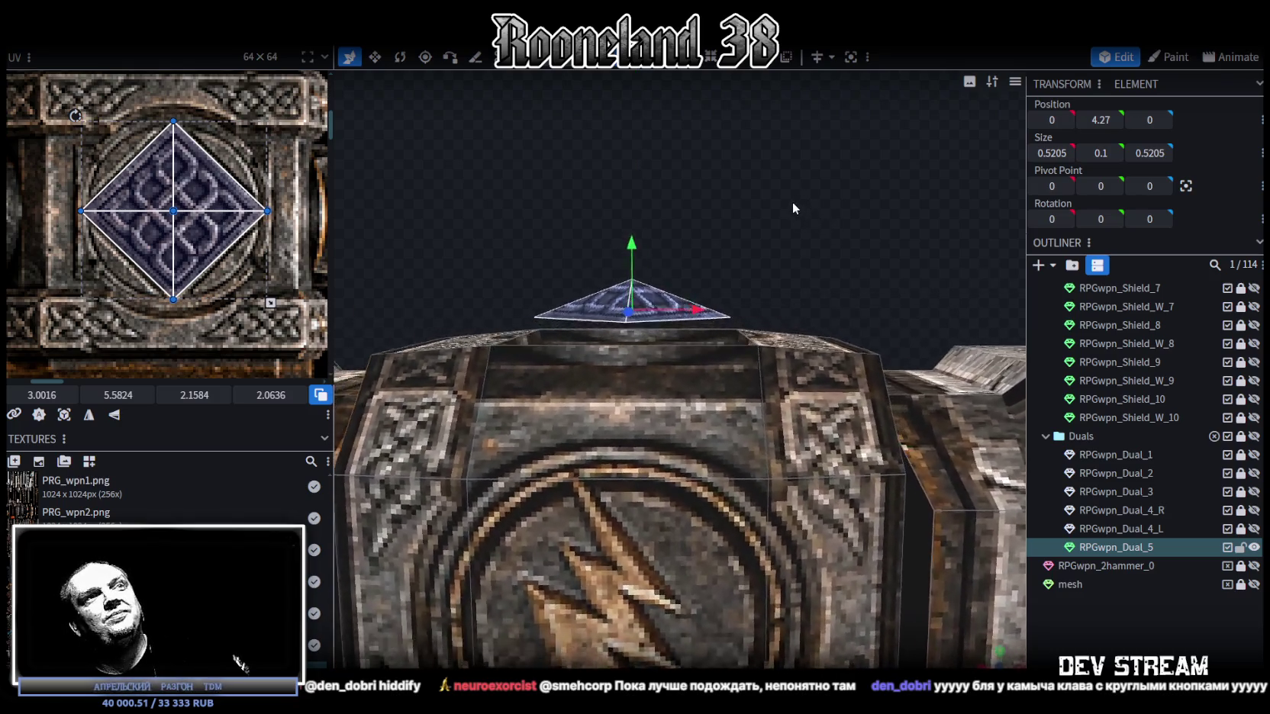
pyautogui.moveTo(766, 158); pyautogui.dragTo(812, 220)
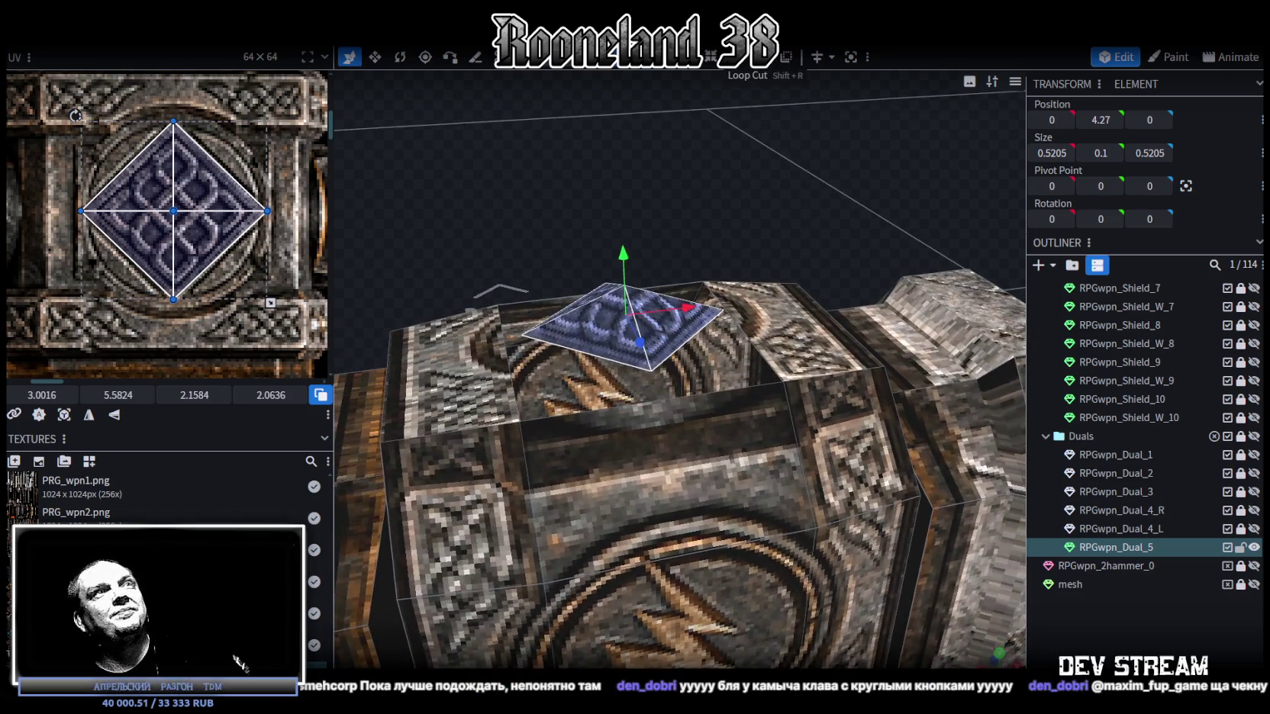
# Step: Check the cap's base from the side and set its Position Y to 4.2
pyautogui.click(729, 352)
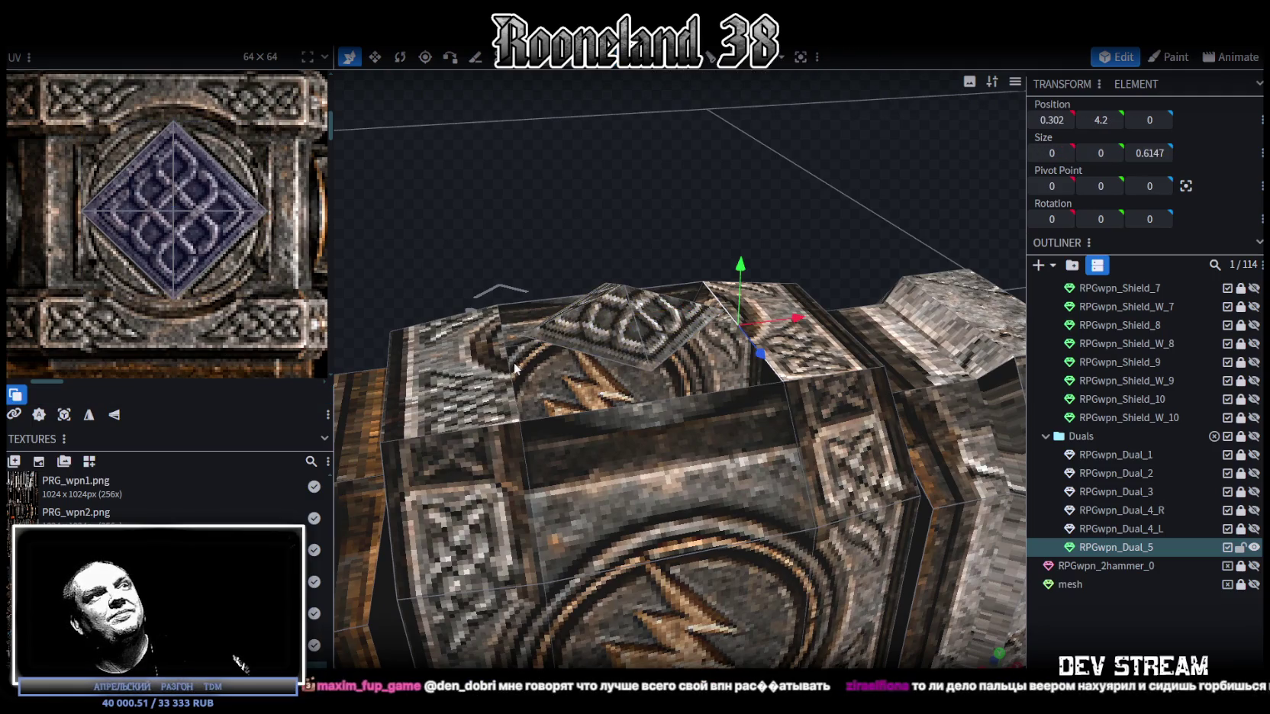
pyautogui.click(649, 320)
pyautogui.moveTo(570, 218); pyautogui.dragTo(573, 179)
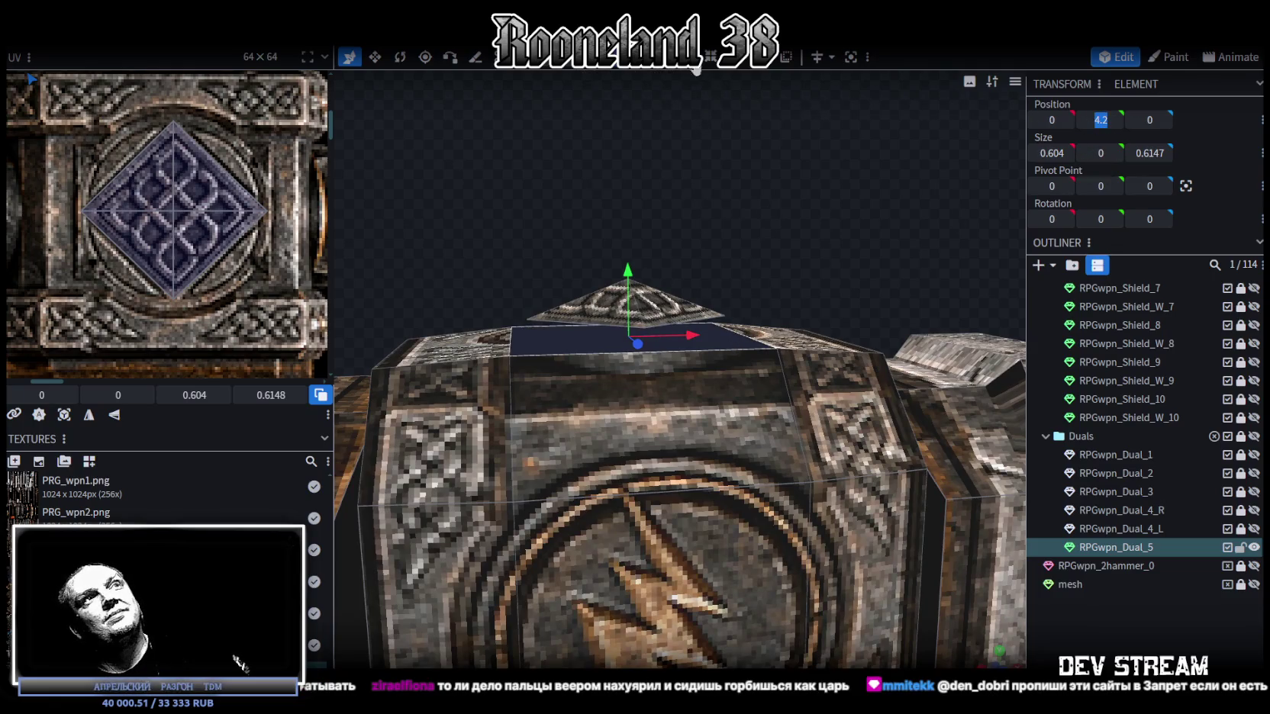
pyautogui.moveTo(675, 86); pyautogui.dragTo(714, 181)
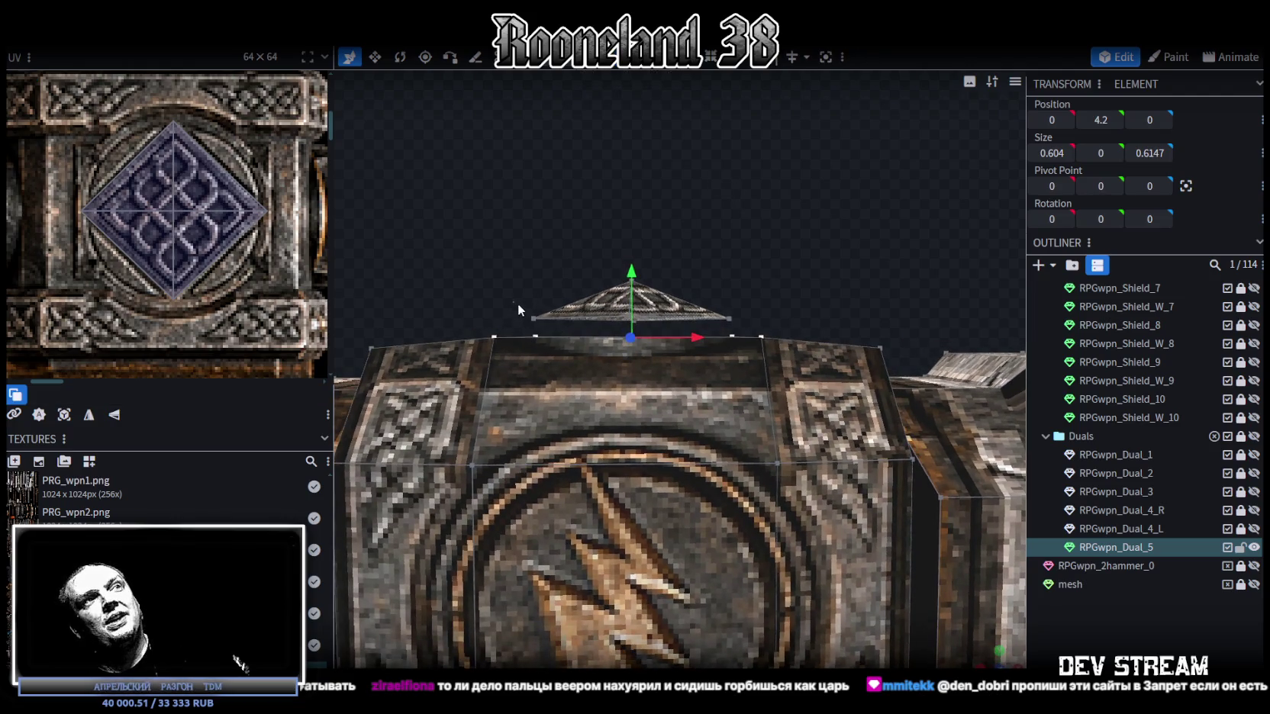
pyautogui.moveTo(513, 302); pyautogui.dragTo(767, 328)
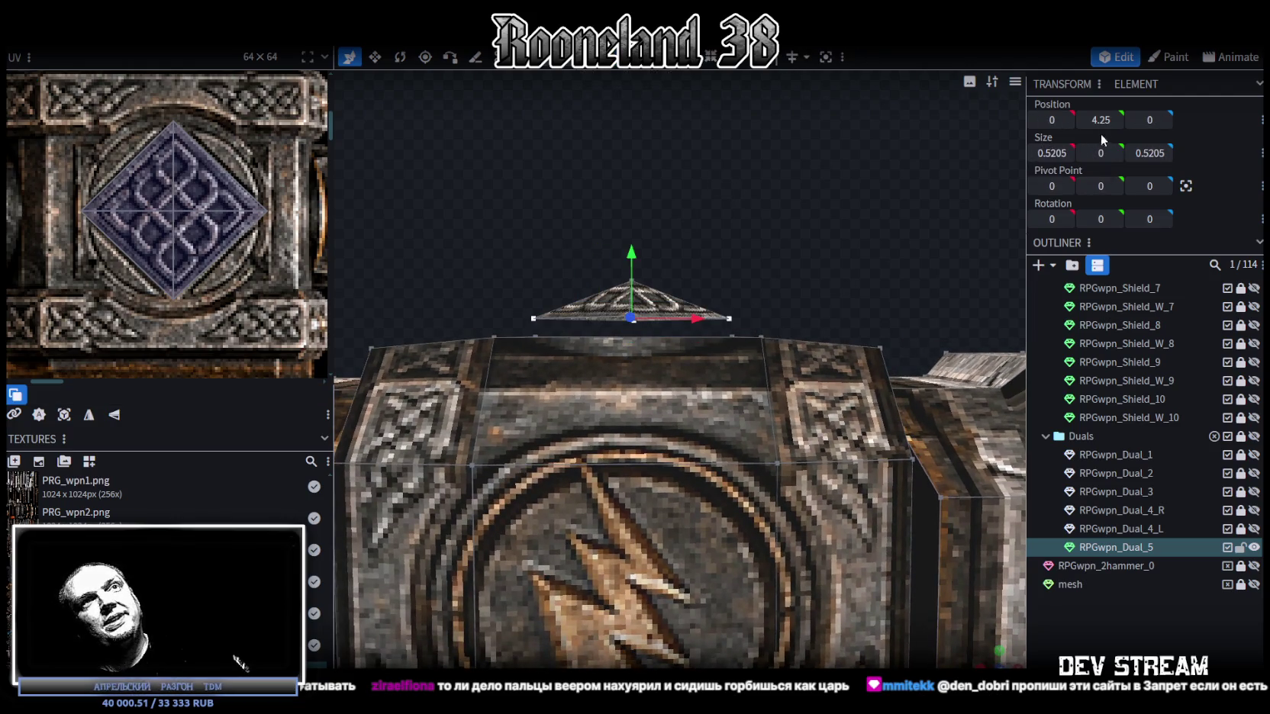
pyautogui.write('4.2')
pyautogui.moveTo(797, 159)
pyautogui.mouseDown()
pyautogui.moveTo(798, 231)
pyautogui.moveTo(835, 206)
pyautogui.moveTo(777, 156)
pyautogui.moveTo(948, 284)
pyautogui.moveTo(951, 333)
pyautogui.moveTo(790, 238)
pyautogui.moveTo(800, 229)
pyautogui.mouseUp()
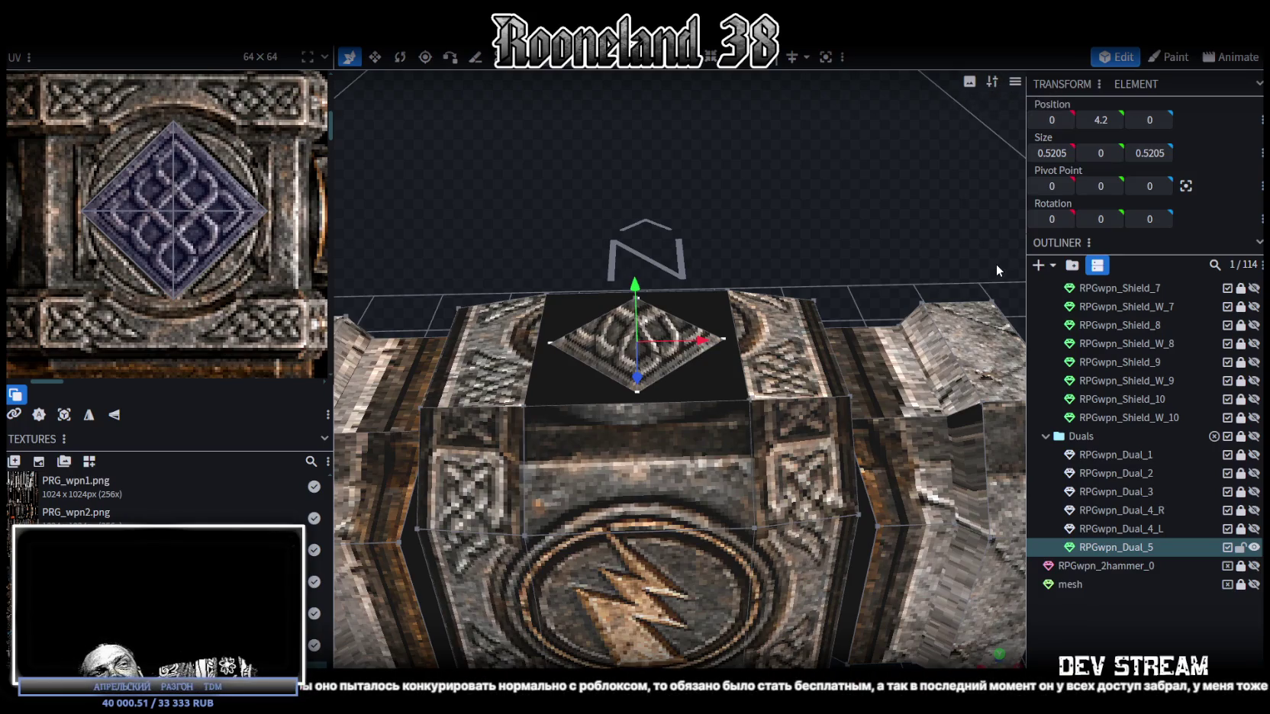
pyautogui.scroll(-5, 806, 328)
pyautogui.moveTo(746, 314); pyautogui.dragTo(769, 283)
pyautogui.scroll(3, 775, 252)
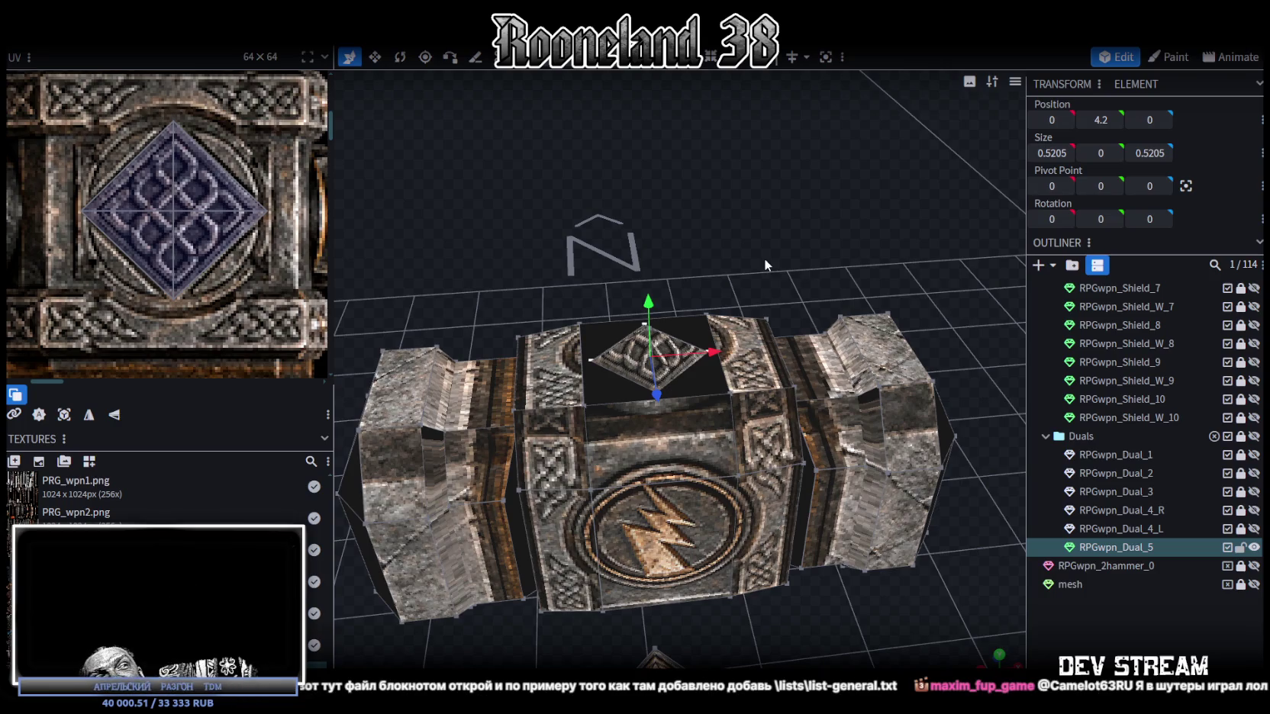
pyautogui.scroll(1, 762, 251)
pyautogui.moveTo(763, 256)
pyautogui.mouseDown(button='middle')
pyautogui.moveTo(749, 271)
pyautogui.moveTo(773, 251)
pyautogui.mouseUp(button='middle')
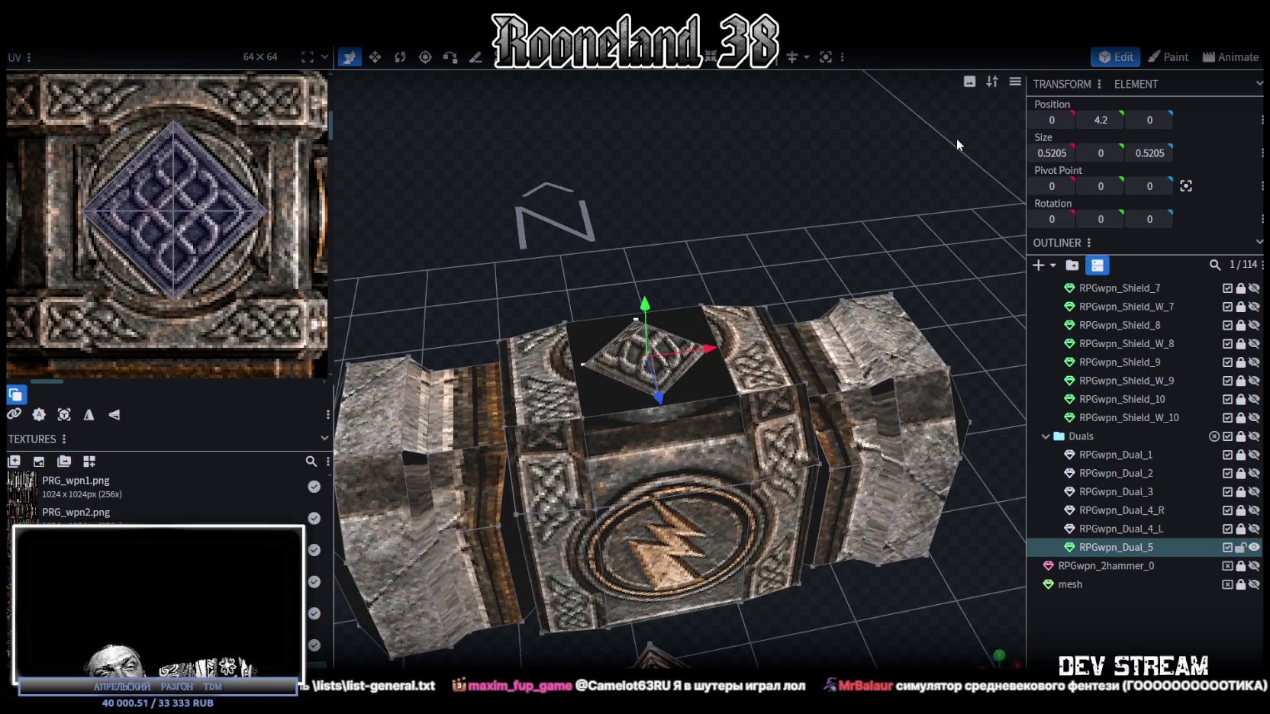
pyautogui.moveTo(699, 260)
pyautogui.mouseDown(button='middle')
pyautogui.moveTo(691, 245)
pyautogui.moveTo(730, 177)
pyautogui.moveTo(686, 152)
pyautogui.moveTo(692, 233)
pyautogui.moveTo(611, 432)
pyautogui.mouseUp(button='middle')
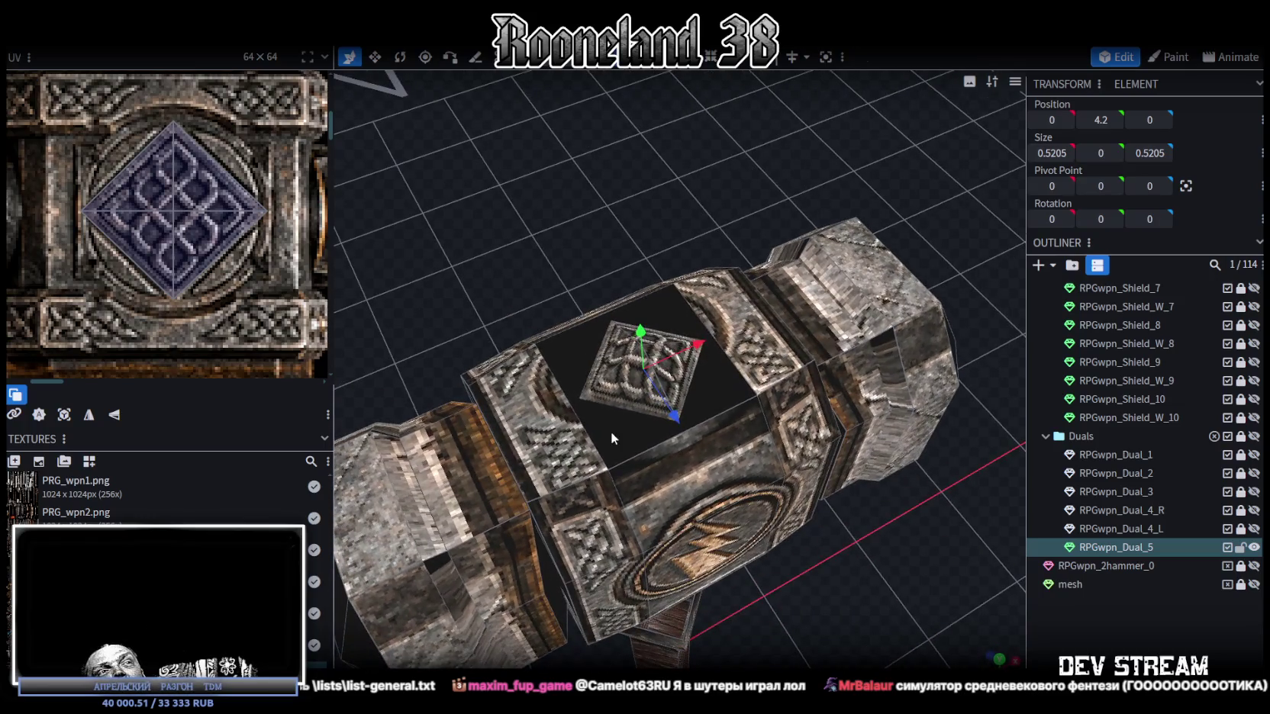
pyautogui.click(610, 432)
pyautogui.press('KP_1')
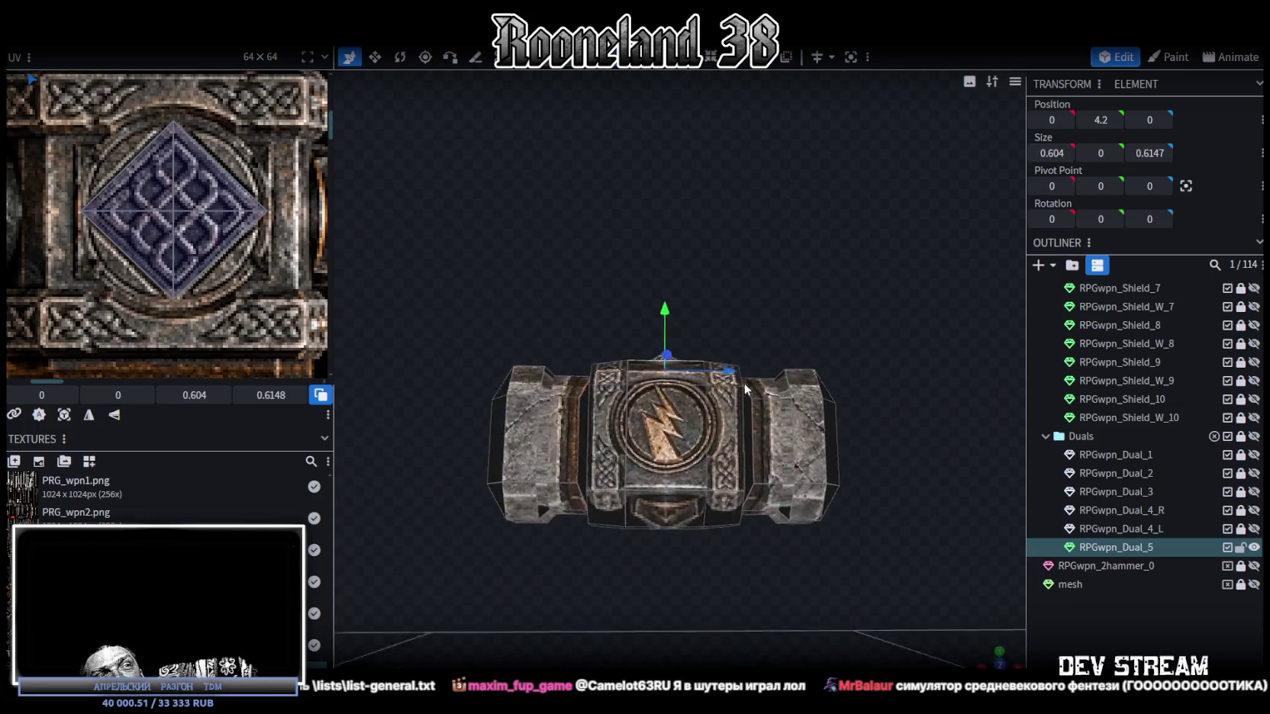
pyautogui.scroll(3, 742, 386)
pyautogui.moveTo(744, 393); pyautogui.dragTo(758, 422, button='middle')
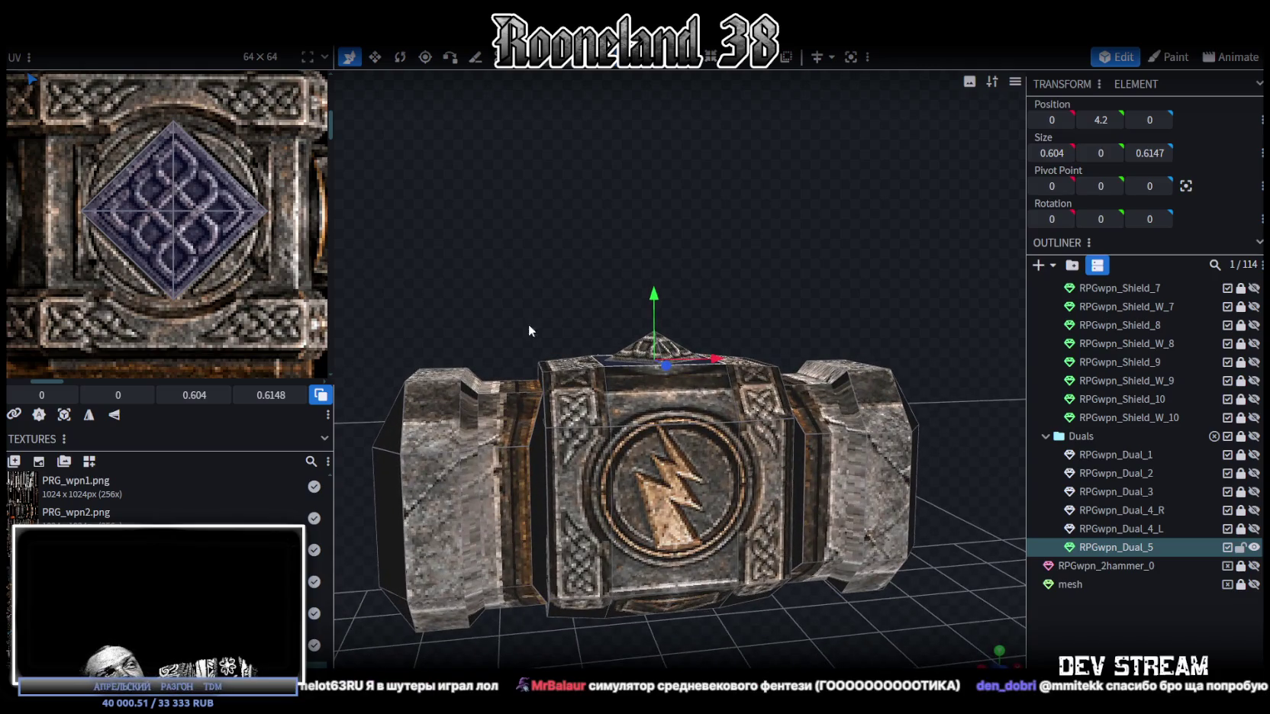
pyautogui.scroll(-3, 166, 246)
pyautogui.scroll(-2, 162, 216)
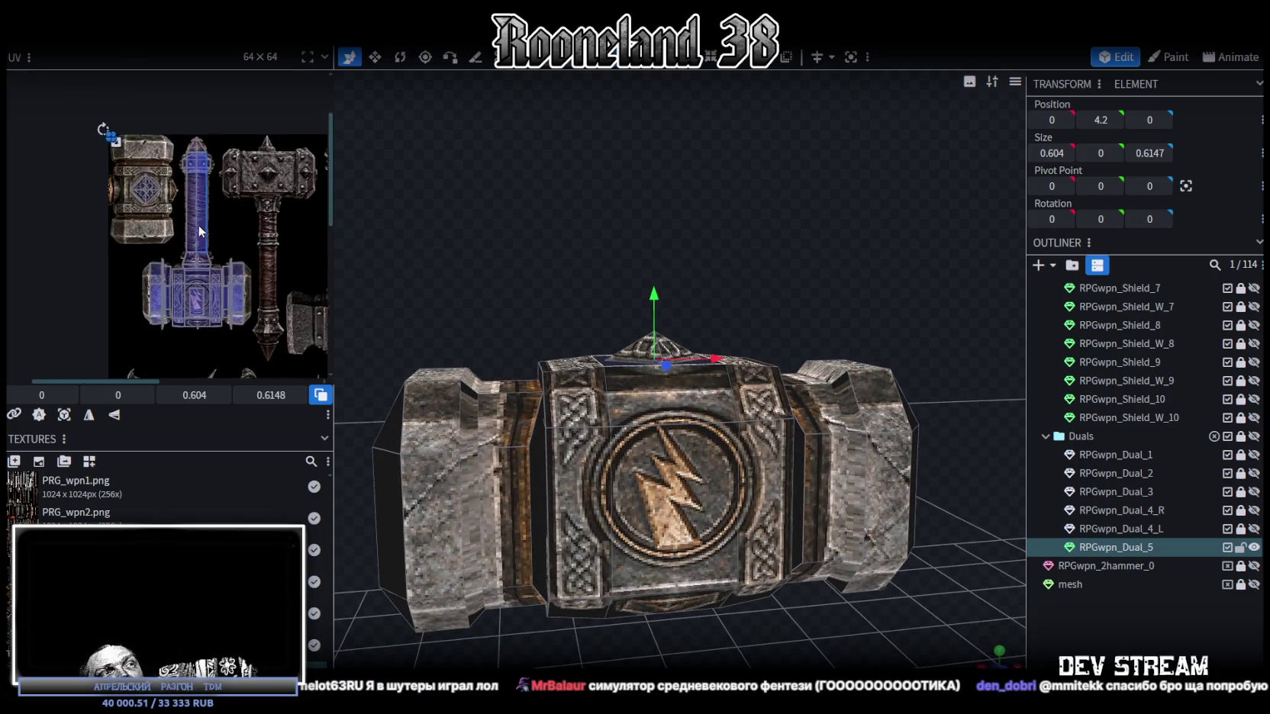
# Step: Remap the hammer head's faces onto the darker riveted-iron hammer head in the texture
pyautogui.moveTo(633, 391)
pyautogui.mouseDown(button='middle')
pyautogui.moveTo(541, 198)
pyautogui.moveTo(545, 212)
pyautogui.mouseUp(button='middle')
pyautogui.scroll(-3, 184, 263)
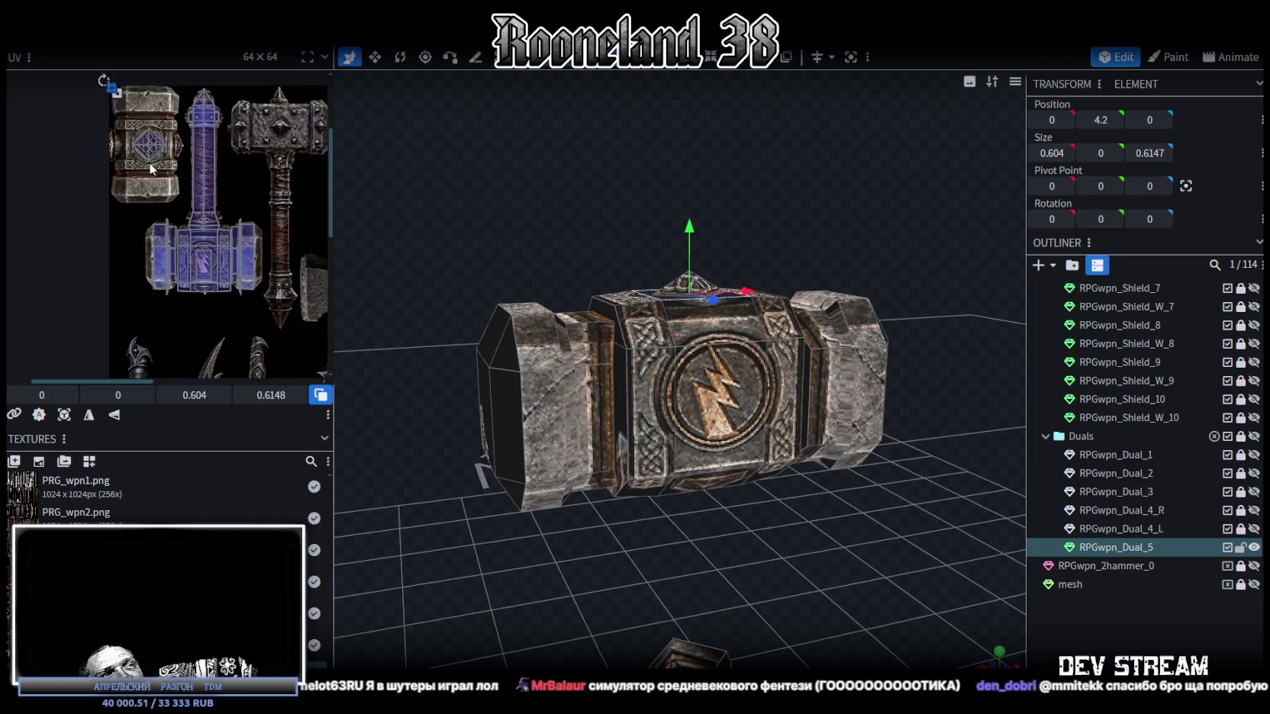
pyautogui.moveTo(469, 265); pyautogui.dragTo(447, 229, button='middle')
pyautogui.moveTo(411, 197); pyautogui.dragTo(929, 472)
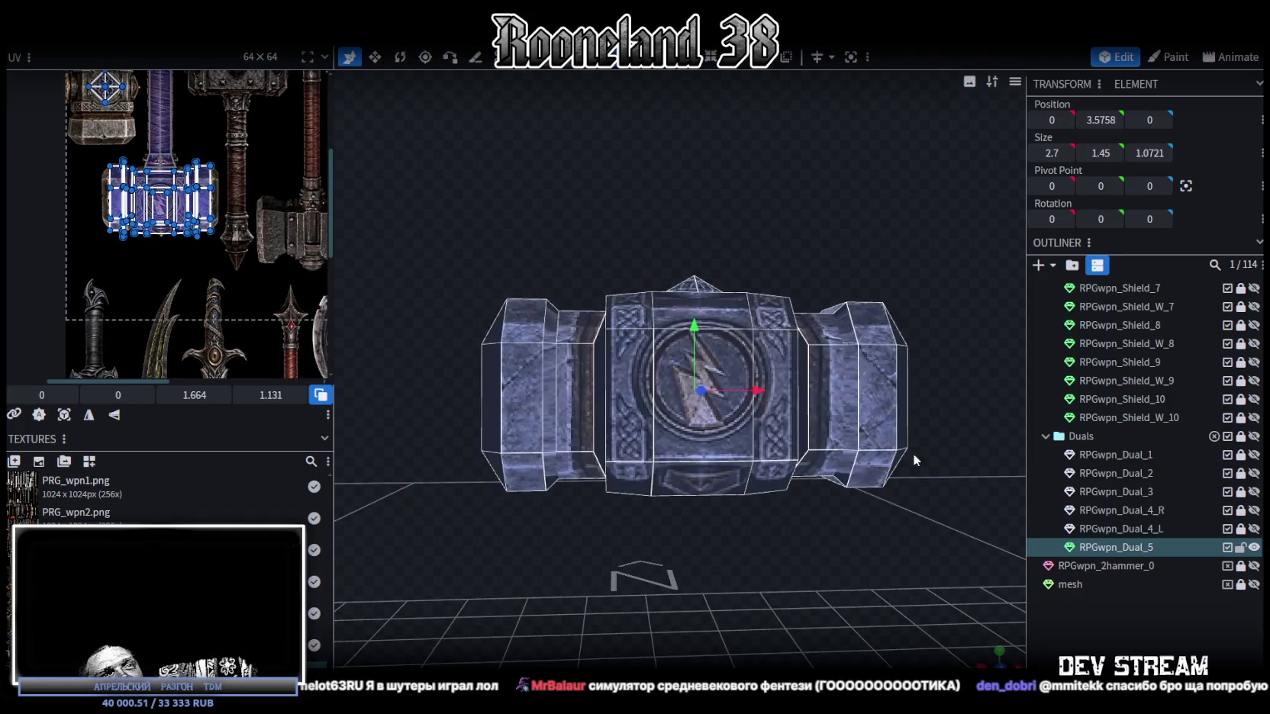
pyautogui.moveTo(784, 246)
pyautogui.mouseDown(button='middle')
pyautogui.moveTo(549, 350)
pyautogui.moveTo(734, 325)
pyautogui.mouseUp(button='middle')
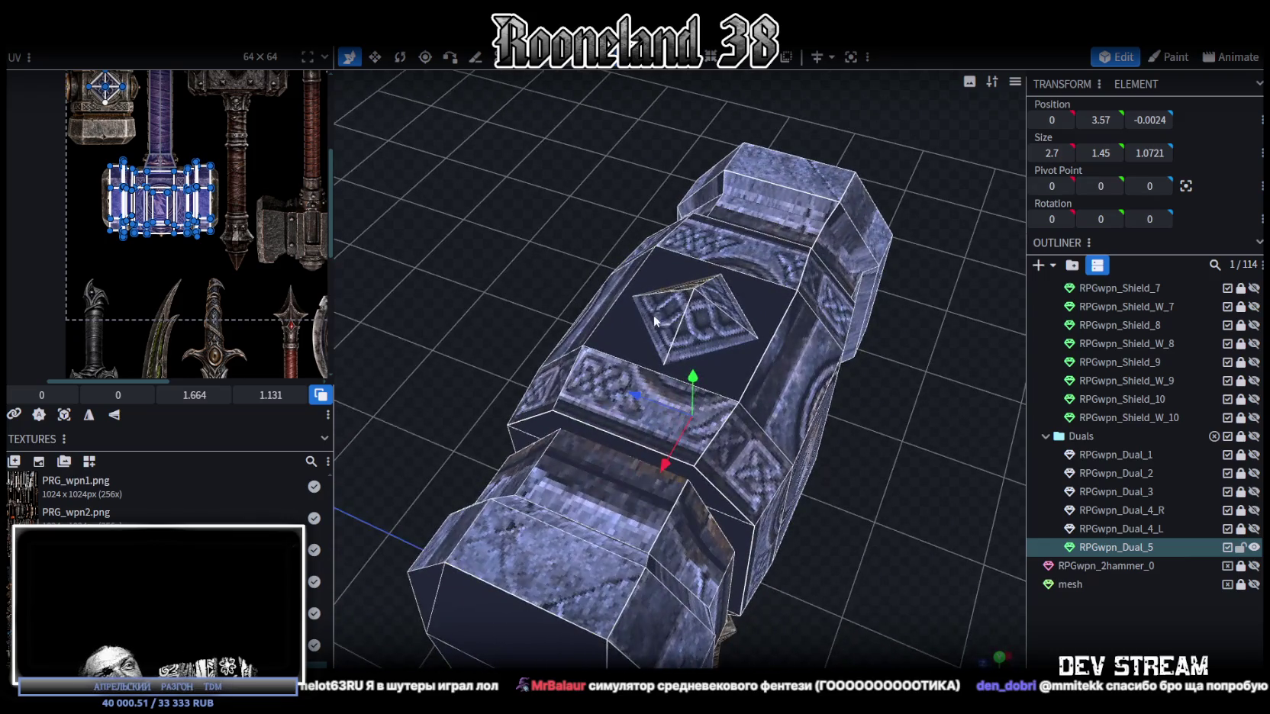
pyautogui.click(734, 325)
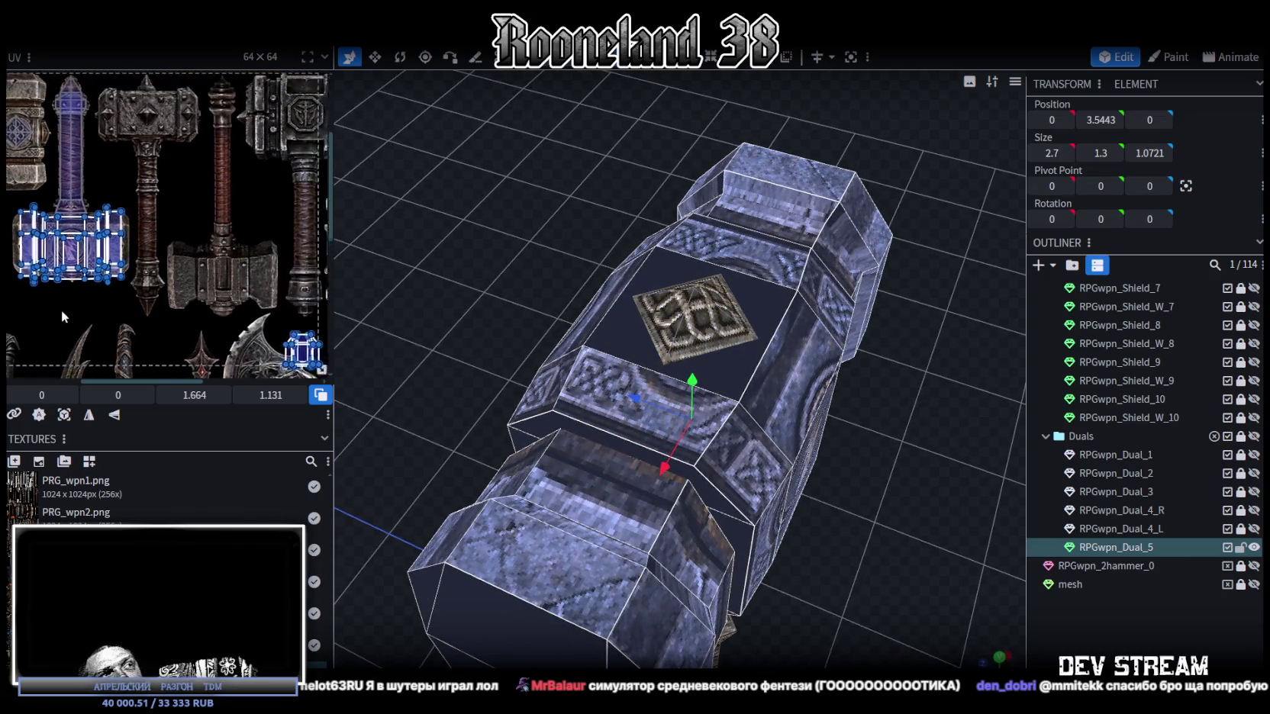
pyautogui.moveTo(98, 264); pyautogui.dragTo(301, 166)
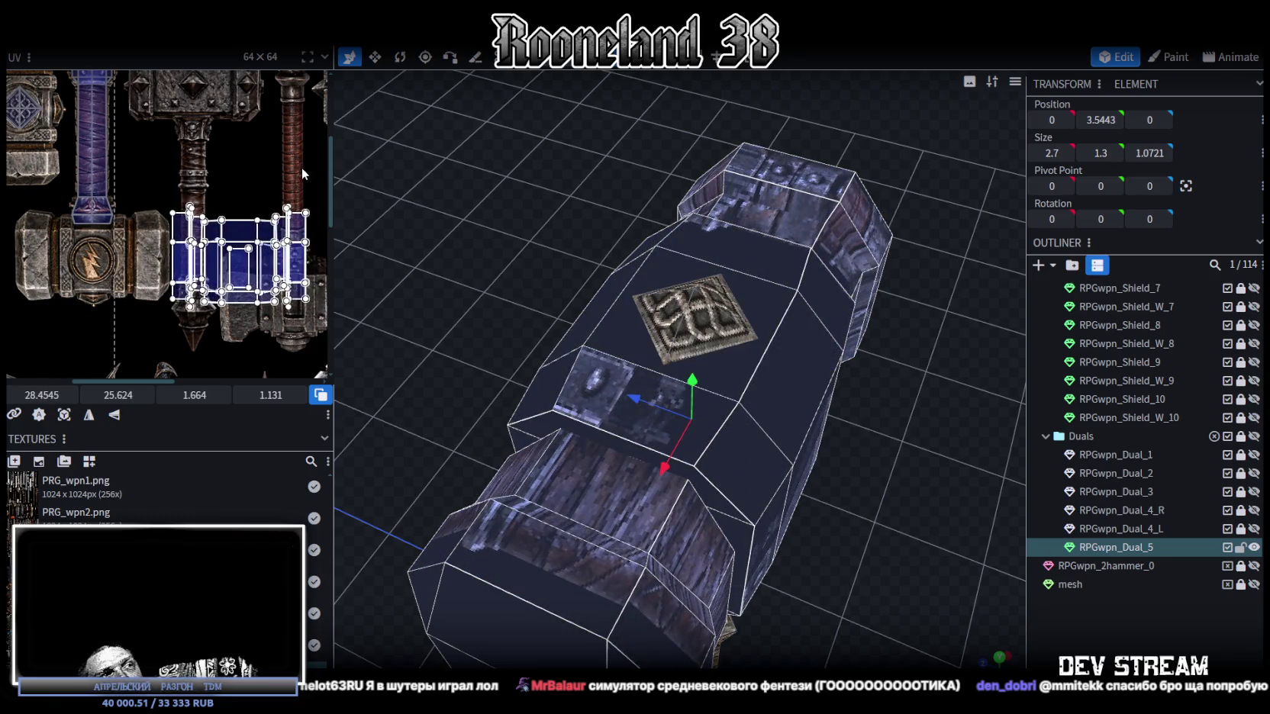
pyautogui.scroll(-4, 301, 166)
pyautogui.scroll(3, 268, 226)
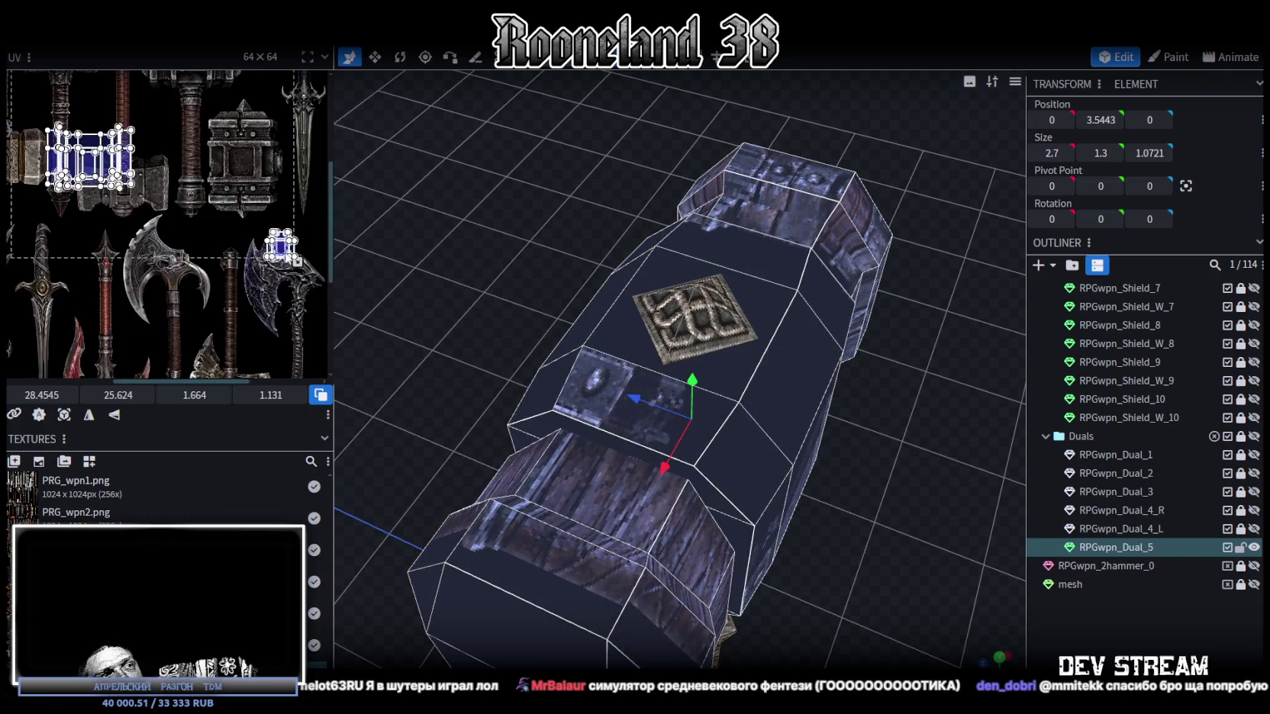
pyautogui.scroll(2, 215, 287)
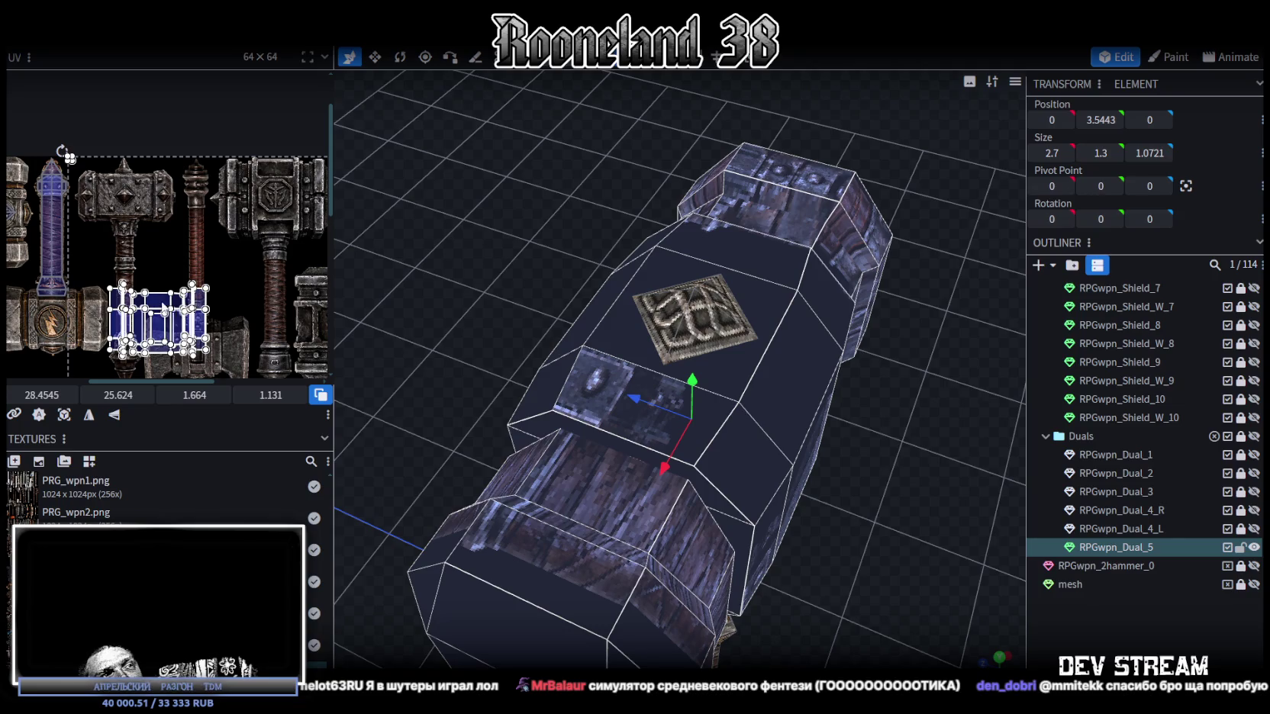
pyautogui.moveTo(62, 151); pyautogui.dragTo(102, 151)
# Step: Select the small blocks at the left and right ends of the hammer head
pyautogui.moveTo(780, 434)
pyautogui.mouseDown()
pyautogui.moveTo(827, 548)
pyautogui.moveTo(770, 481)
pyautogui.moveTo(553, 432)
pyautogui.moveTo(526, 333)
pyautogui.mouseUp()
pyautogui.click(526, 333)
pyautogui.moveTo(547, 543)
pyautogui.mouseDown()
pyautogui.moveTo(632, 649)
pyautogui.moveTo(762, 665)
pyautogui.moveTo(681, 520)
pyautogui.mouseUp()
pyautogui.click(665, 348)
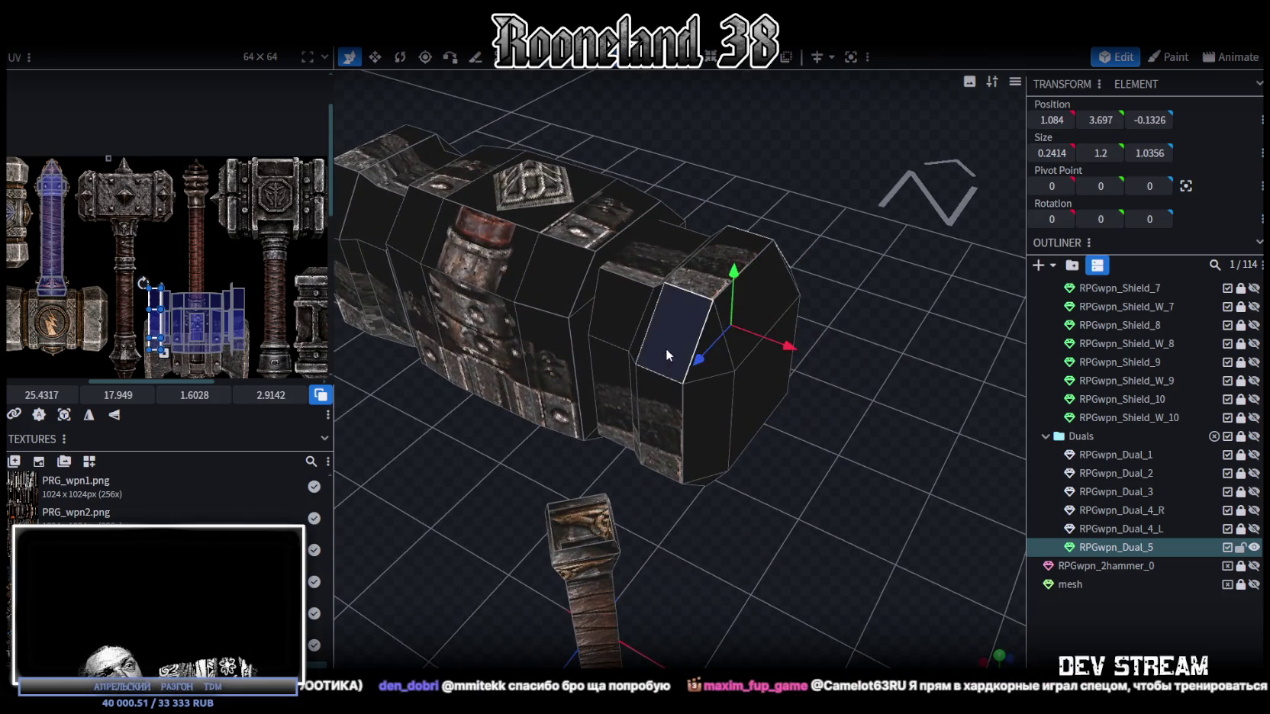
# Step: Select both end caps and move their UVs onto the grey stone end-cap texture
pyautogui.moveTo(761, 562)
pyautogui.mouseDown()
pyautogui.moveTo(699, 432)
pyautogui.moveTo(697, 562)
pyautogui.moveTo(757, 574)
pyautogui.moveTo(734, 560)
pyautogui.mouseUp()
pyautogui.scroll(4, 156, 332)
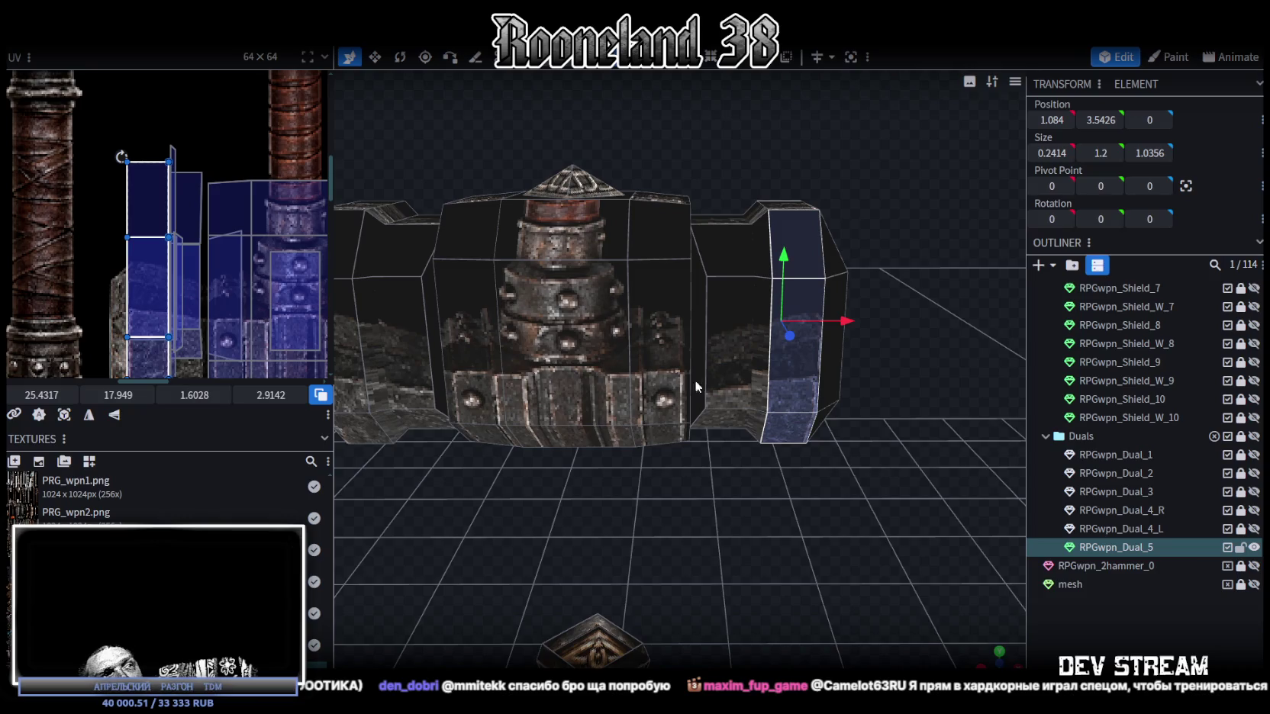
pyautogui.scroll(-4, 95, 249)
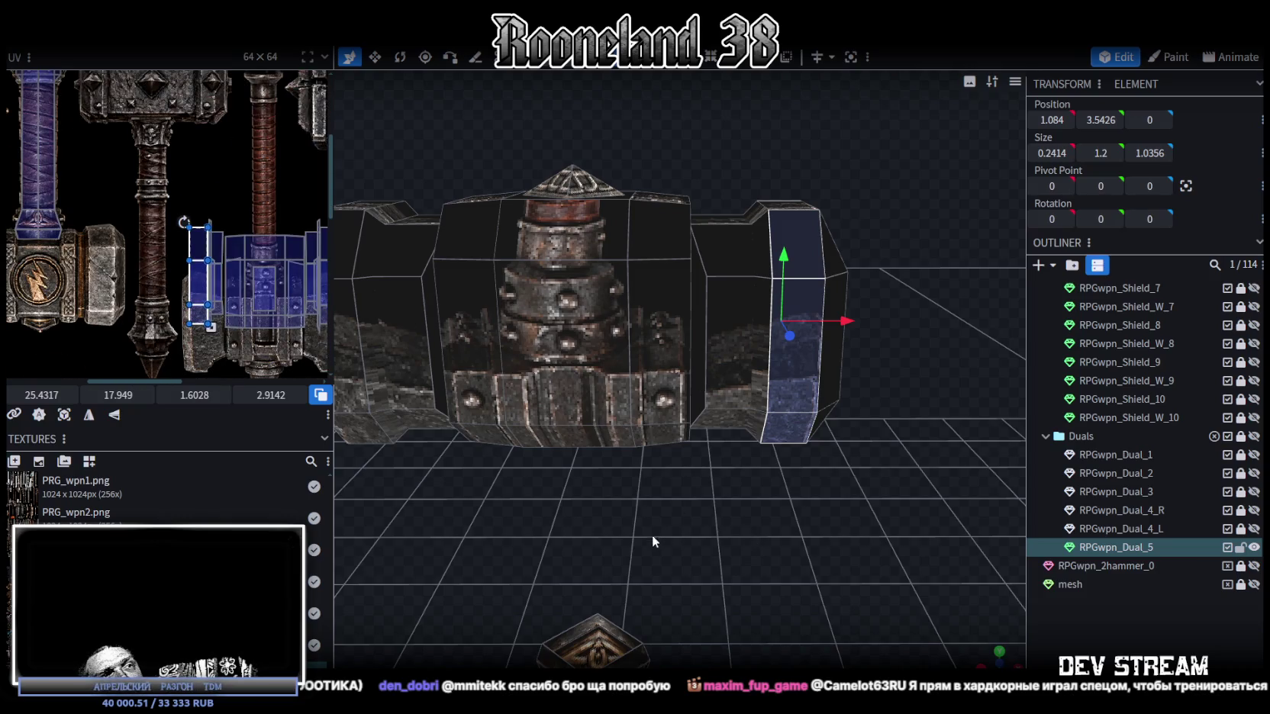
pyautogui.moveTo(652, 535); pyautogui.dragTo(575, 336)
pyautogui.keyDown('ctrl'); pyautogui.click(575, 337); pyautogui.keyUp('ctrl')
pyautogui.moveTo(558, 472)
pyautogui.mouseDown()
pyautogui.moveTo(772, 616)
pyautogui.moveTo(860, 270)
pyautogui.mouseUp()
pyautogui.keyDown('ctrl'); pyautogui.click(860, 270); pyautogui.keyUp('ctrl')
pyautogui.moveTo(838, 344); pyautogui.dragTo(847, 493)
pyautogui.keyDown('ctrl'); pyautogui.click(851, 407); pyautogui.keyUp('ctrl')
pyautogui.moveTo(226, 256)
pyautogui.mouseDown()
pyautogui.moveTo(91, 267)
pyautogui.moveTo(115, 275)
pyautogui.mouseUp()
pyautogui.scroll(2, 80, 287)
pyautogui.scroll(3, 79, 287)
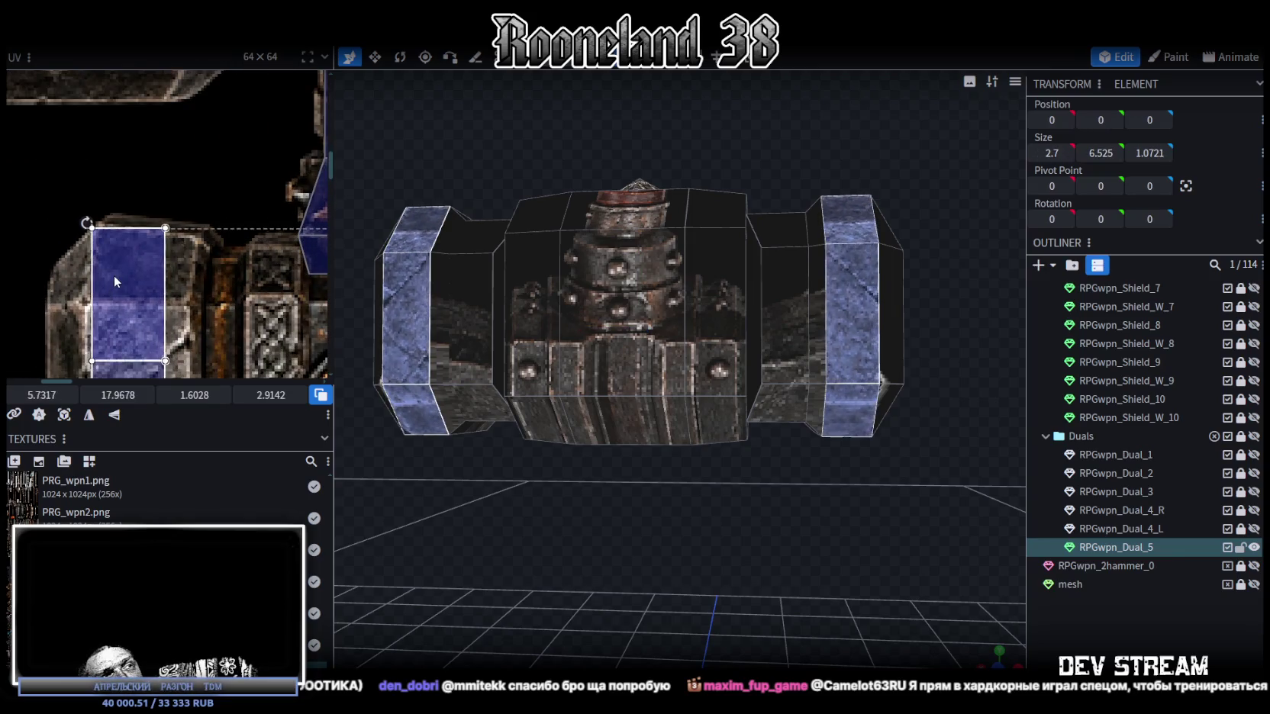
pyautogui.scroll(-3, 112, 273)
pyautogui.scroll(-2, 113, 241)
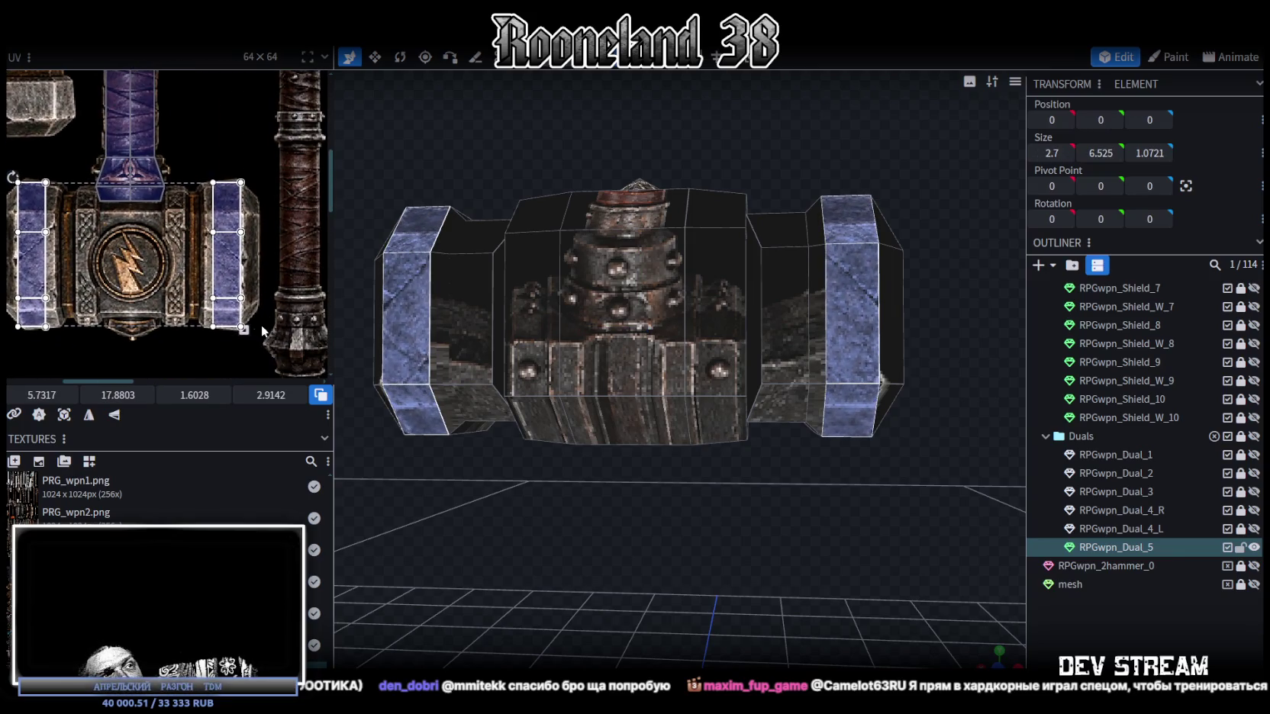
pyautogui.scroll(3, 243, 333)
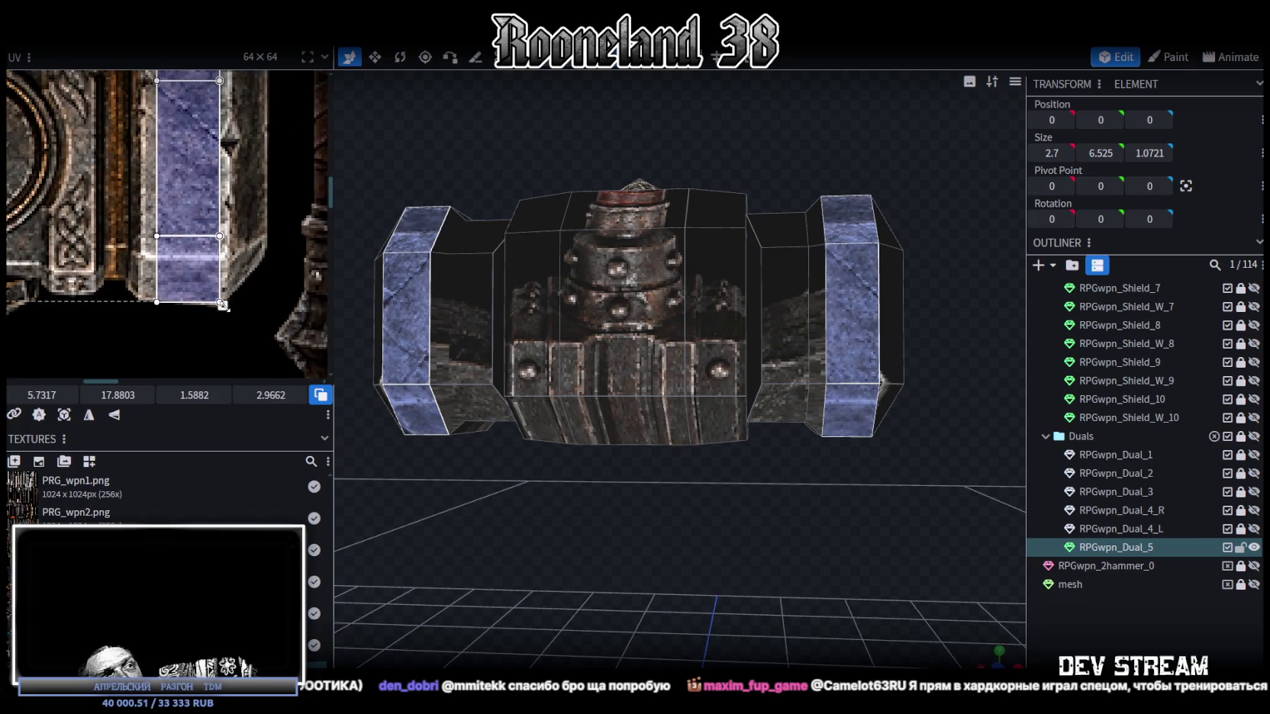
# Step: Widen the right end cap's side-face UV toward the left
pyautogui.moveTo(146, 223); pyautogui.dragTo(233, 256)
pyautogui.scroll(-2, 234, 256)
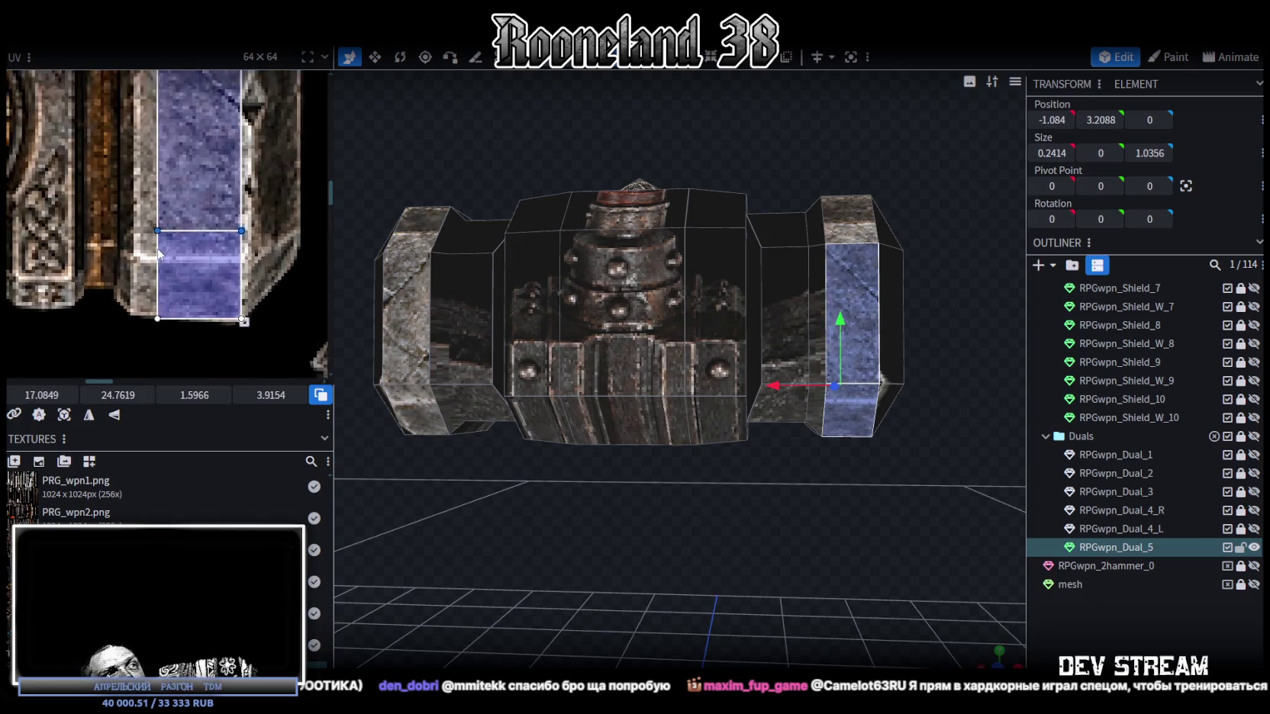
pyautogui.scroll(3, 207, 274)
pyautogui.click(218, 164)
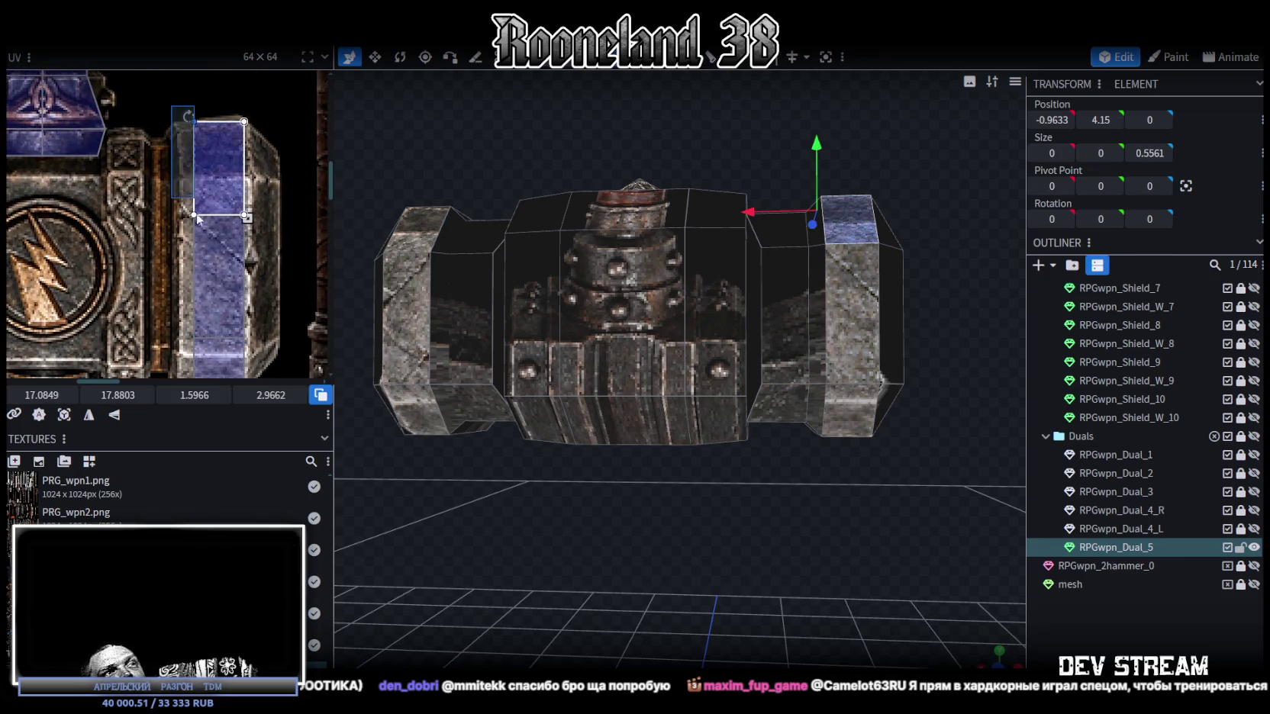
pyautogui.scroll(-2, 231, 208)
pyautogui.click(229, 229)
pyautogui.scroll(2, 226, 308)
pyautogui.moveTo(42, 395); pyautogui.dragTo(22, 394)
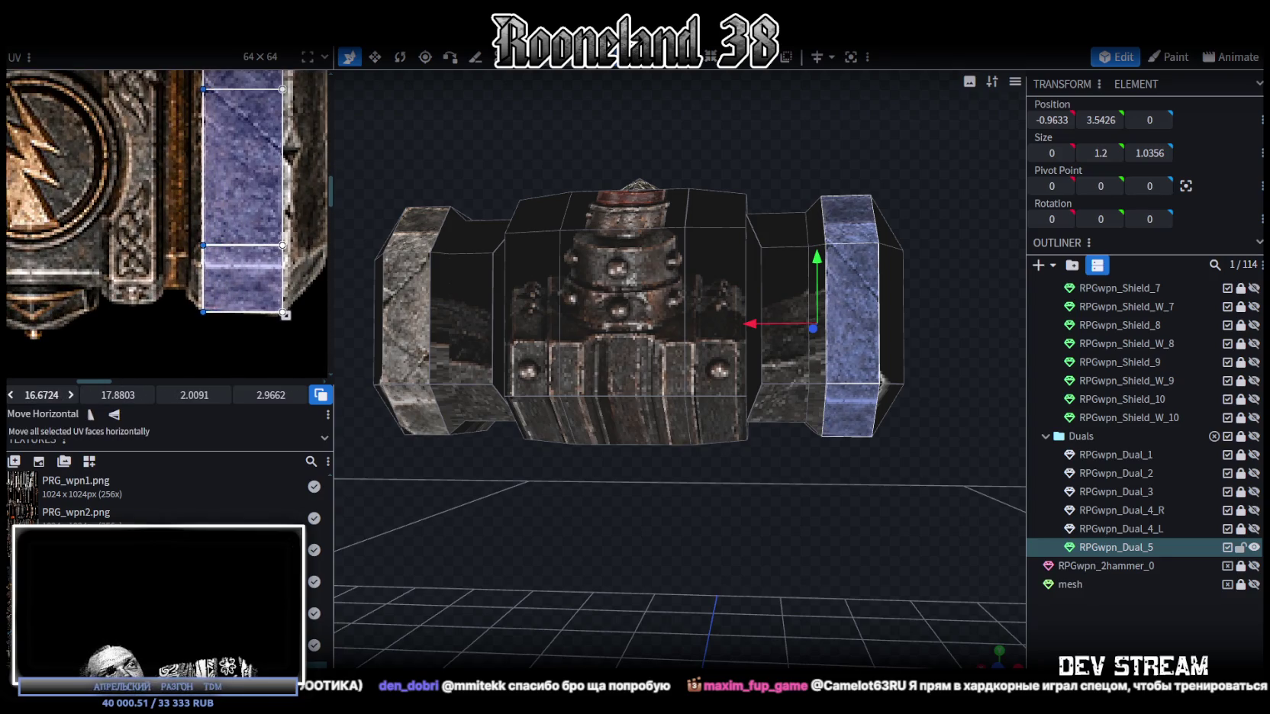
# Step: Nudge the UV of the right cap's lower face into place
pyautogui.click(194, 233)
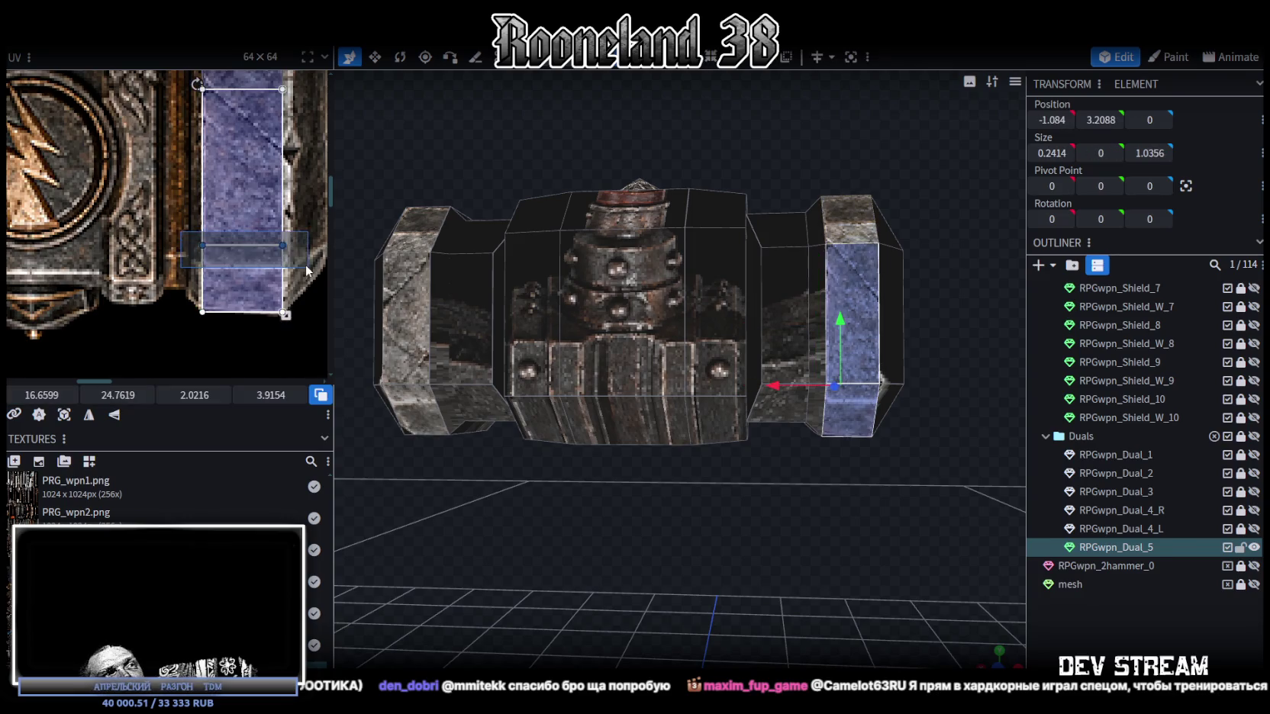
pyautogui.moveTo(113, 394); pyautogui.dragTo(122, 394)
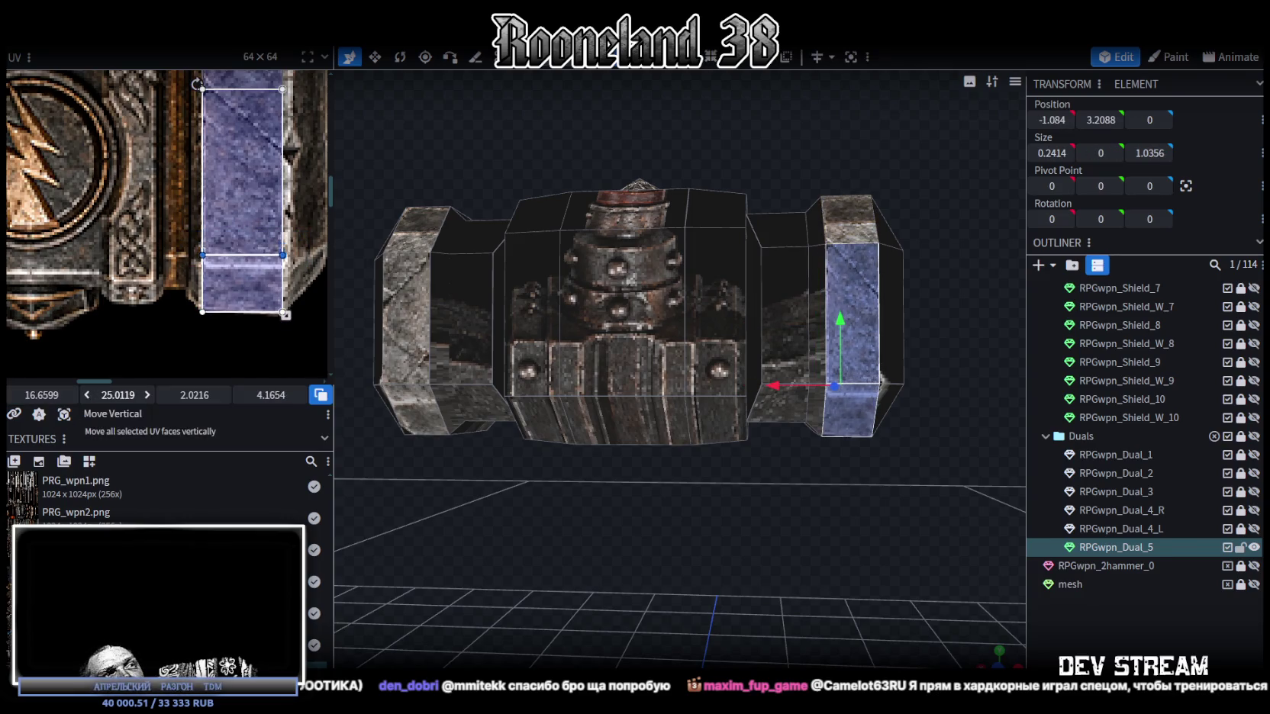
pyautogui.scroll(2, 191, 311)
pyautogui.scroll(2, 191, 312)
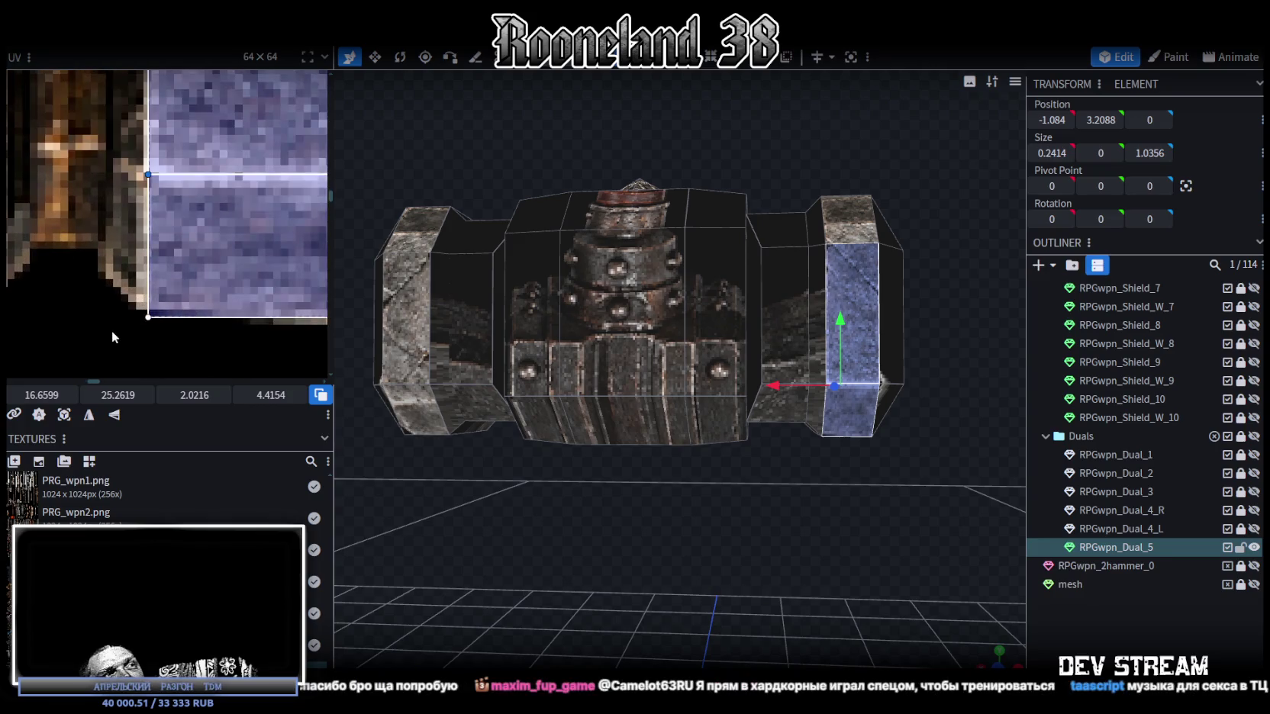
pyautogui.click(112, 330)
pyautogui.moveTo(138, 309); pyautogui.dragTo(138, 309)
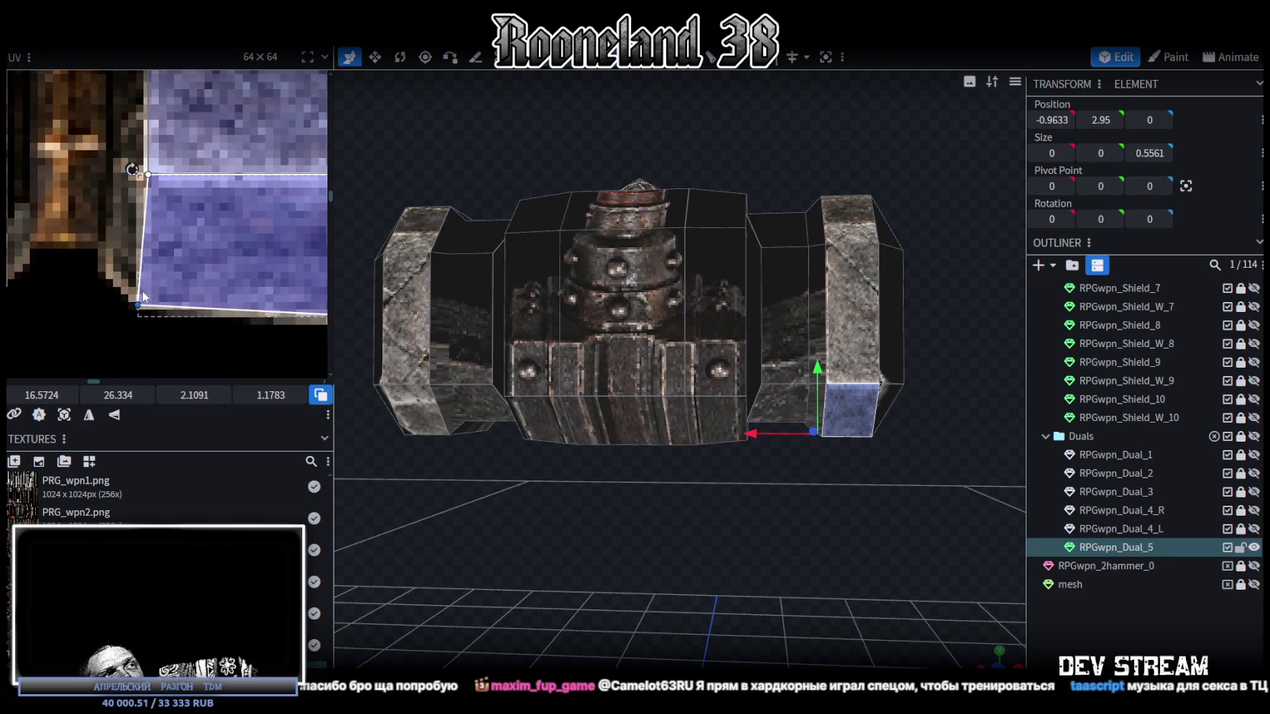
pyautogui.scroll(-3, 121, 359)
pyautogui.scroll(-3, 191, 353)
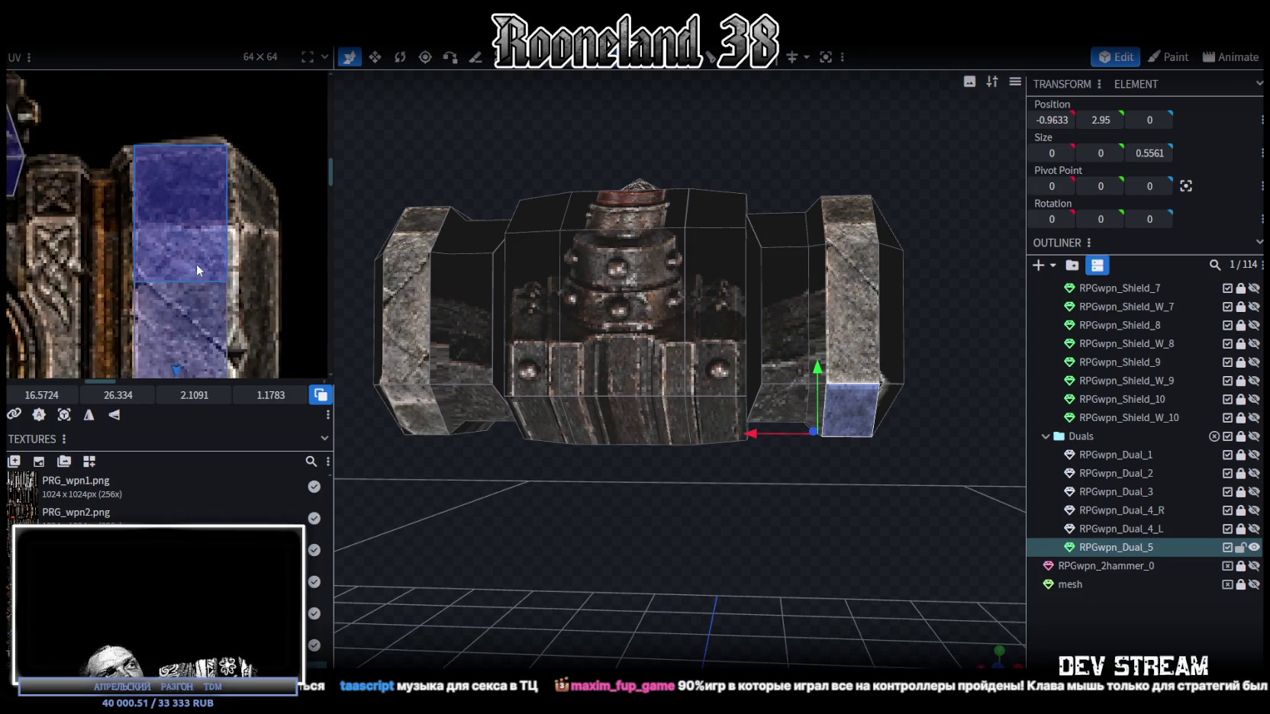
# Step: Adjust the right cap's remaining face UVs, raising one edge and stretching the top face left
pyautogui.click(199, 229)
pyautogui.click(242, 249)
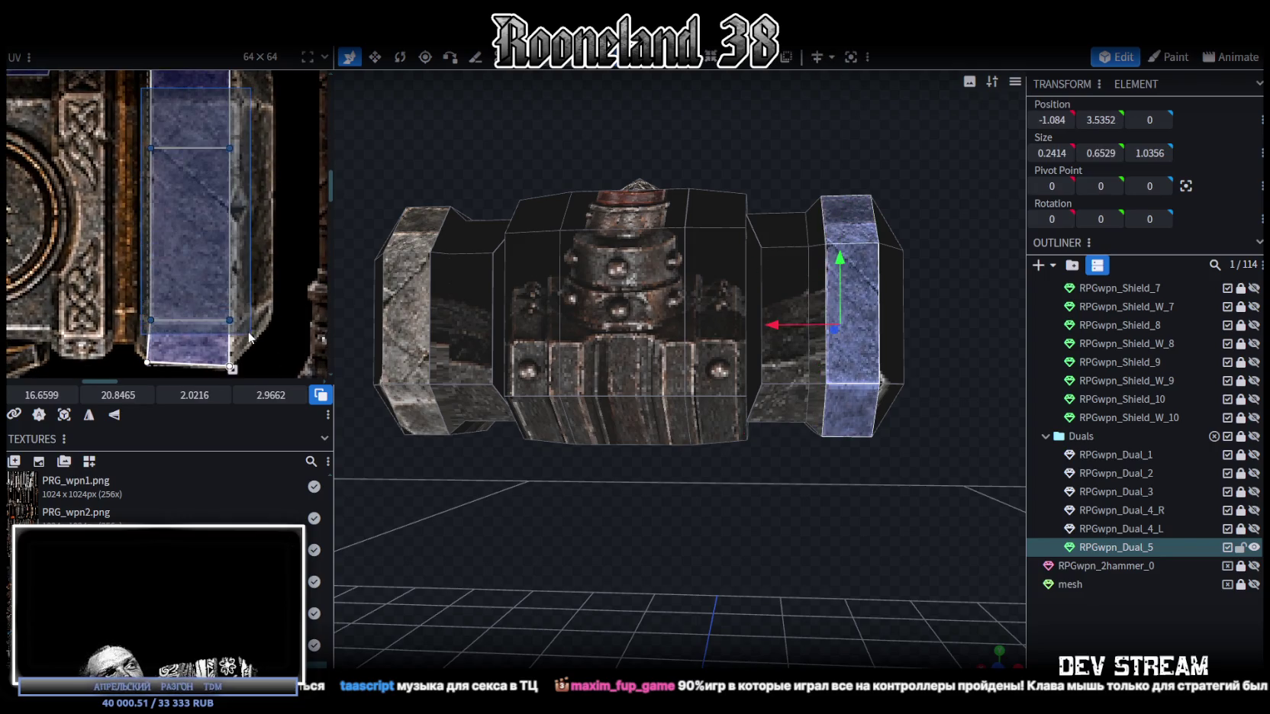
pyautogui.moveTo(41, 394); pyautogui.dragTo(48, 394)
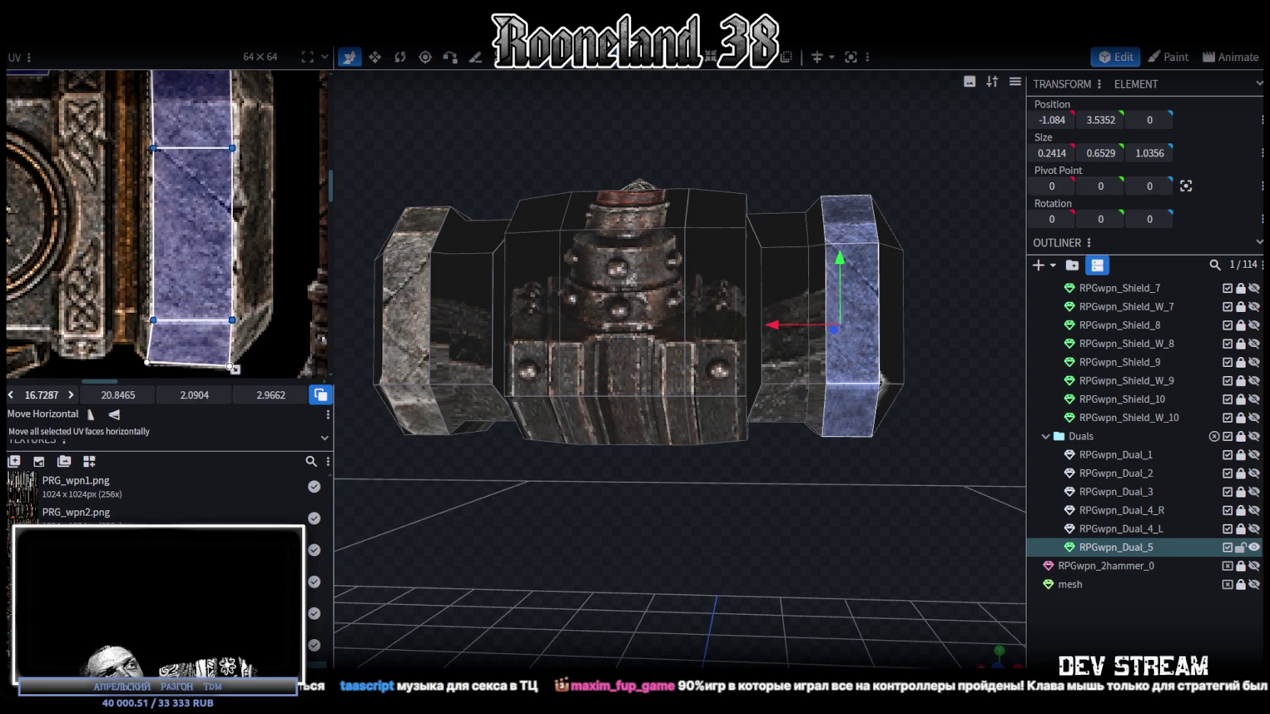
pyautogui.scroll(3, 172, 329)
pyautogui.click(241, 244)
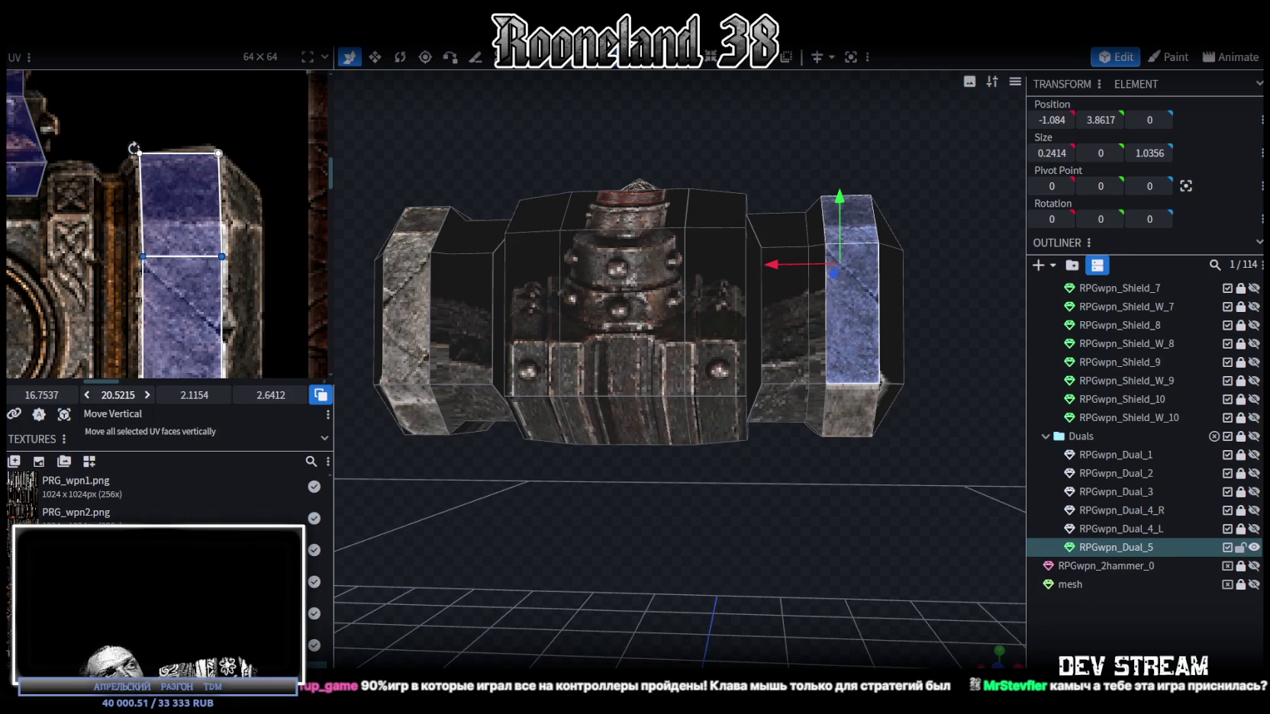
pyautogui.moveTo(183, 270); pyautogui.dragTo(190, 212)
pyautogui.scroll(3, 229, 157)
pyautogui.click(205, 235)
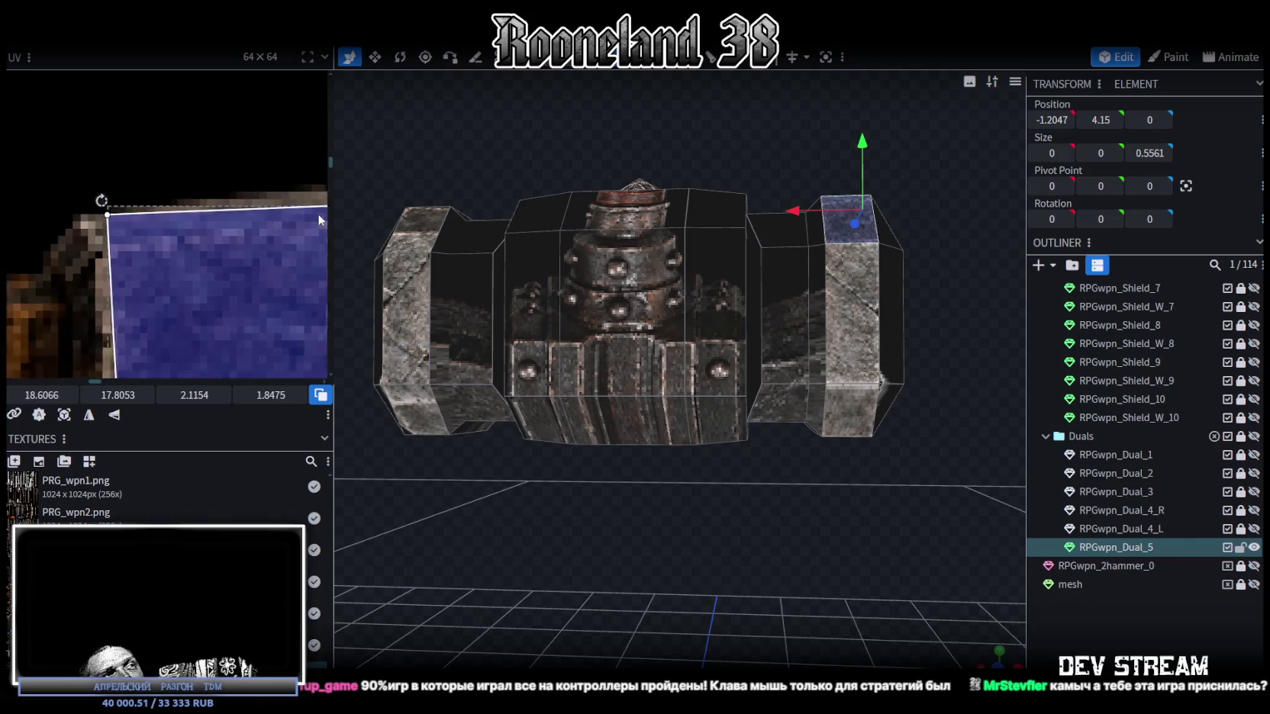
pyautogui.moveTo(198, 208); pyautogui.dragTo(189, 217)
pyautogui.scroll(-1, 189, 216)
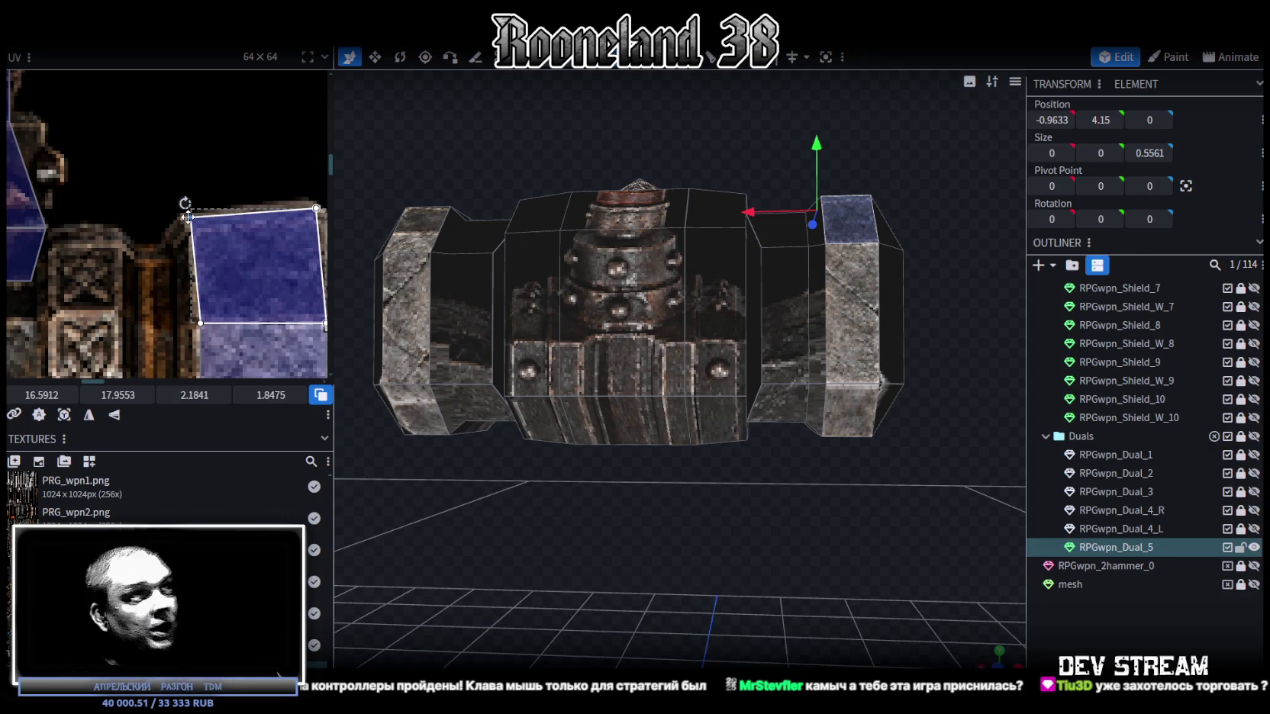
pyautogui.scroll(-5, 705, 443)
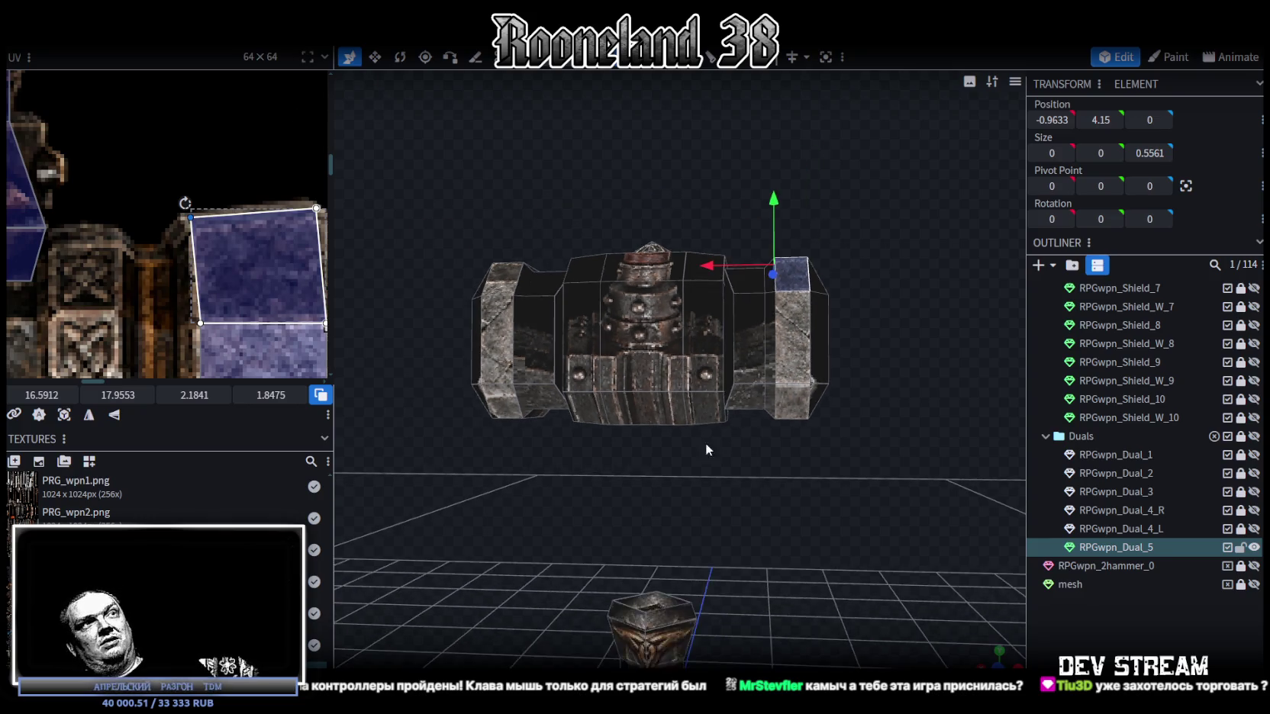
# Step: Fit the right cap's side-face UV over the stone side strip and mirror it
pyautogui.scroll(-2, 734, 486)
pyautogui.scroll(2, 734, 486)
pyautogui.scroll(1, 750, 480)
pyautogui.scroll(-3, 289, 302)
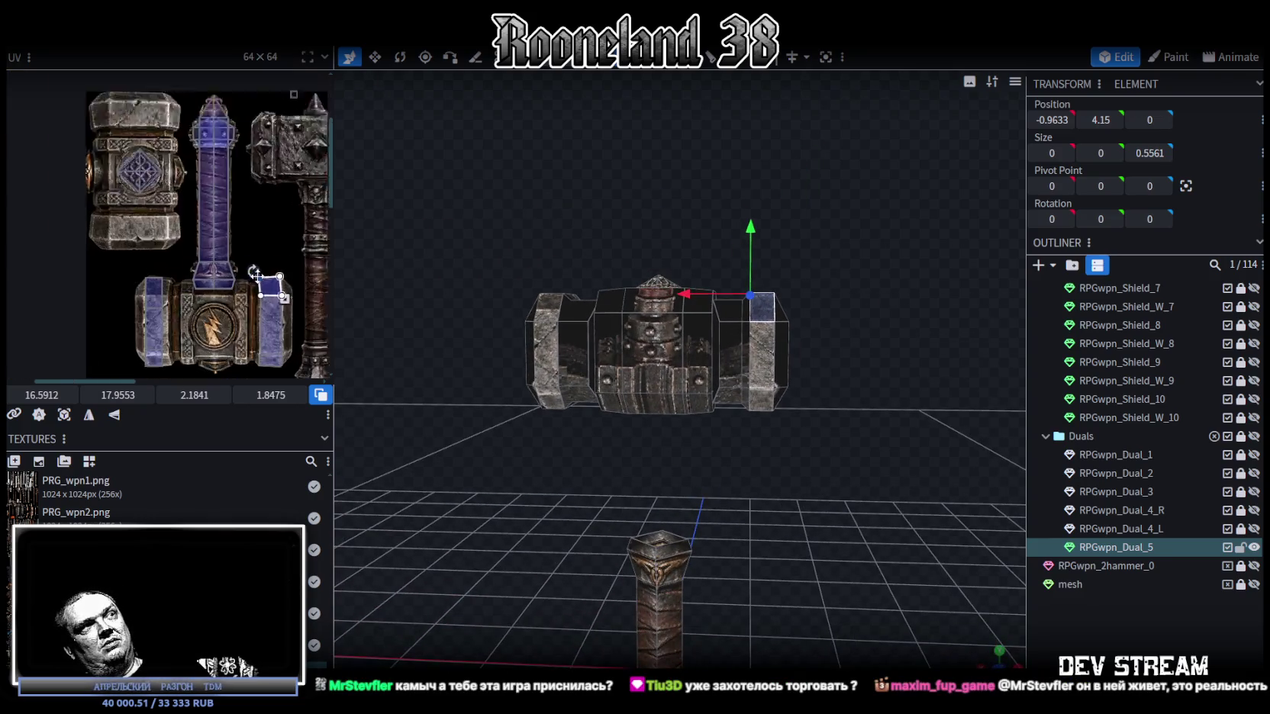
pyautogui.scroll(-2, 263, 274)
pyautogui.scroll(2, 264, 275)
pyautogui.scroll(2, 718, 497)
pyautogui.scroll(2, 719, 491)
pyautogui.moveTo(724, 494)
pyautogui.mouseDown()
pyautogui.moveTo(597, 520)
pyautogui.moveTo(705, 492)
pyautogui.mouseUp()
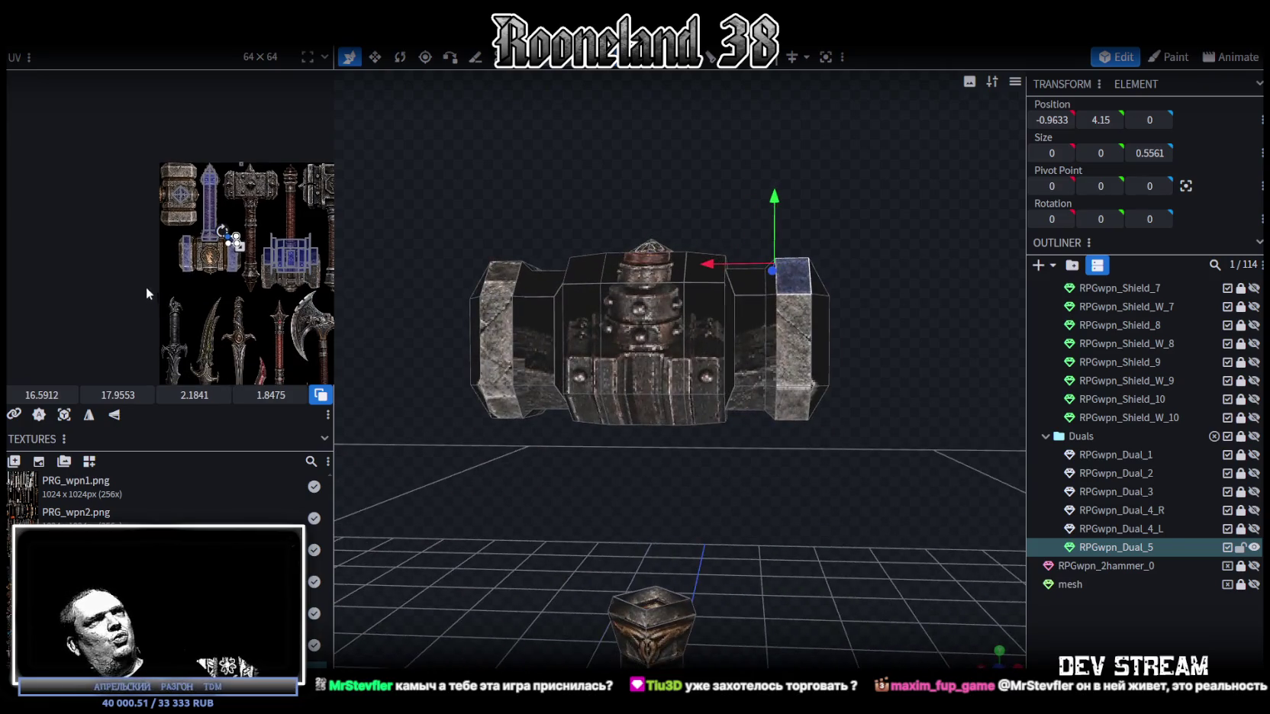
pyautogui.scroll(3, 229, 248)
pyautogui.scroll(2, 228, 248)
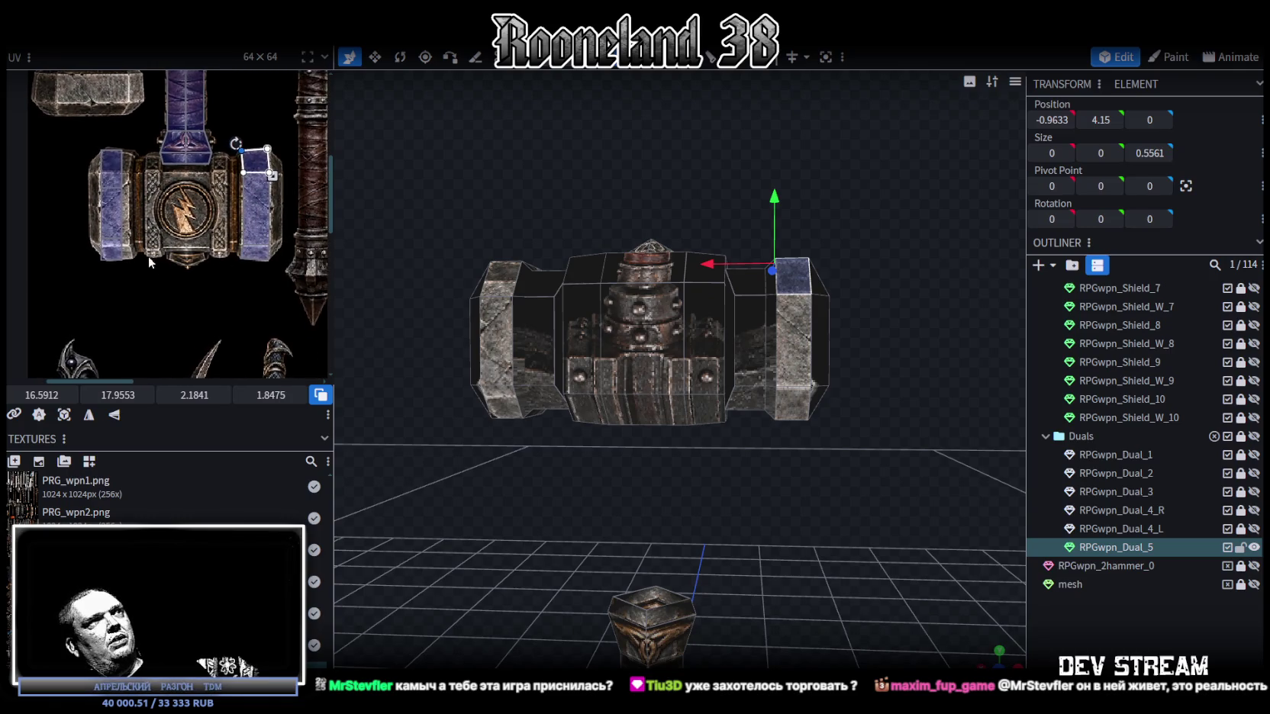
pyautogui.moveTo(234, 285); pyautogui.dragTo(240, 155)
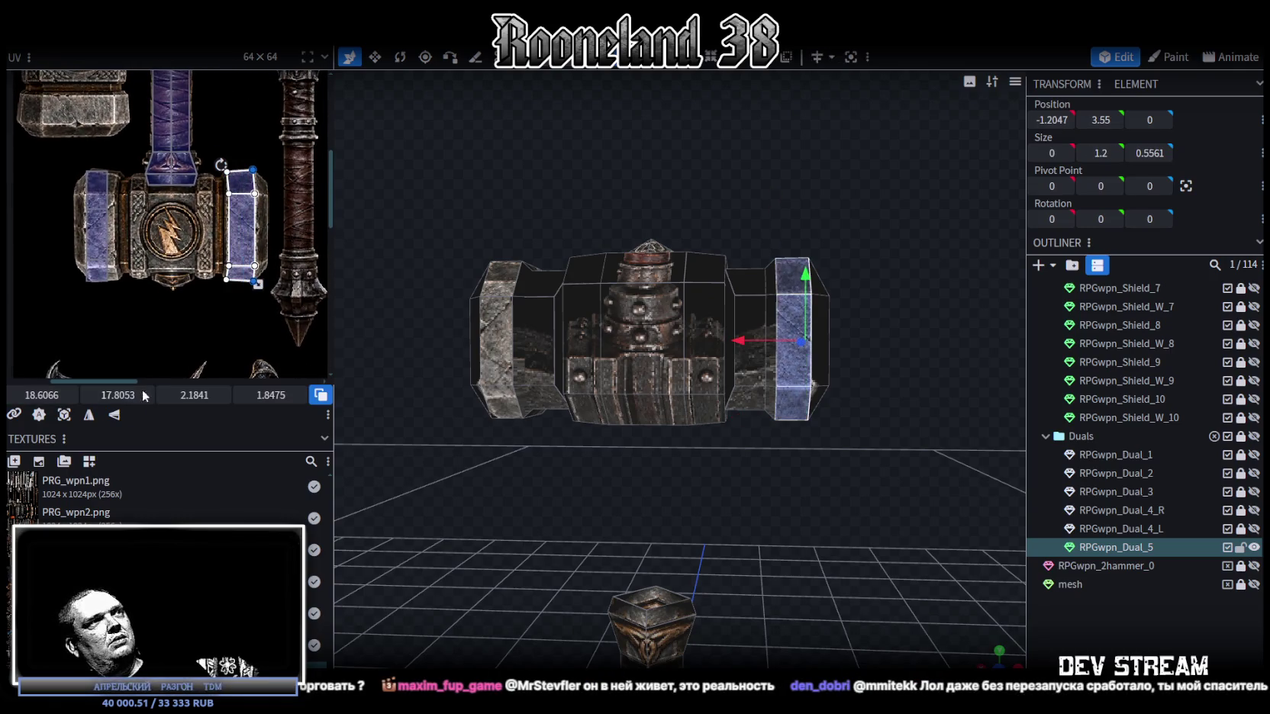
pyautogui.click(113, 414)
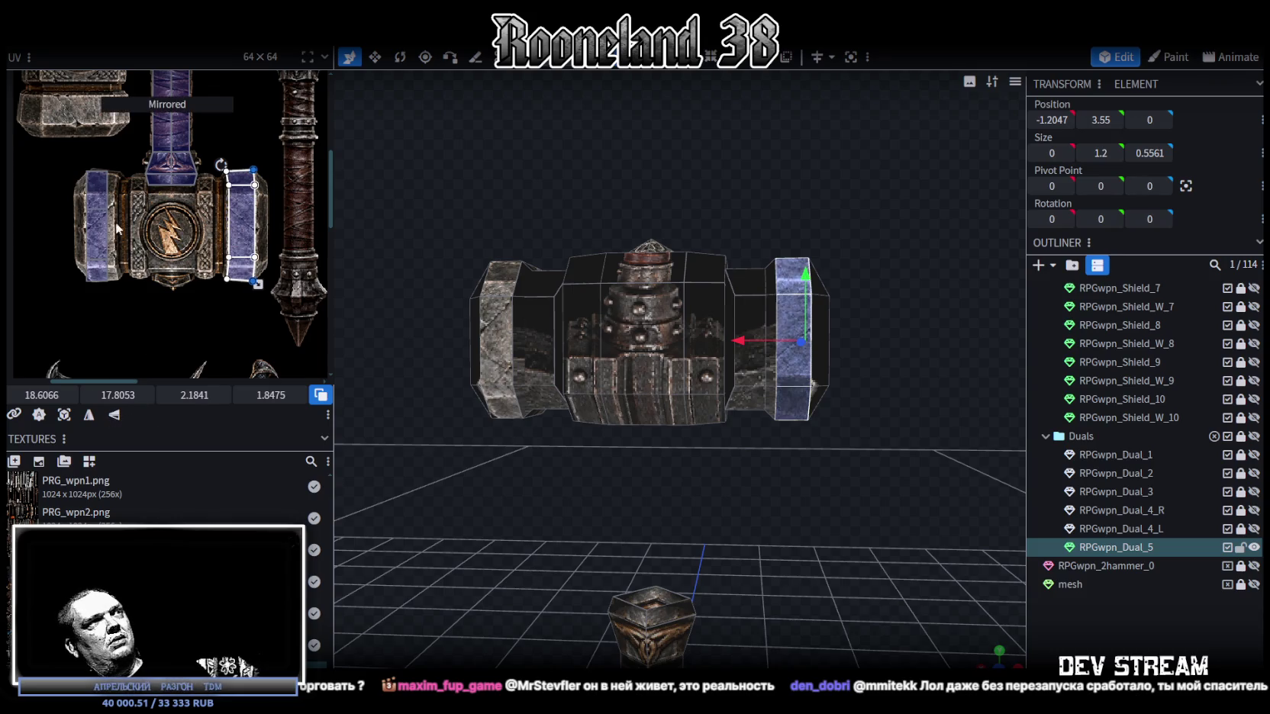
# Step: Apply UV Mirror Y to the matching side face on the left end cap
pyautogui.click(117, 227)
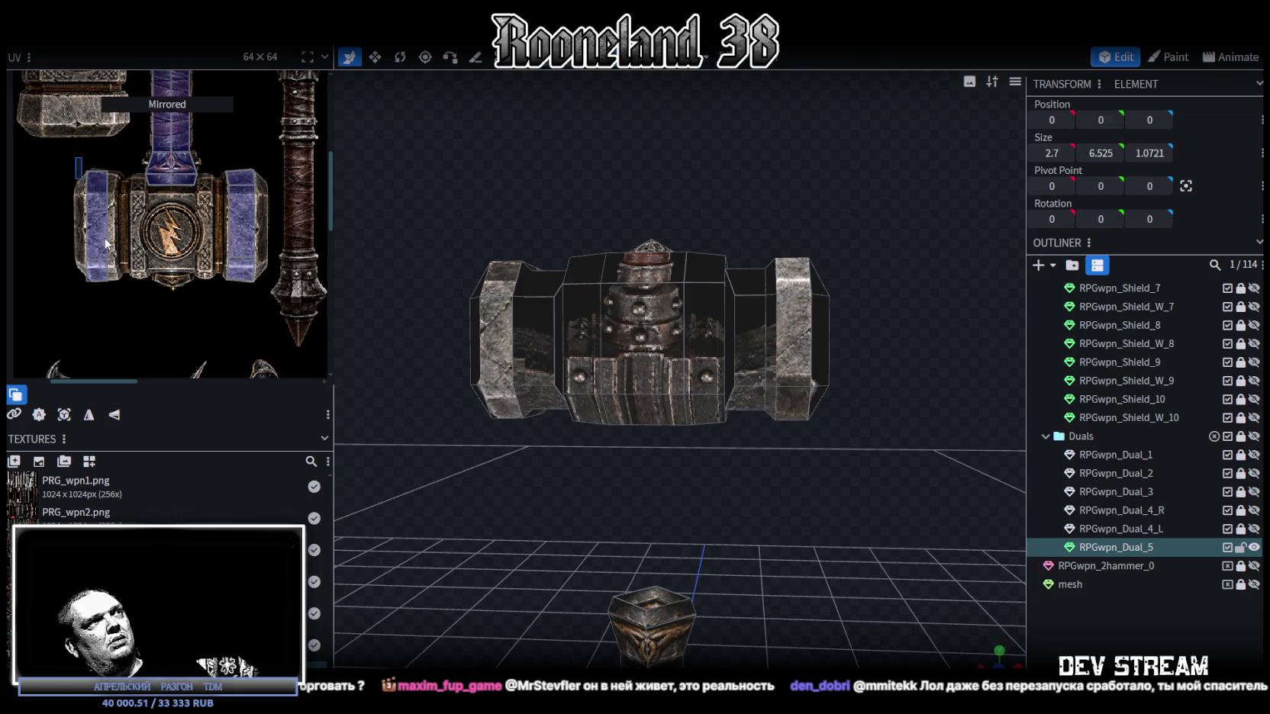
pyautogui.click(114, 416)
pyautogui.scroll(2, 386, 310)
pyautogui.scroll(1, 252, 288)
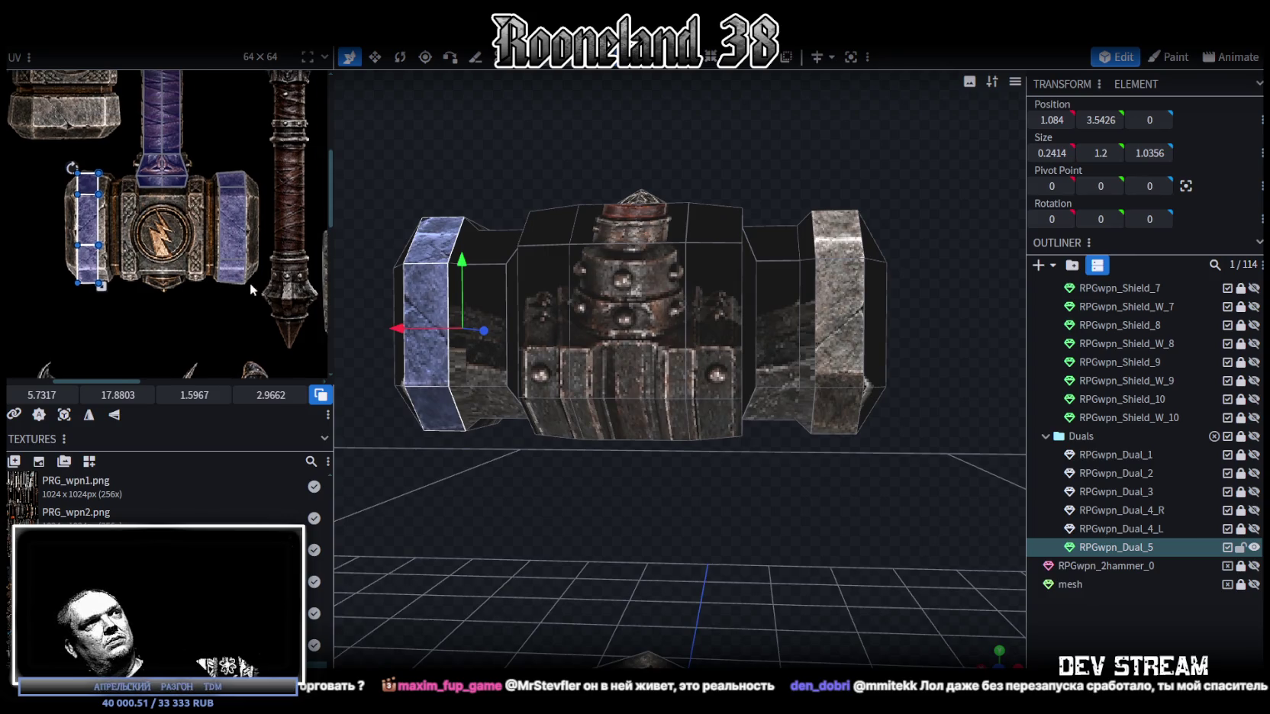
pyautogui.moveTo(252, 288); pyautogui.dragTo(238, 302, button='middle')
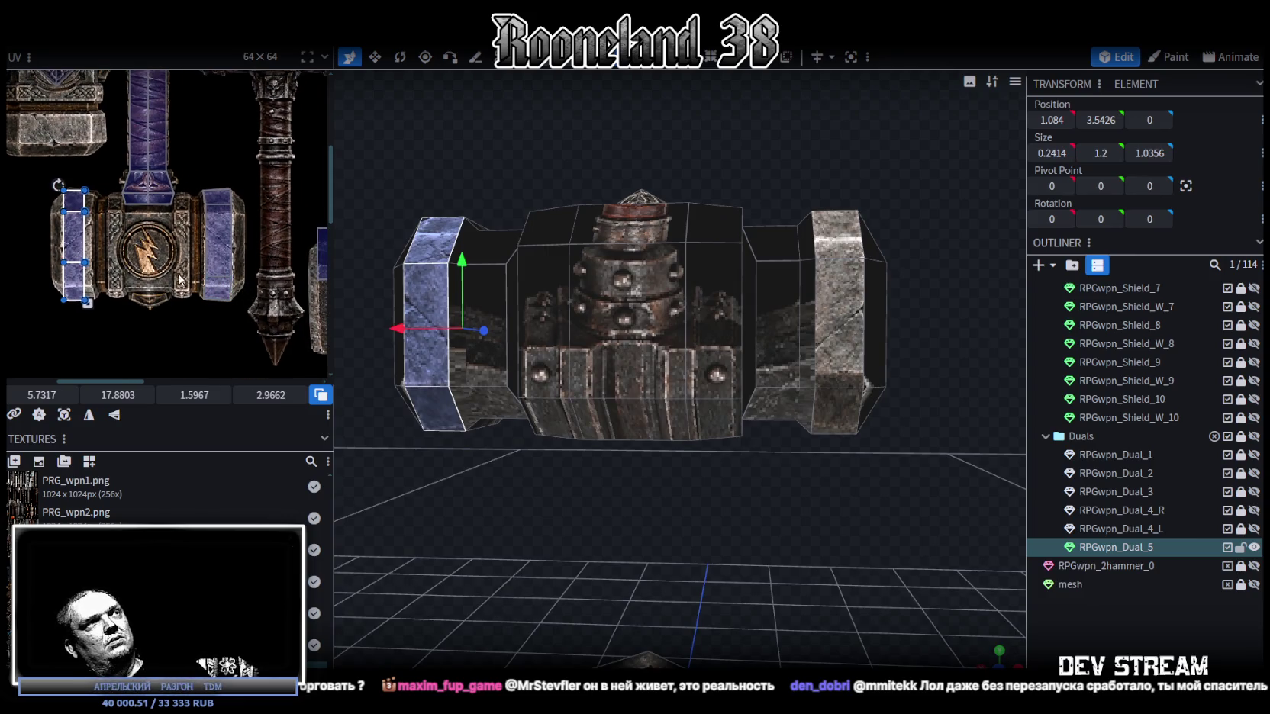